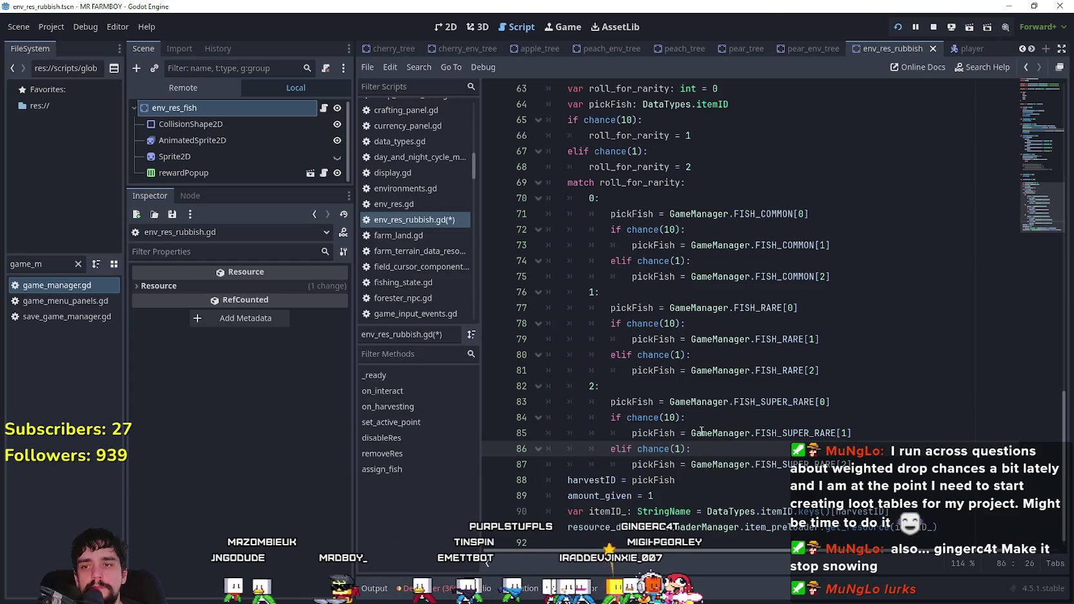
- Set line 84's chance value to 25 and save the script
double_click(677, 418)
type("25")
left_click(675, 449)
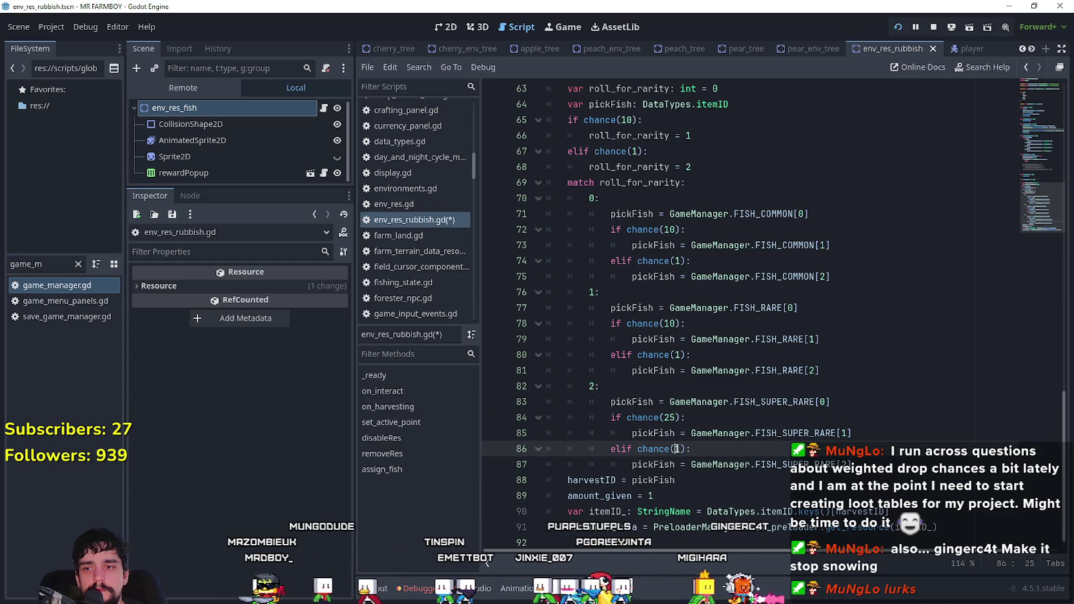
key("Right")
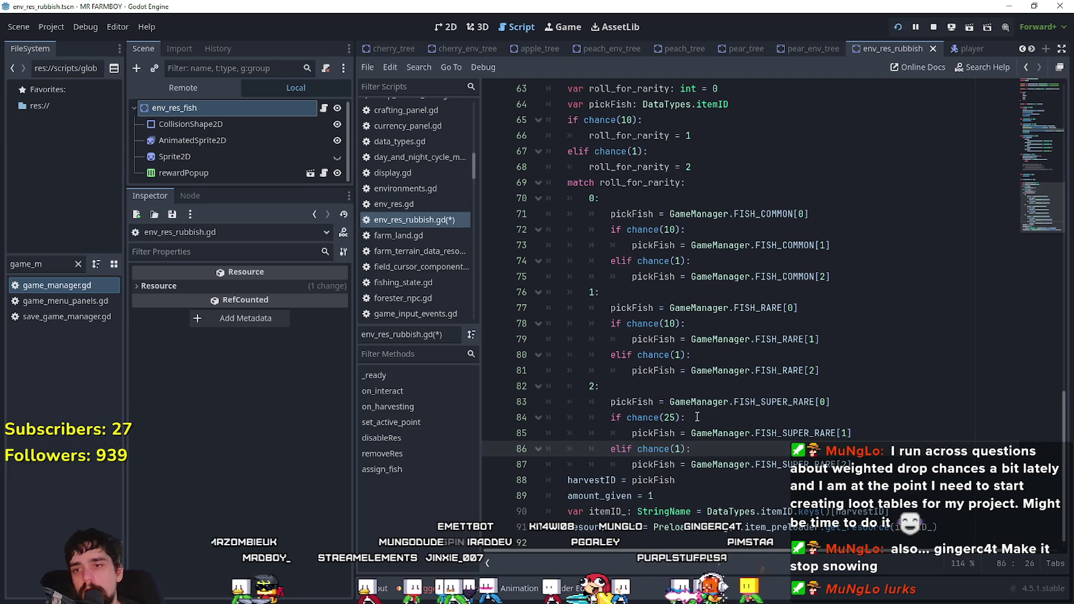
type("0")
left_click(707, 416)
key("ctrl+s")
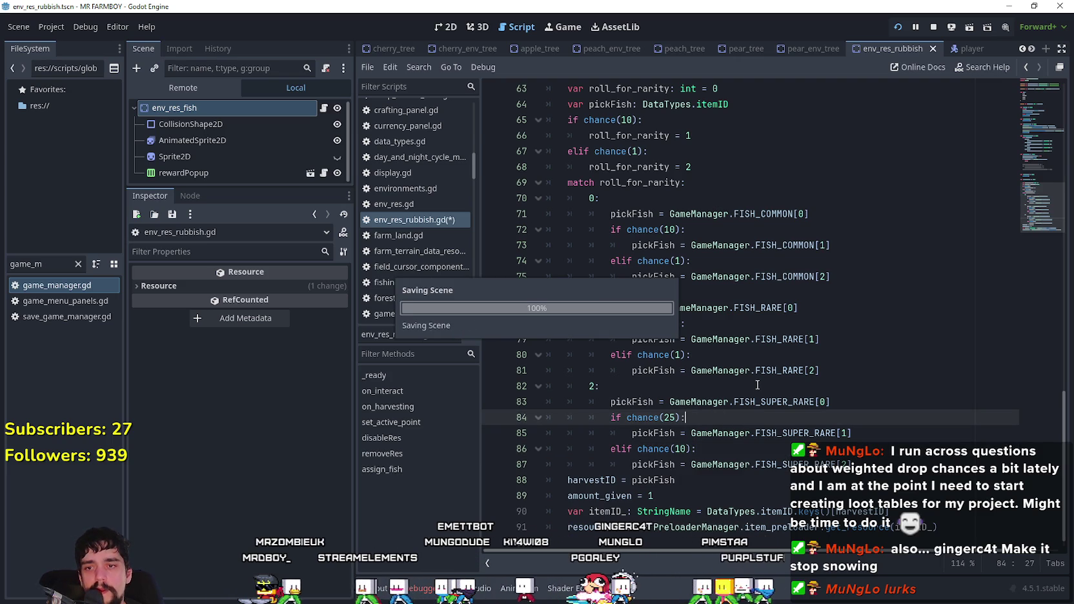
- Edit the chance values on lines 80, 78, 74 and 72, then save
key("Up")
key("Up")
key("Up")
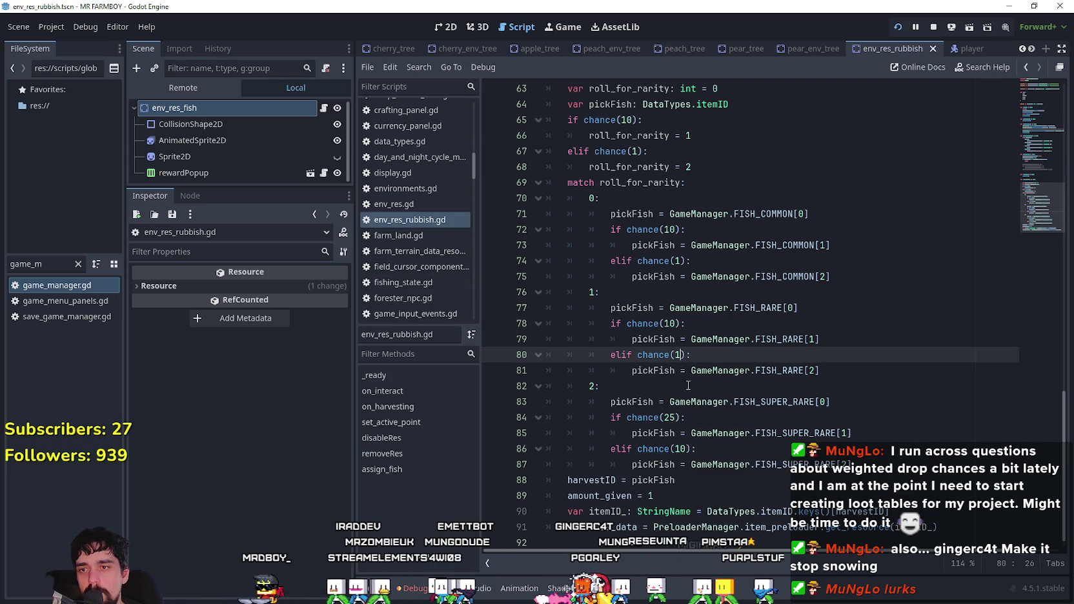
type("50")
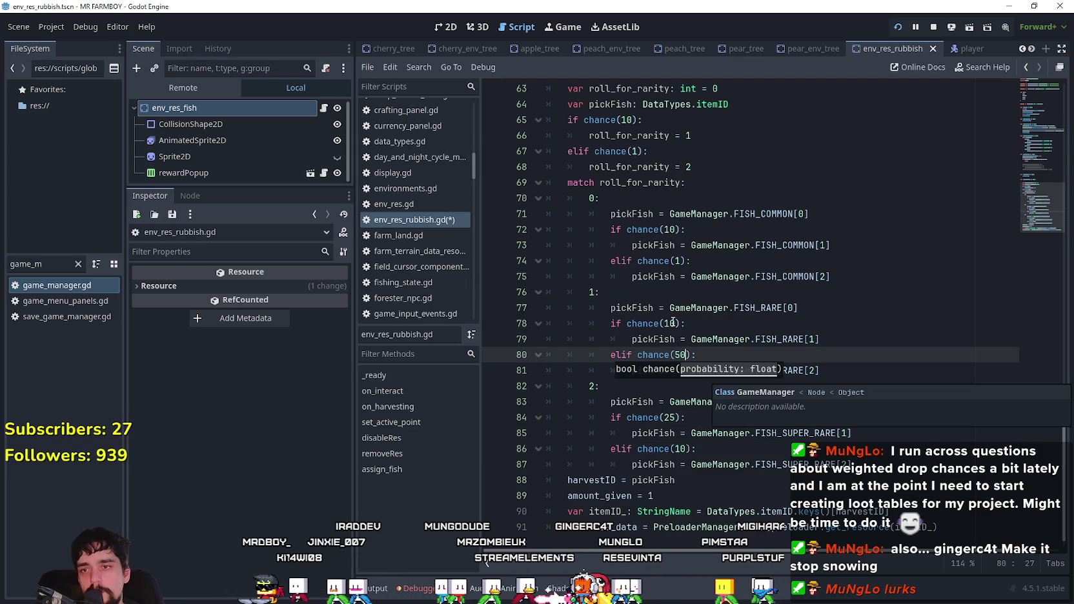
double_click(673, 322)
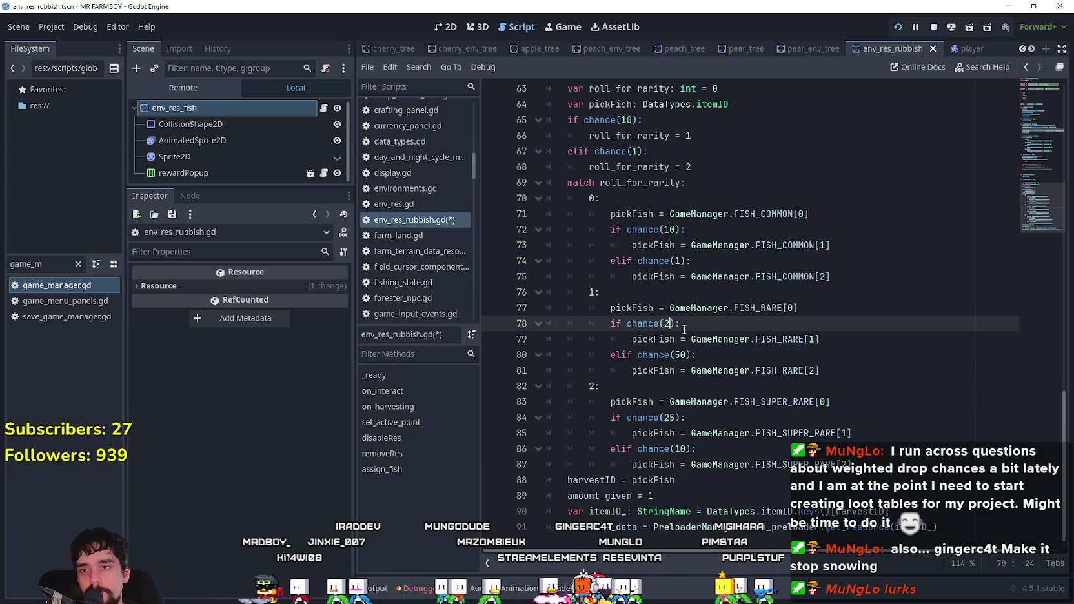
type("25")
double_click(678, 260)
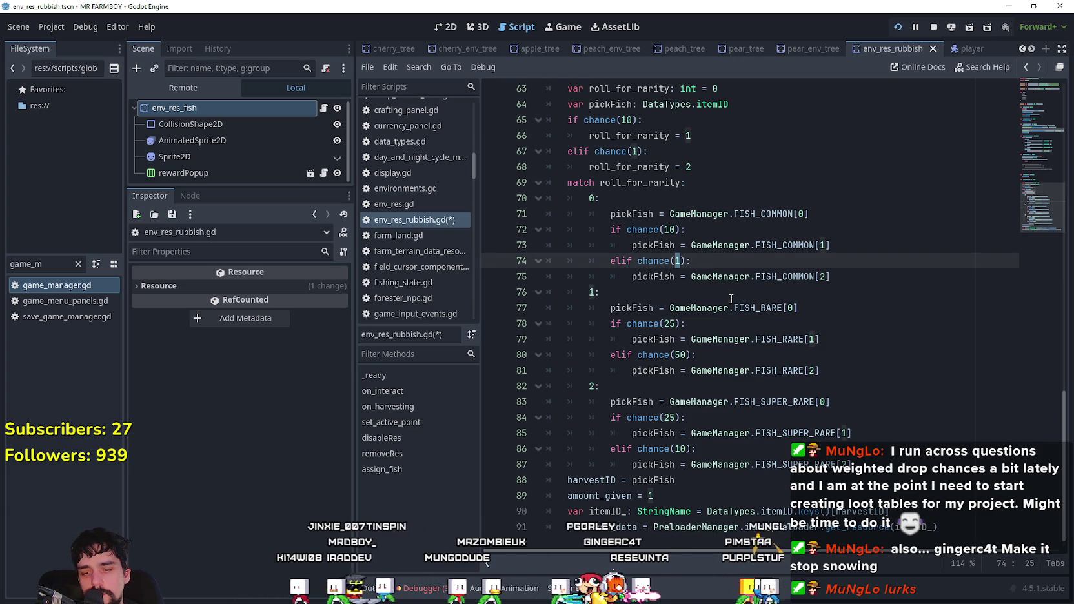
type("75")
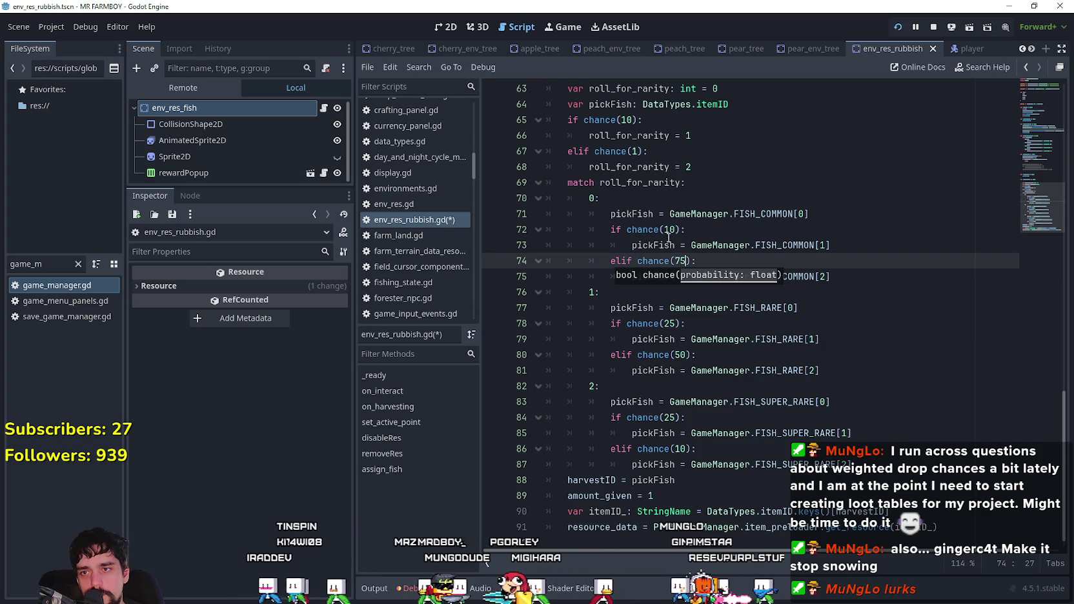
double_click(671, 230)
type("50")
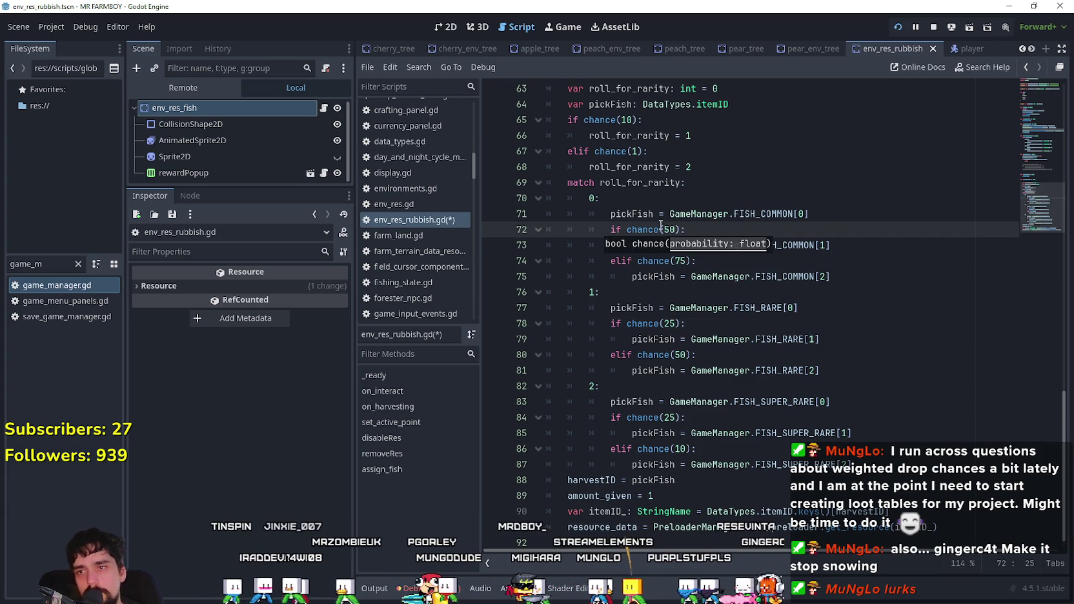
left_click(659, 261)
key("ctrl+s")
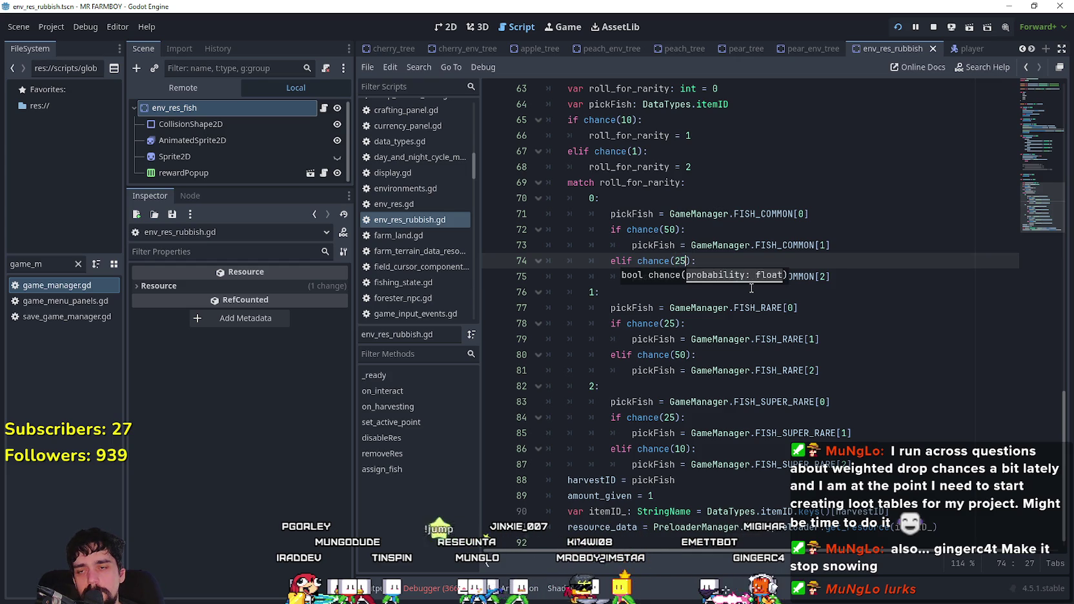
- Set lines 78 and 74 to chance(50) and line 72 to chance(75), then save
left_click(681, 354)
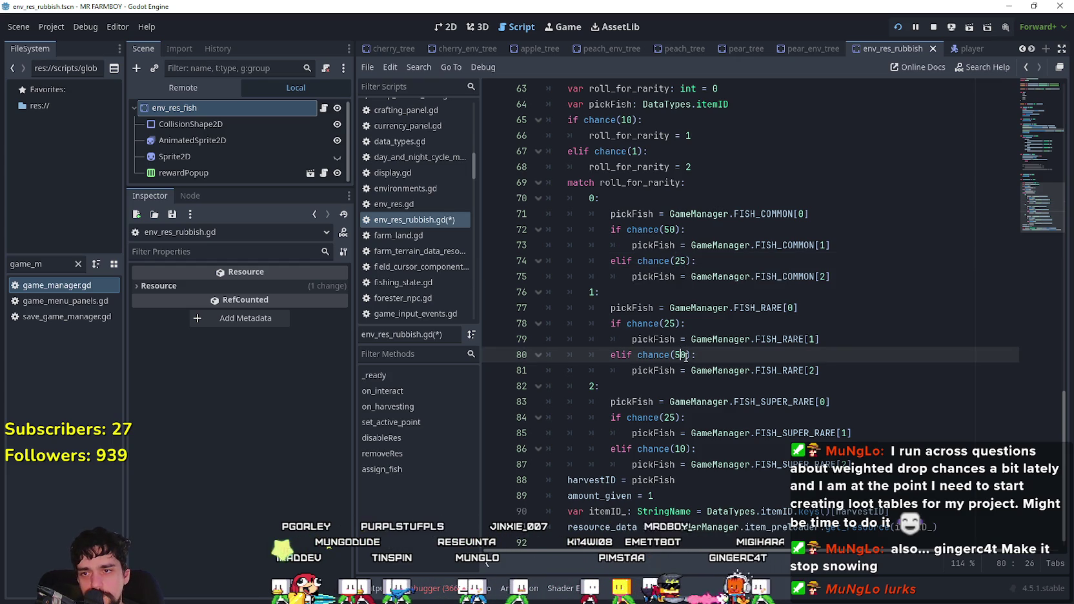
left_click(673, 324)
double_click(680, 355)
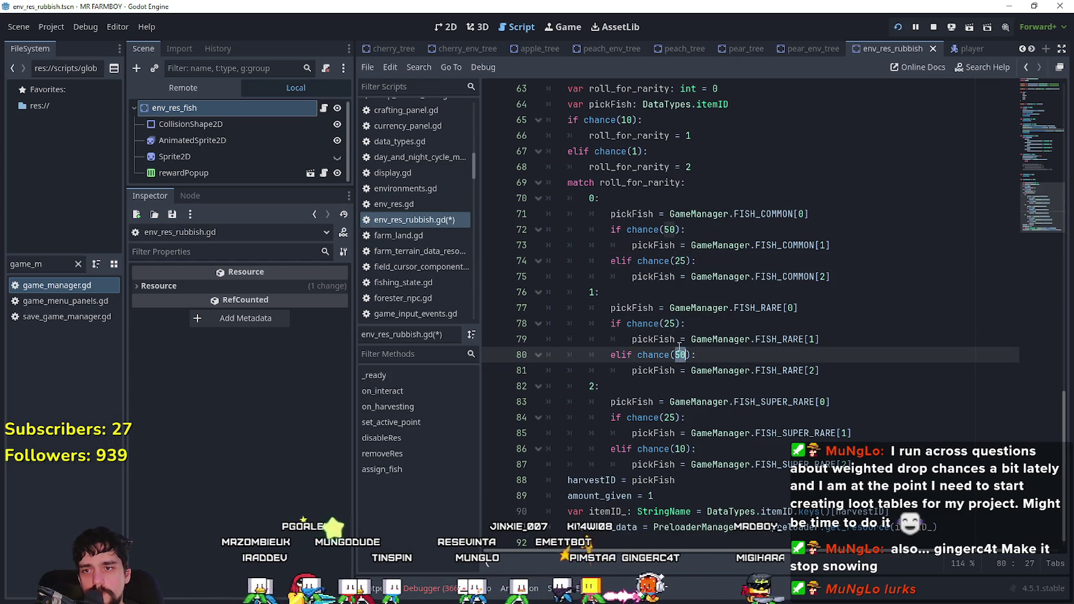
type("2")
double_click(670, 324)
type("50")
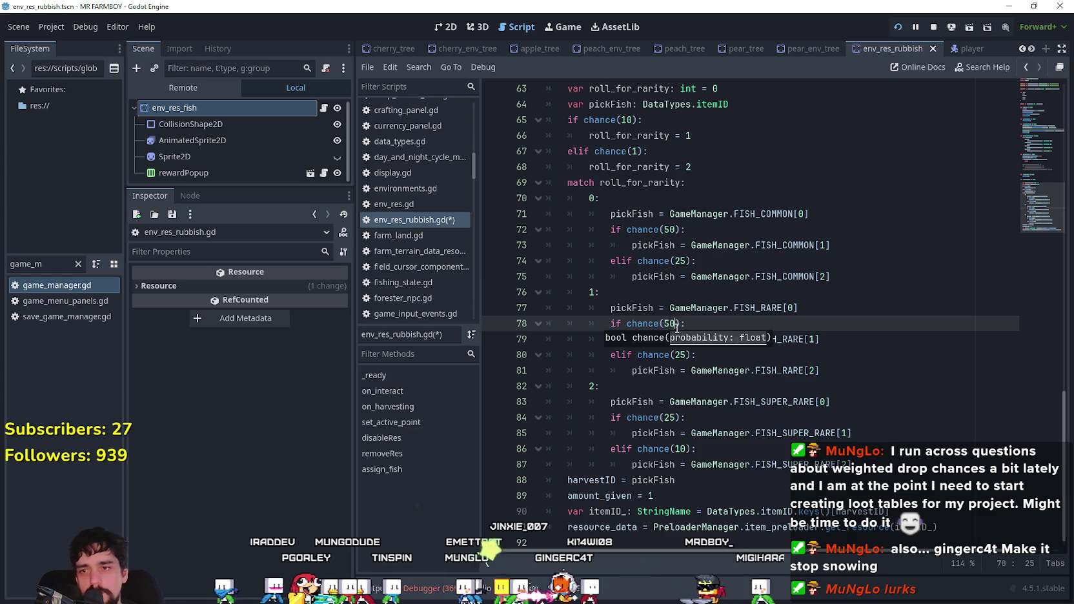
left_click(705, 433)
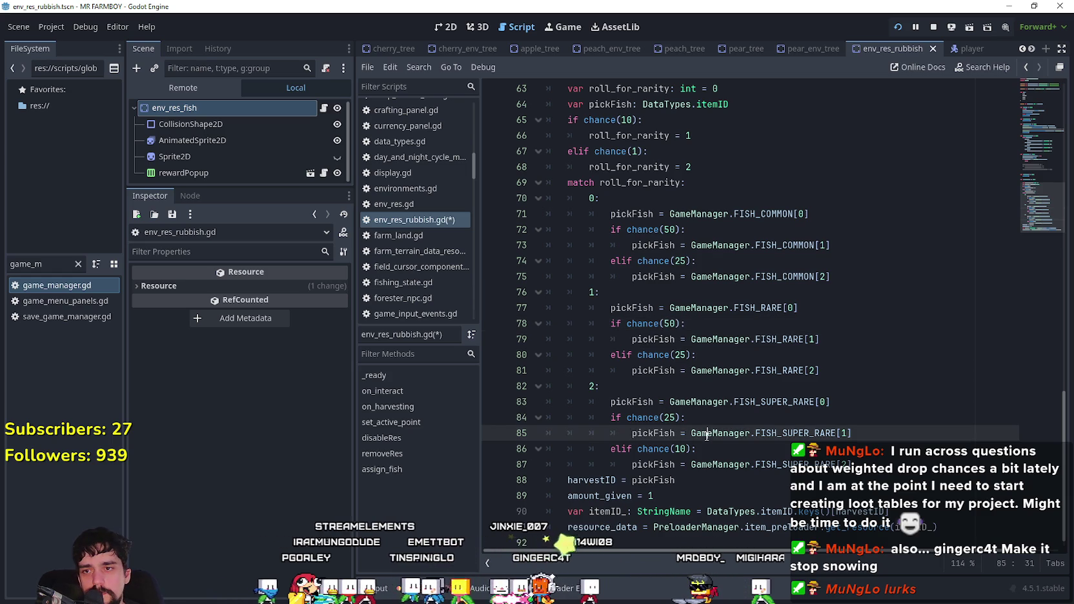
double_click(680, 260)
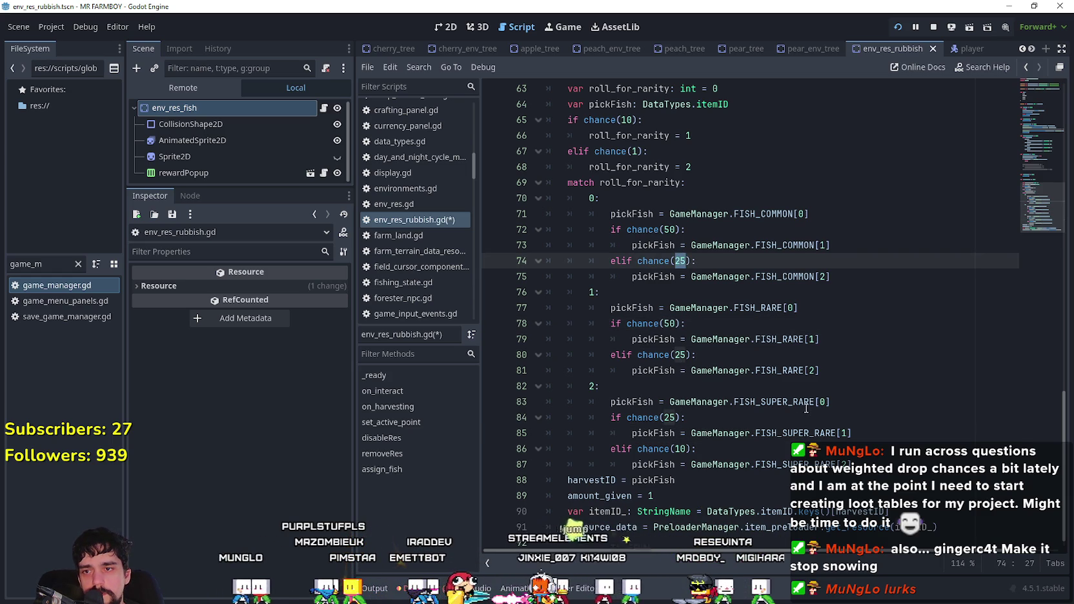
type("50")
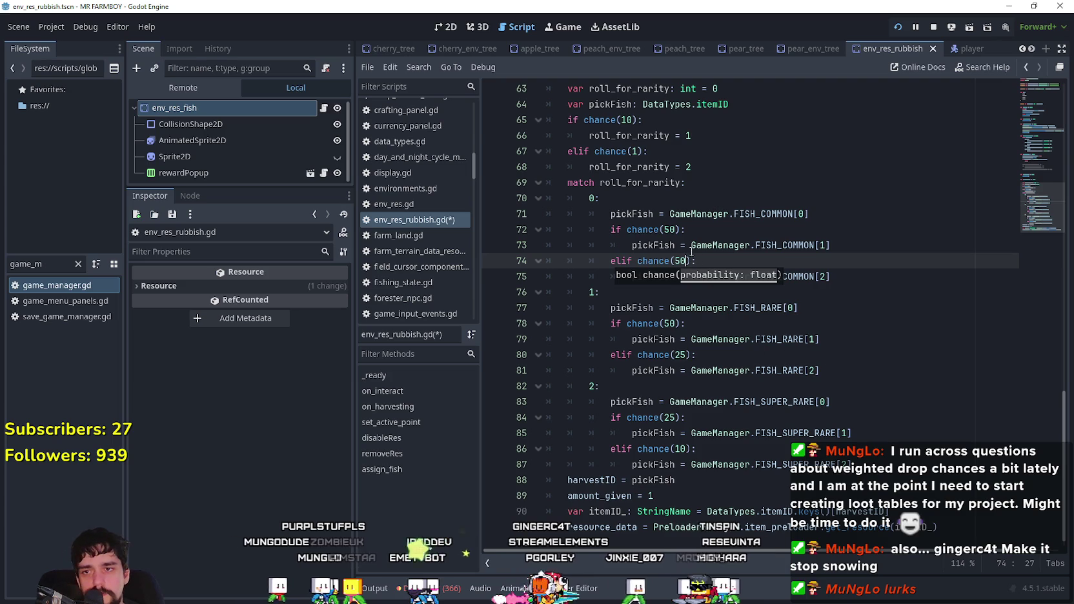
double_click(677, 260)
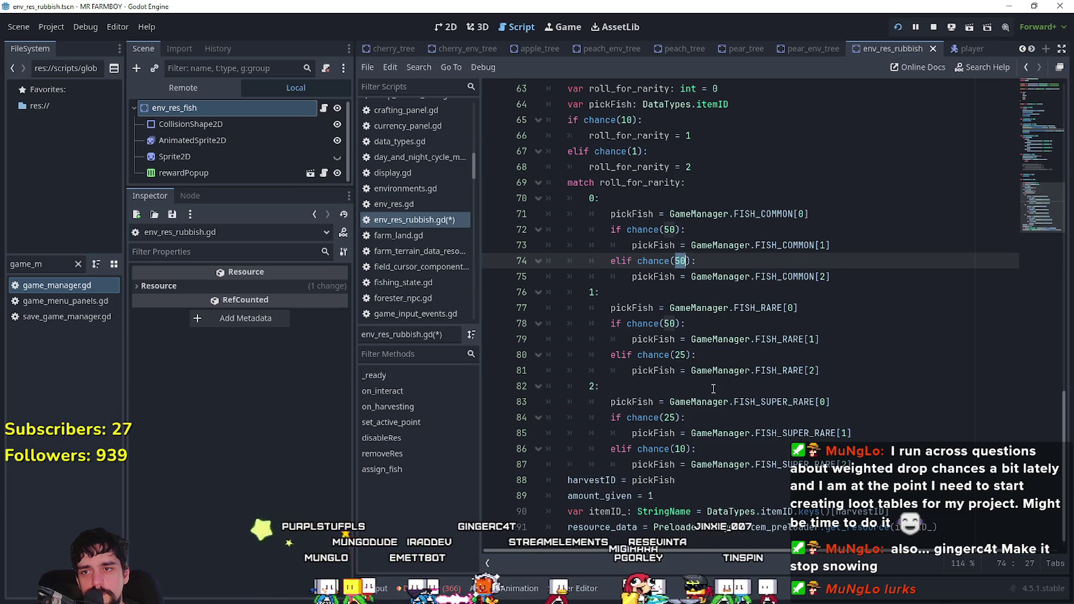
left_click(669, 229)
type("7")
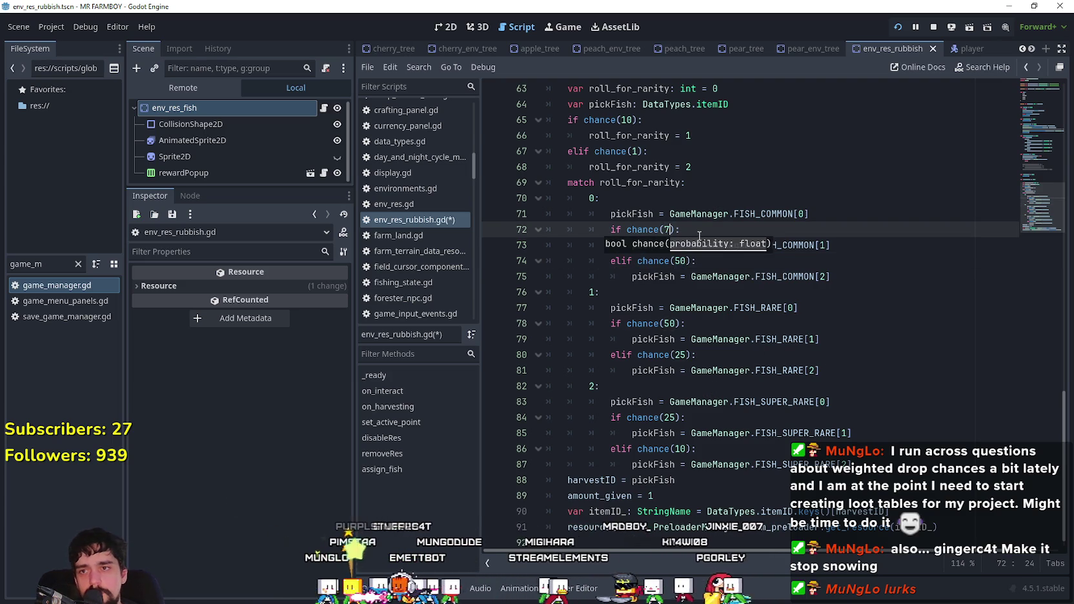
type("5")
key("ctrl+s")
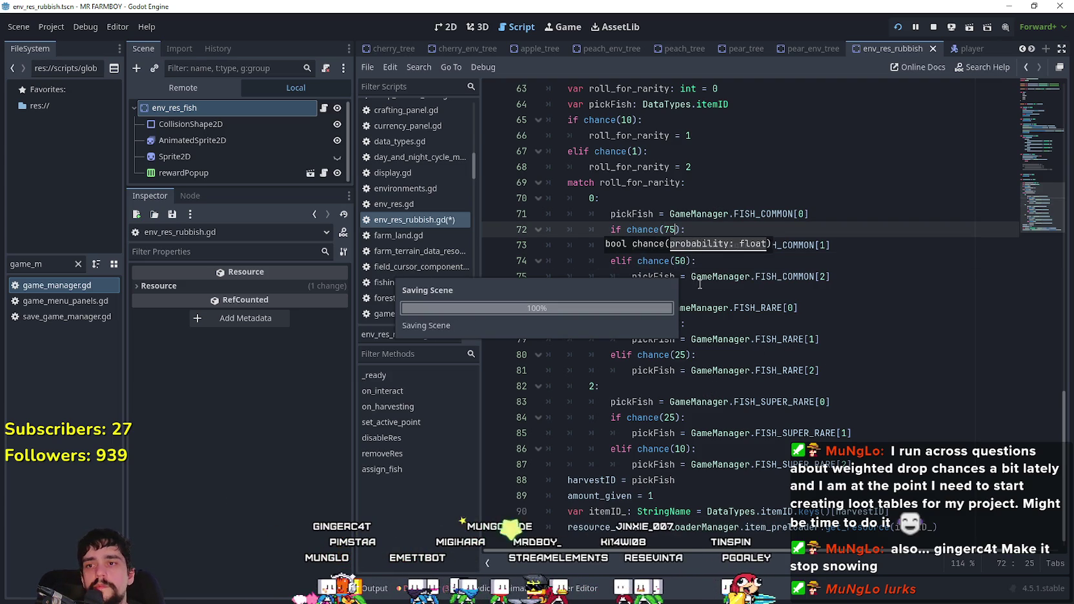
left_click(721, 296)
scroll(709, 284, "up", 1)
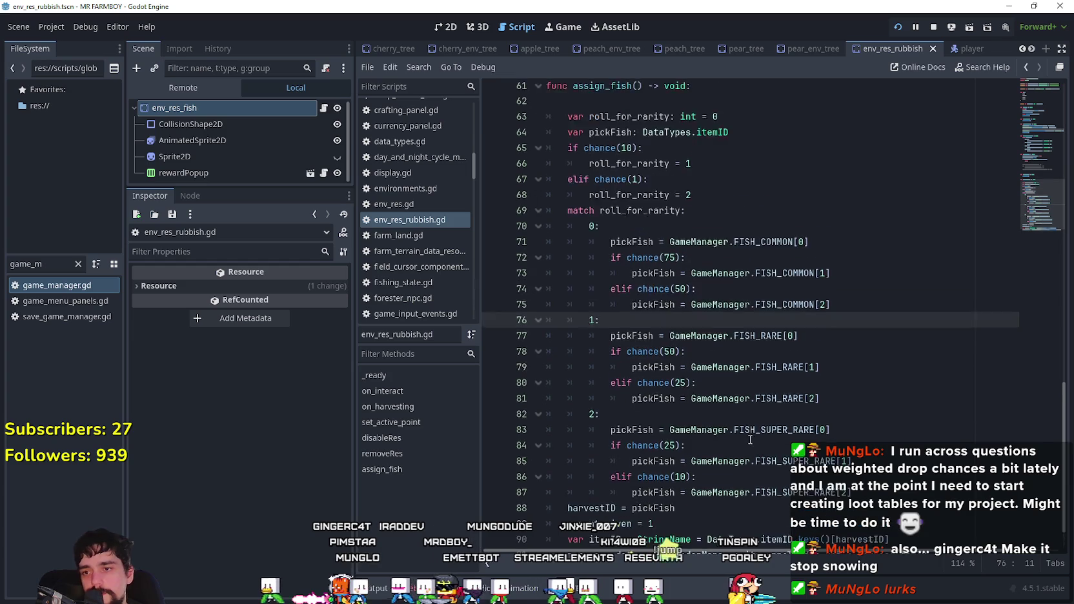
- Review the common, rare and super rare pickFish lines 71, 77 and 83
scroll(744, 424, "down", 1)
left_click_drag(809, 204, 579, 199)
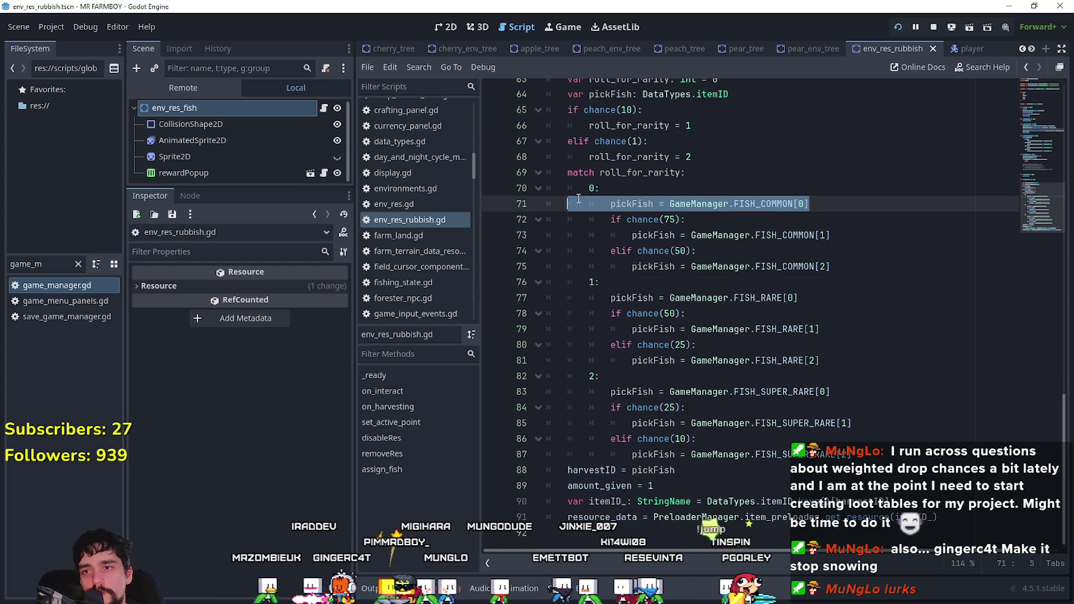
key("shift+Home")
left_click_drag(828, 292, 613, 300)
key("shift+Home")
left_click_drag(834, 392, 535, 393)
left_click(787, 437)
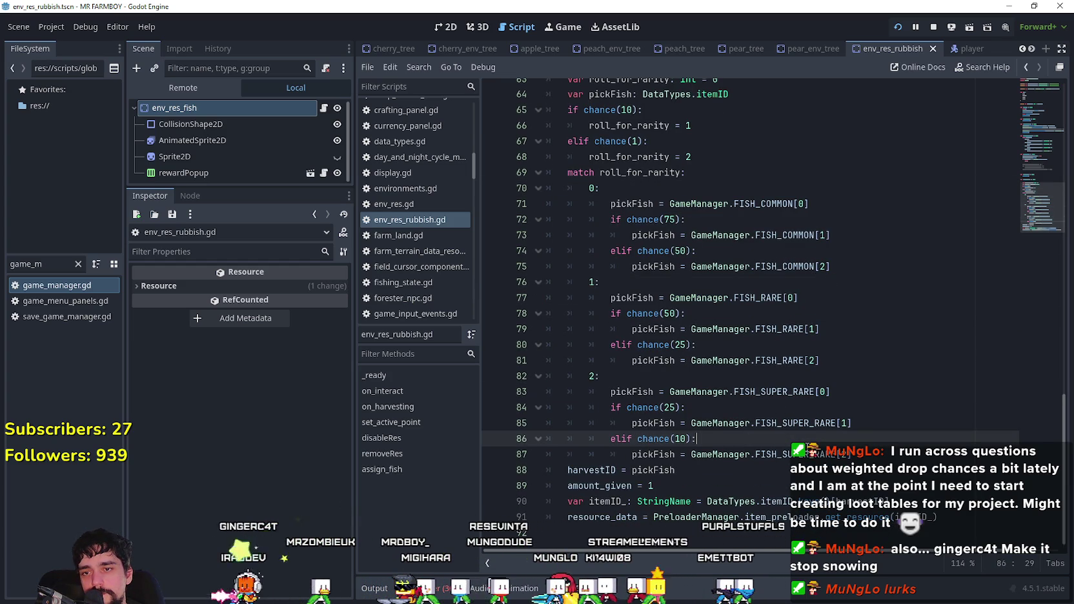
- Save the script, stop the running game and relaunch it with F5
key("ctrl+s")
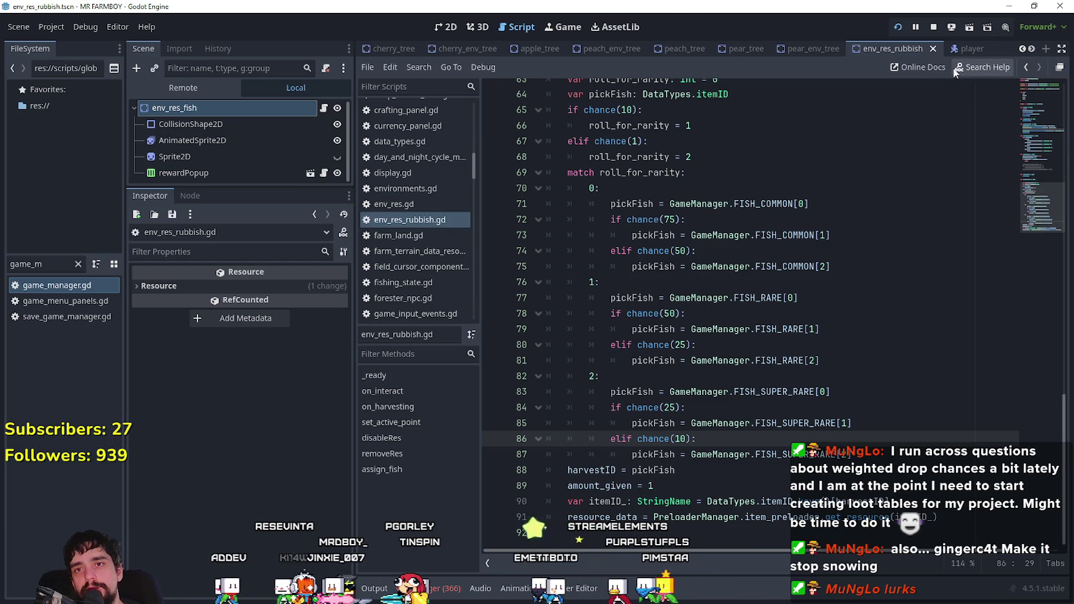
left_click(933, 29)
key("F5")
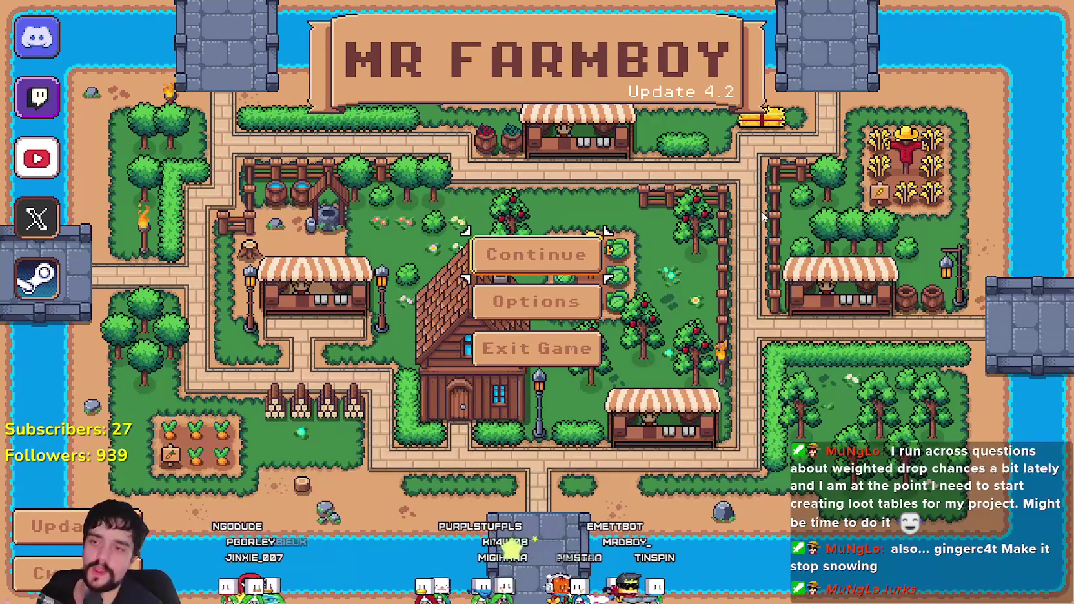
- Continue from the title screen, pick Save 1 and load it
left_click(536, 255)
left_click(527, 216)
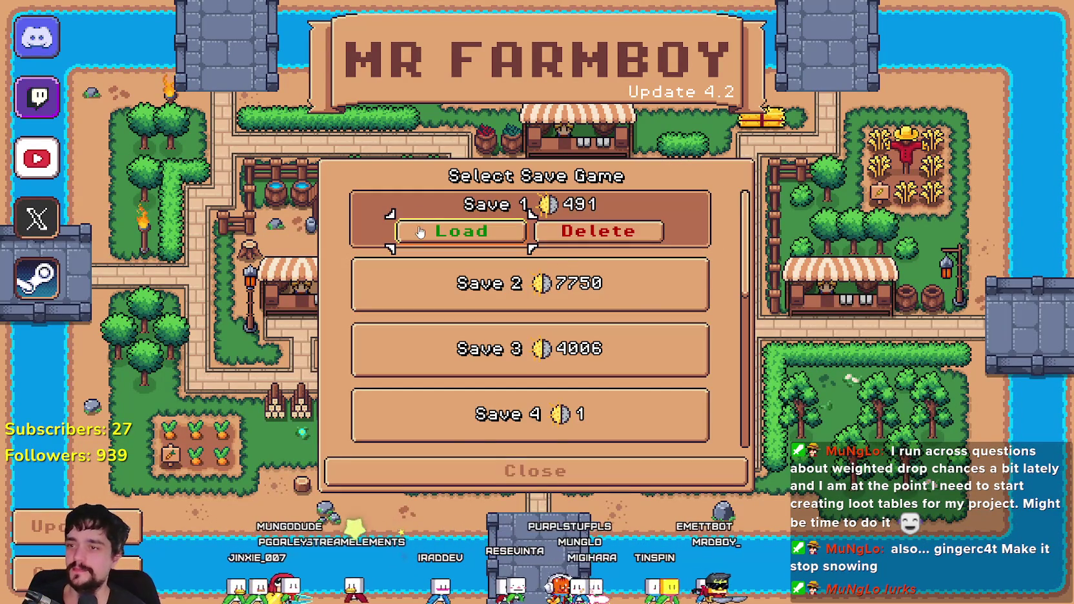
left_click(456, 233)
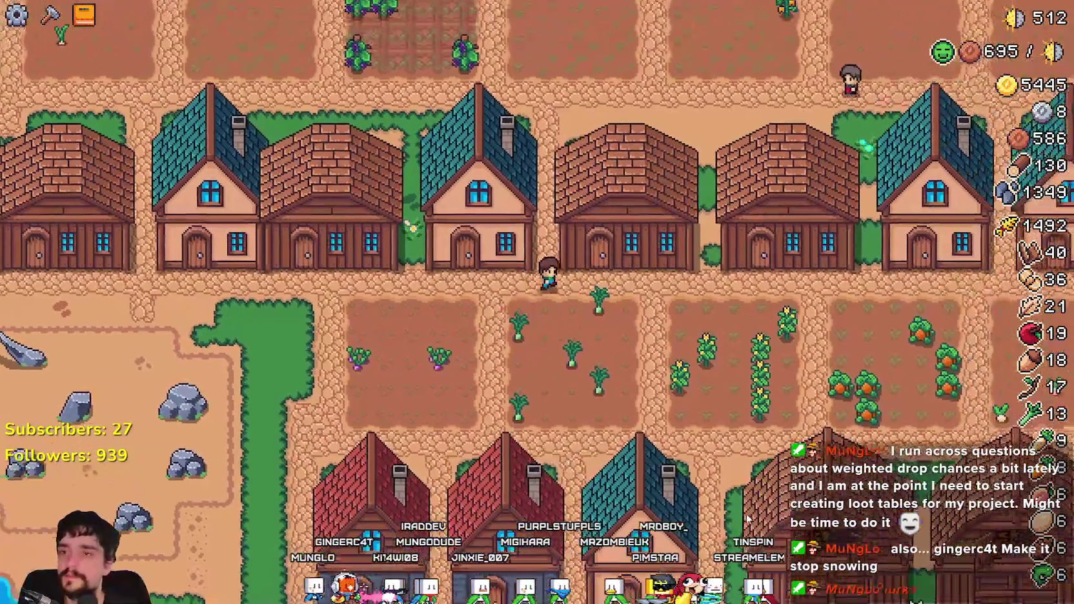
- Check the fish stock in the Warehouse inventory, then switch back to the Godot editor
left_click(645, 294)
scroll(641, 229, "down", 3)
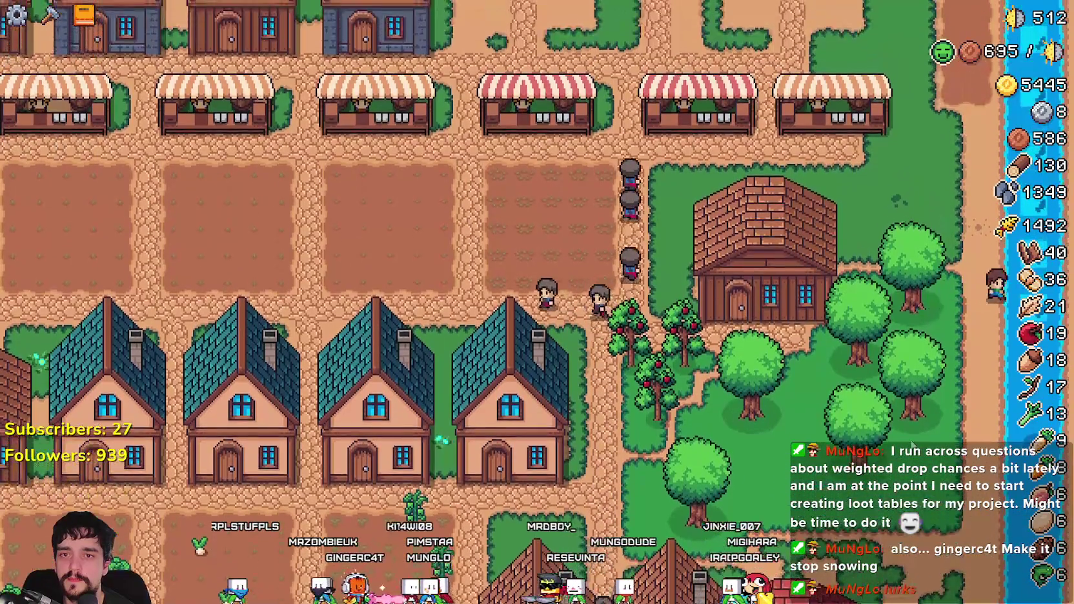
scroll(917, 439, "up", 2)
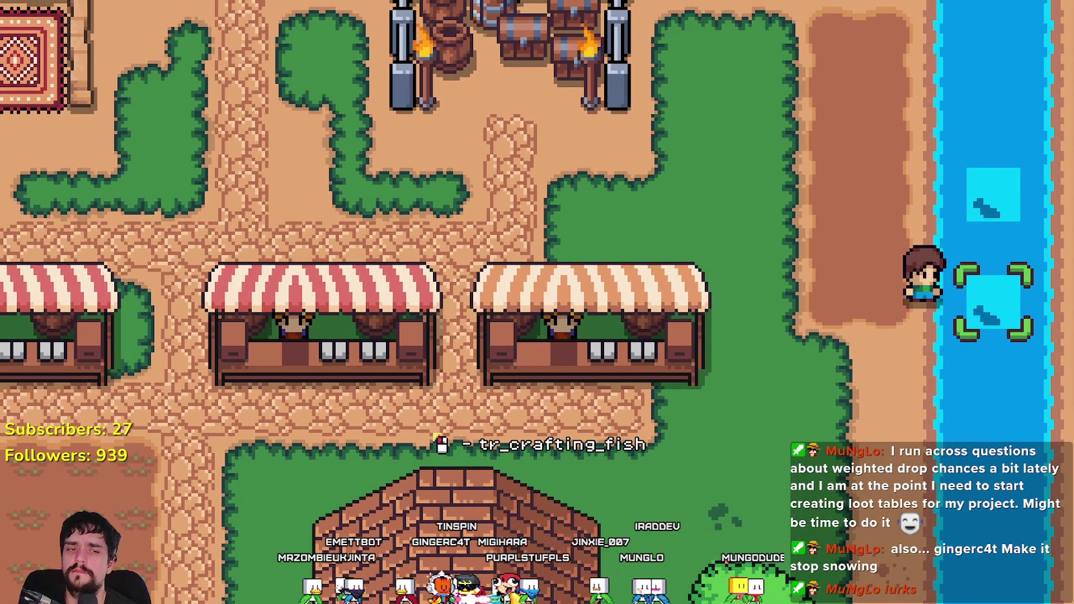
key("alt+Tab")
scroll(677, 315, "up", 4)
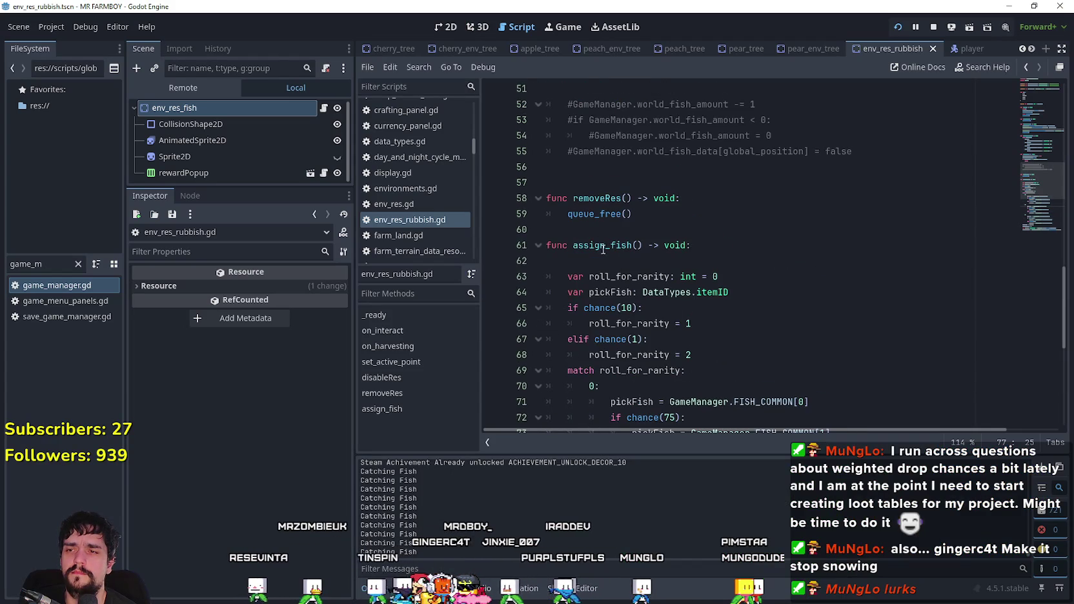
- Inspect the assign_fish function and its chance call on line 65
double_click(600, 245)
scroll(865, 366, "down", 2)
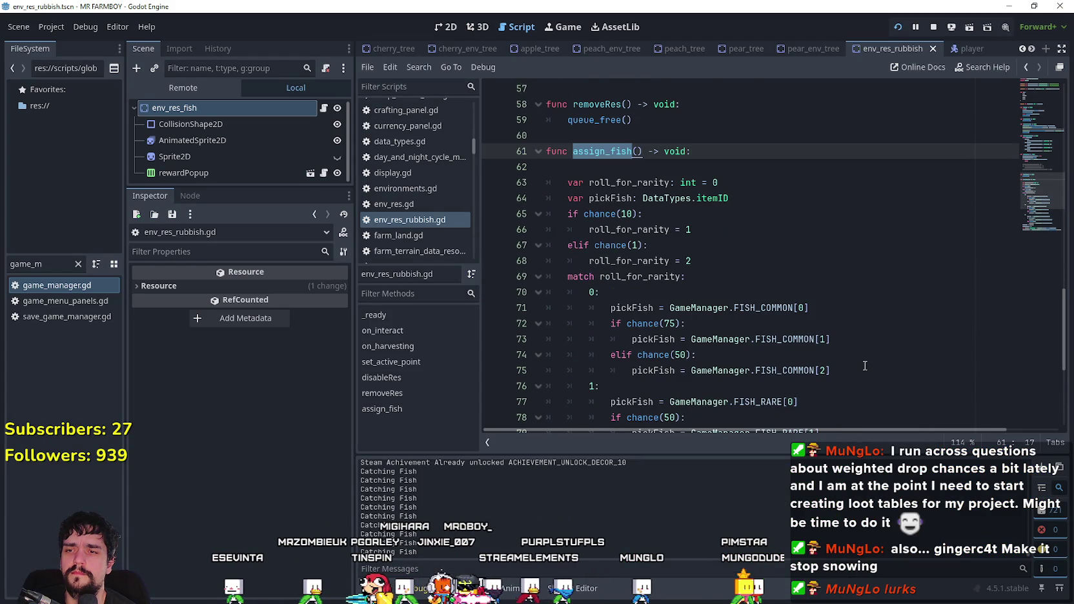
double_click(605, 217)
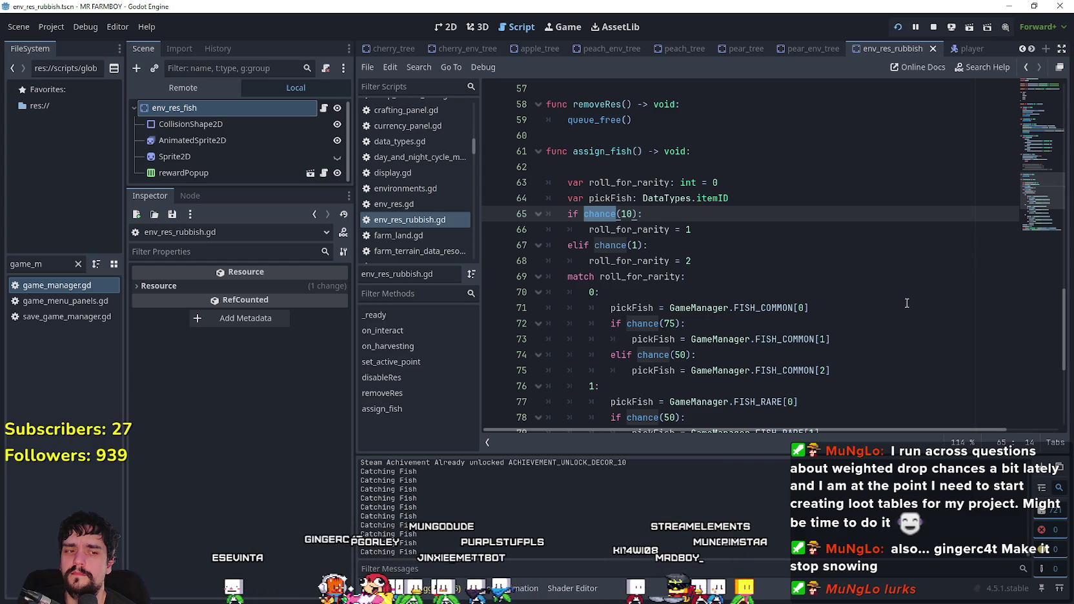
scroll(906, 304, "down", 4)
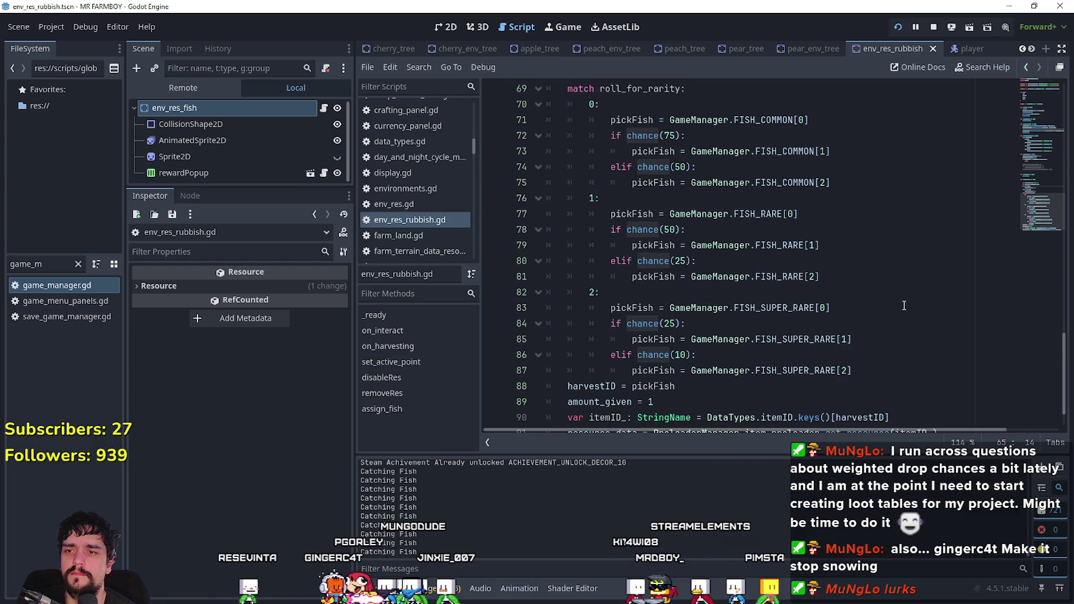
scroll(904, 305, "up", 3)
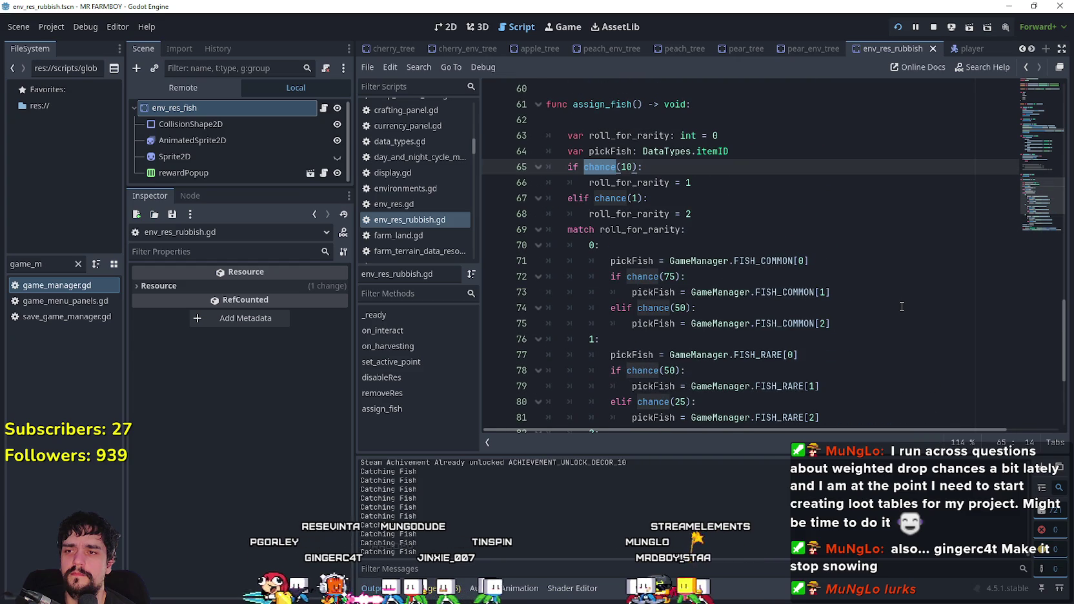
- Highlight every use of roll_for_rarity, then run the game with F5 and walk toward the water
double_click(650, 231)
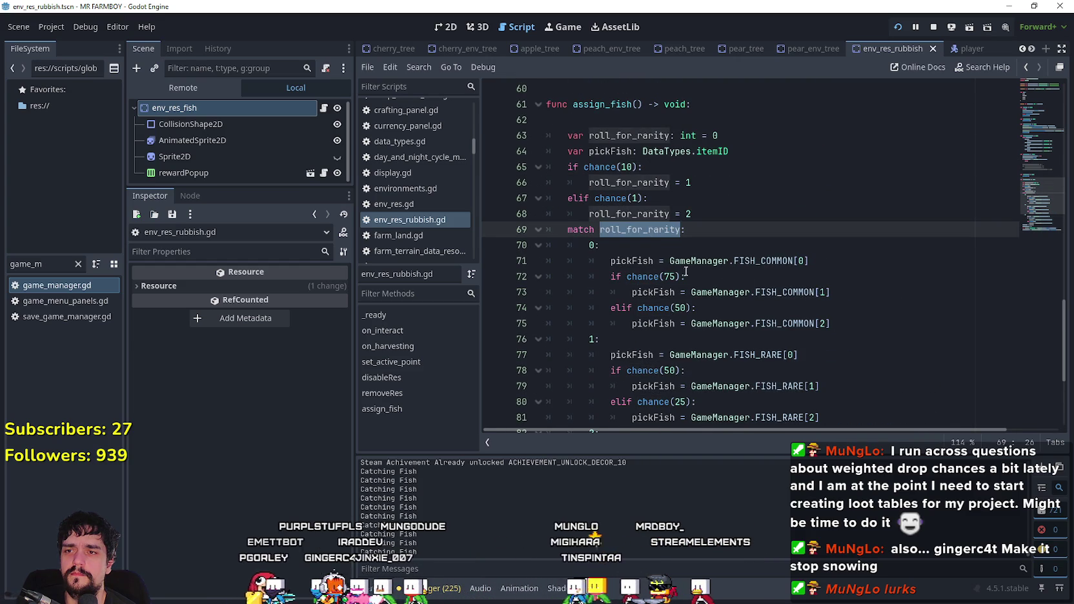
scroll(687, 271, "down", 4)
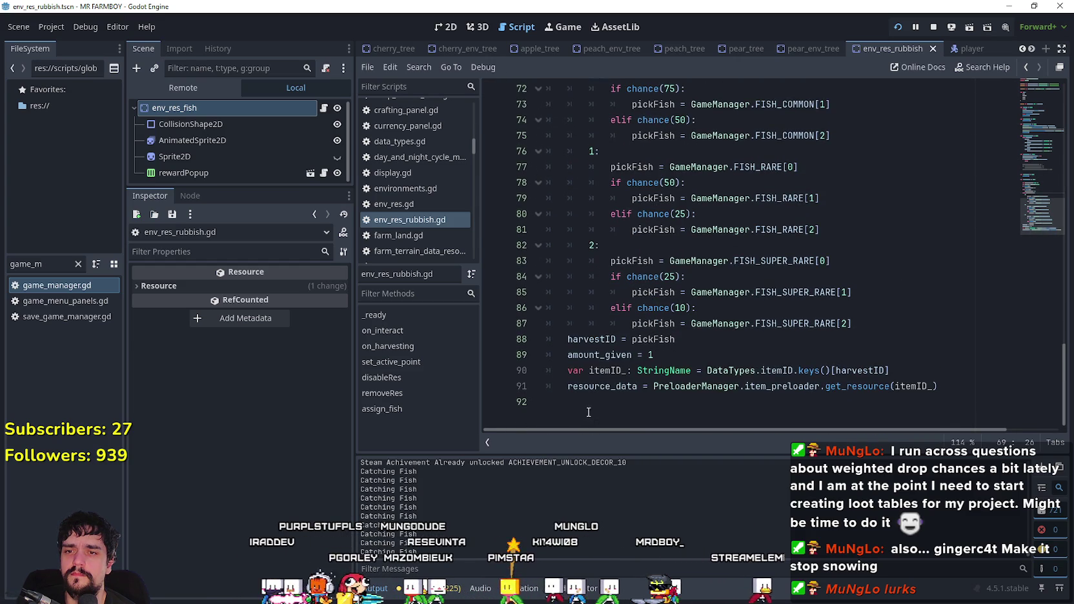
scroll(681, 277, "up", 6)
key("F5")
key("w")
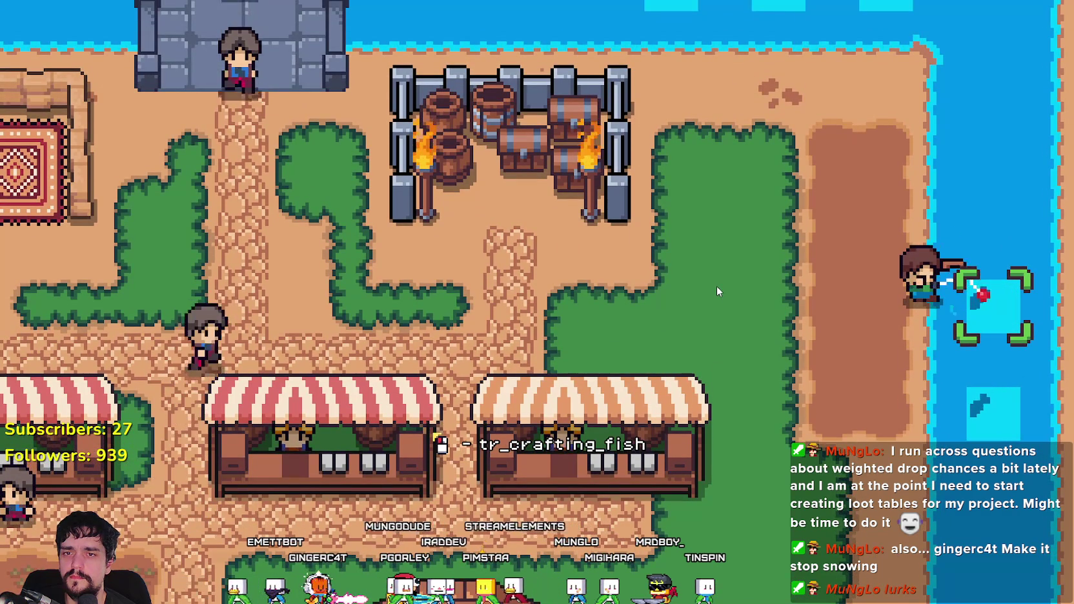
- Reel in and recast for fish three times along the lake edge
key("s")
left_click(717, 286)
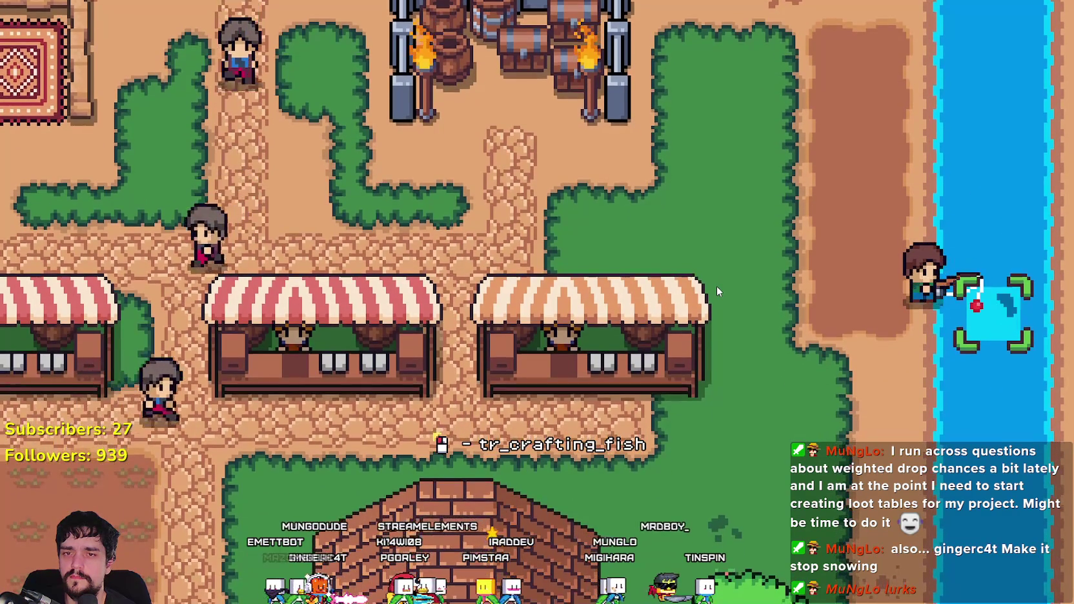
key("w")
key("w")
left_click(716, 286)
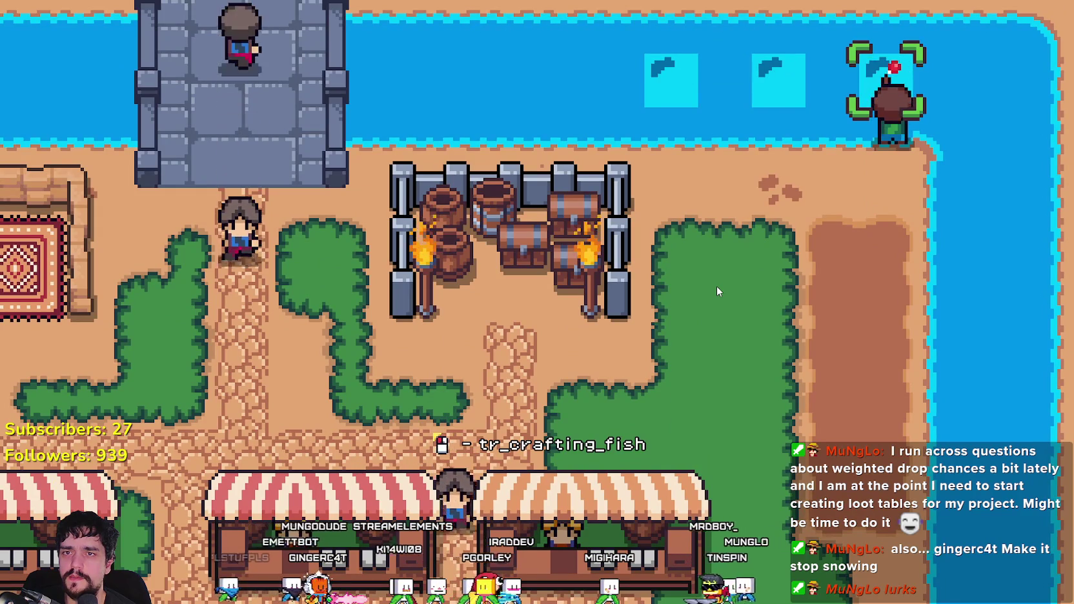
key("a")
left_click(715, 287)
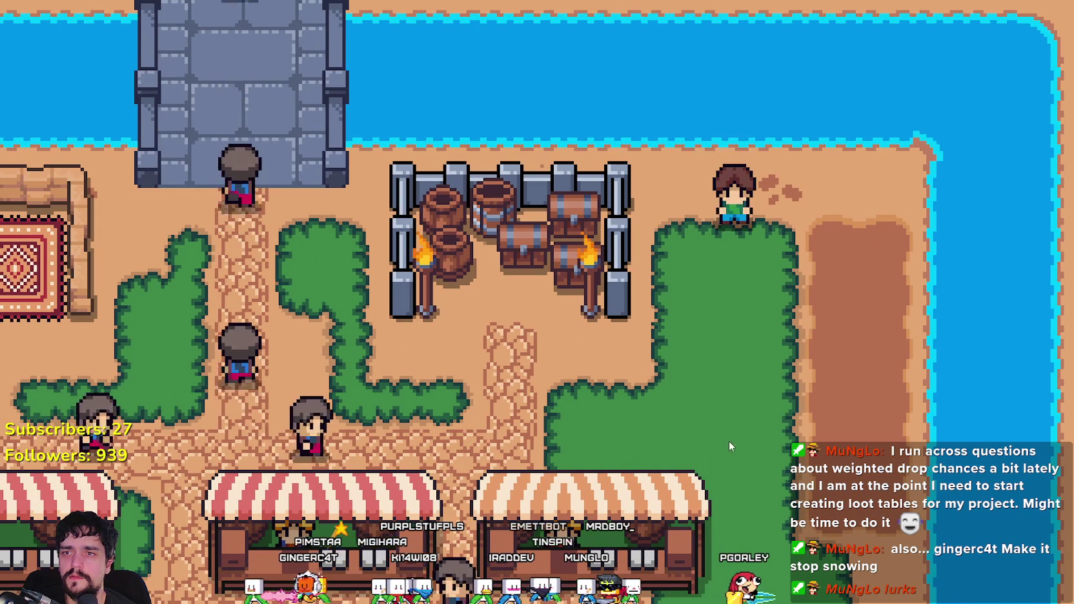
- Check the pause menu, then quit the game back to the script editor
key("Escape")
key("Escape")
key("alt+F4")
left_click(694, 308)
- Set breakpoints on lines 66 and 68 of assign_fish
double_click(602, 199)
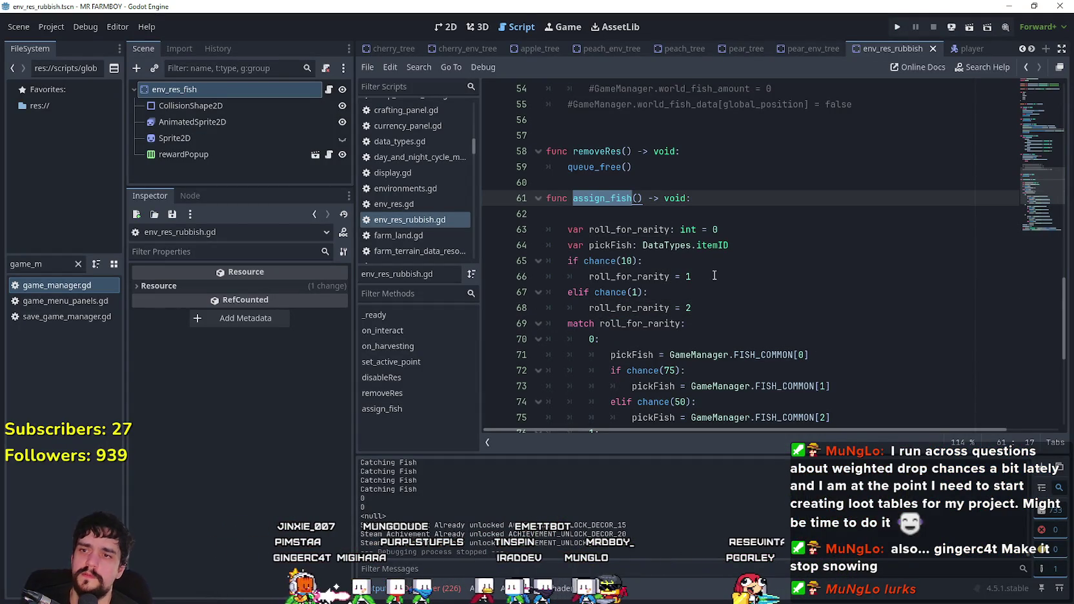
double_click(607, 245)
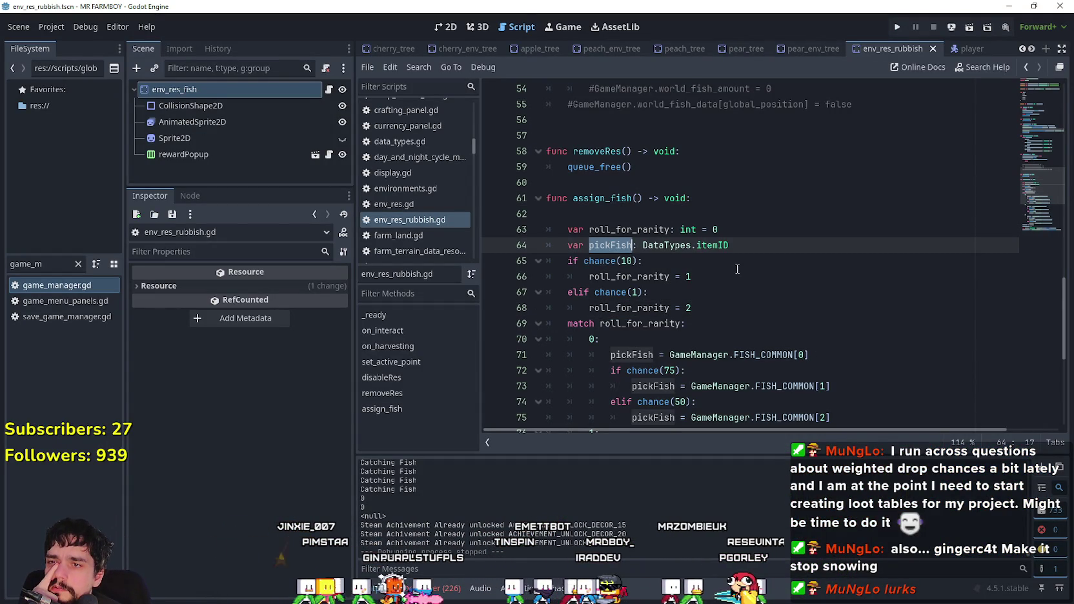
left_click(608, 263)
left_click(712, 280)
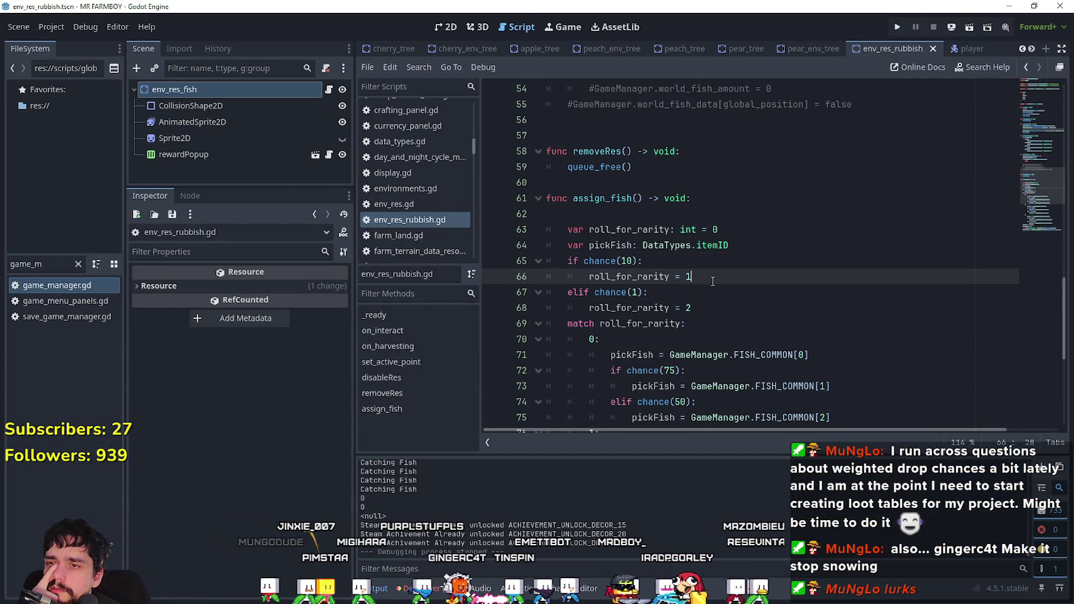
left_click(492, 276)
left_click(775, 307)
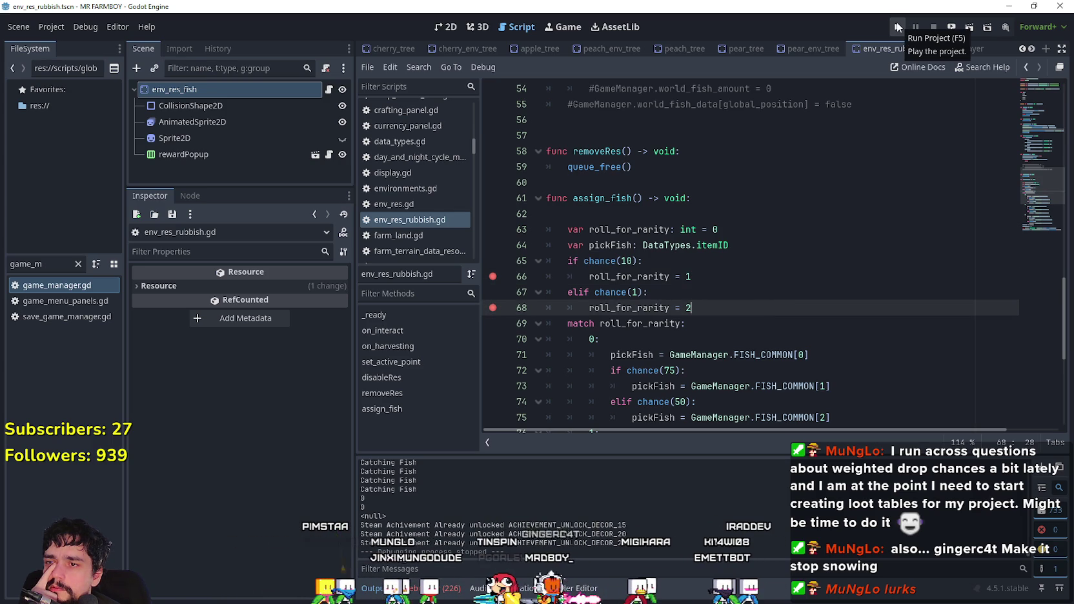
- Add breakpoints on lines 77, 83 and 71, then run the project
scroll(499, 328, "down", 2)
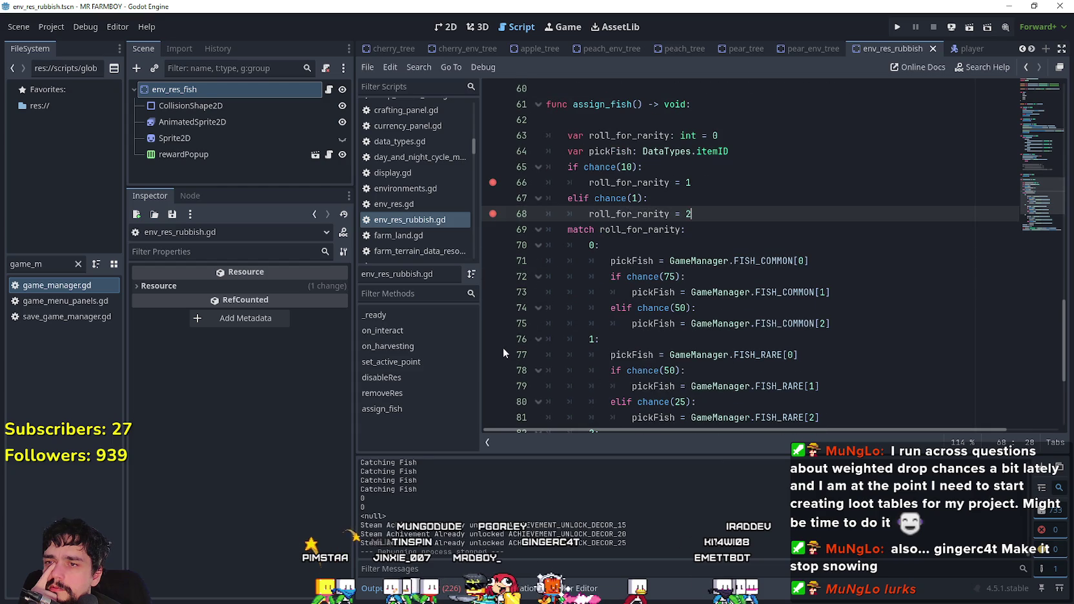
left_click(493, 354)
scroll(496, 336, "down", 4)
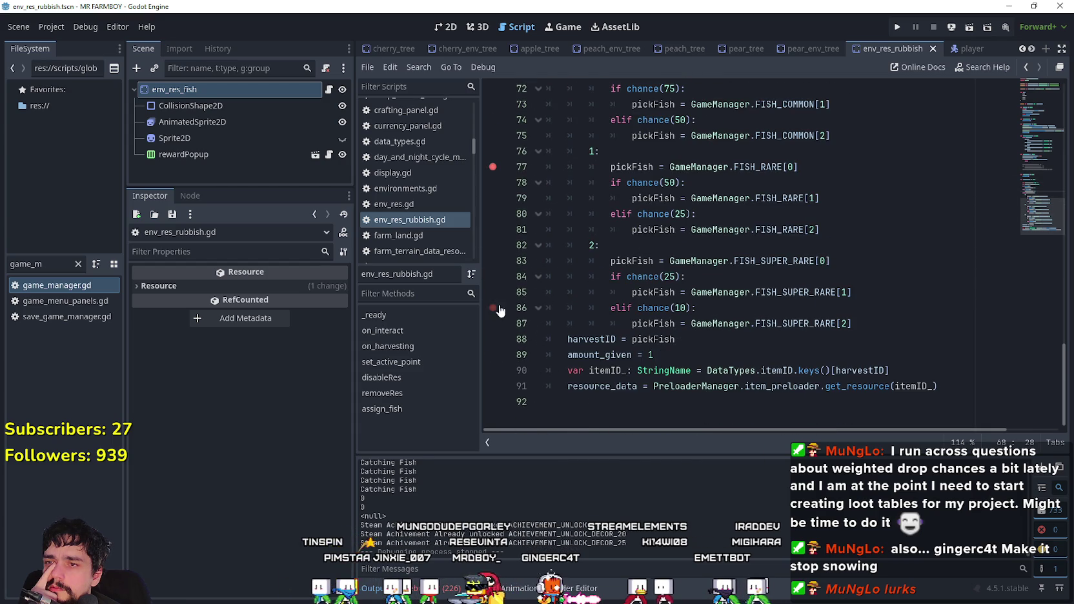
left_click(493, 262)
scroll(500, 261, "up", 3)
left_click(492, 214)
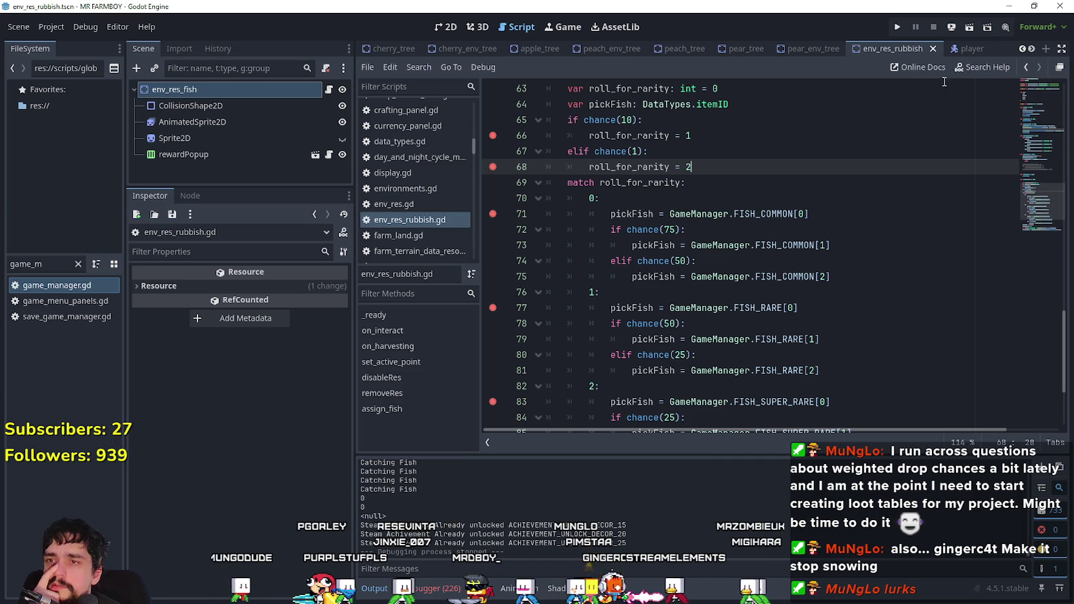
left_click(897, 27)
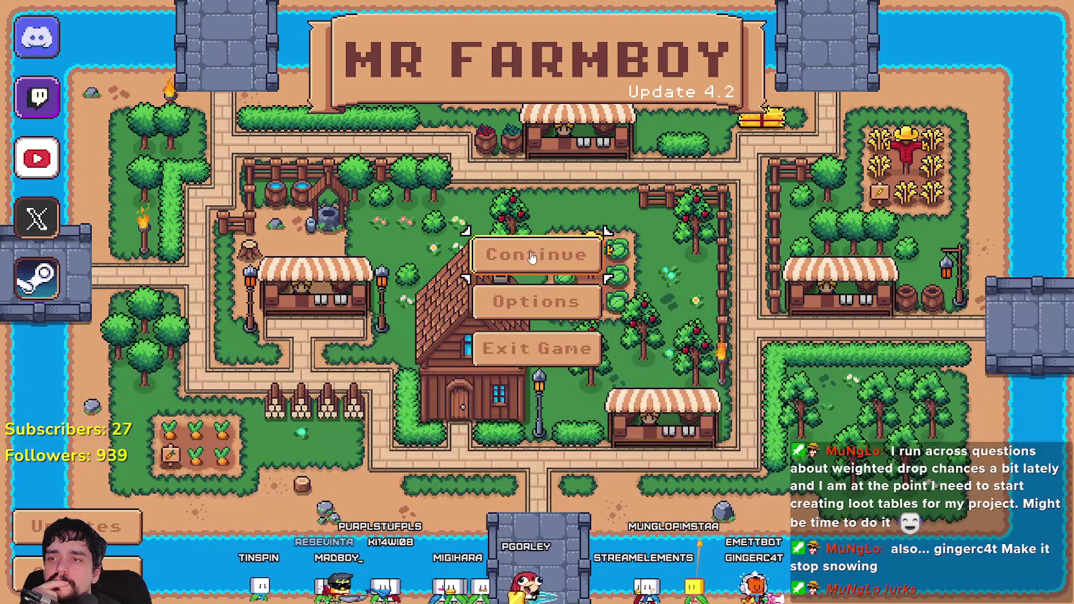
- Open the save game selection, expand Save 1 and load it
left_click(510, 255)
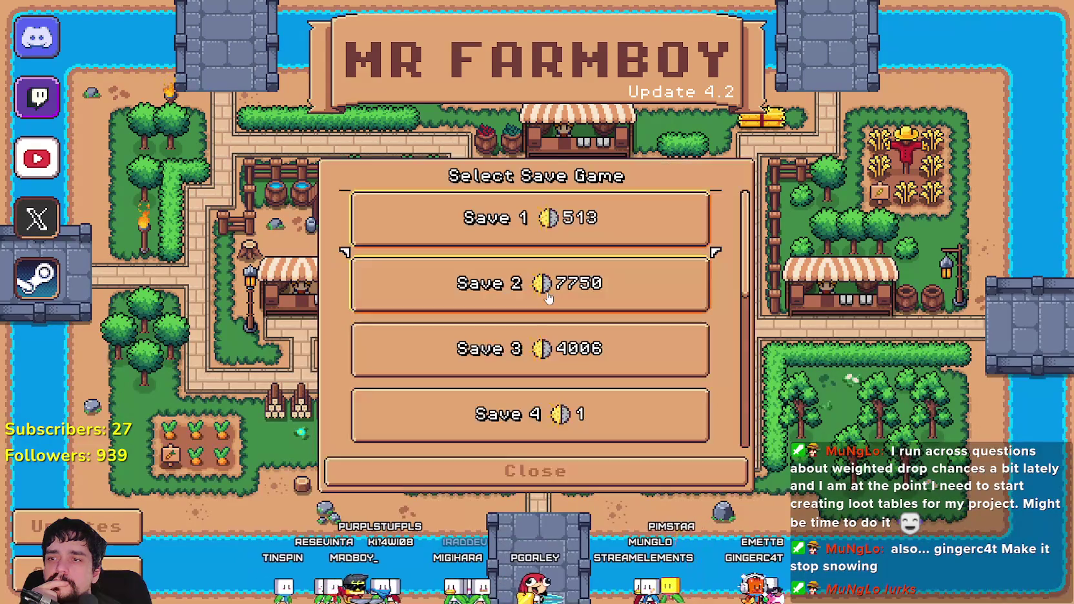
left_click(445, 222)
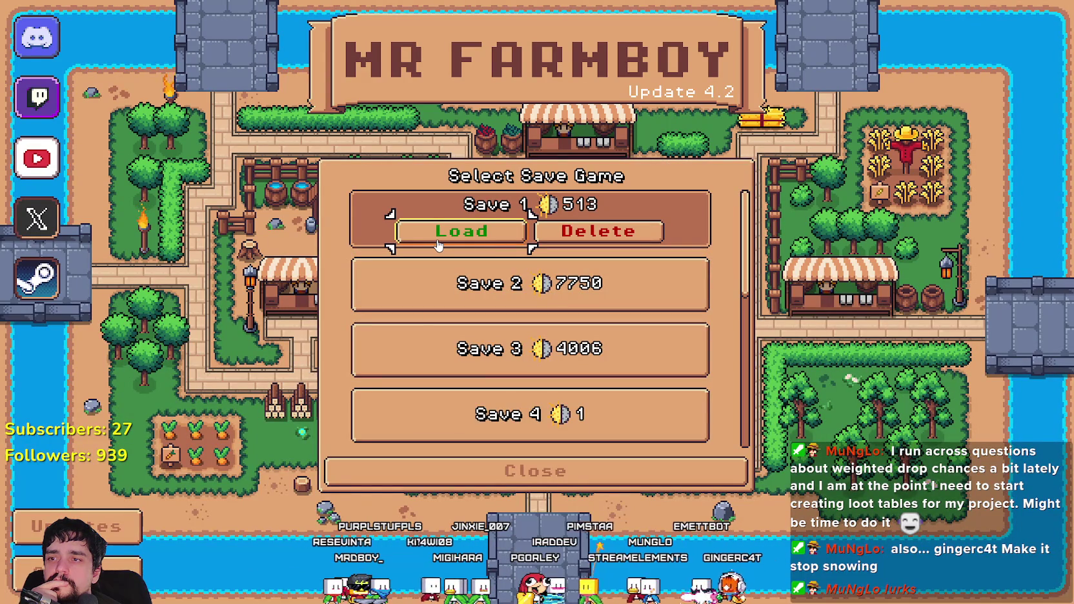
left_click(436, 239)
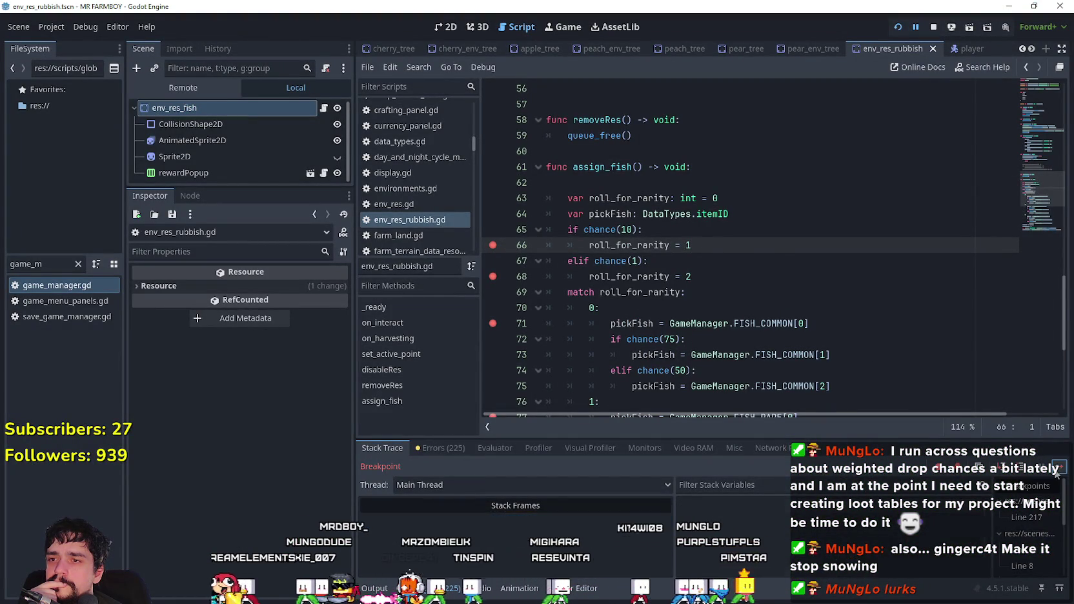
- Resume execution repeatedly through the breakpoints on lines 66, 77 and 79
left_click(1056, 475)
left_click(1056, 474)
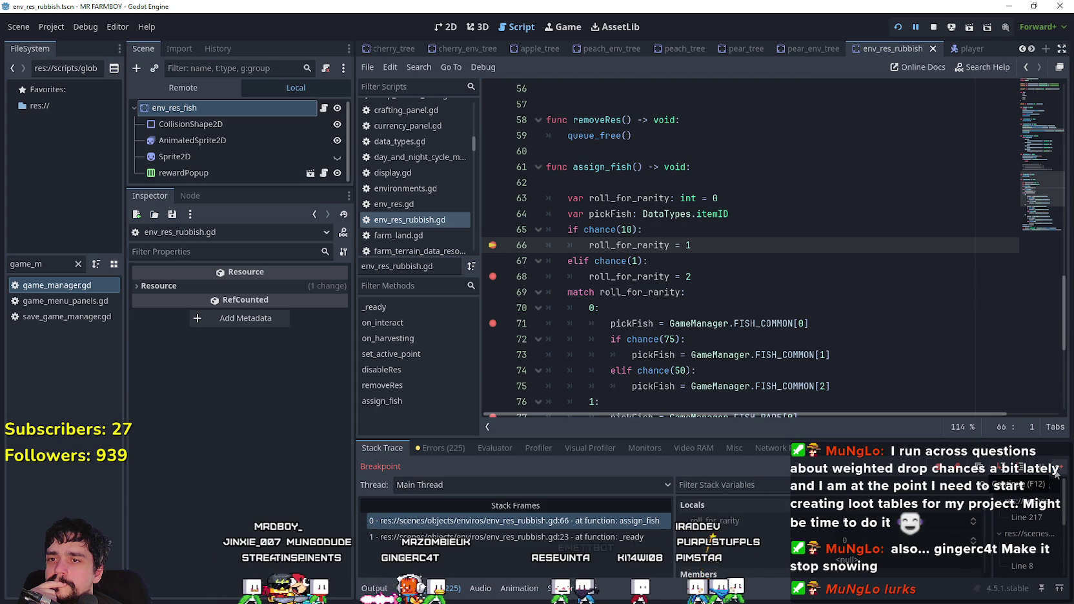
left_click(1056, 474)
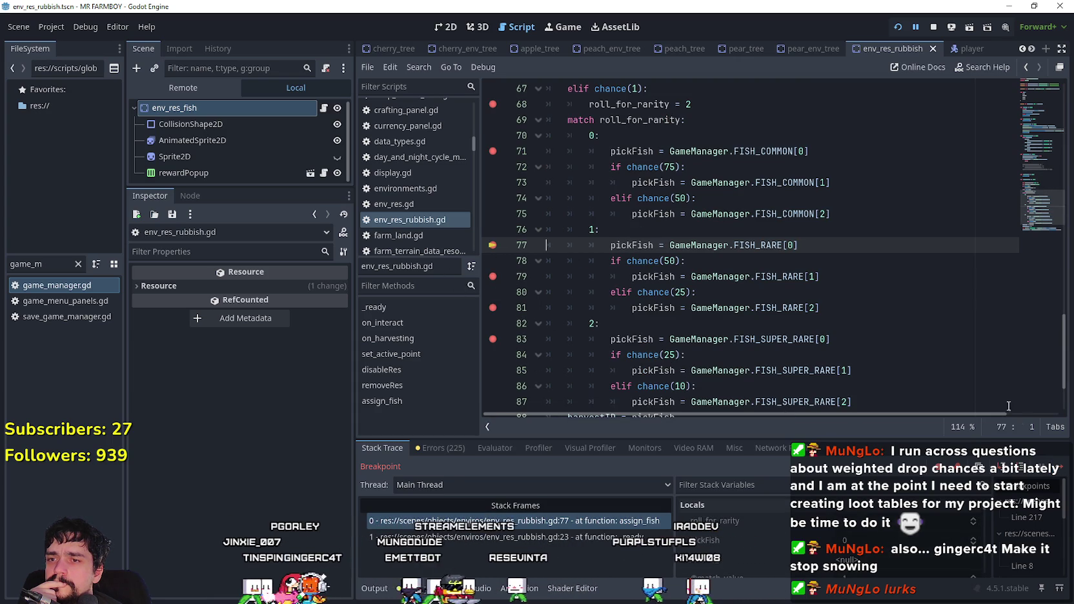
left_click(1061, 470)
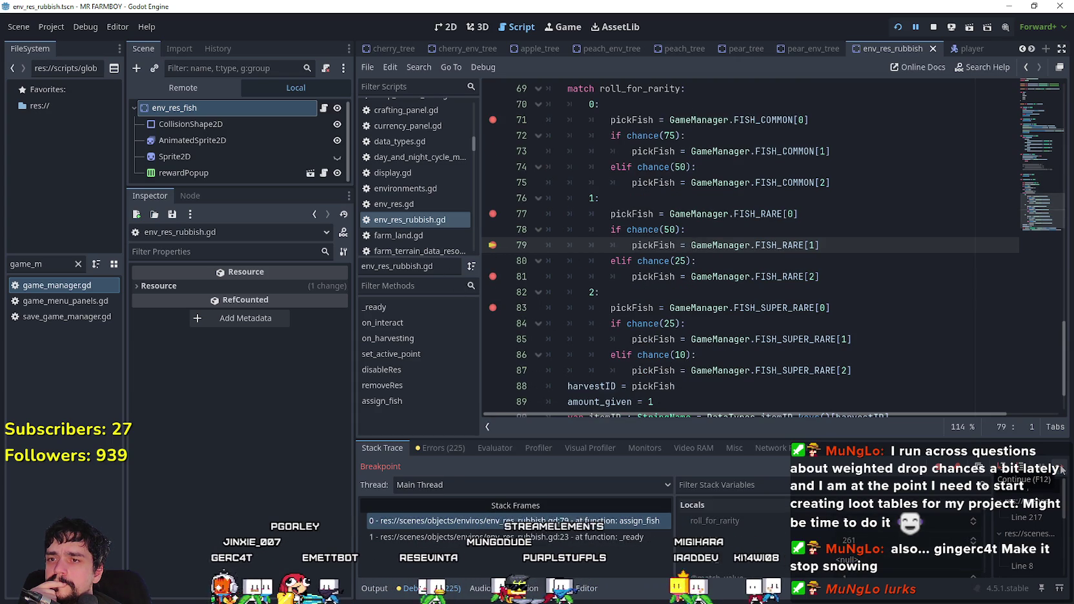
left_click(1061, 470)
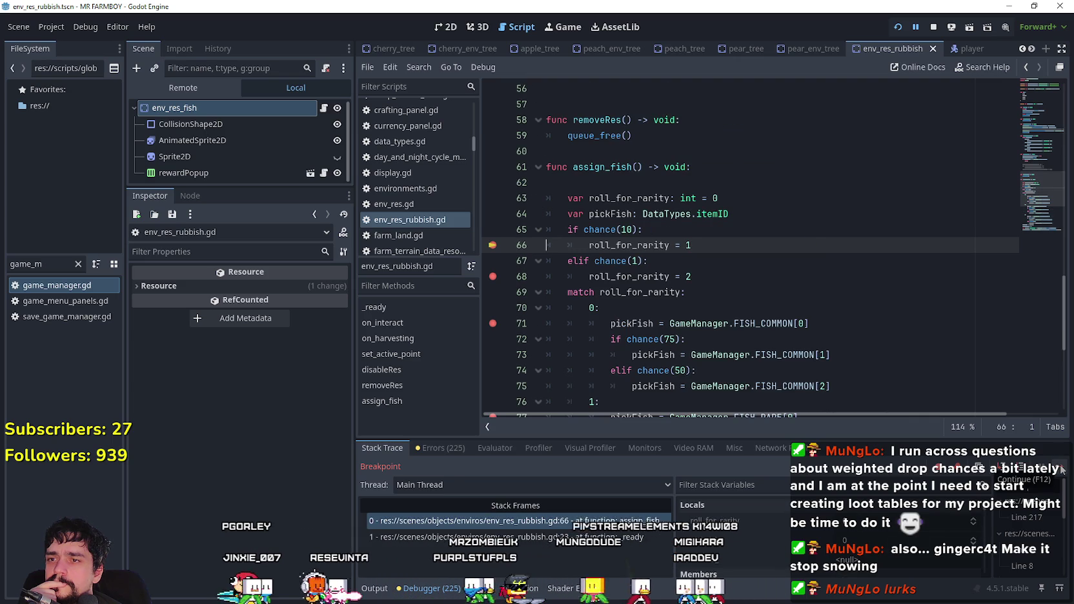
left_click(1060, 470)
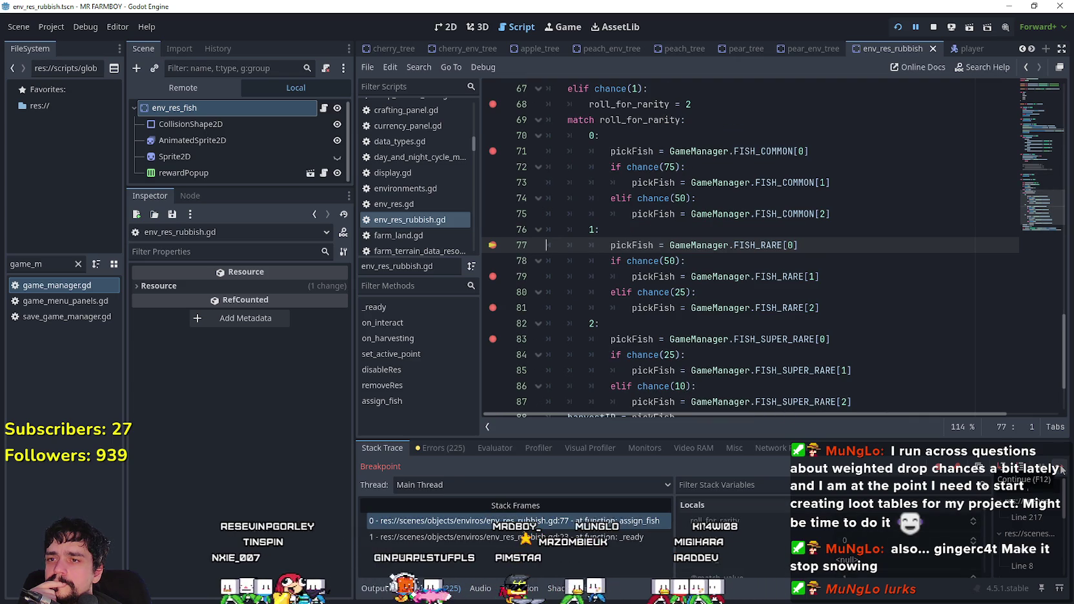
left_click(1060, 470)
left_click(1061, 470)
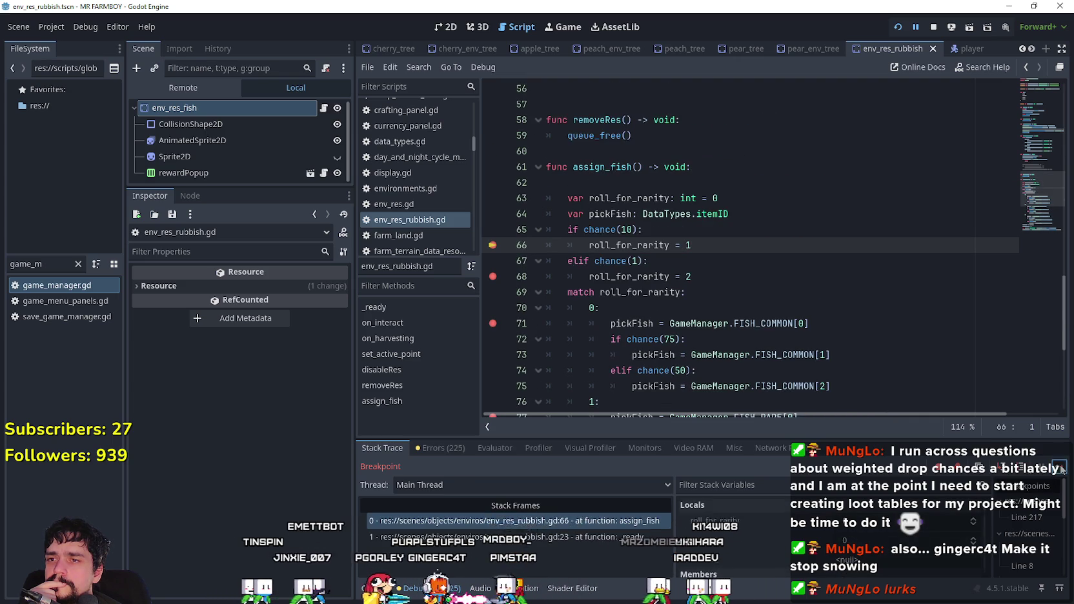
left_click(1061, 470)
left_click(1060, 470)
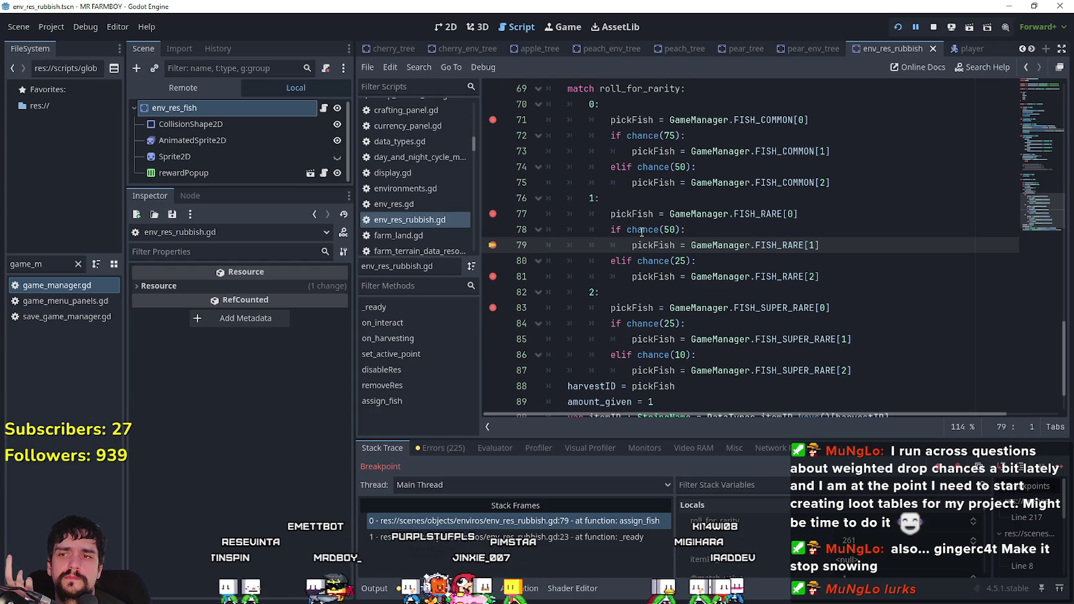
- Stop the debug session with F8 and return to chance(10) on line 65
mouse_move(641, 233)
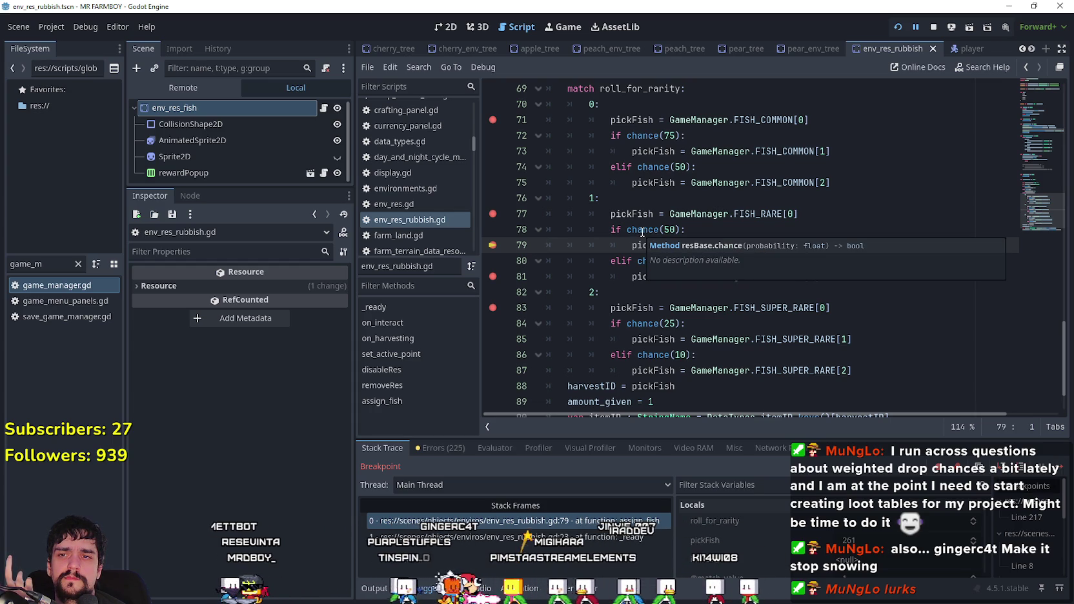
key("F8")
scroll(633, 229, "up", 4)
left_click(634, 208)
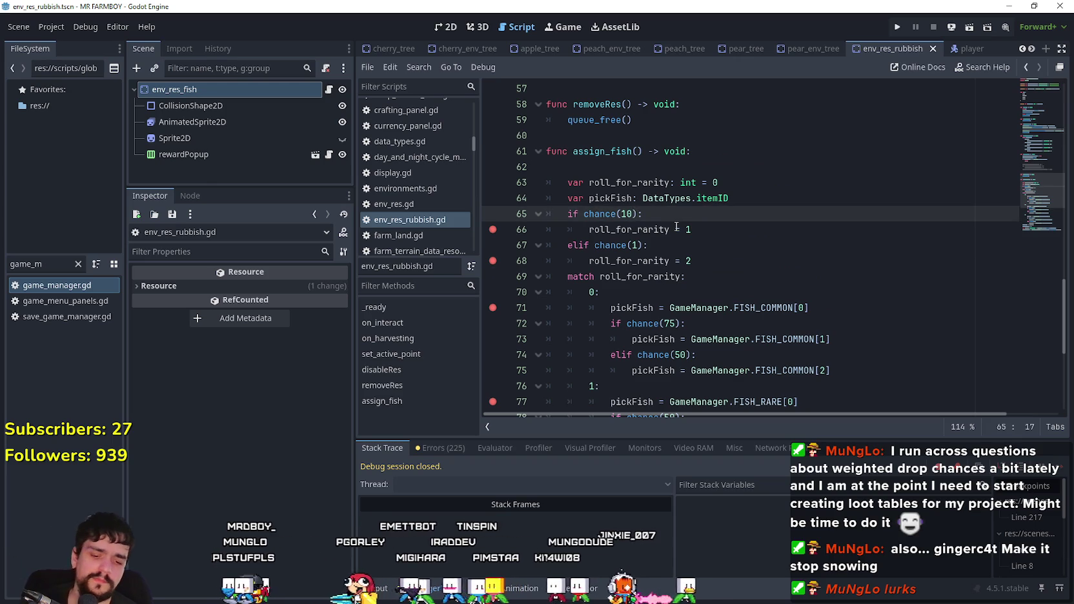
- Change the rarity rolls on lines 65 and 67 to chance(10.0) and chance(1.0)
type(".0")
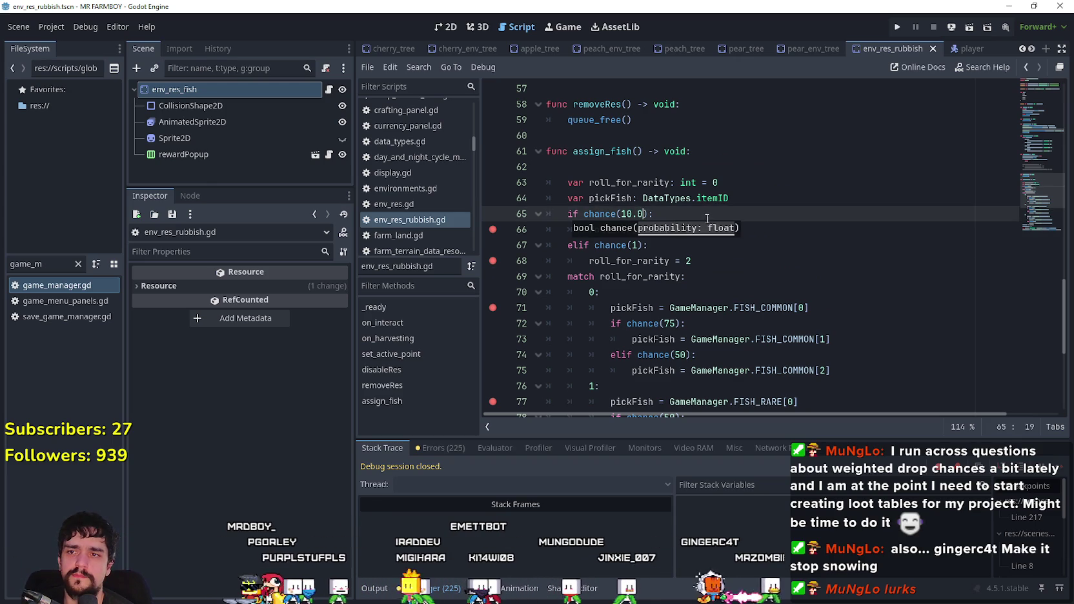
key("End")
left_click(642, 243)
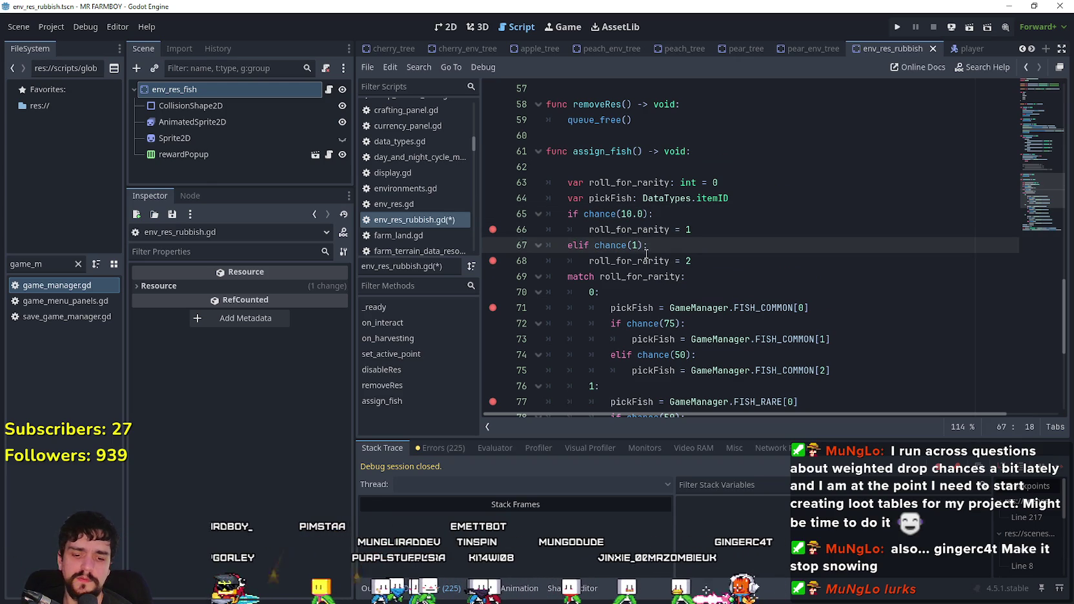
type(".0")
key("Left")
key("Left")
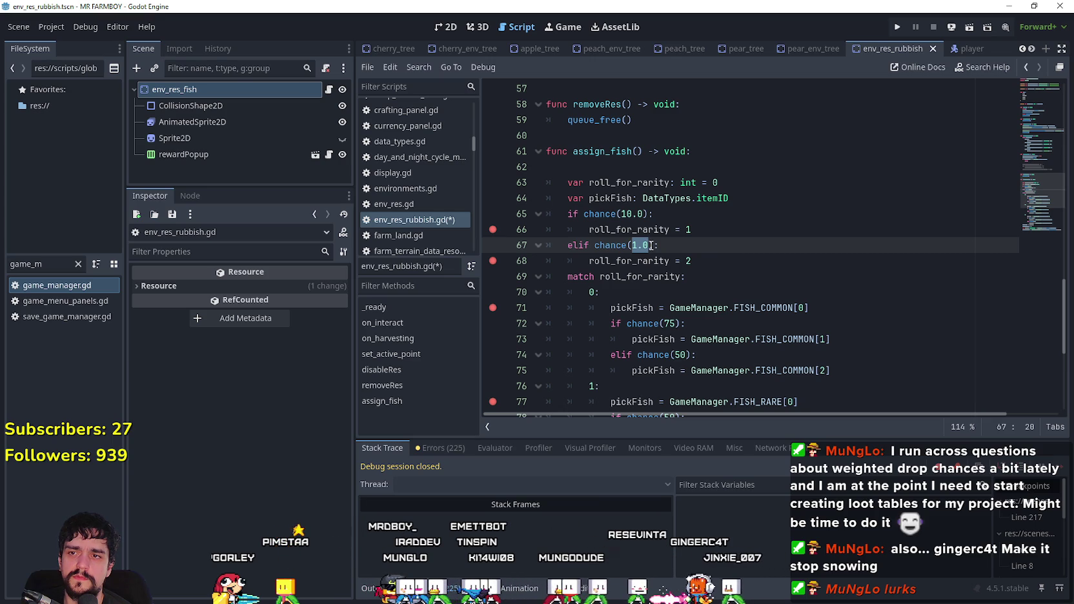
- Look up chance()'s definition to check its randf() comparison, then return to env_res_rubbish.gd
right_click(607, 215)
left_click(657, 439)
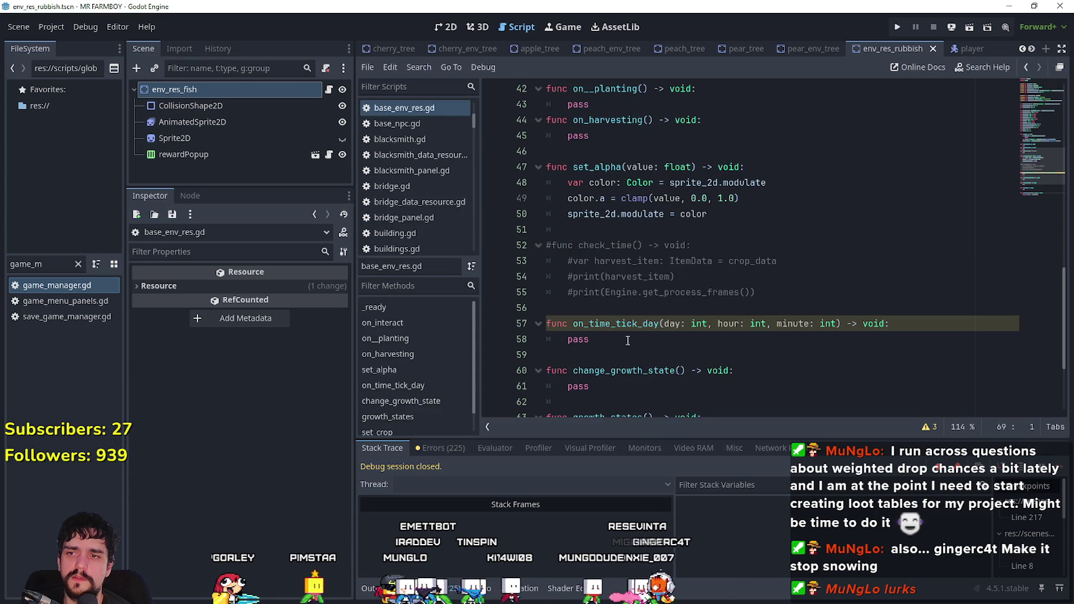
scroll(633, 335, "down", 3)
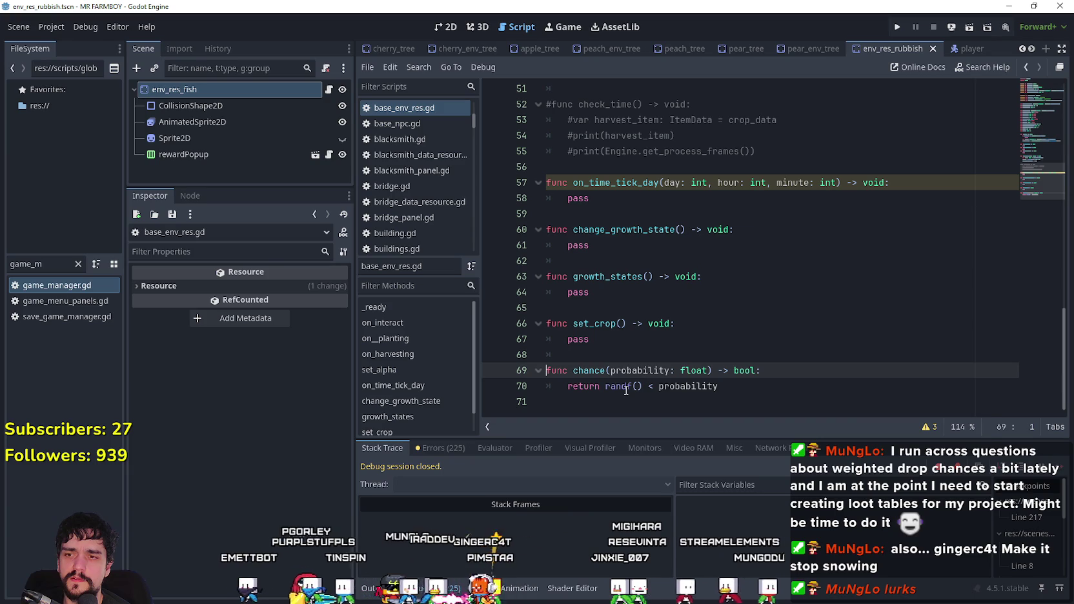
mouse_move(626, 390)
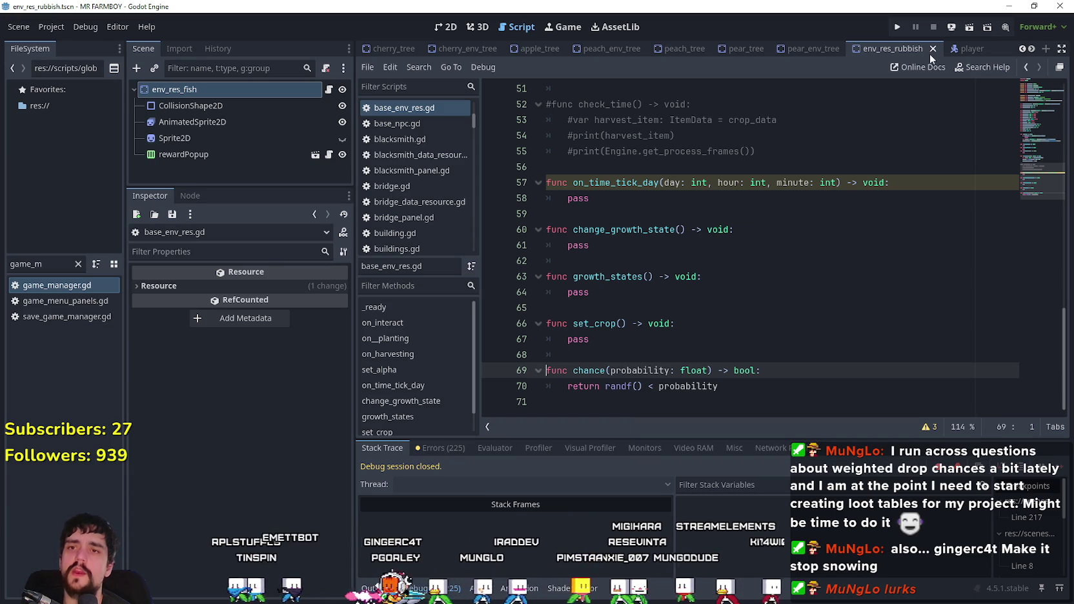
left_click(329, 89)
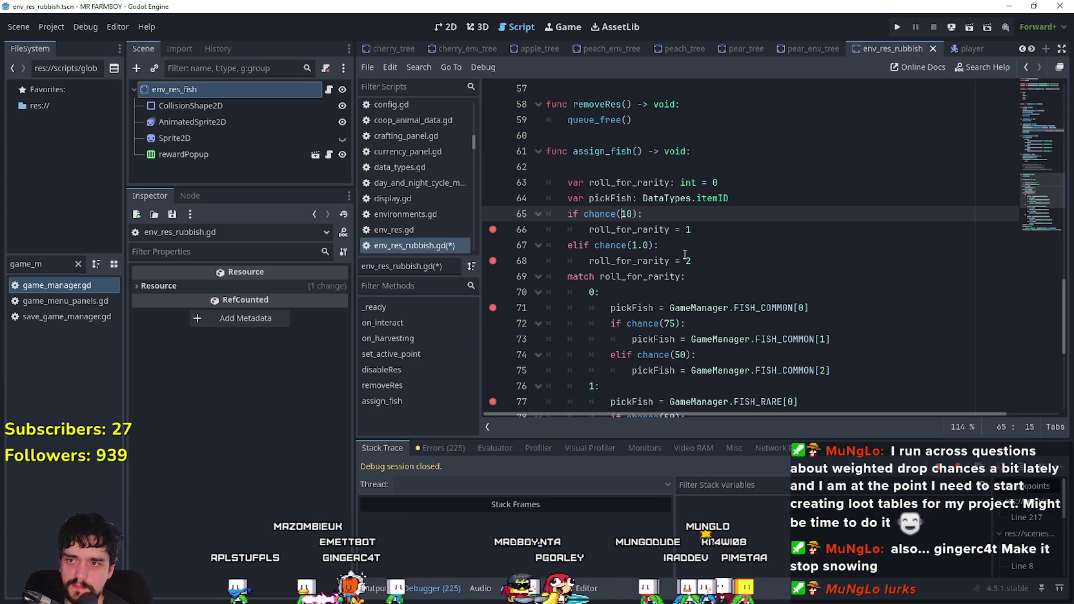
- Rewrite the first chance() values as decimals: 0.10, 0.01, 0.75 and 0.50
type("0.")
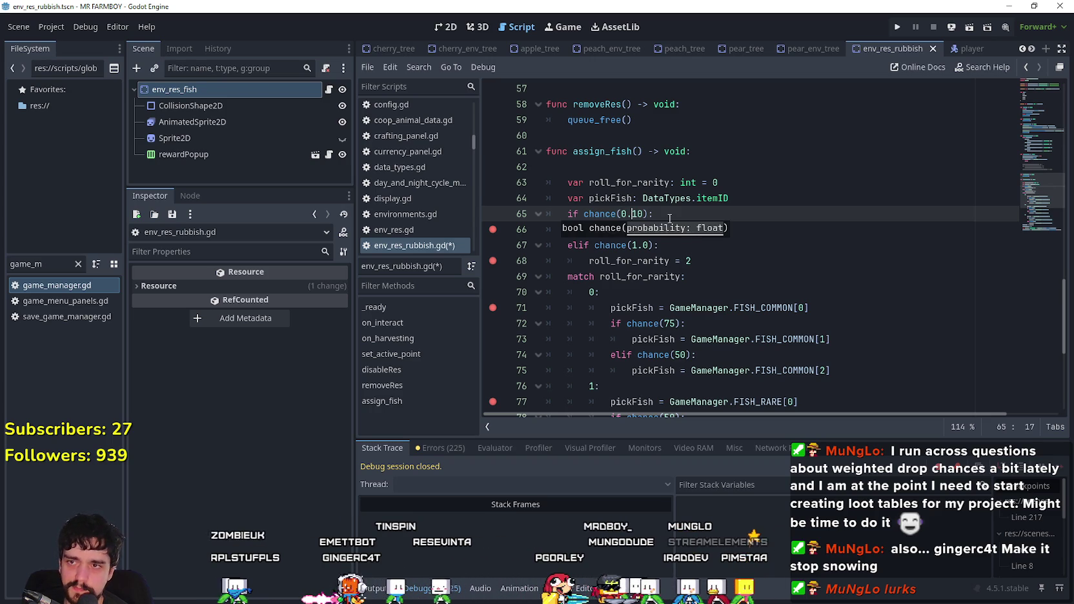
left_click(634, 245)
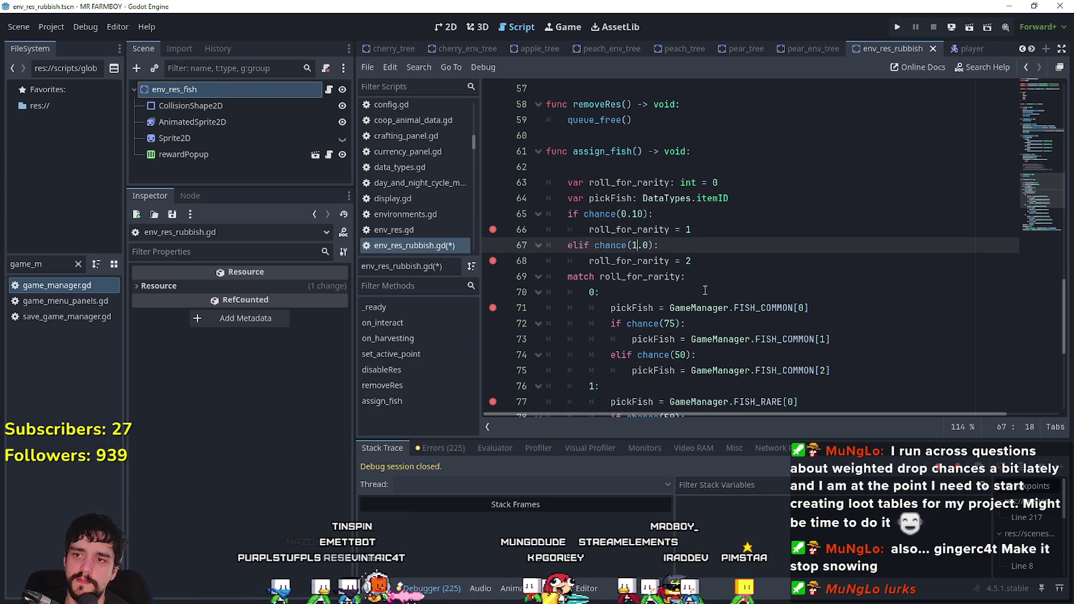
key("BackSpace")
key("Delete")
key("Delete")
type("0.0")
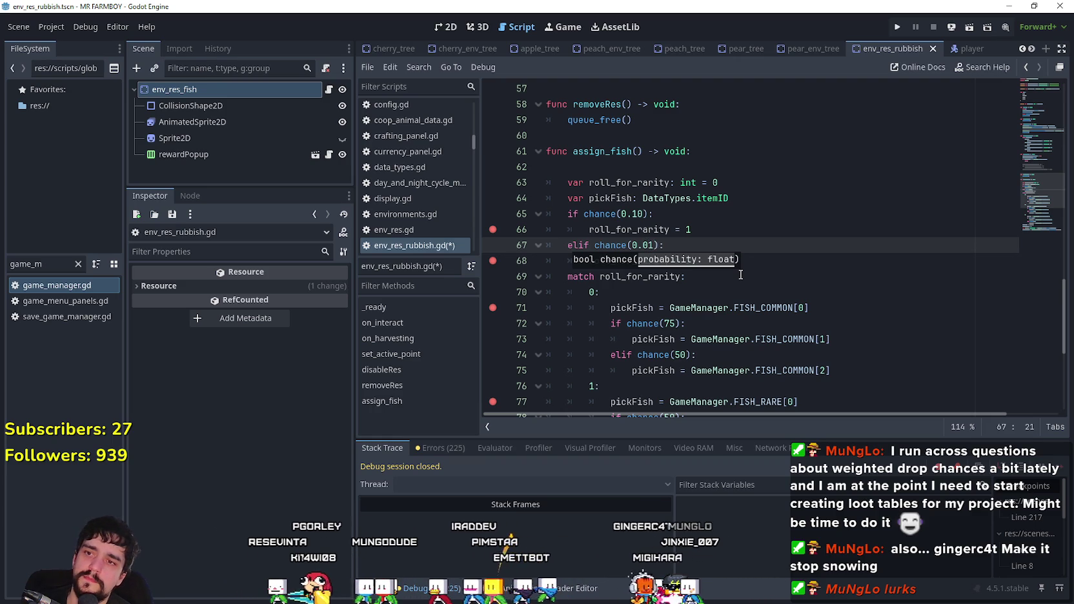
key("End")
scroll(693, 309, "down", 1)
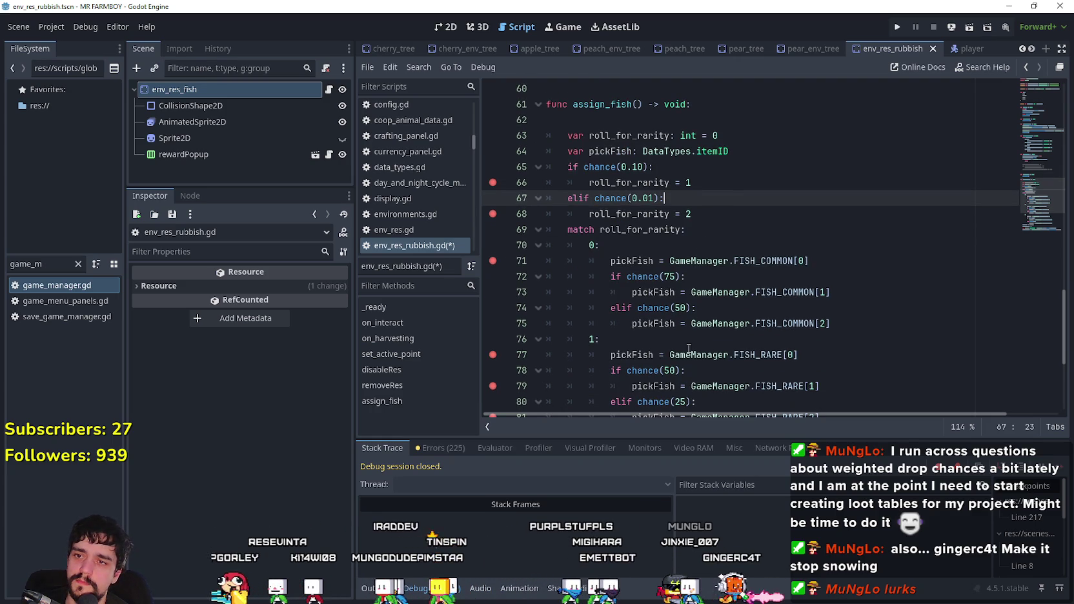
double_click(676, 276)
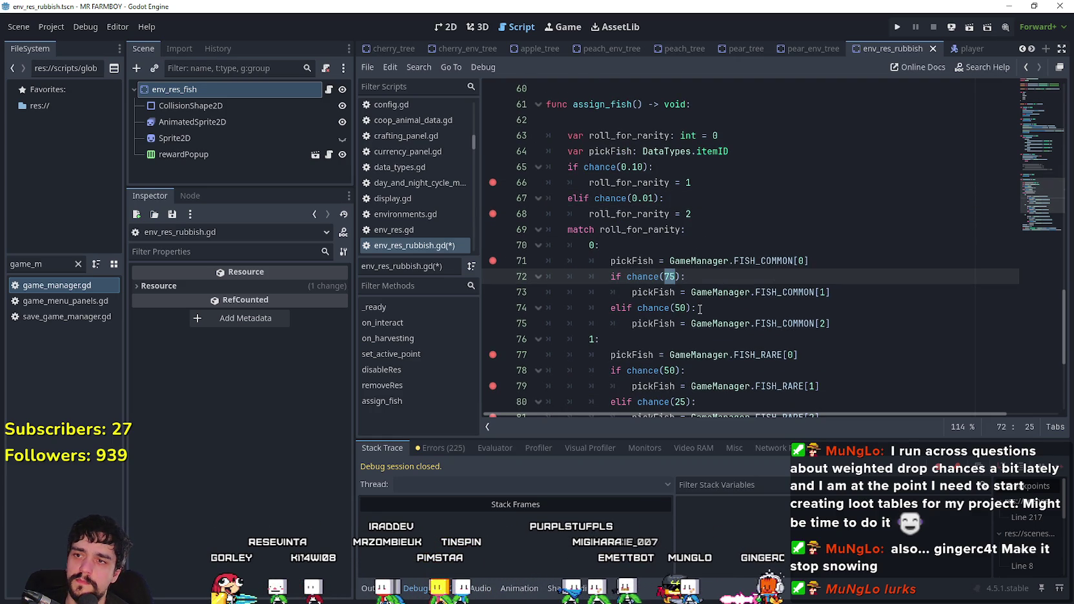
type("0.")
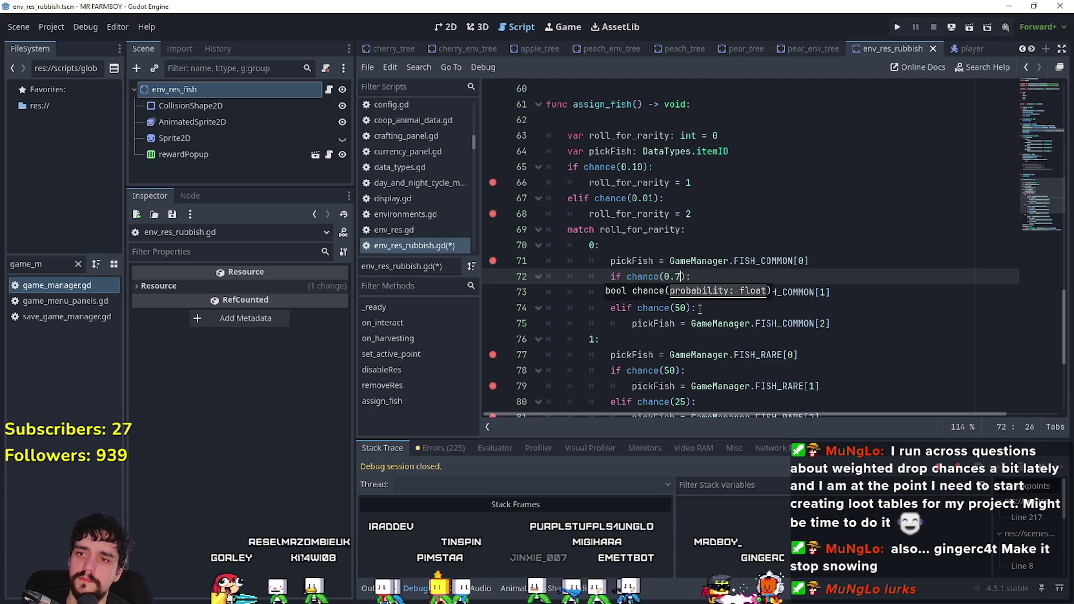
double_click(682, 308)
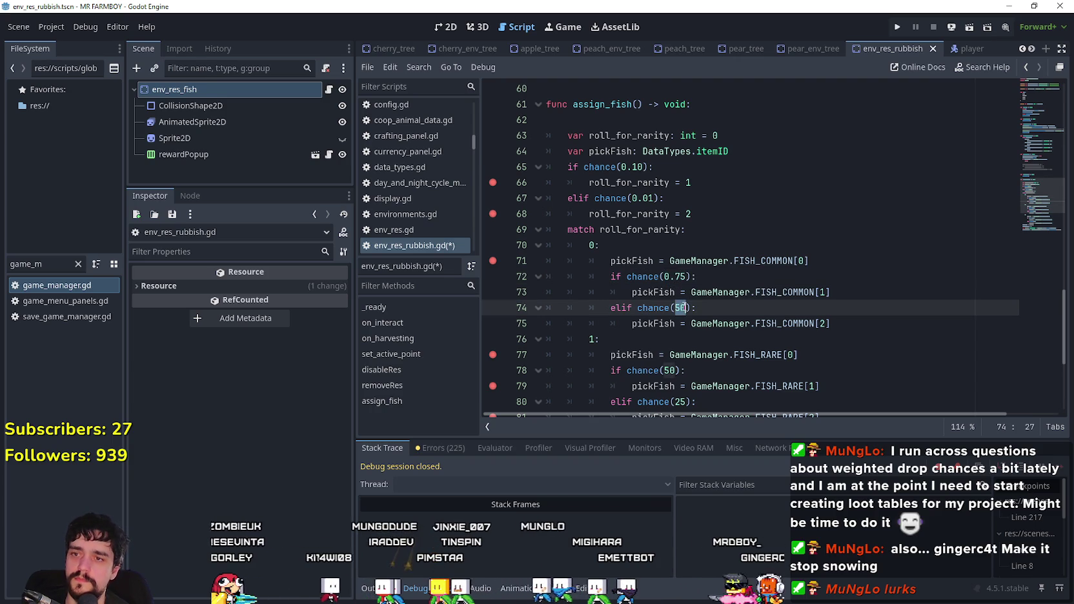
type("90.5")
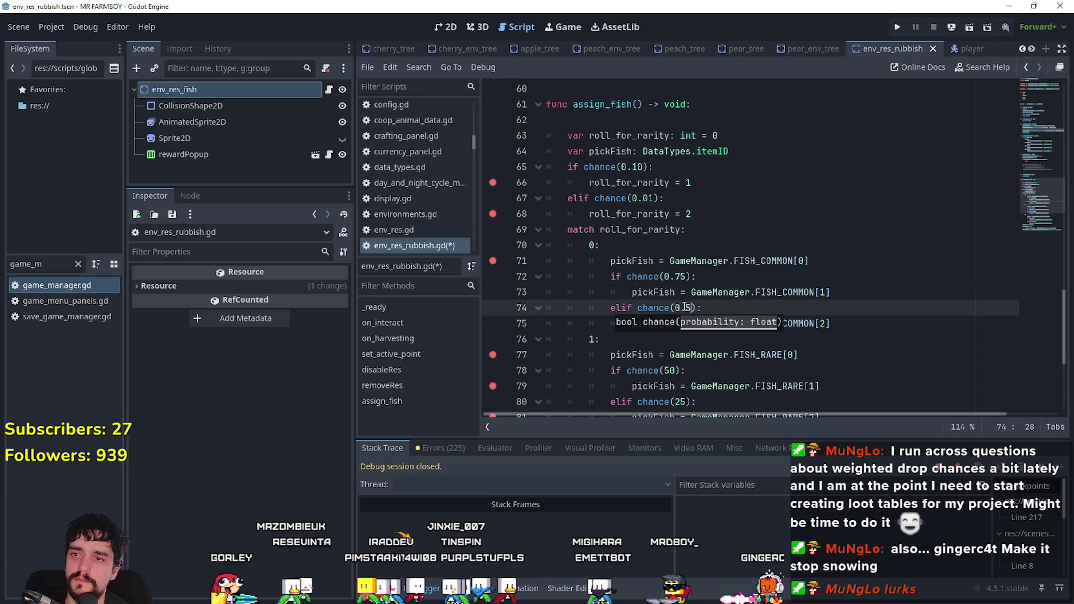
type("0")
- Rewrite the remaining chance() values further down as 0.50, 0.25, 0.25 and 0.10
scroll(684, 308, "down", 2)
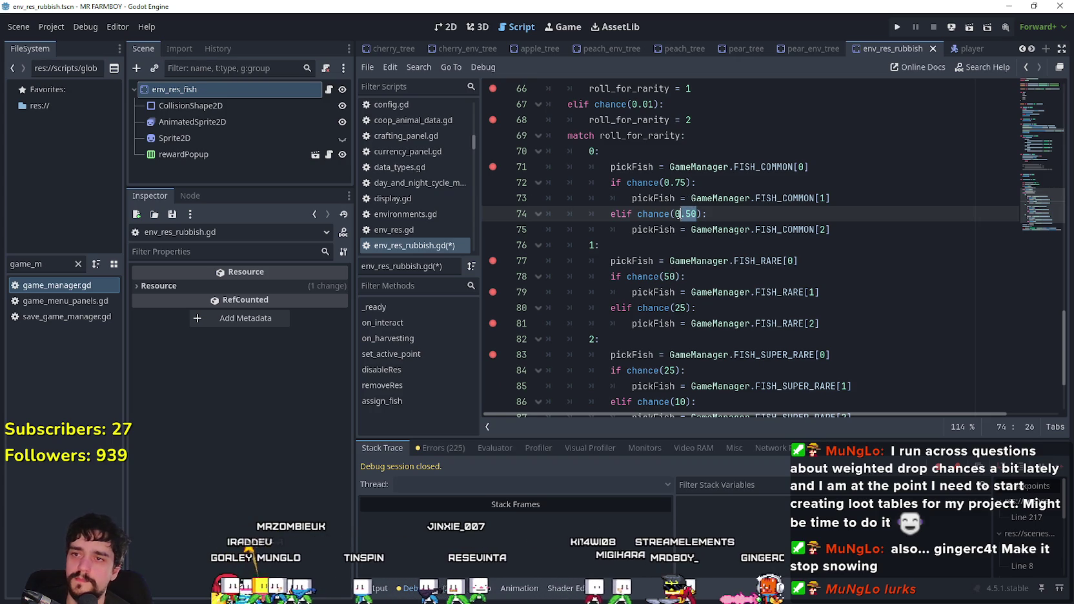
left_click_drag(696, 214, 677, 215)
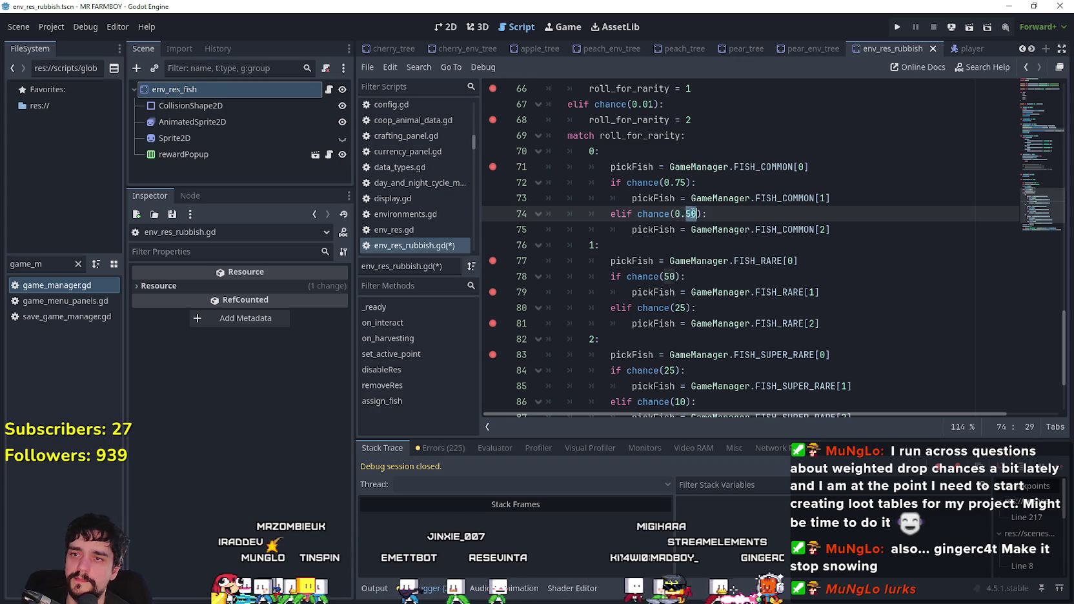
double_click(670, 276)
type("0.50")
double_click(679, 308)
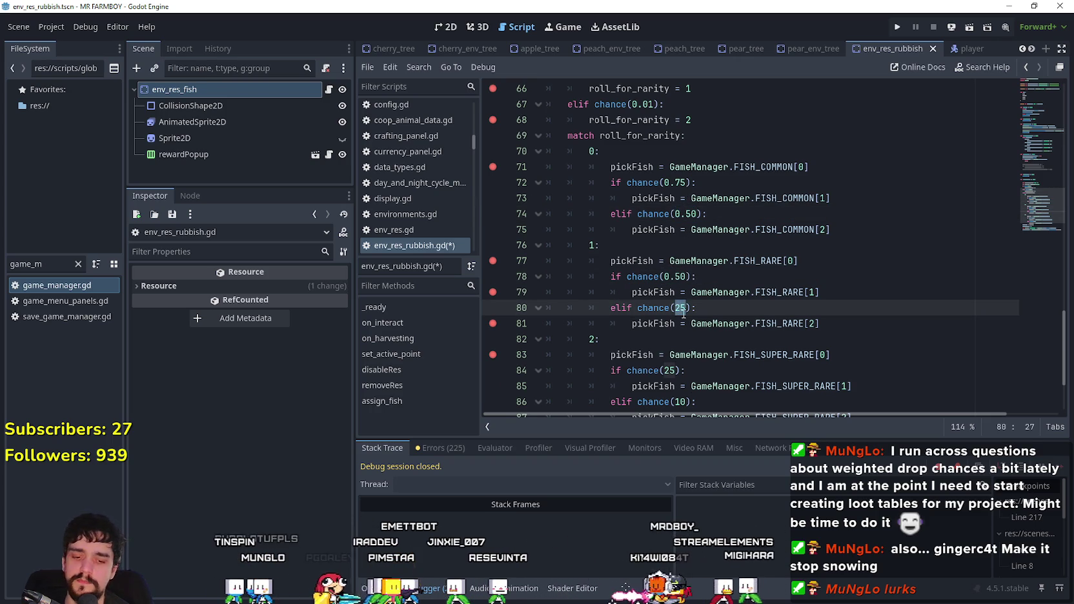
type("0.25")
scroll(688, 287, "down", 2)
left_click(669, 279)
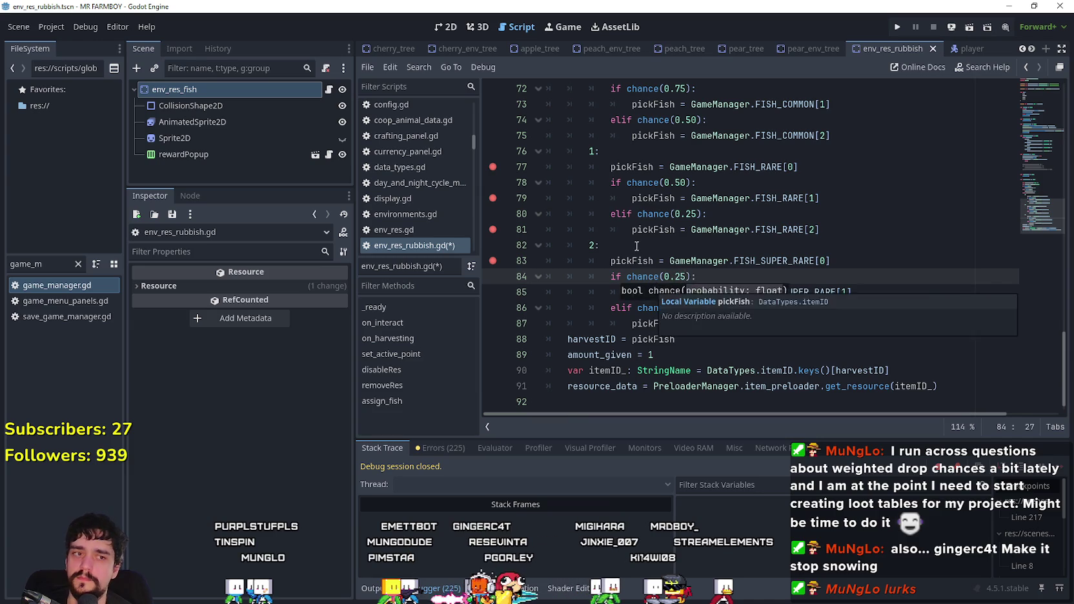
key("Up")
key("Up")
scroll(673, 261, "down", 1)
double_click(682, 292)
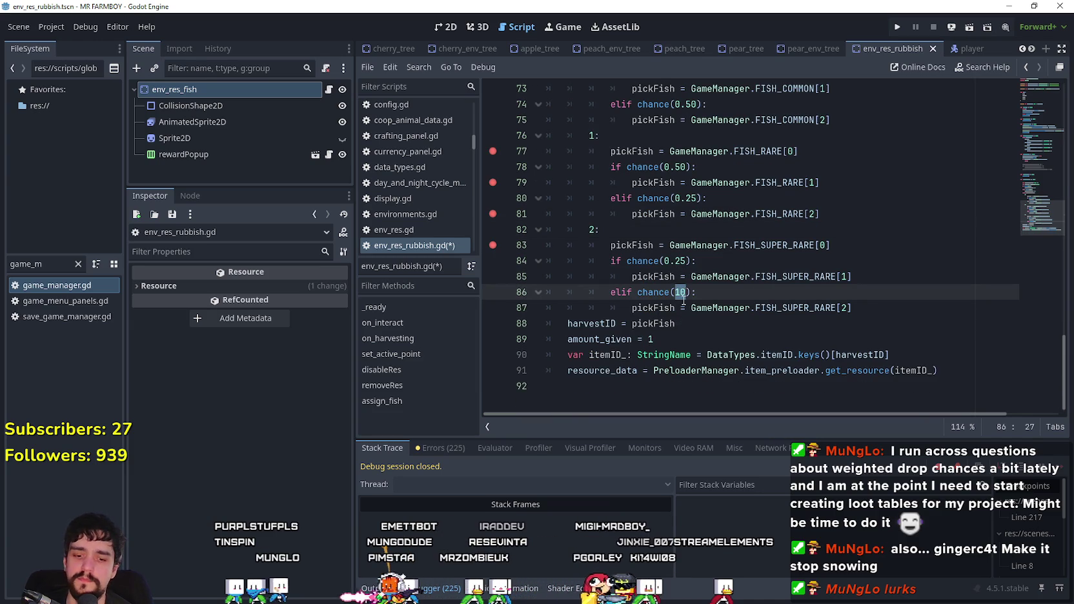
type("10")
- Save the fish script with Ctrl+S and run the project
key("ctrl+s")
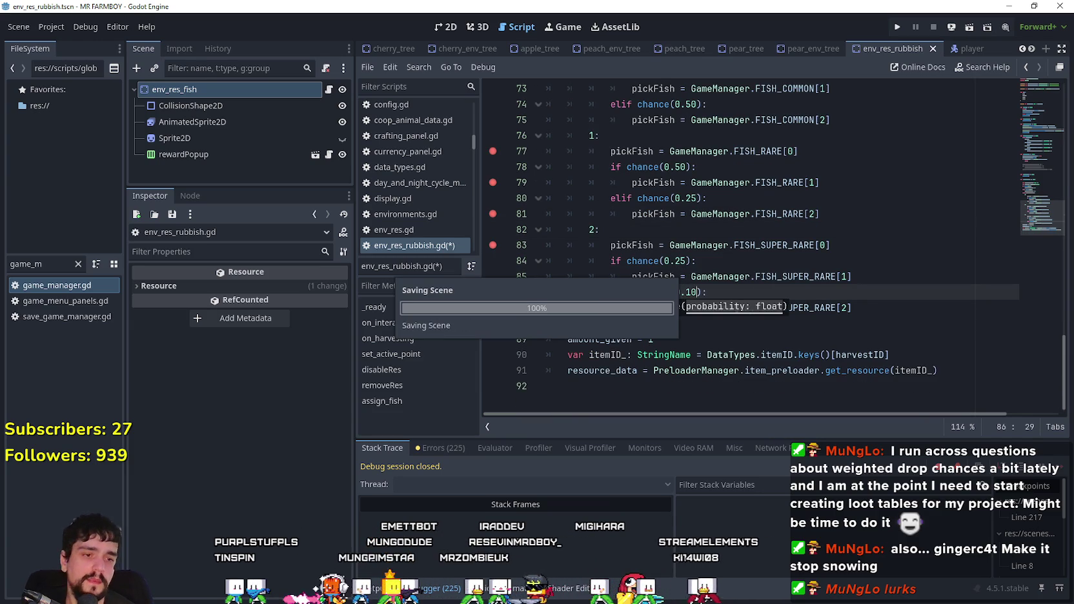
left_click(902, 23)
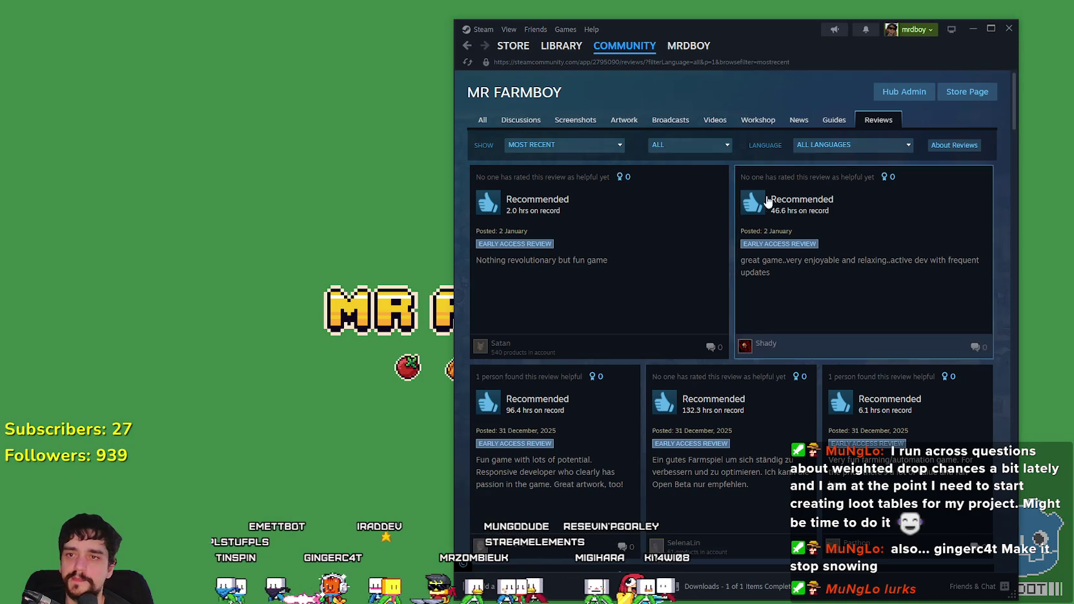
scroll(757, 114, "down", 1)
scroll(756, 114, "up", 1)
- Reload the reviews page, read the cozy farming automation review, then close it
right_click(714, 96)
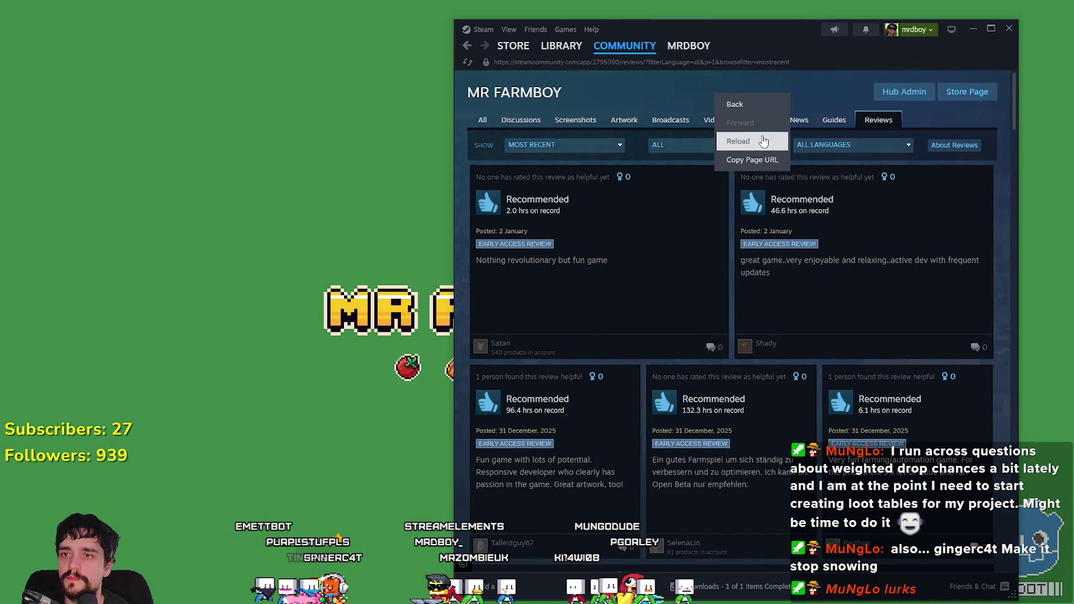
left_click(763, 140)
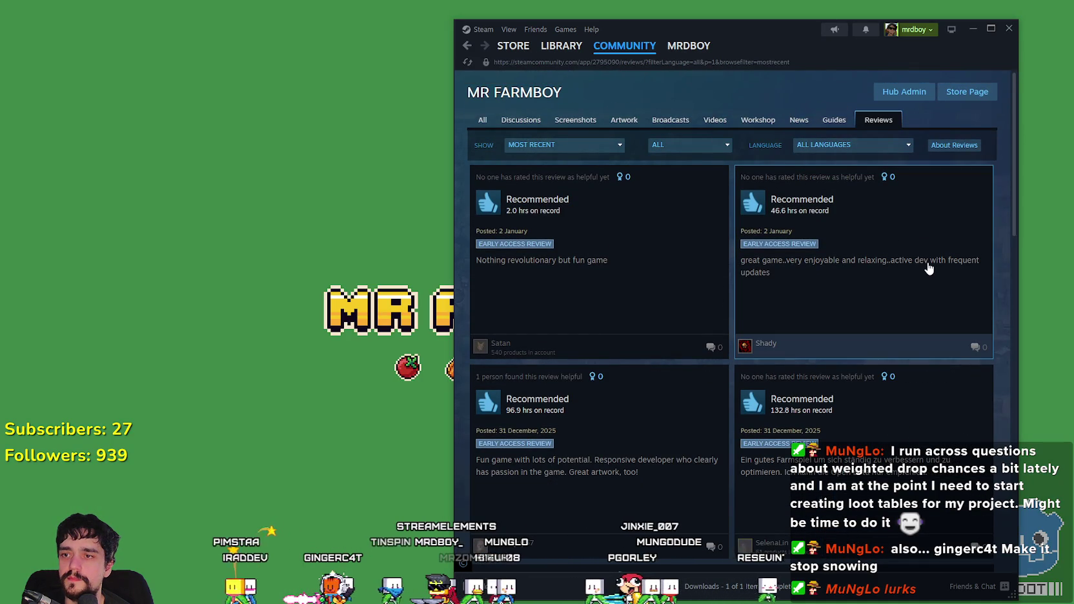
scroll(710, 390, "down", 3)
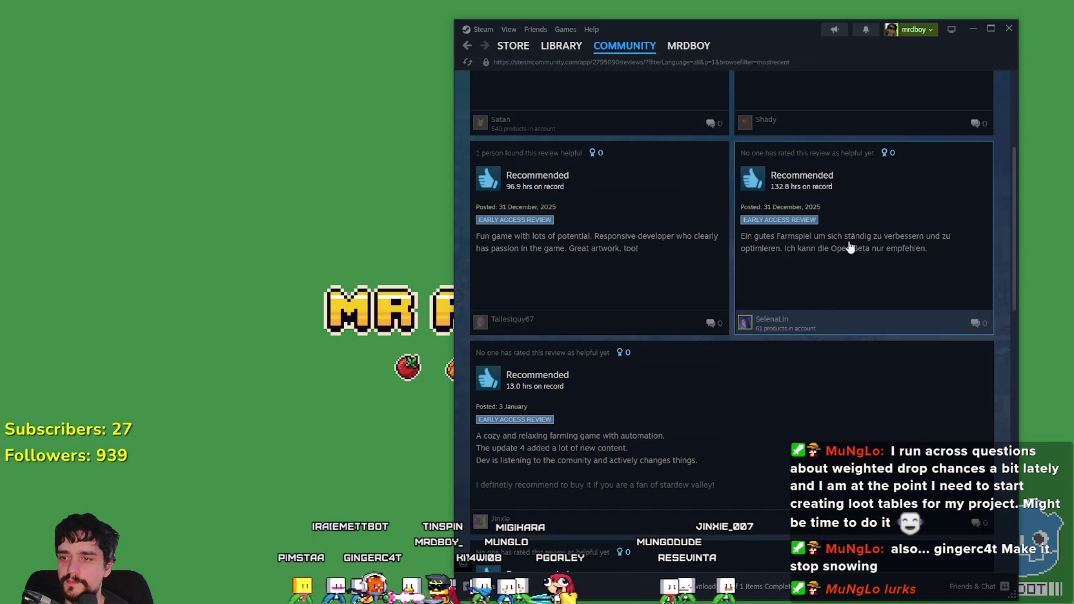
scroll(736, 352, "down", 3)
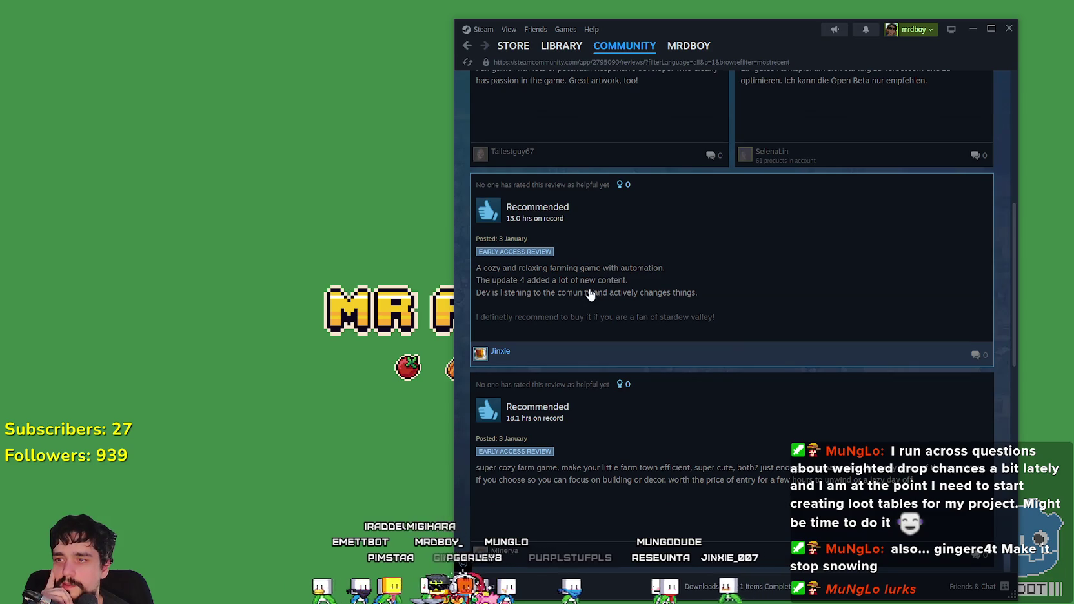
left_click(603, 289)
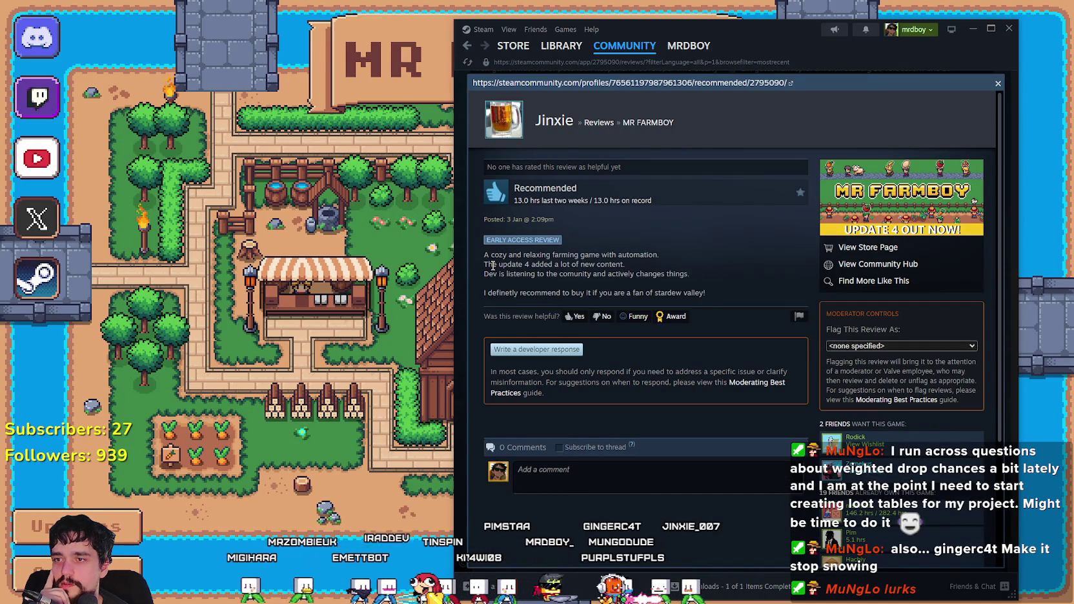
left_click_drag(491, 265, 641, 267)
triple_click(509, 270)
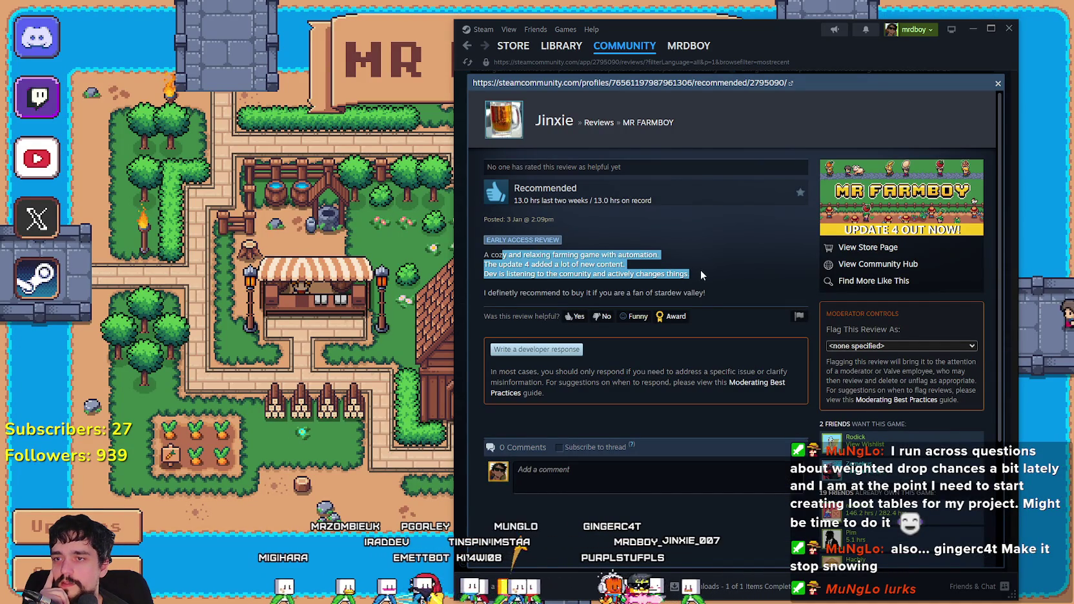
left_click(500, 272)
mouse_move(500, 272)
left_mouse_down()
mouse_move(707, 297)
mouse_move(646, 287)
mouse_move(710, 279)
mouse_move(721, 308)
mouse_move(479, 288)
left_mouse_up()
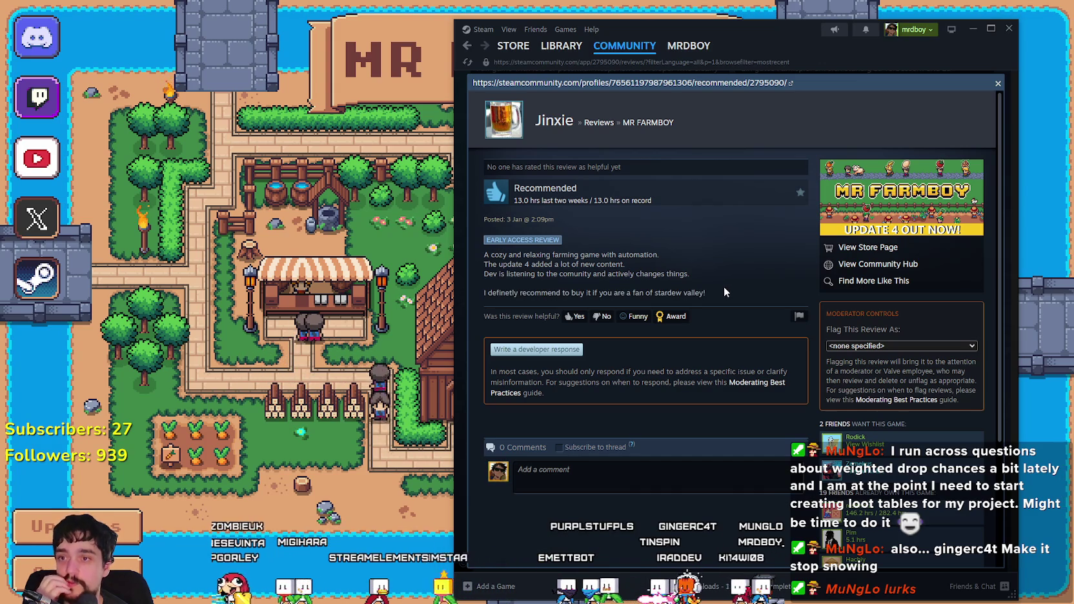
scroll(654, 291, "down", 3)
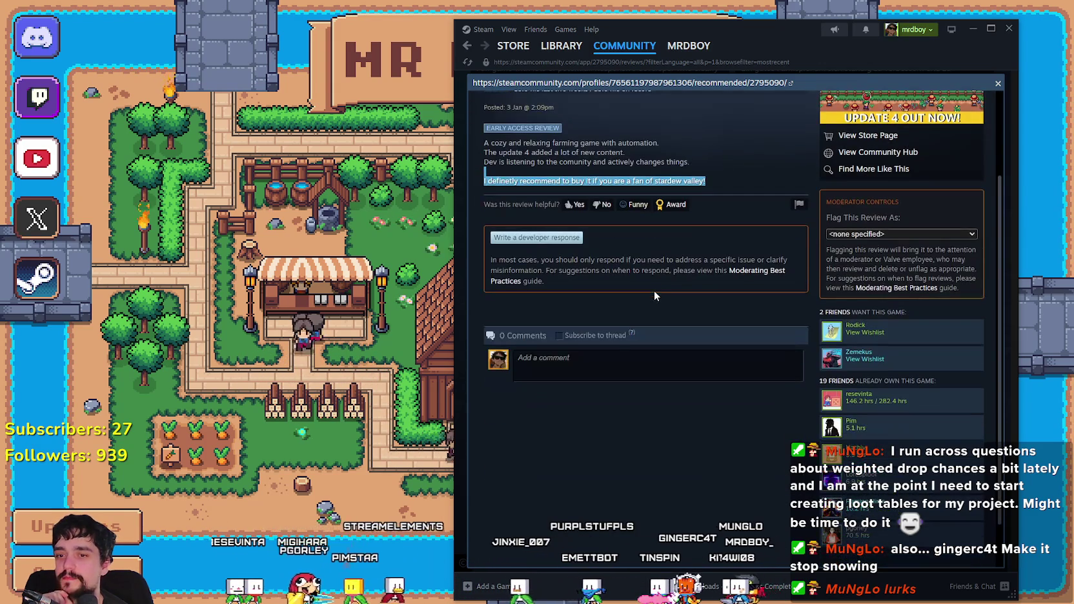
scroll(710, 346, "up", 3)
scroll(716, 352, "down", 1)
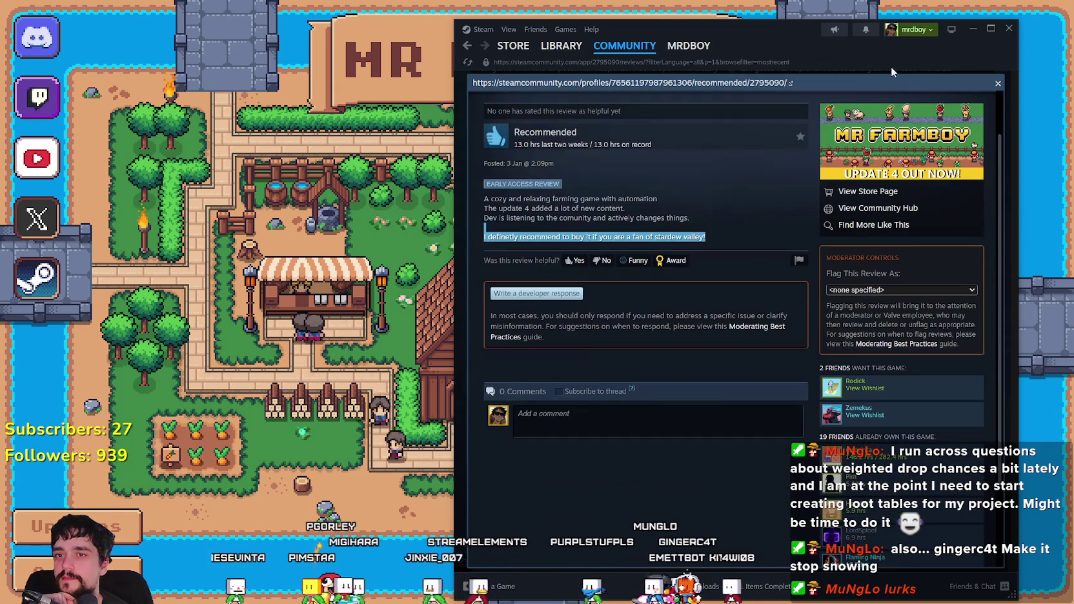
left_click(999, 86)
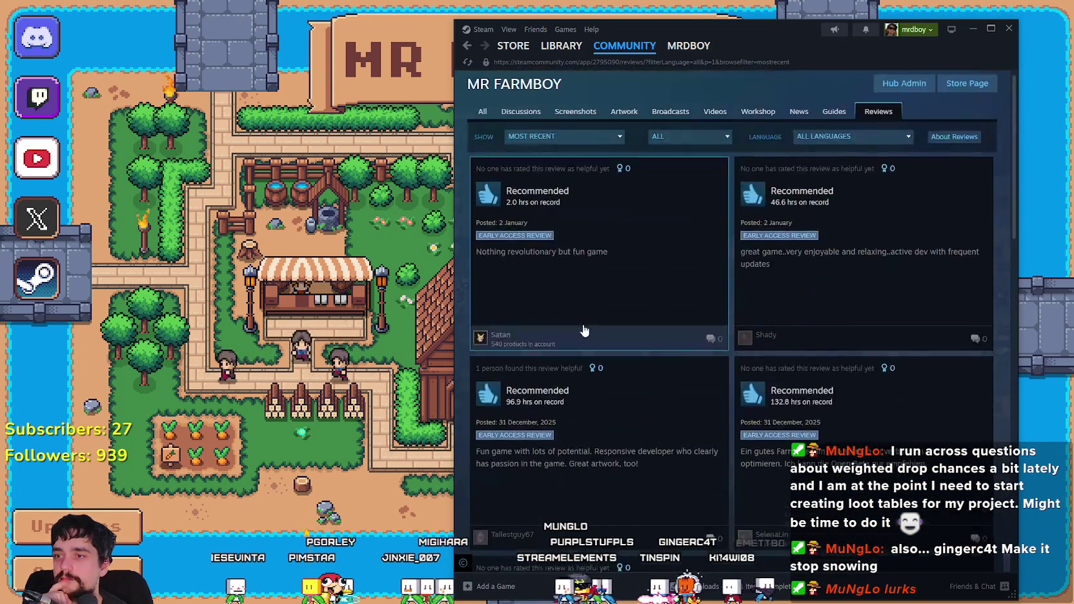
- Load Save 1 in the game, then return to the MR FARMBOY hub and store page
left_click(1009, 29)
left_click(561, 258)
scroll(561, 262, "down", 3)
scroll(561, 261, "up", 3)
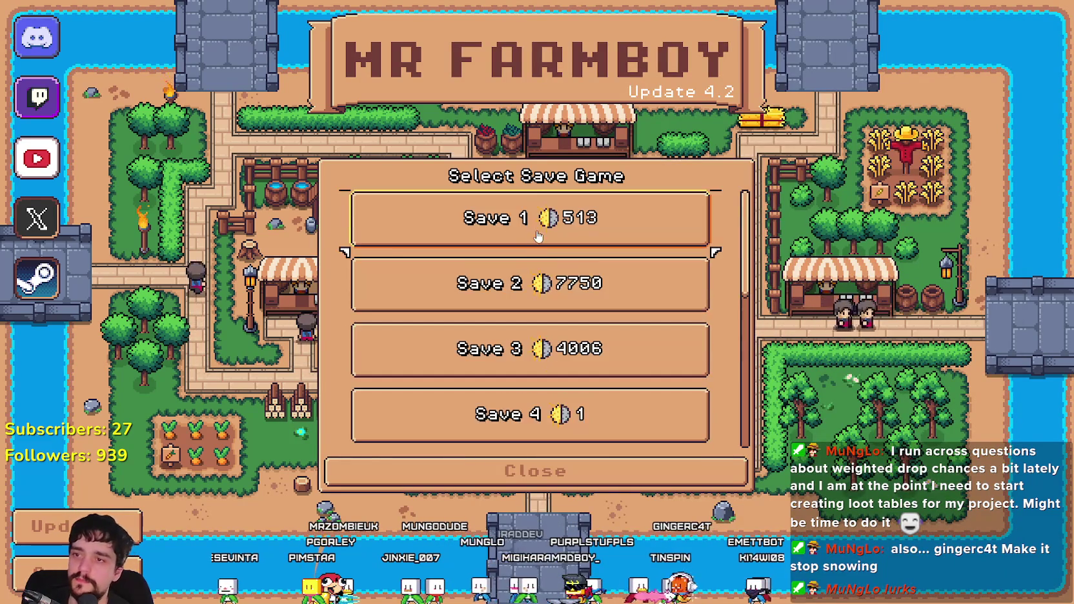
left_click(529, 217)
left_click(452, 231)
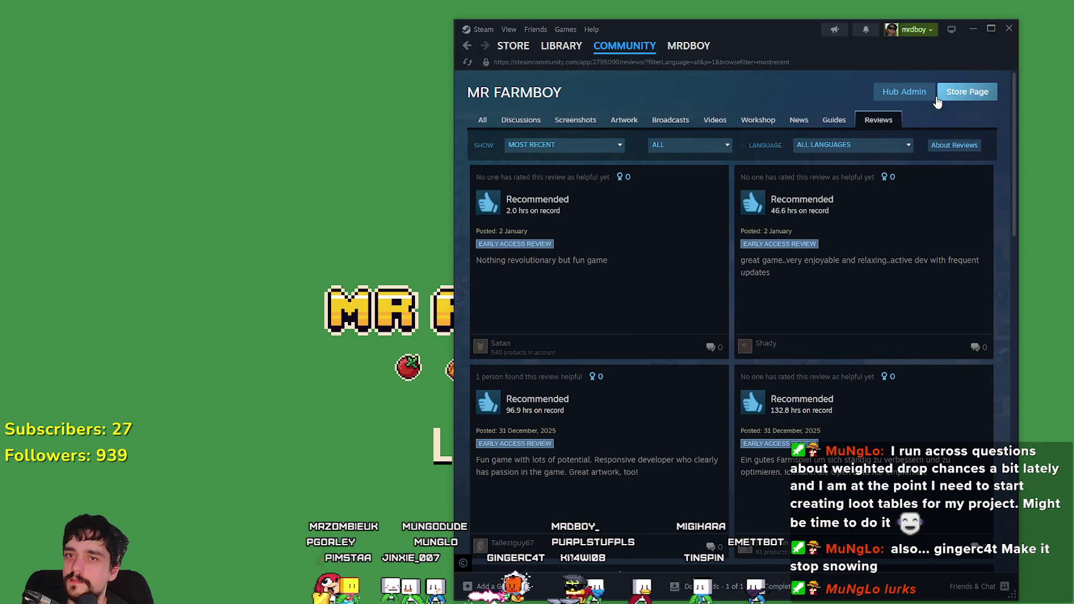
left_click(482, 119)
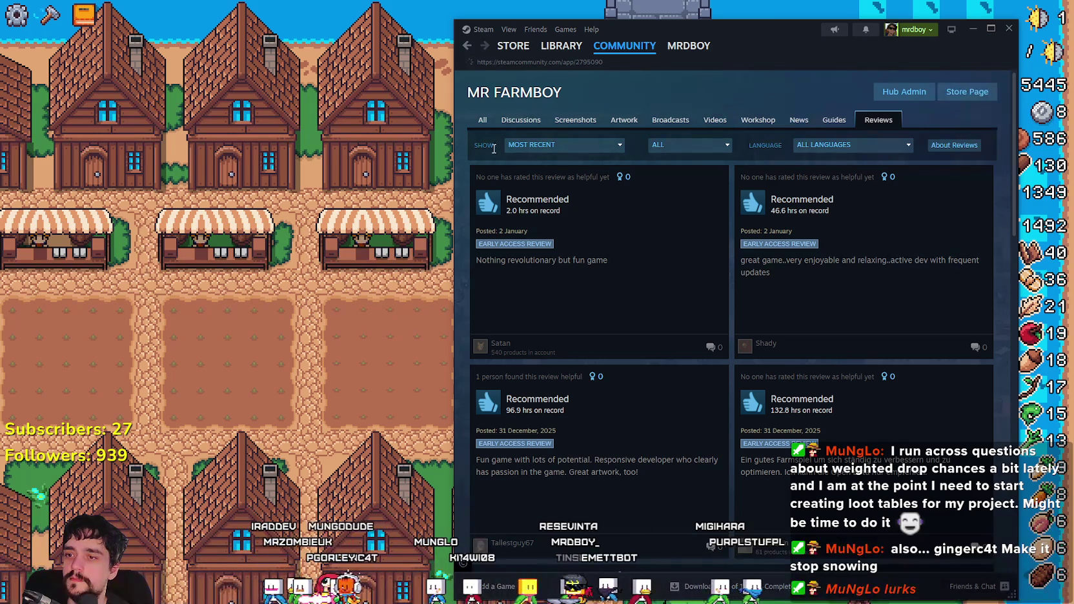
left_click(967, 92)
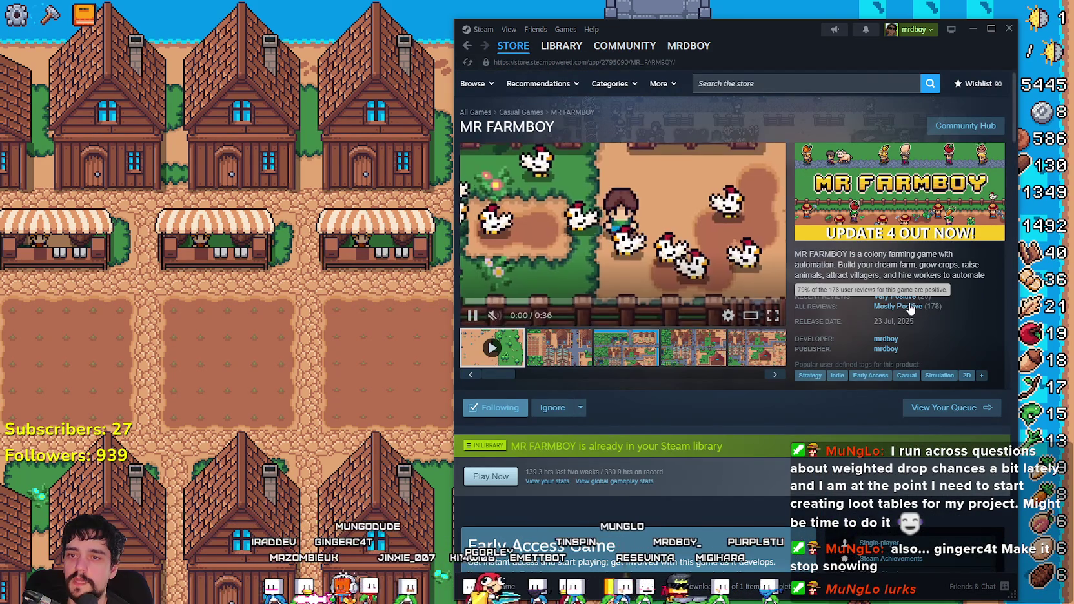
- Open MR FARMBOY's community hub reviews sorted by Most Recent and check the language filter
mouse_move(912, 311)
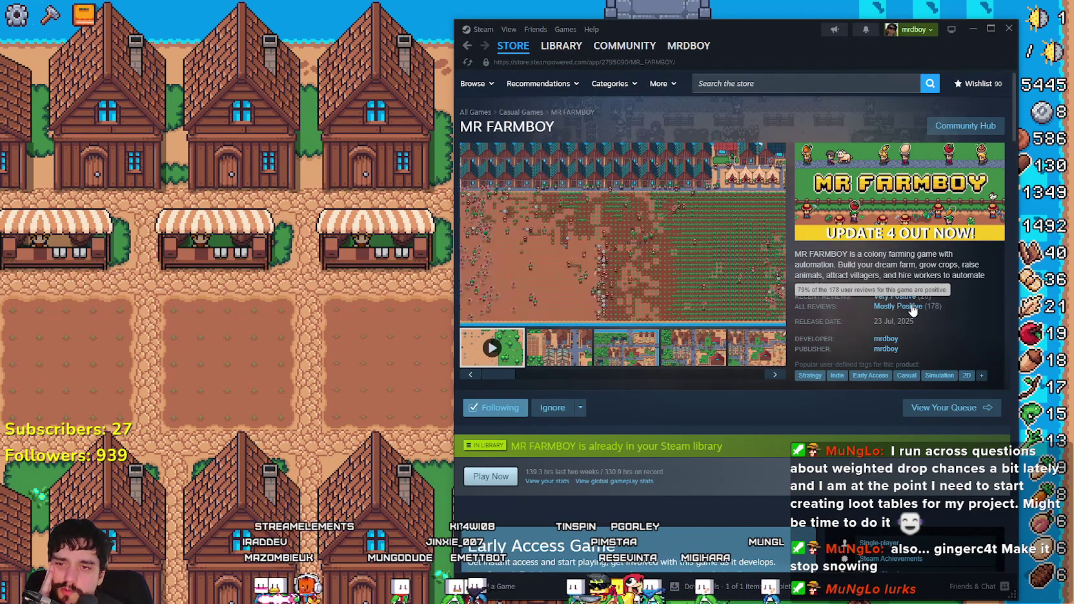
left_click(954, 127)
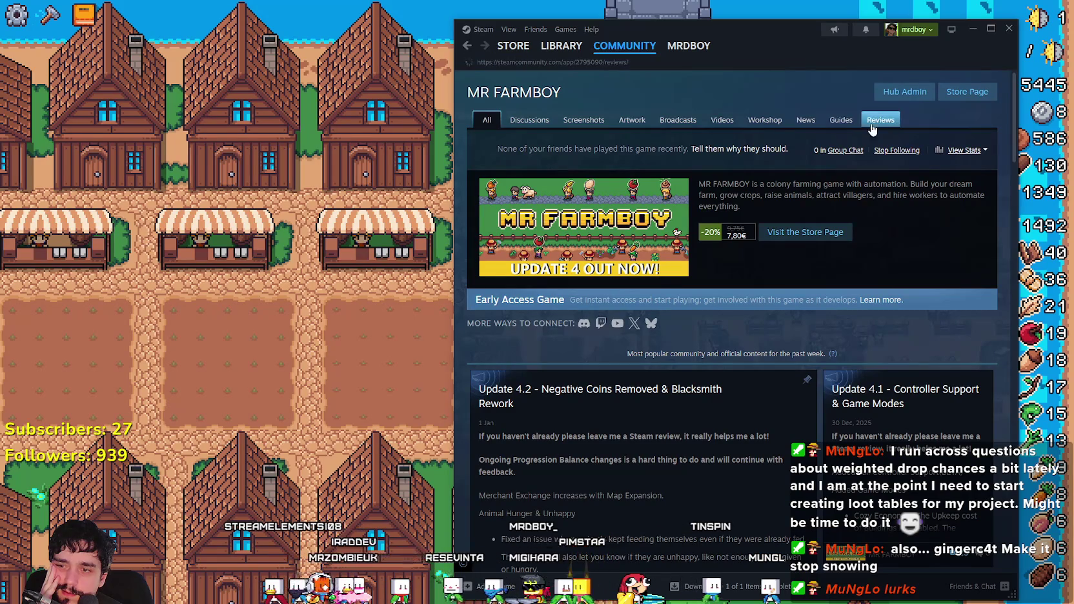
left_click(576, 144)
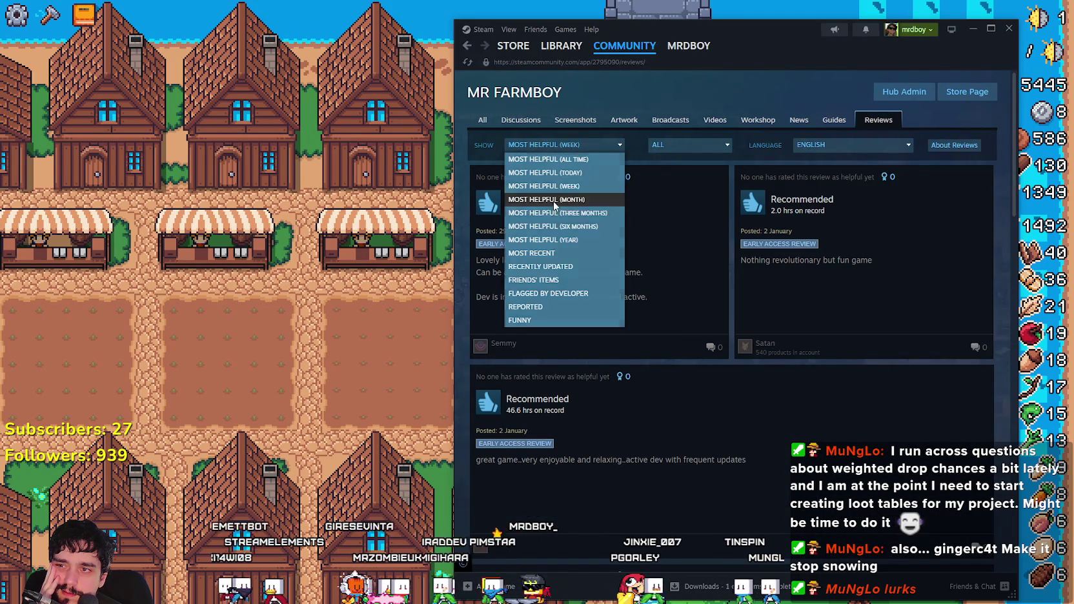
left_click(547, 255)
left_click(892, 152)
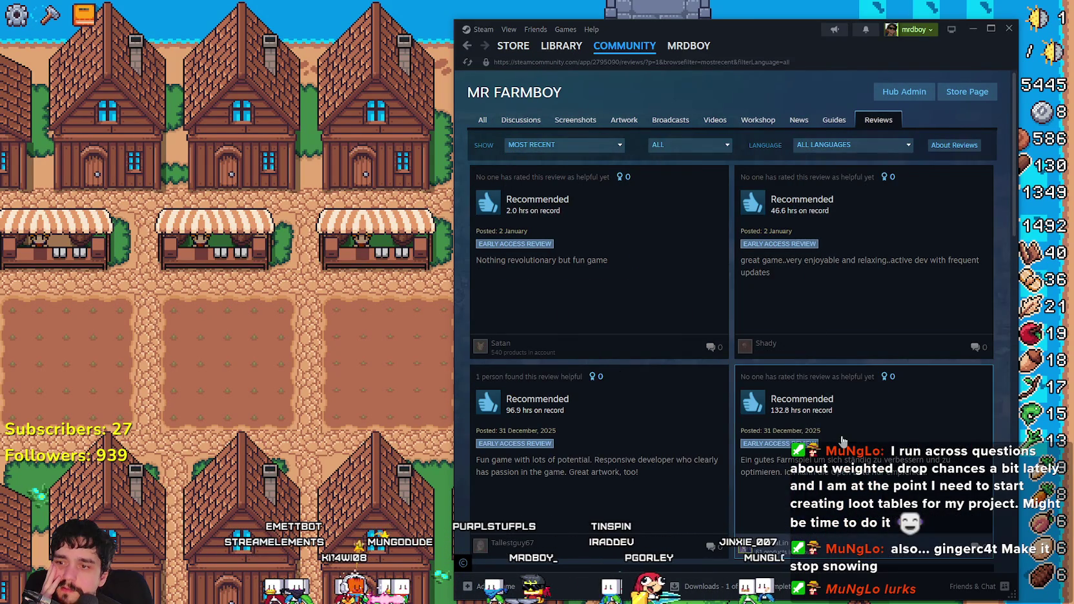
- Scroll through the recent reviews, go back to the store page, and minimize Steam
scroll(888, 434, "down", 2)
scroll(888, 434, "up", 2)
scroll(888, 431, "down", 6)
scroll(888, 428, "down", 4)
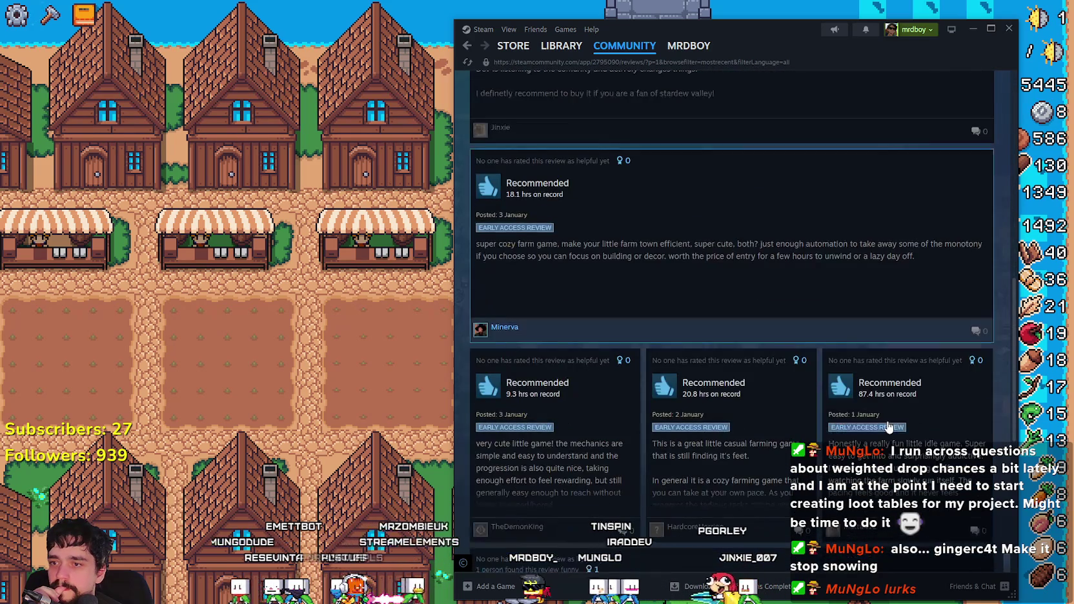
scroll(888, 428, "down", 9)
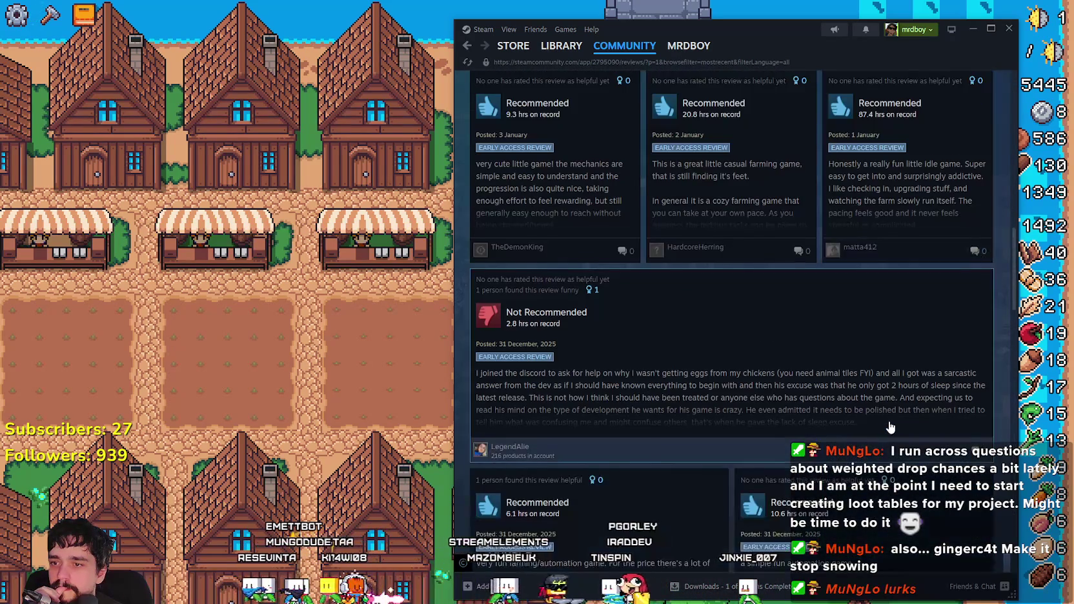
scroll(896, 442, "down", 7)
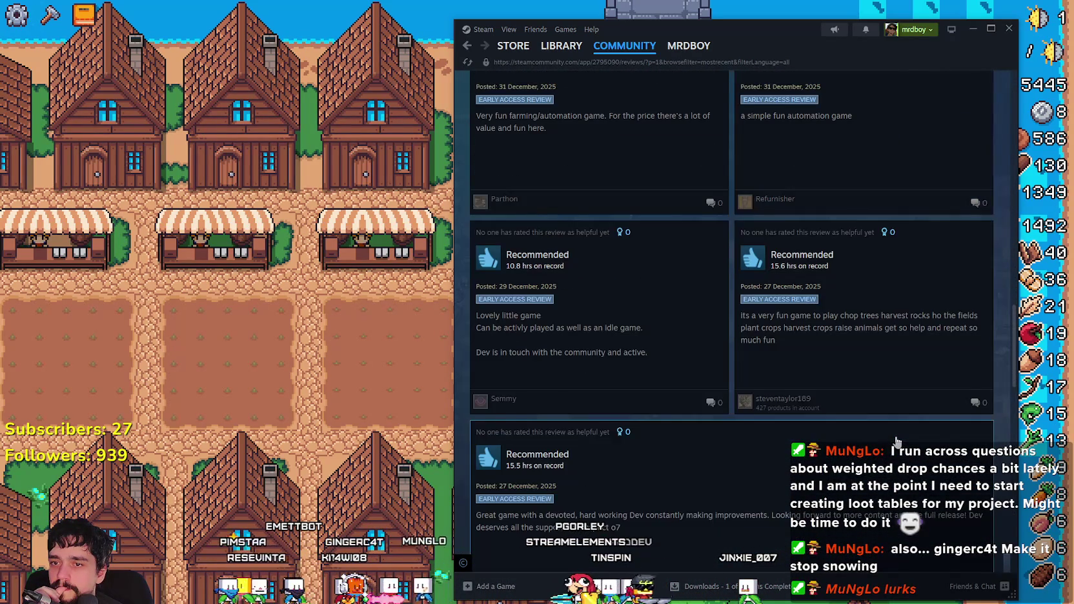
scroll(896, 442, "down", 8)
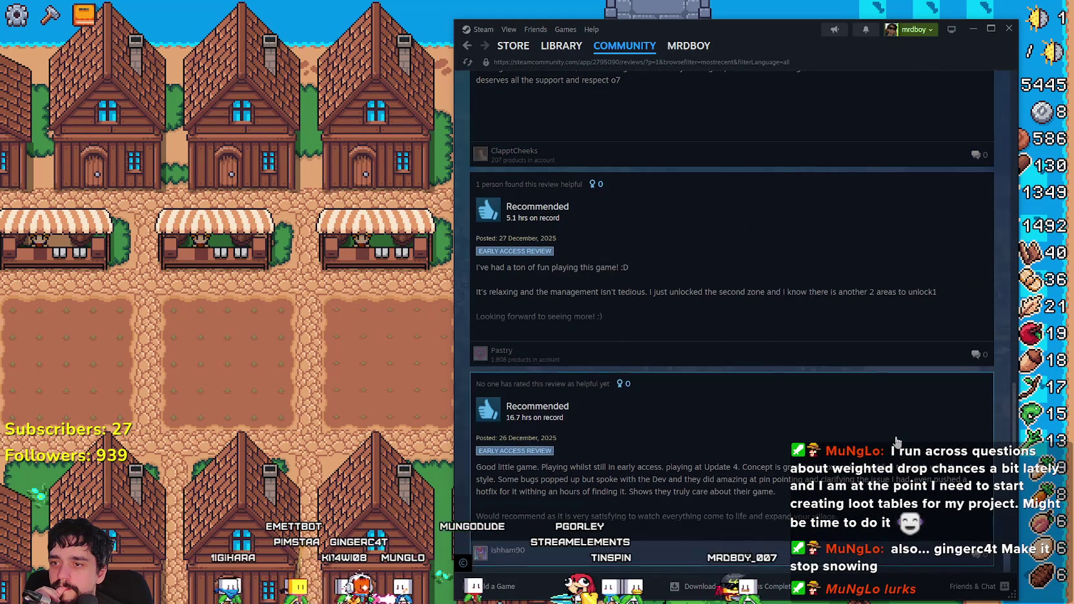
scroll(896, 442, "down", 6)
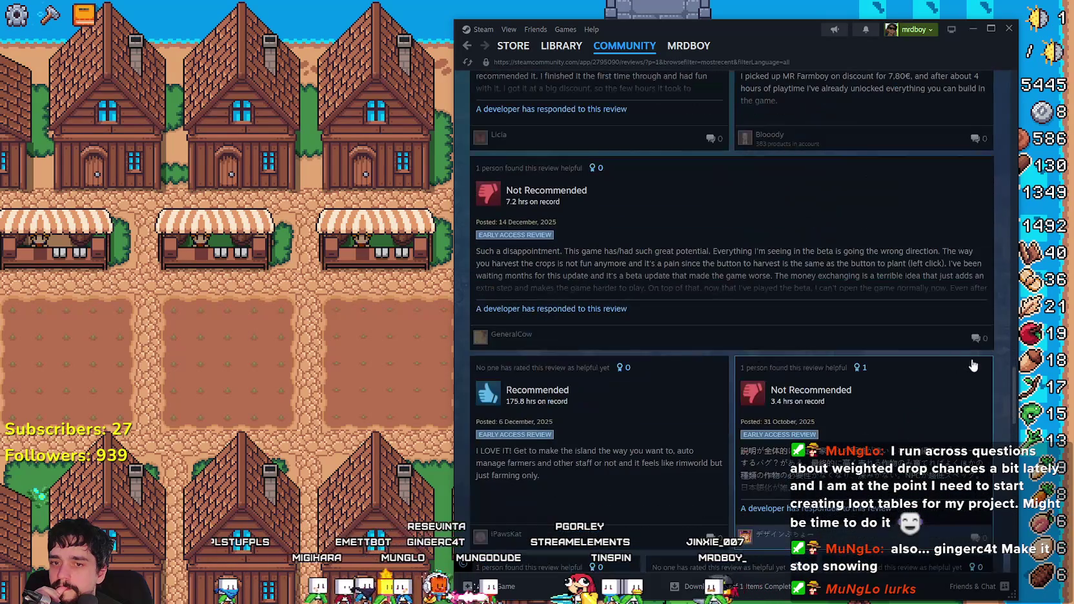
scroll(1007, 348, "up", 2)
left_click_drag(1014, 329, 1026, 72)
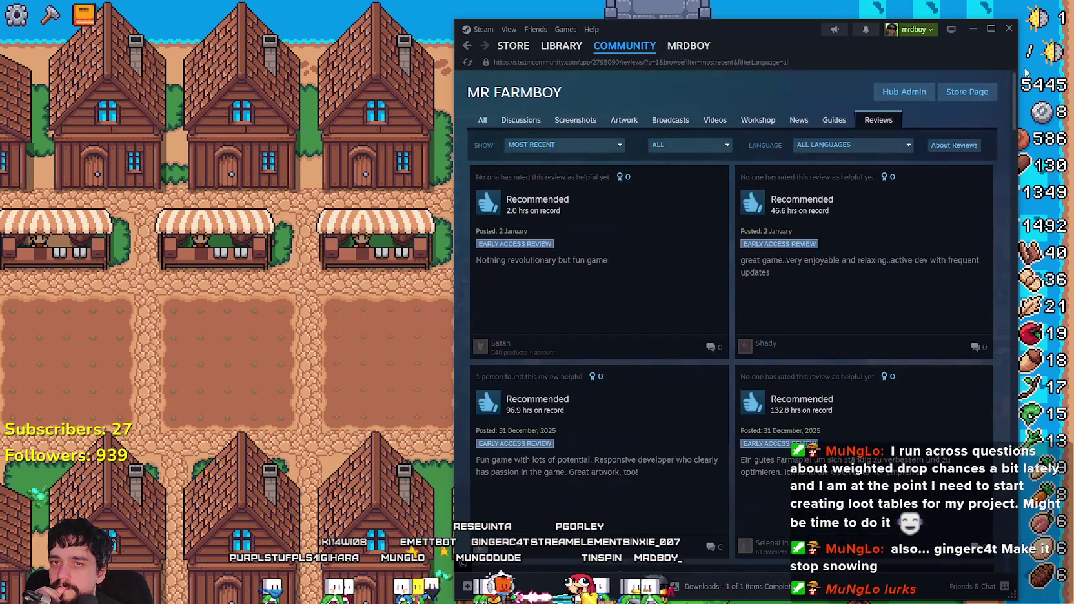
left_click(967, 94)
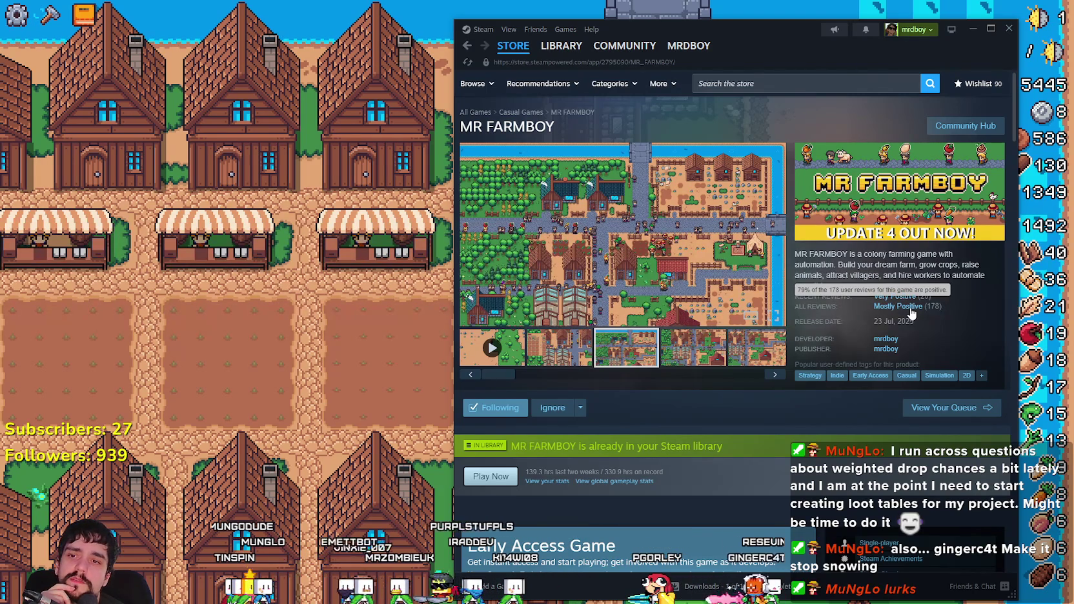
left_click(293, 325)
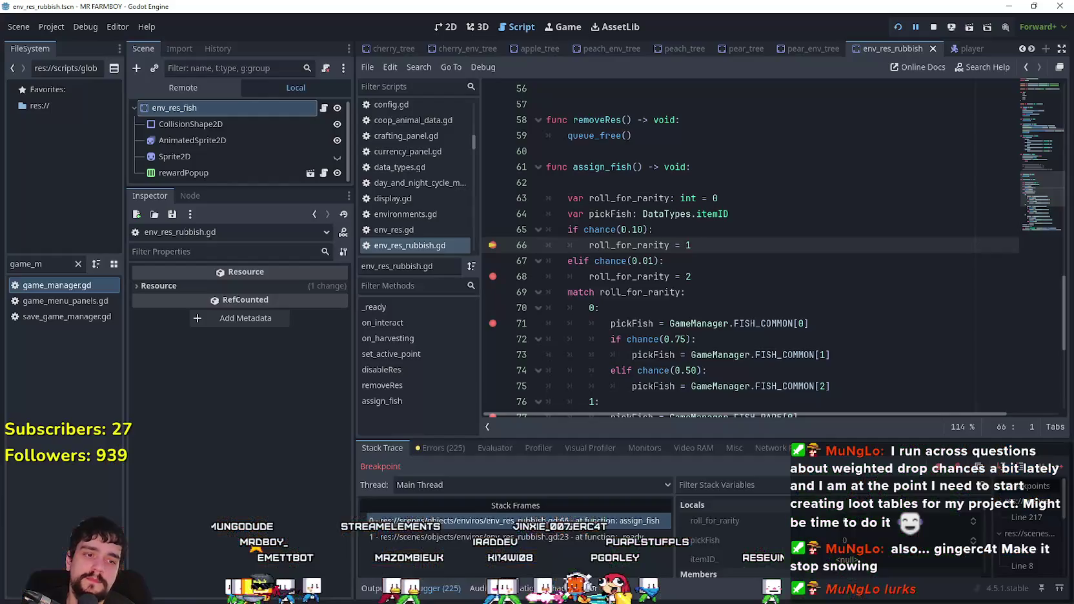
- Continue through the line 77, 79 and 71 breakpoints twice, then let the game resume
left_click(1057, 473)
left_click(1058, 473)
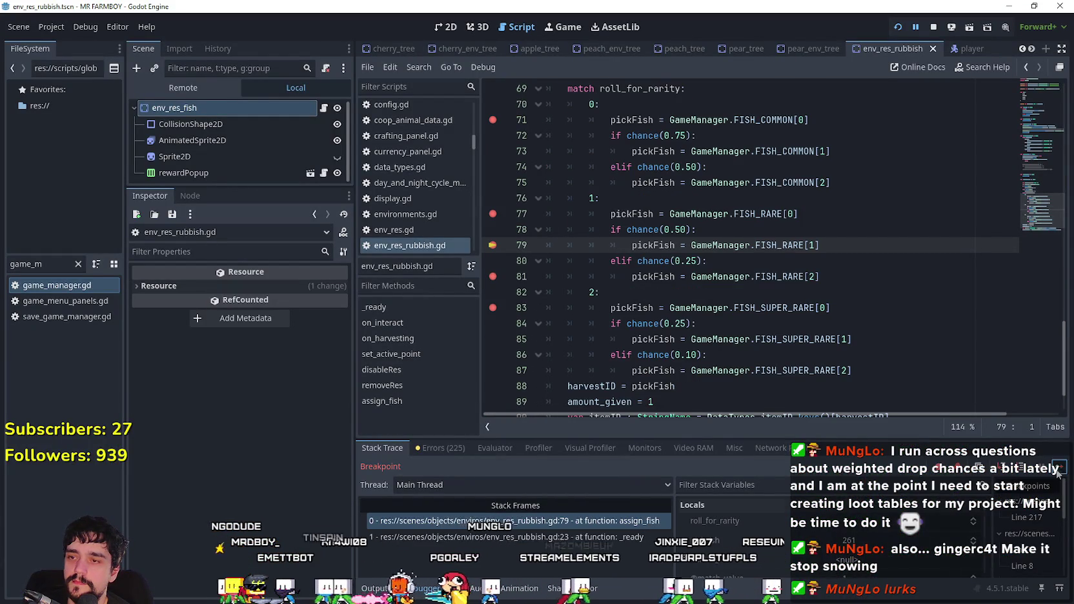
left_click(1058, 473)
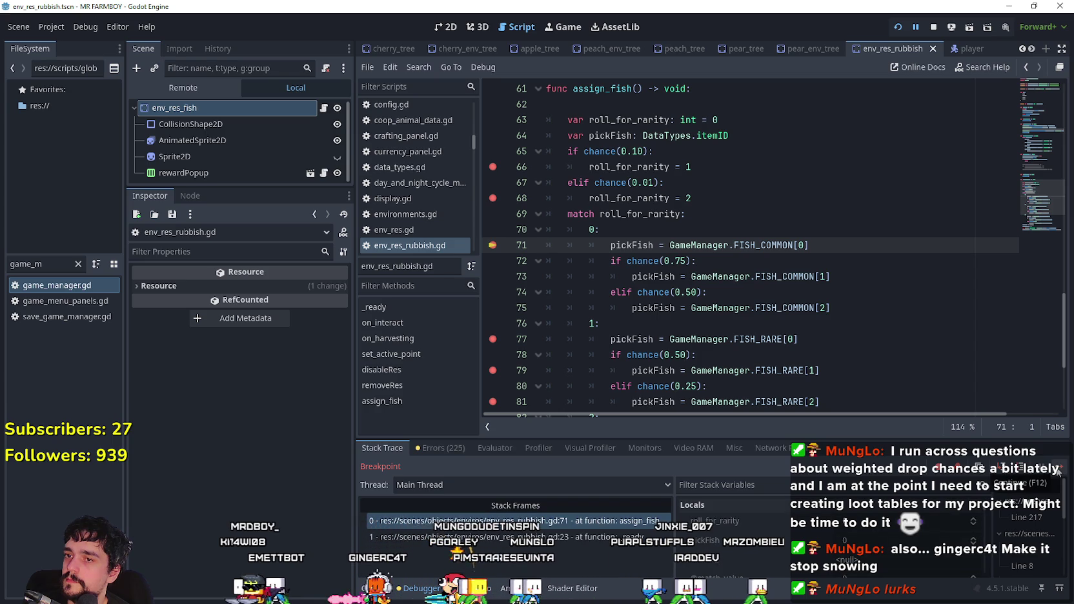
left_click(1057, 473)
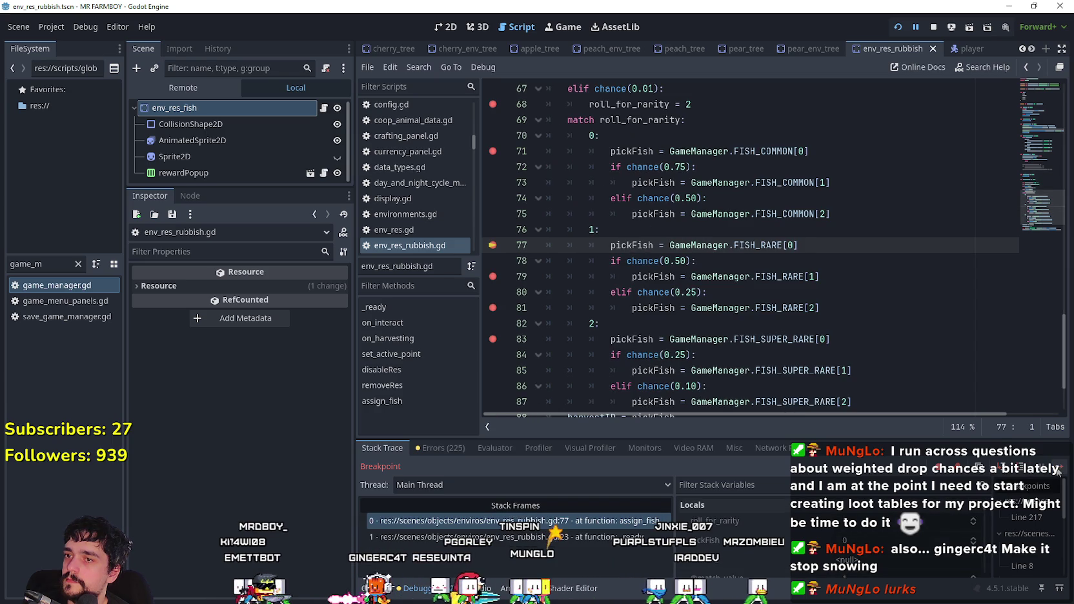
left_click(1058, 473)
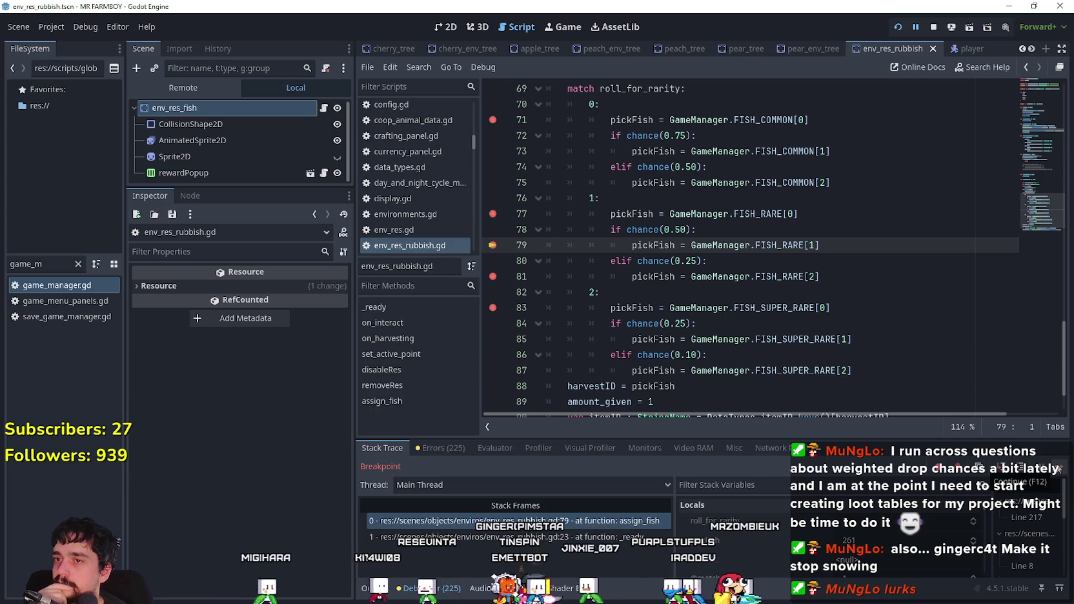
left_click(1059, 470)
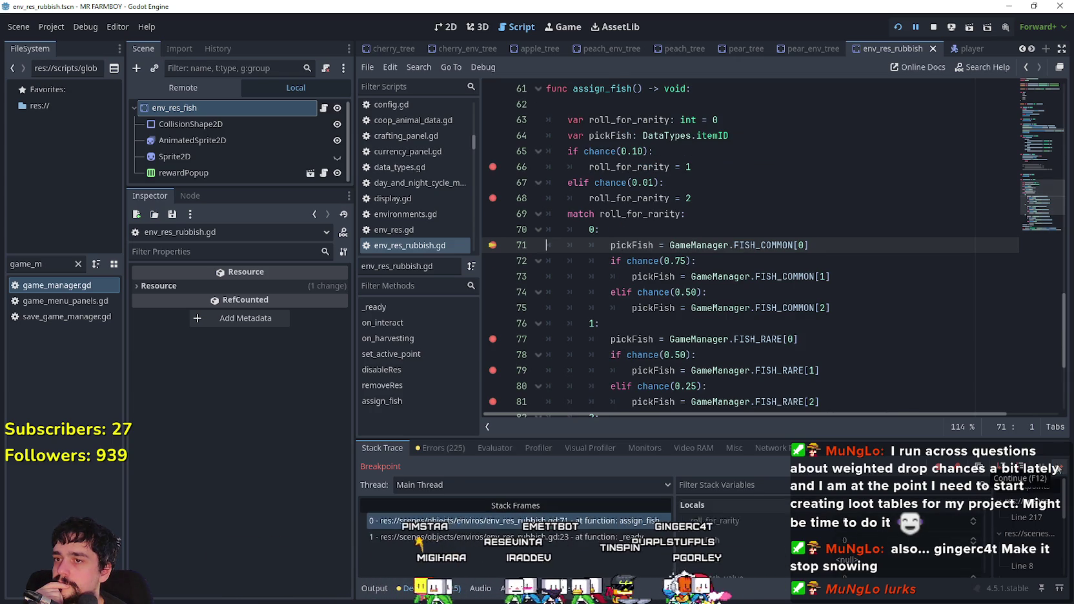
left_click(1059, 468)
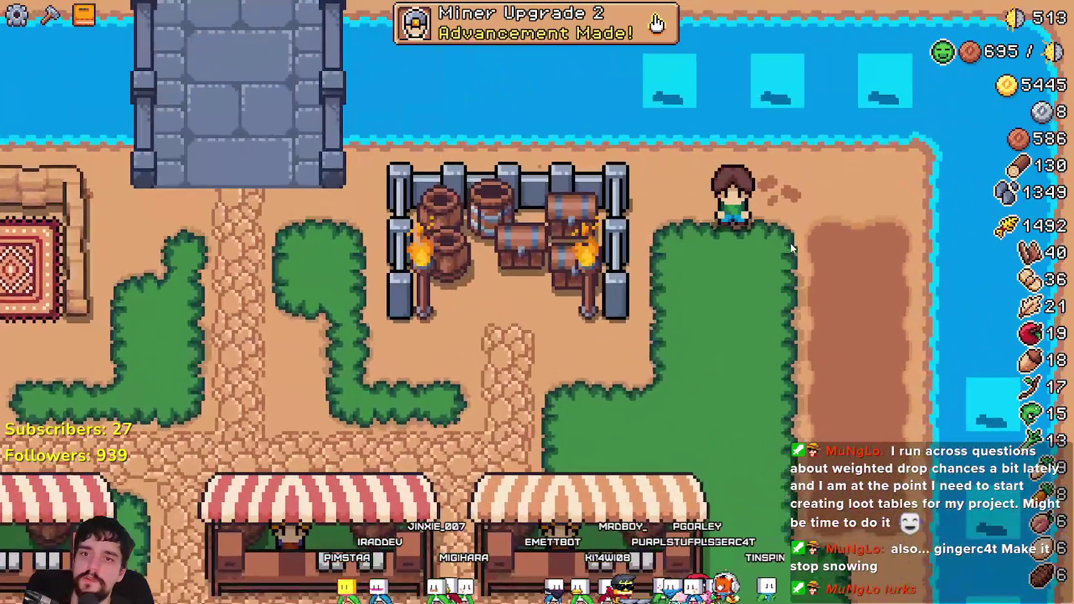
- Scroll the warehouse to the fish, read their count and price tooltips, then open the pause menu
scroll(833, 277, "up", 2)
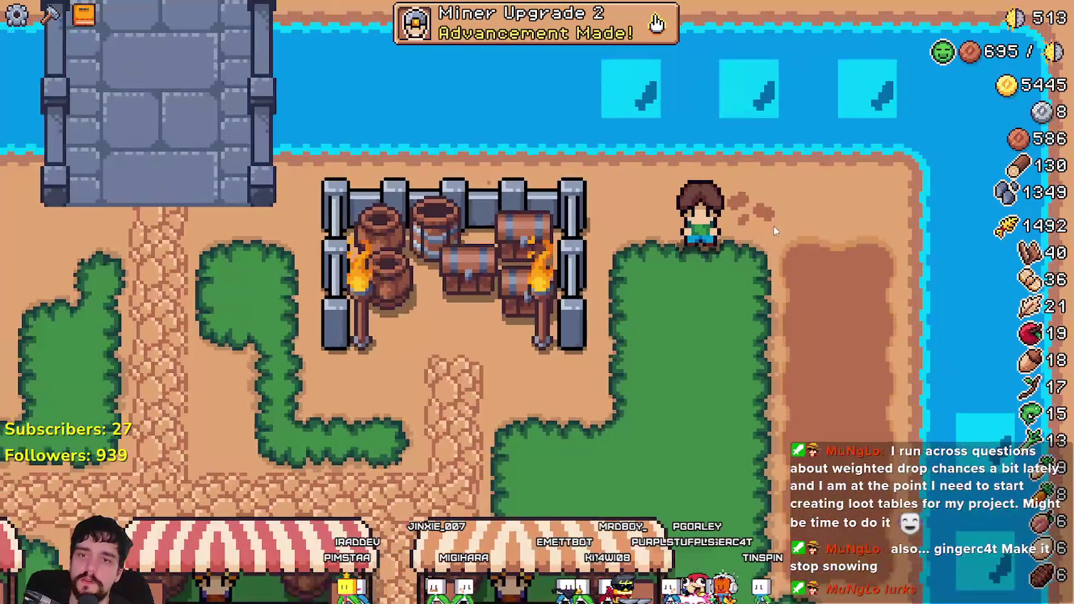
scroll(795, 312, "down", 2)
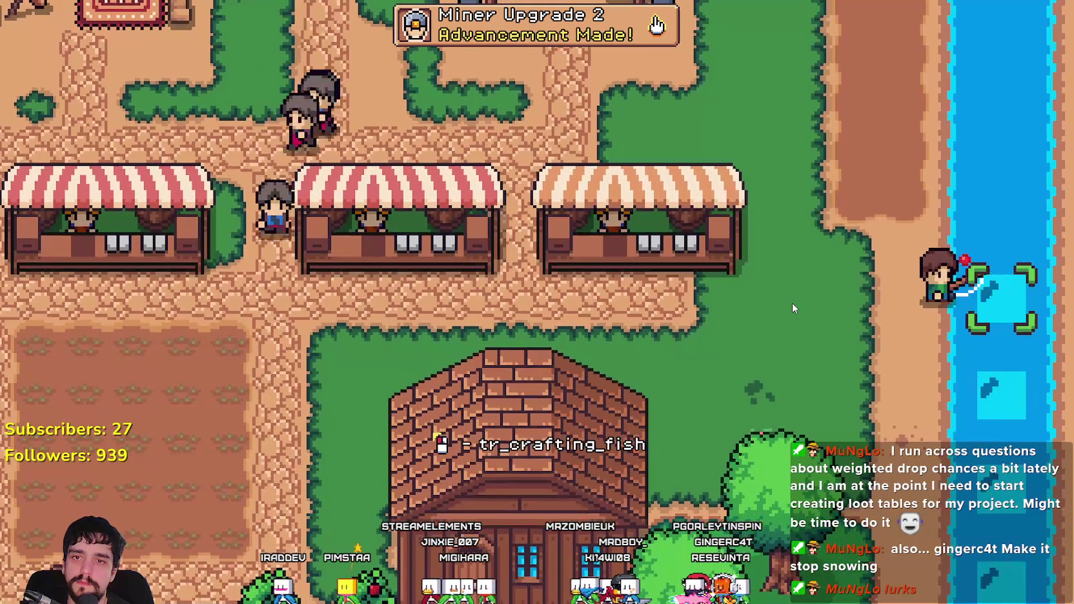
scroll(800, 304, "down", 2)
scroll(858, 344, "up", 2)
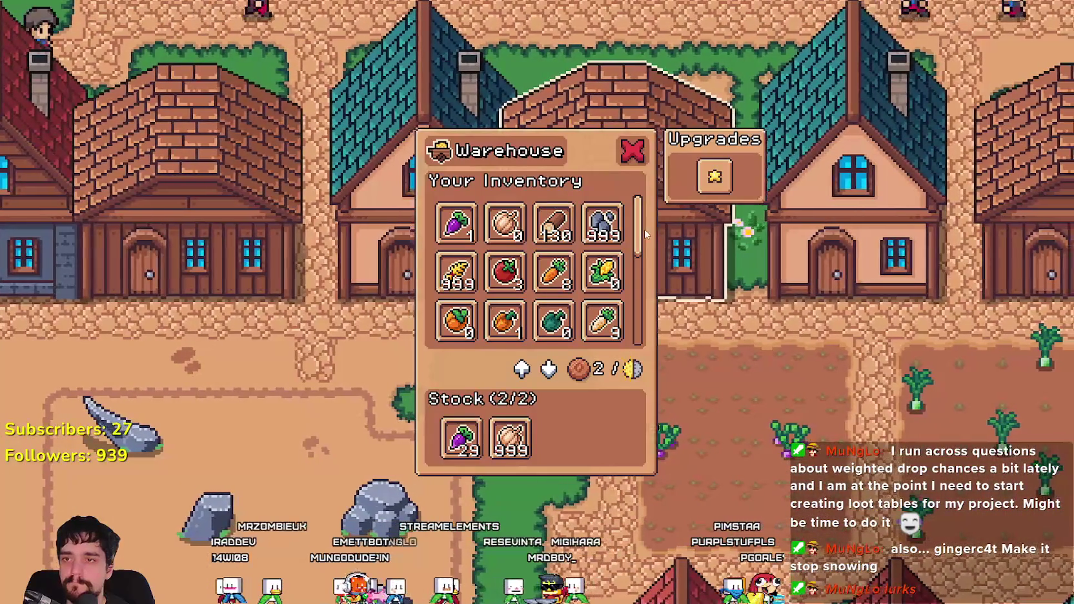
scroll(576, 328, "down", 5)
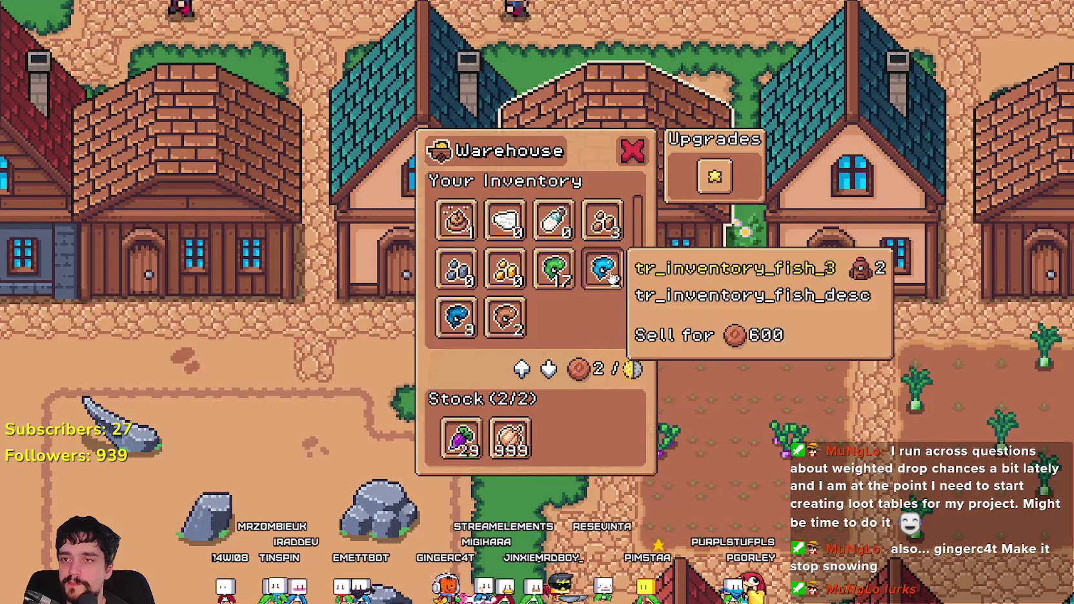
mouse_move(604, 274)
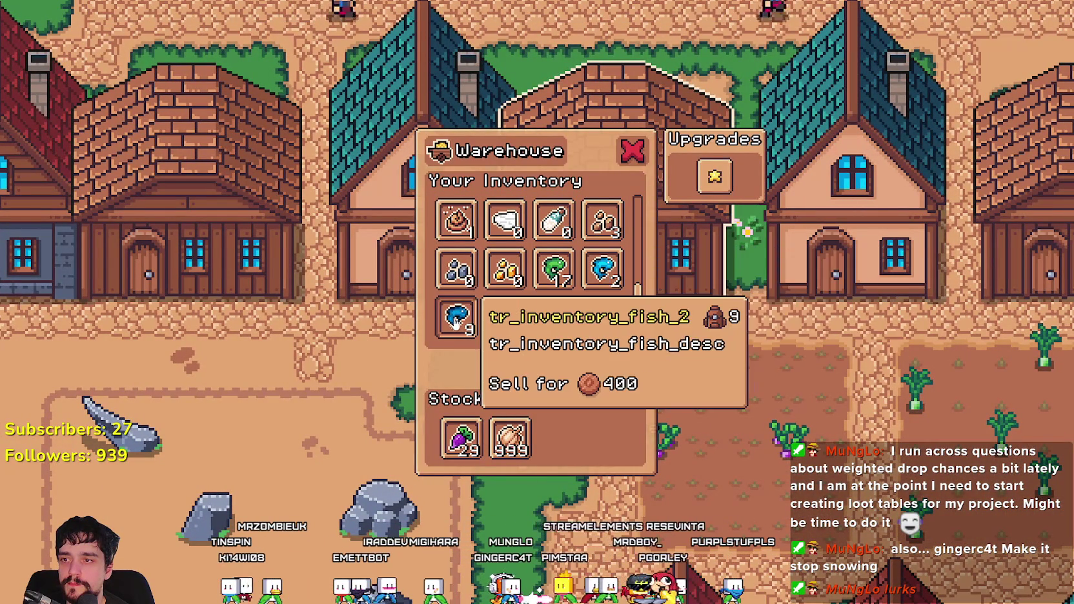
mouse_move(495, 326)
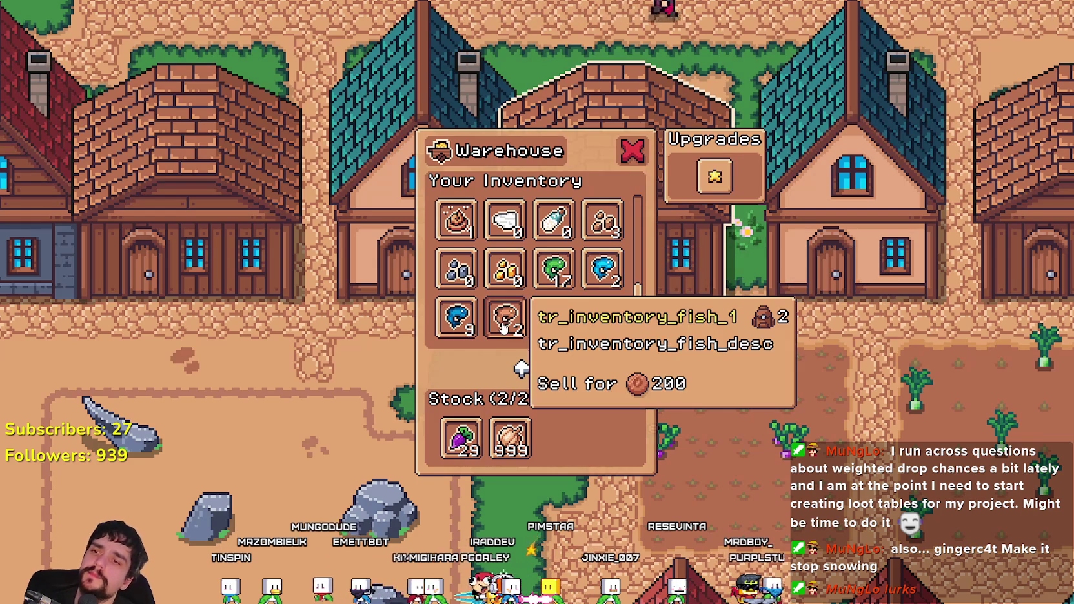
key("Escape")
key("Escape")
- Quit the game and lower the line 65 rarity chance from 0.10 to 0.05
left_click(566, 416)
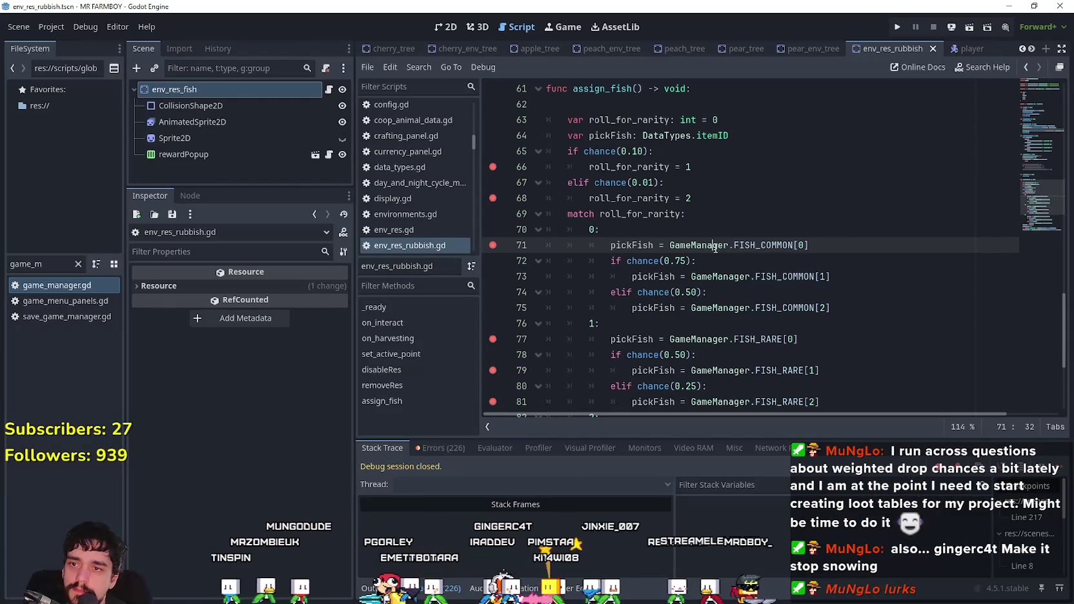
left_click(725, 274)
double_click(637, 151)
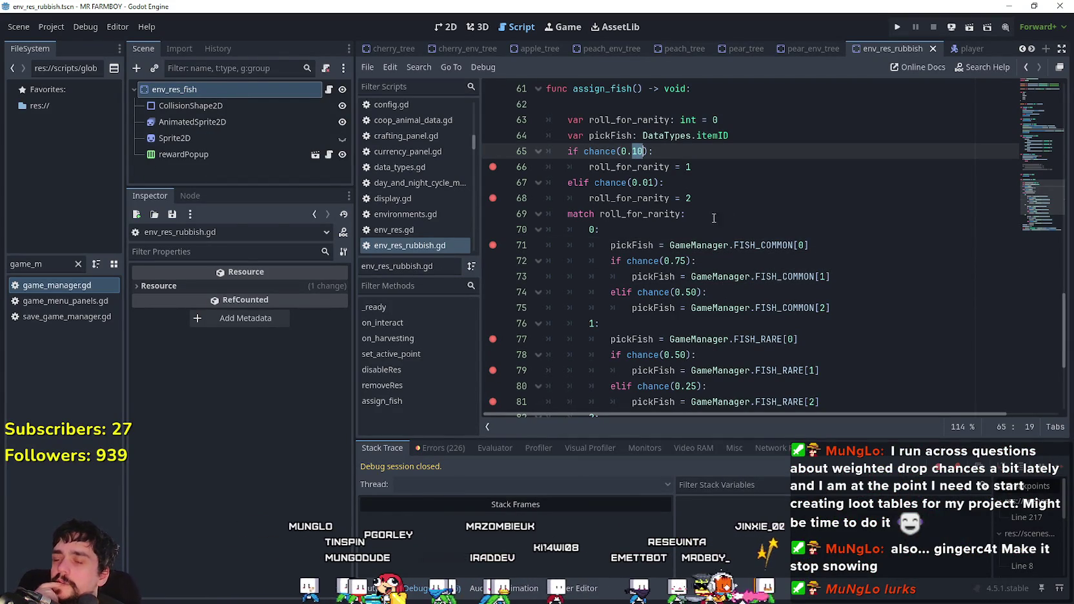
mouse_move(612, 150)
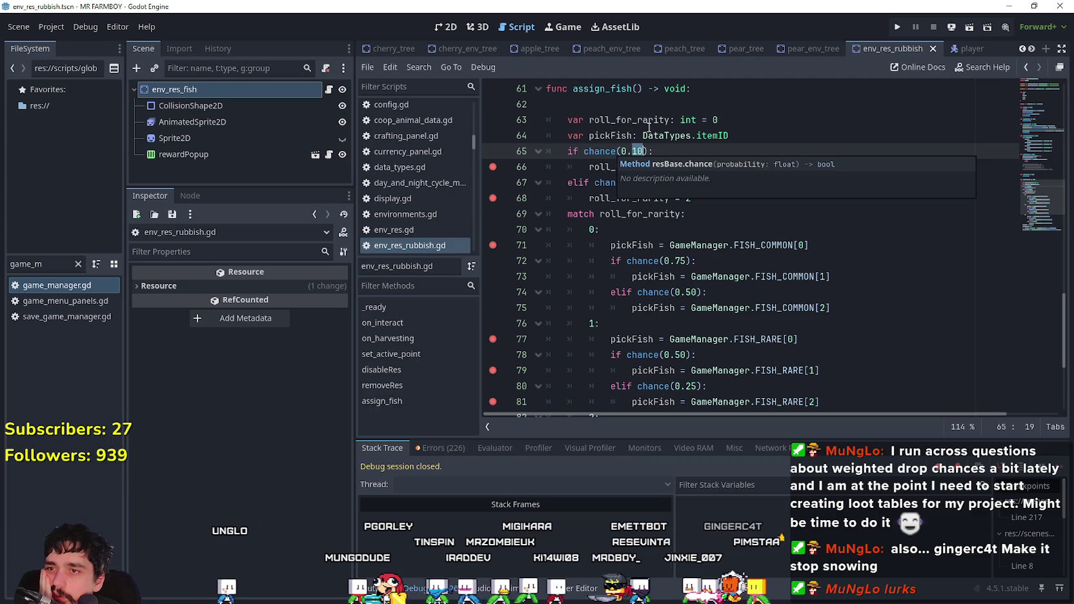
left_click(649, 135)
left_click(636, 151)
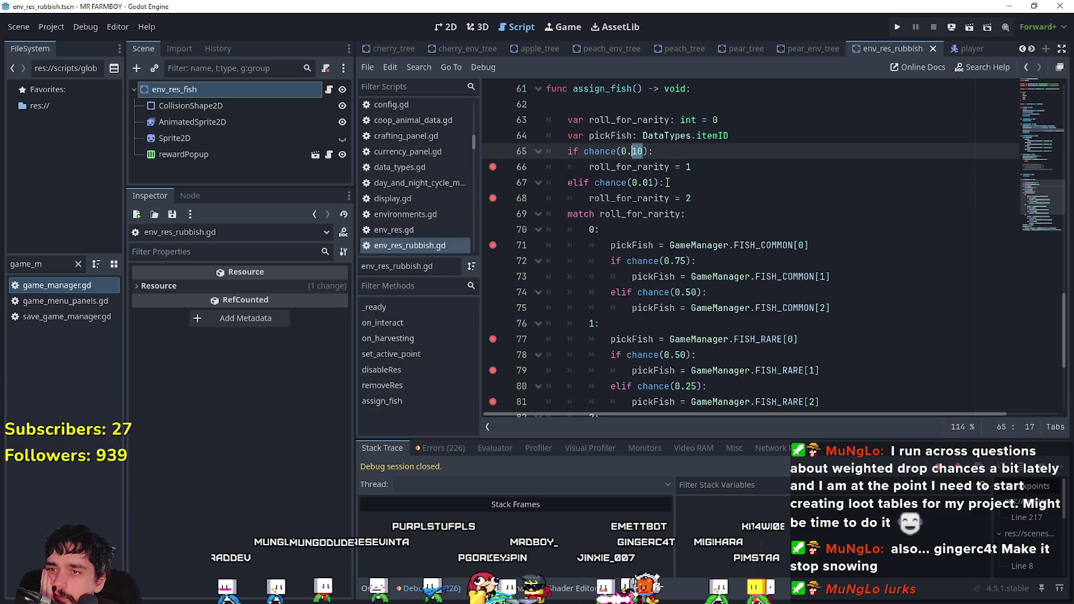
left_click(643, 150)
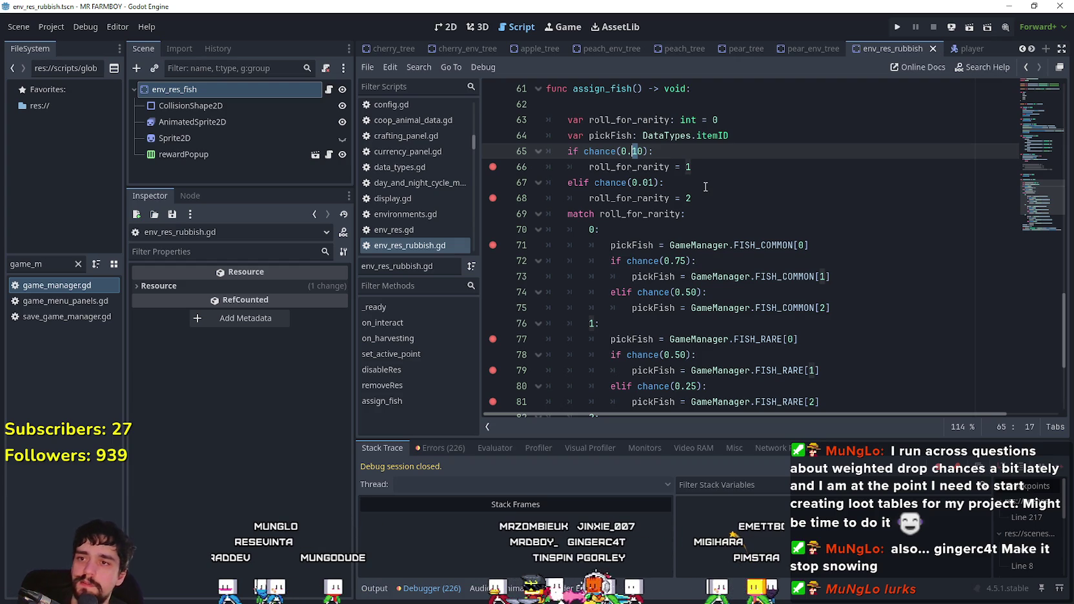
type("0")
key("Right")
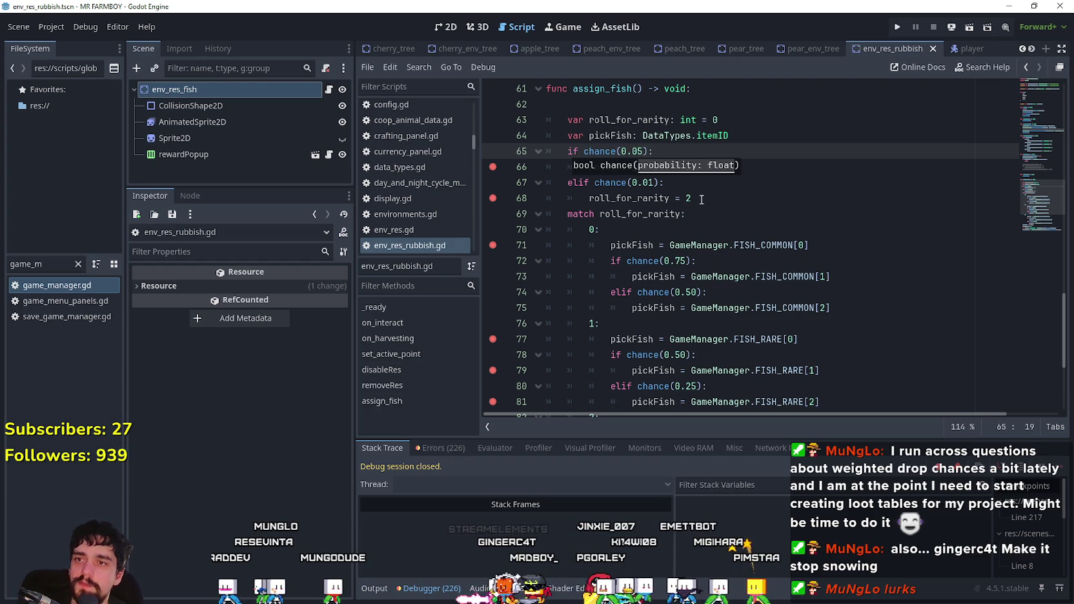
left_click(709, 209)
- Change the fish-variant chances to 0.2, 0.1, 0.2, 0.1 and 0.2 across the rarity branches
double_click(684, 261)
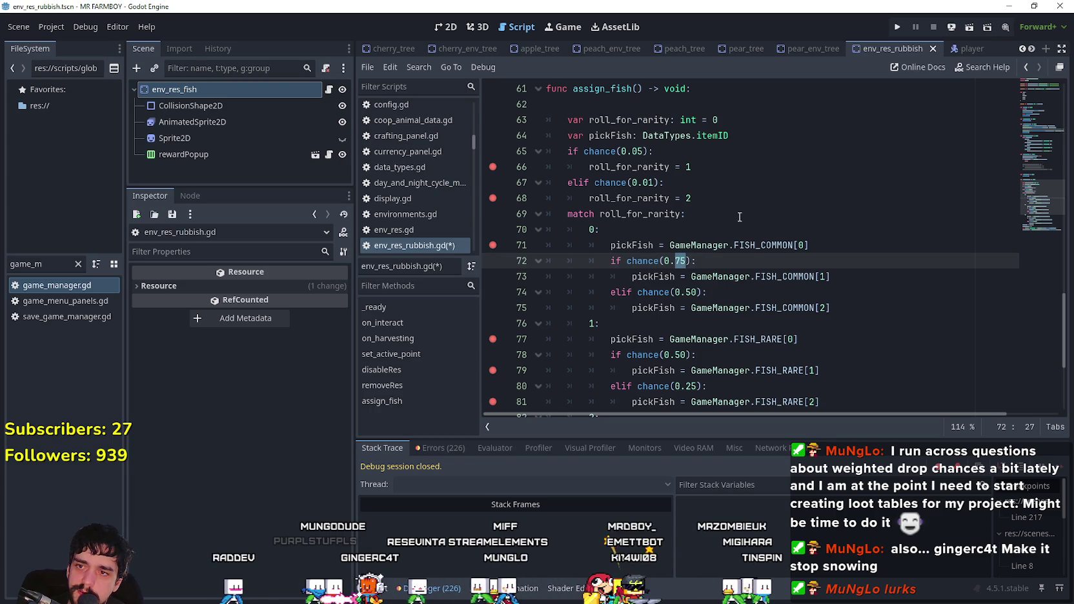
type("5")
key("shift+Left")
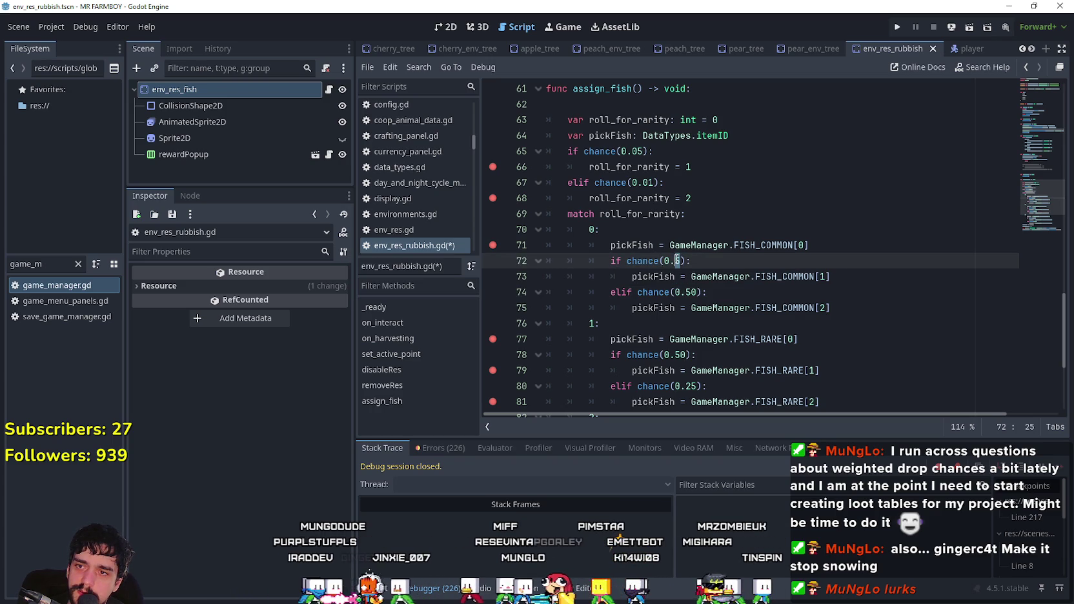
double_click(688, 292)
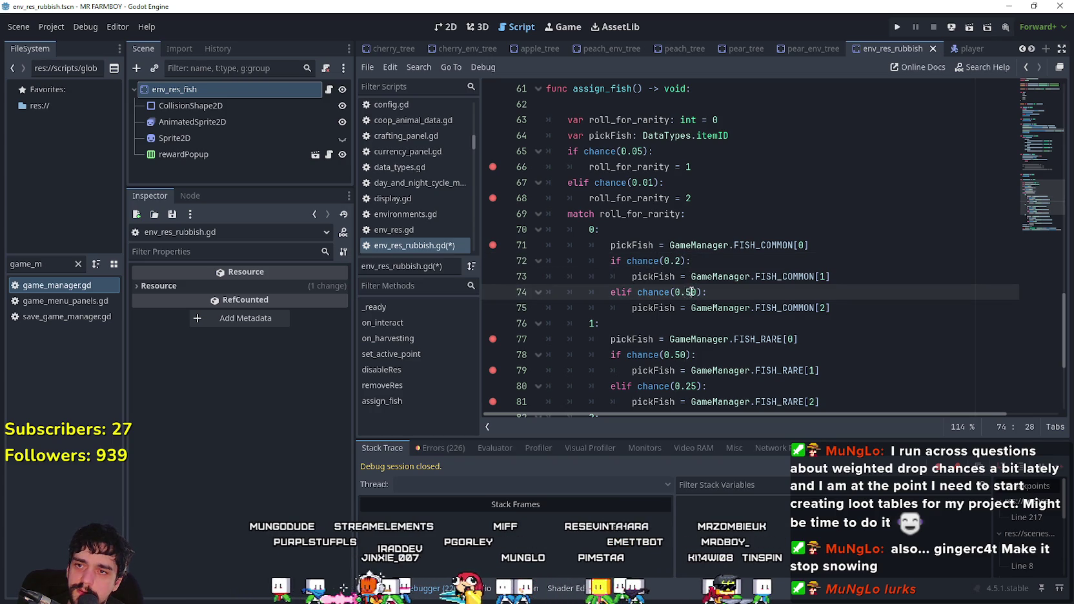
type("1")
scroll(691, 300, "down", 1)
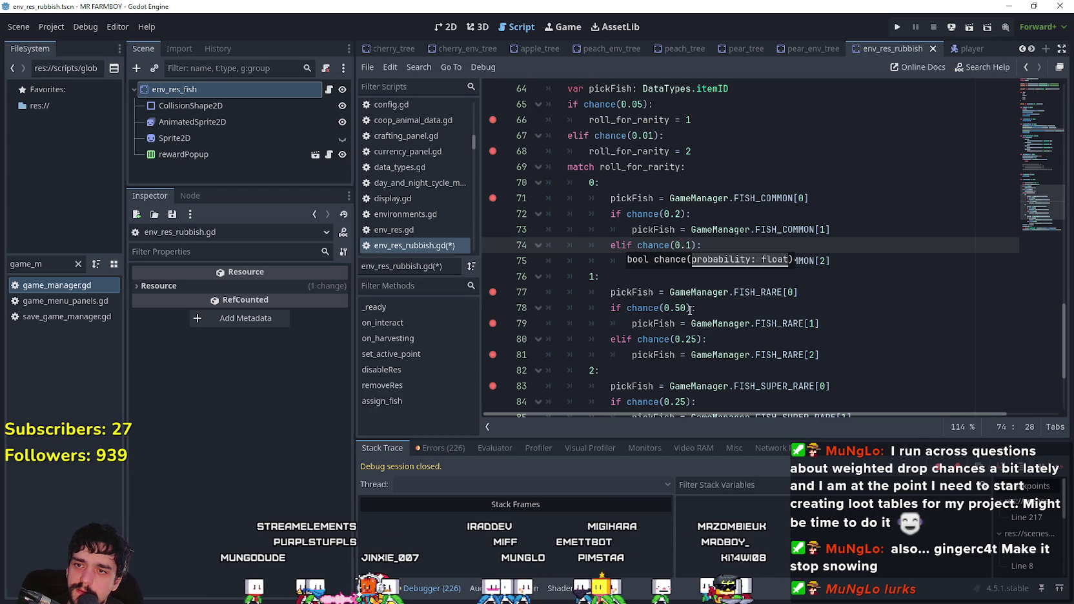
left_click(682, 309)
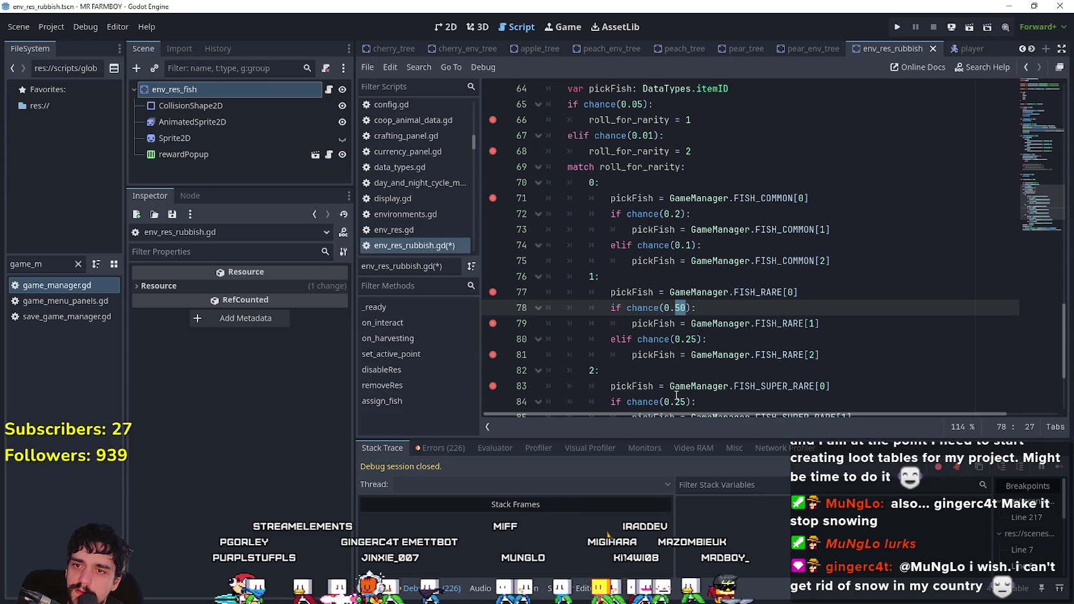
type("2")
double_click(690, 340)
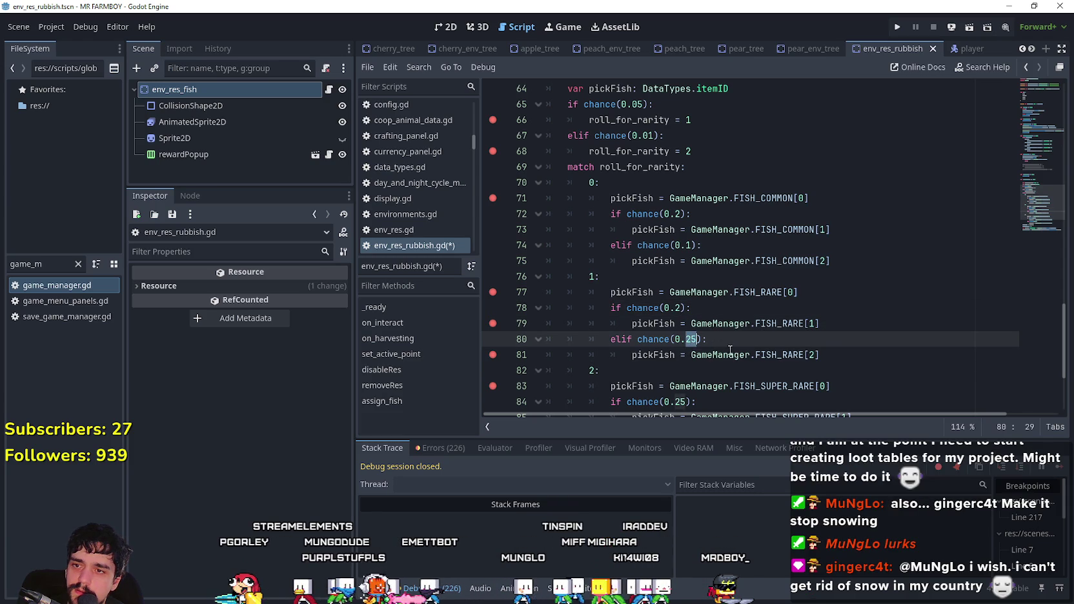
type("1")
scroll(736, 345, "down", 2)
left_click(687, 309)
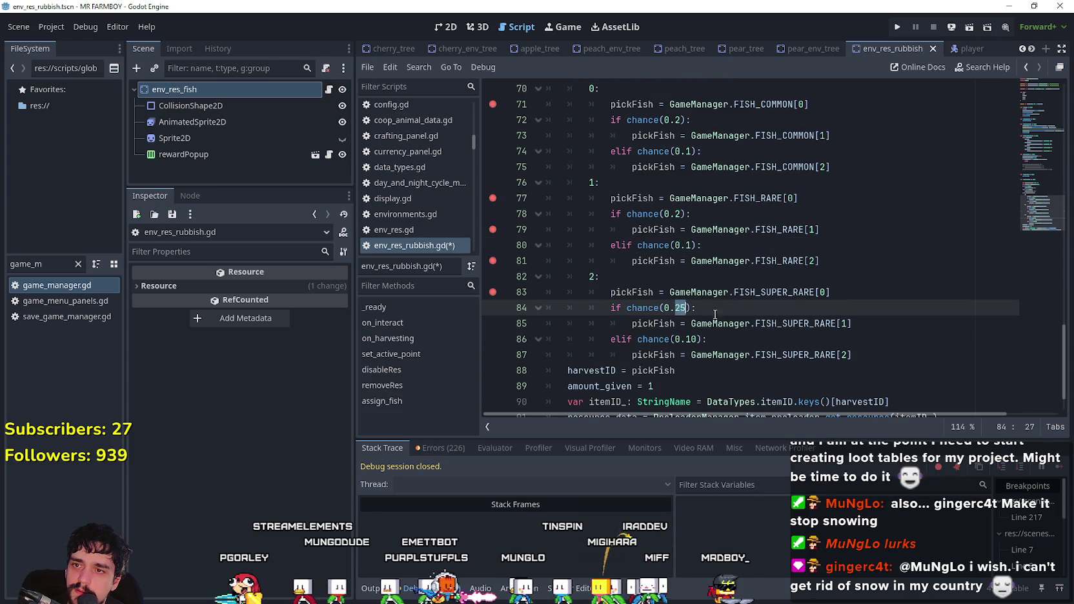
key("BackSpace")
left_click(690, 339)
left_click(748, 297)
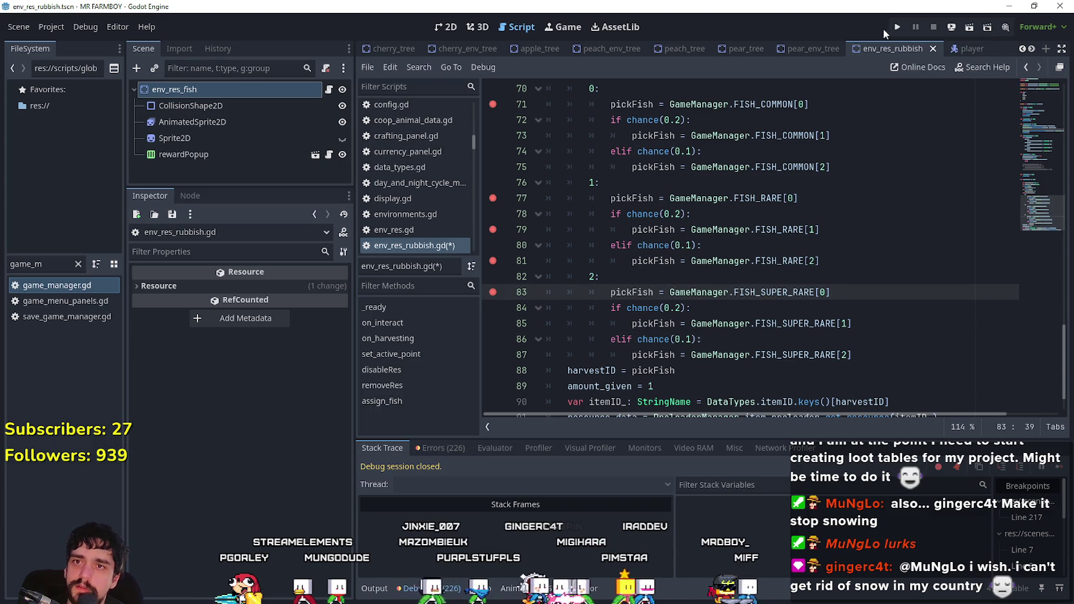
- Run the game with F5 and load Save 1
key("F5")
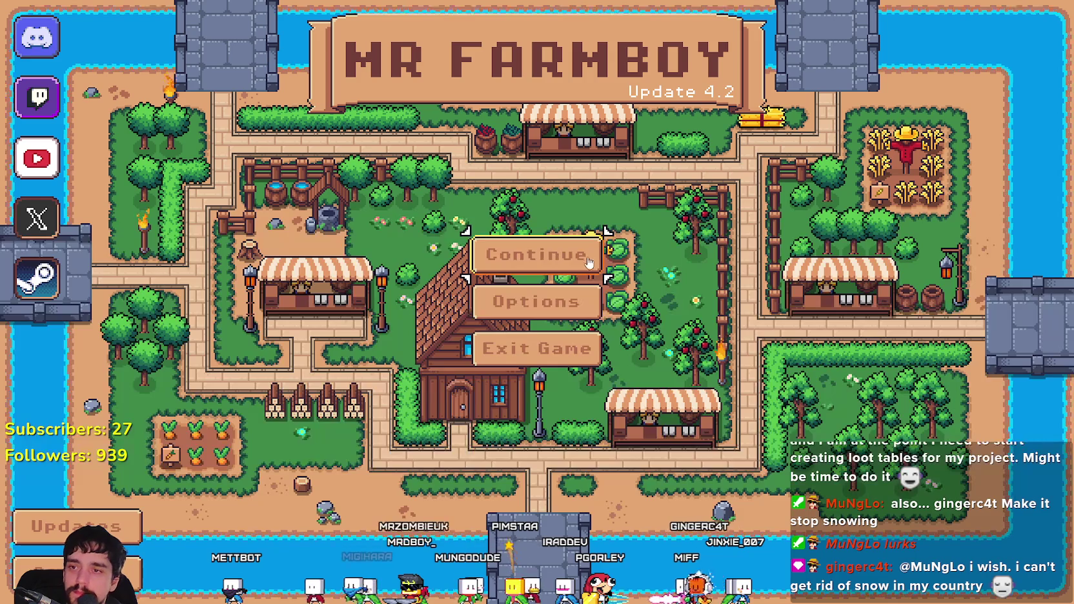
left_click(501, 238)
left_click(501, 238)
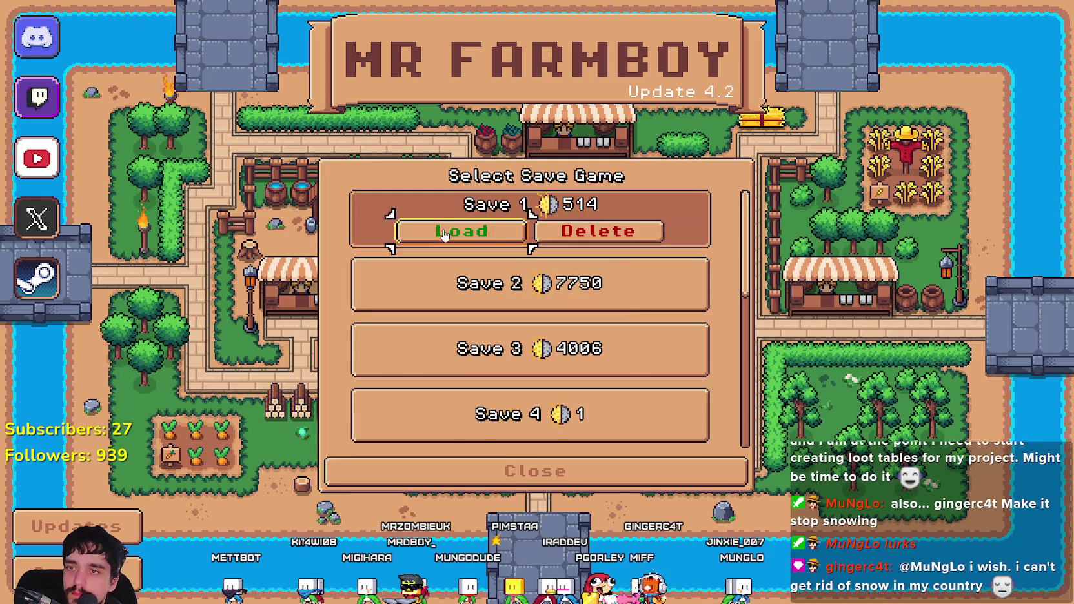
left_click(491, 233)
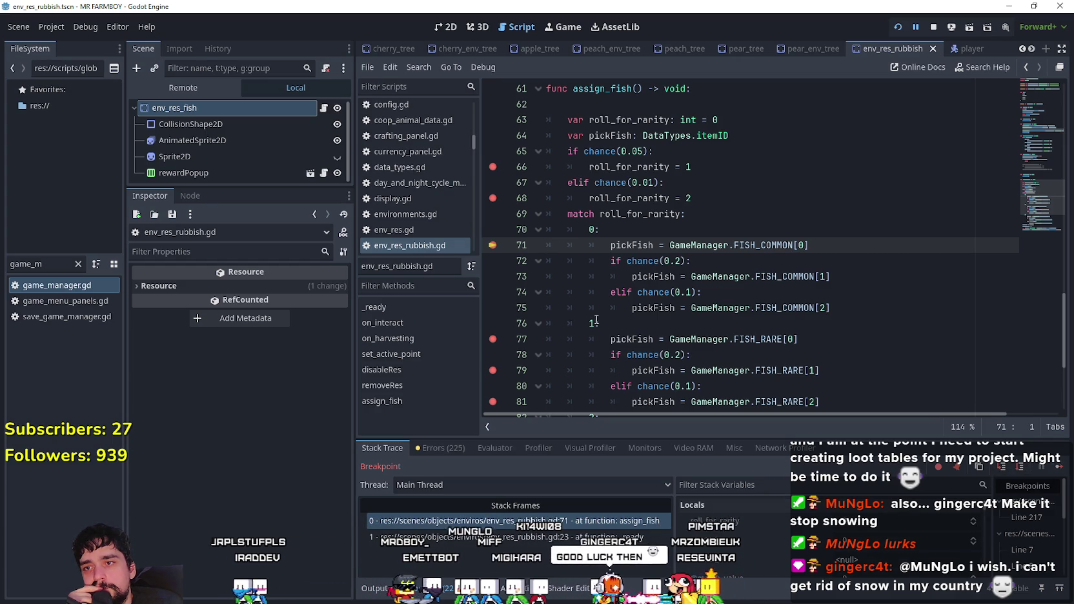
- Step through the line 71, 77 and 79 breakpoints into the rare fish branch, then resume
left_click(943, 313)
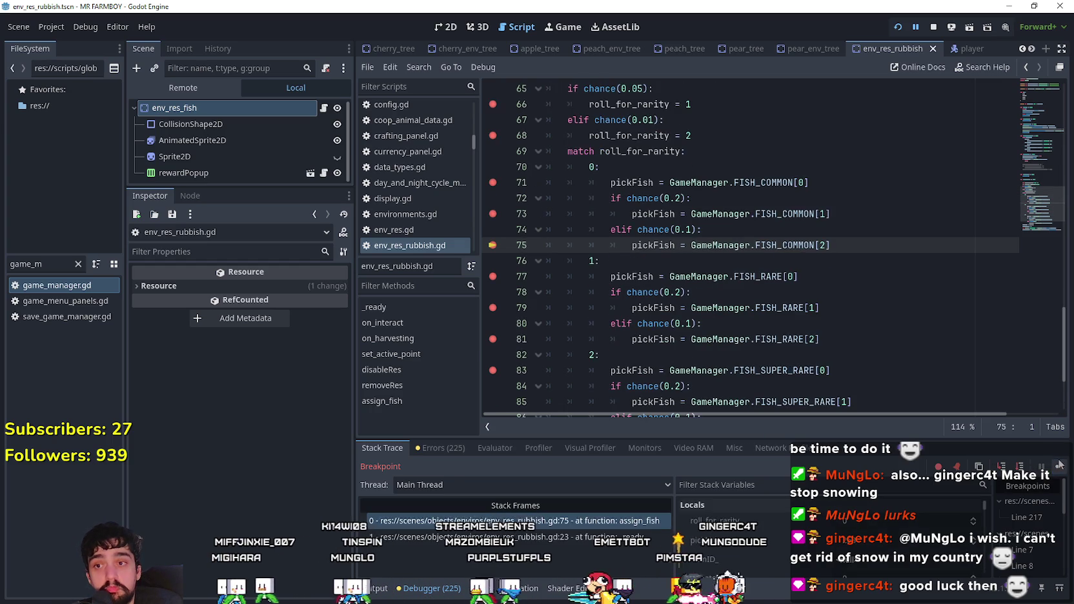
left_click(1059, 465)
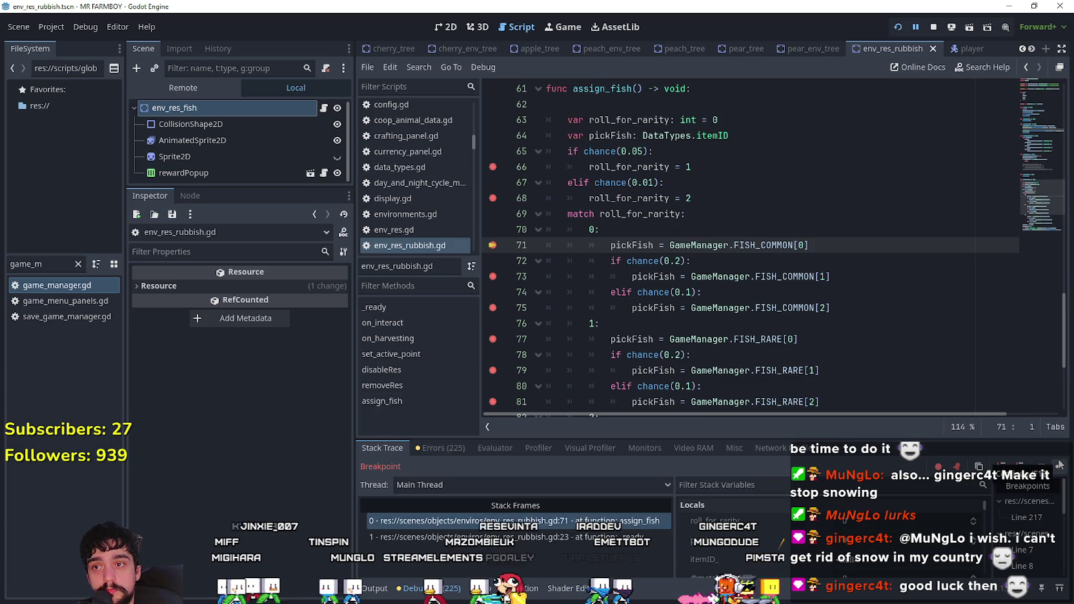
left_click(1059, 464)
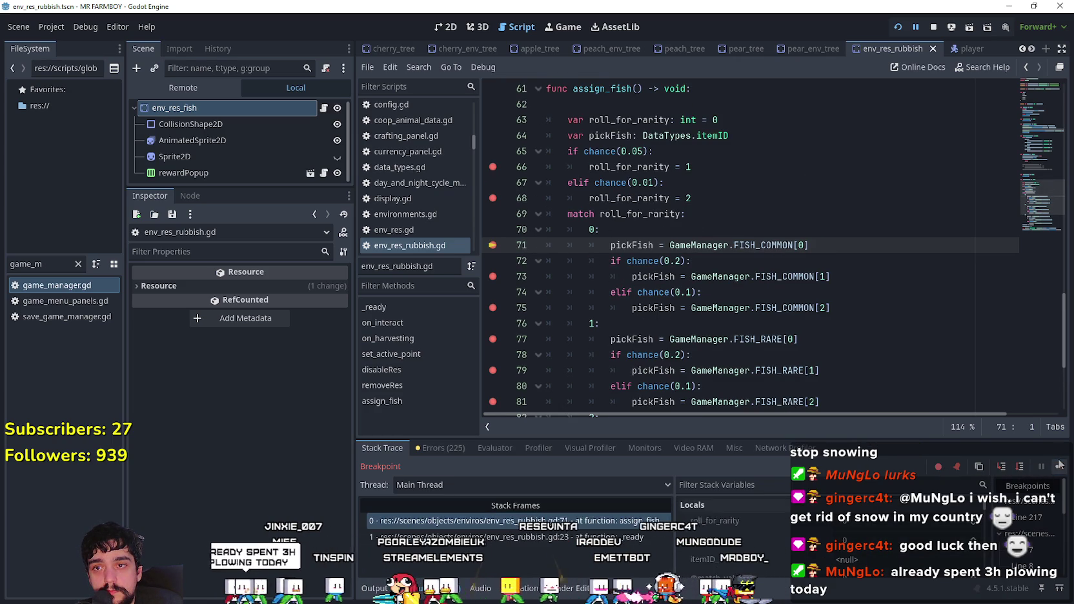
left_click(1060, 465)
left_click(1059, 465)
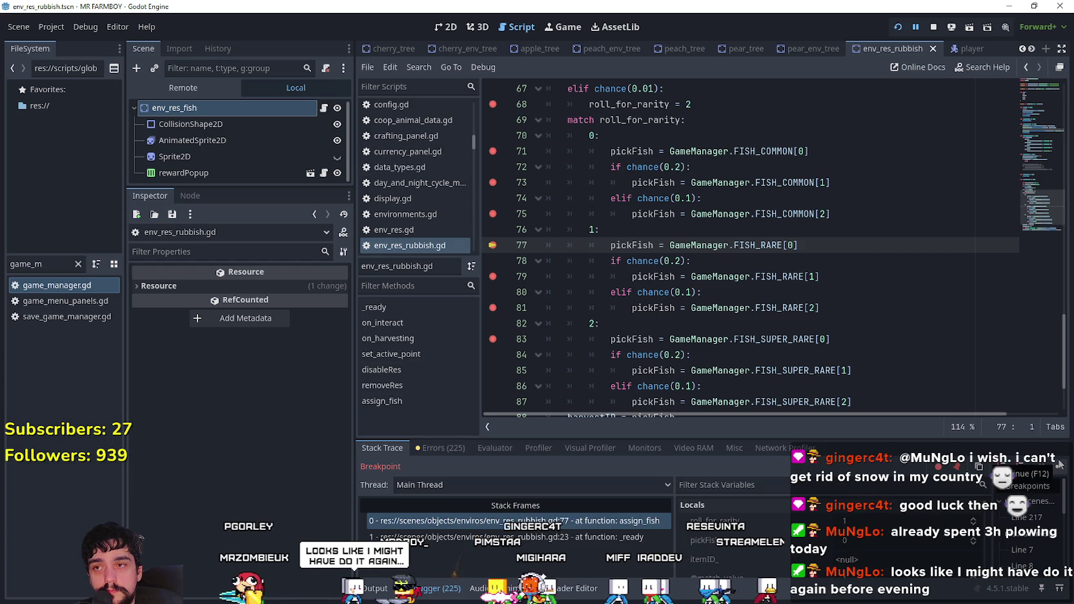
left_click(1060, 464)
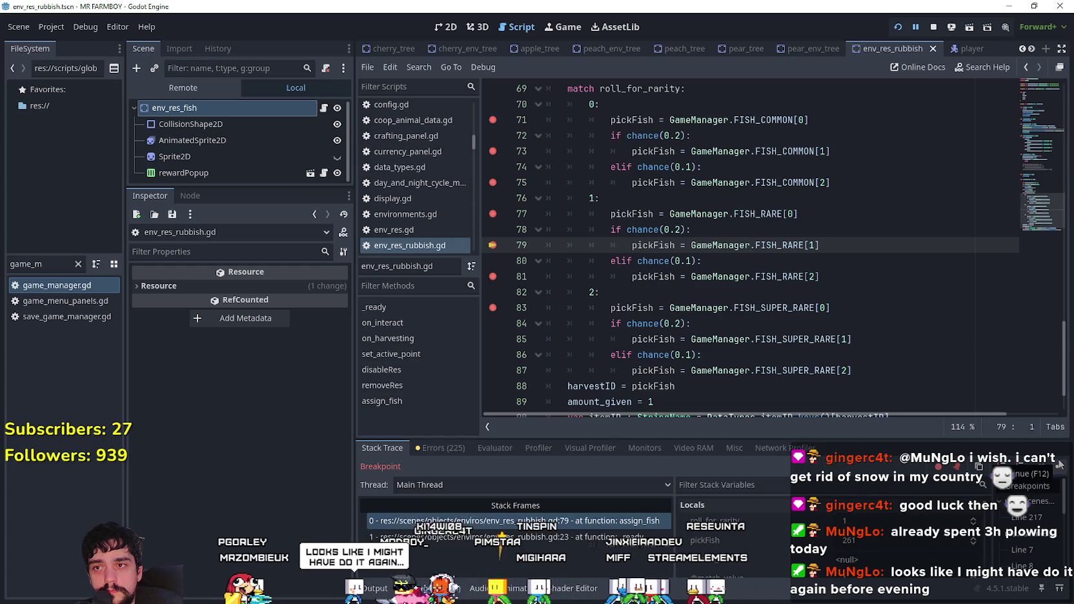
left_click(1059, 464)
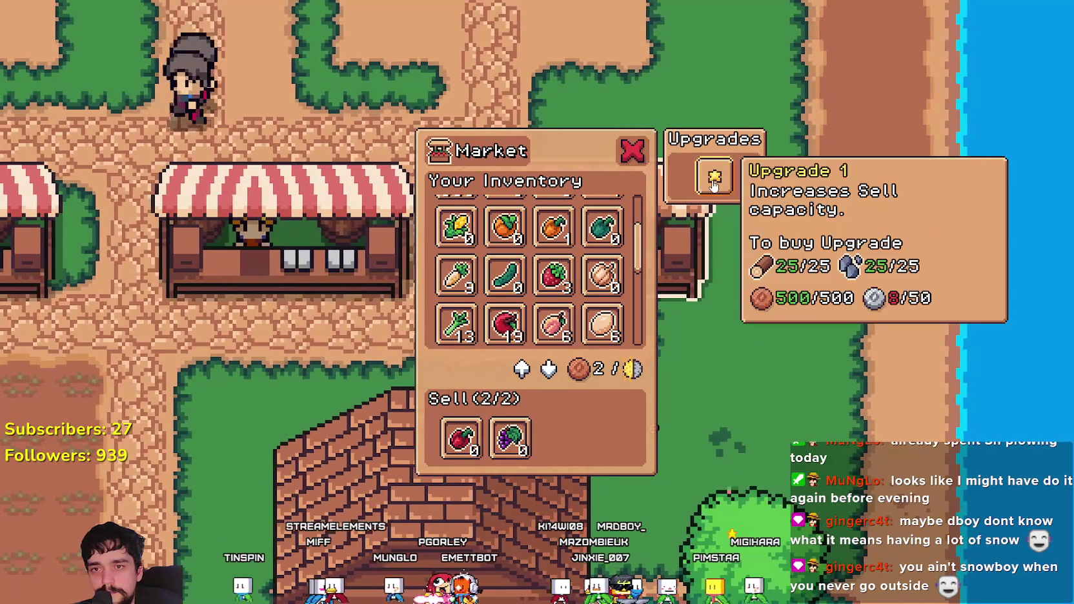
- Swap the grapes and strawberry in the market sell slots for the grey fish
scroll(650, 237, "down", 3)
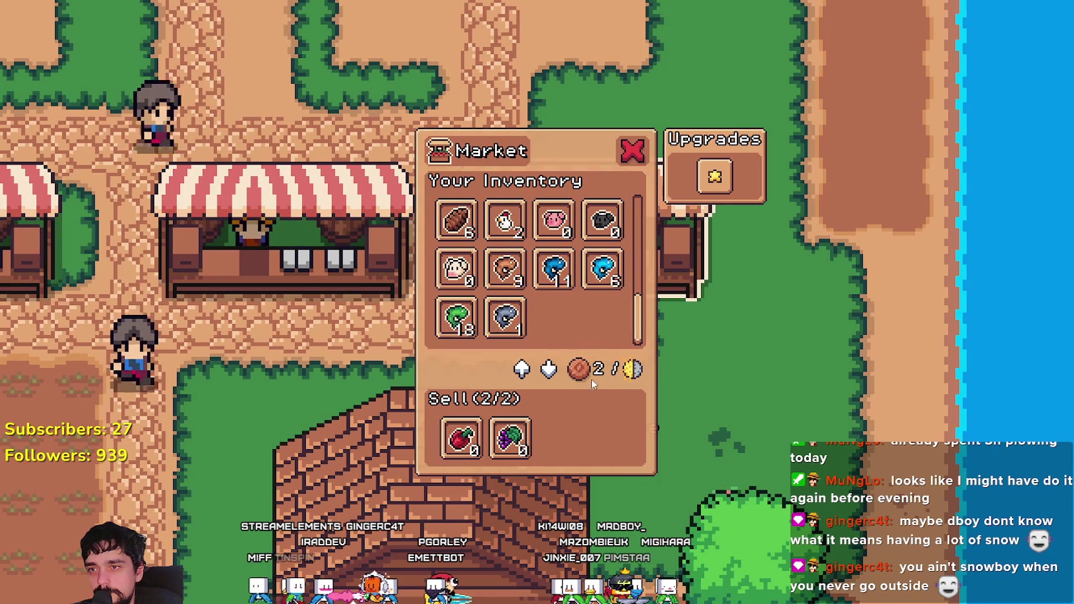
left_click(507, 442)
left_click(459, 439)
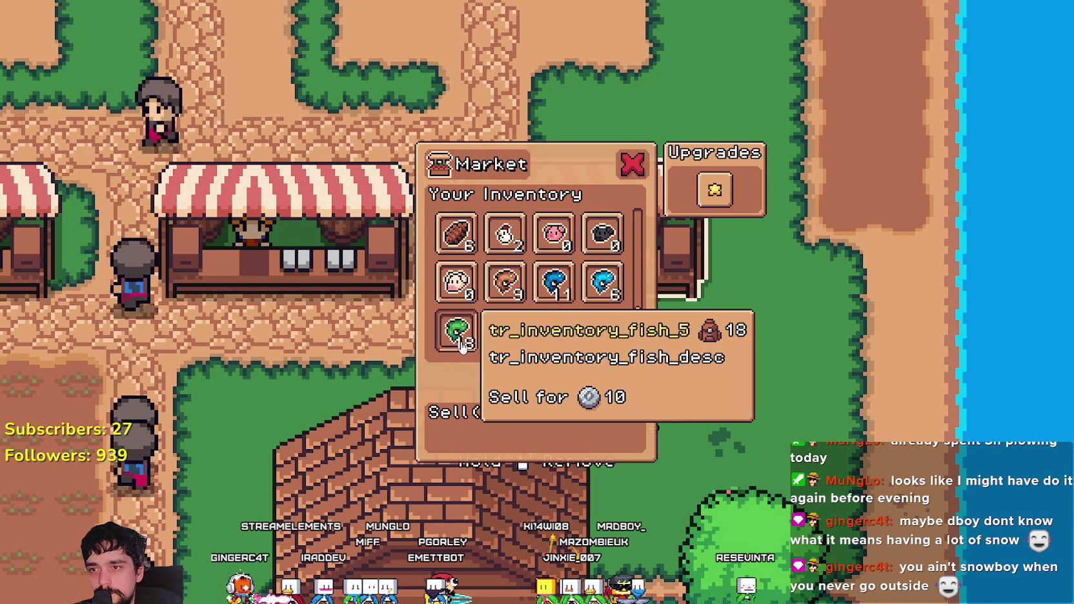
left_click(500, 339)
left_click(469, 331)
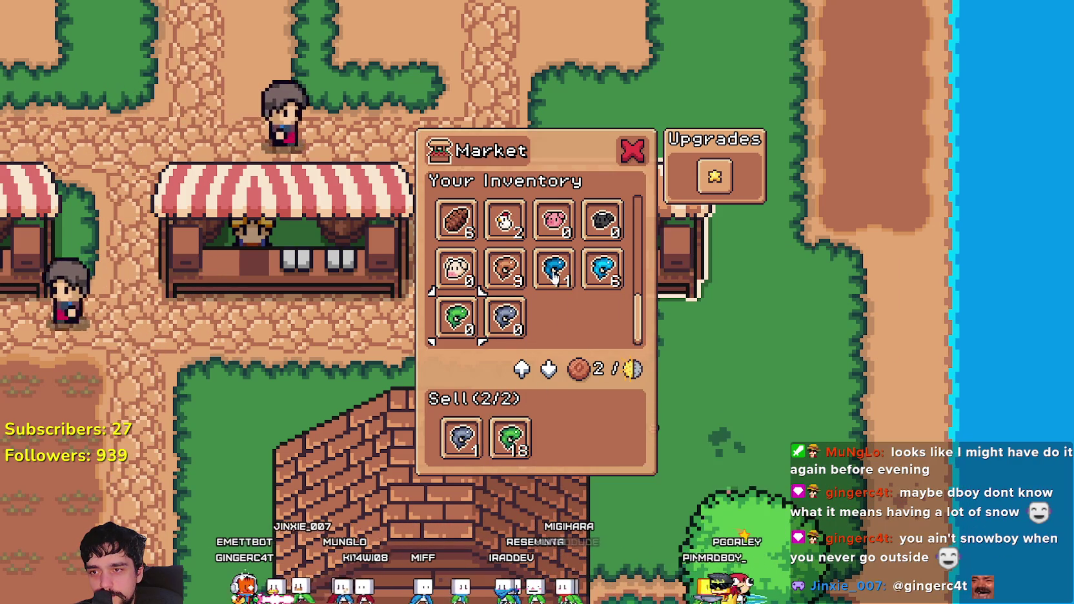
left_click(508, 445)
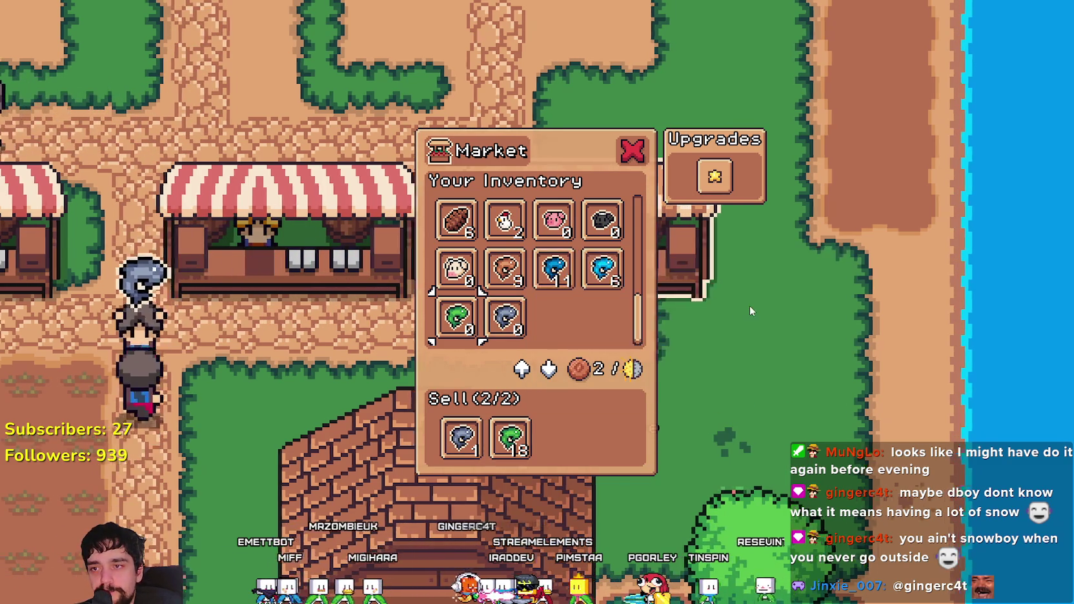
- Close the market and toggle the pause menu
left_click(750, 305)
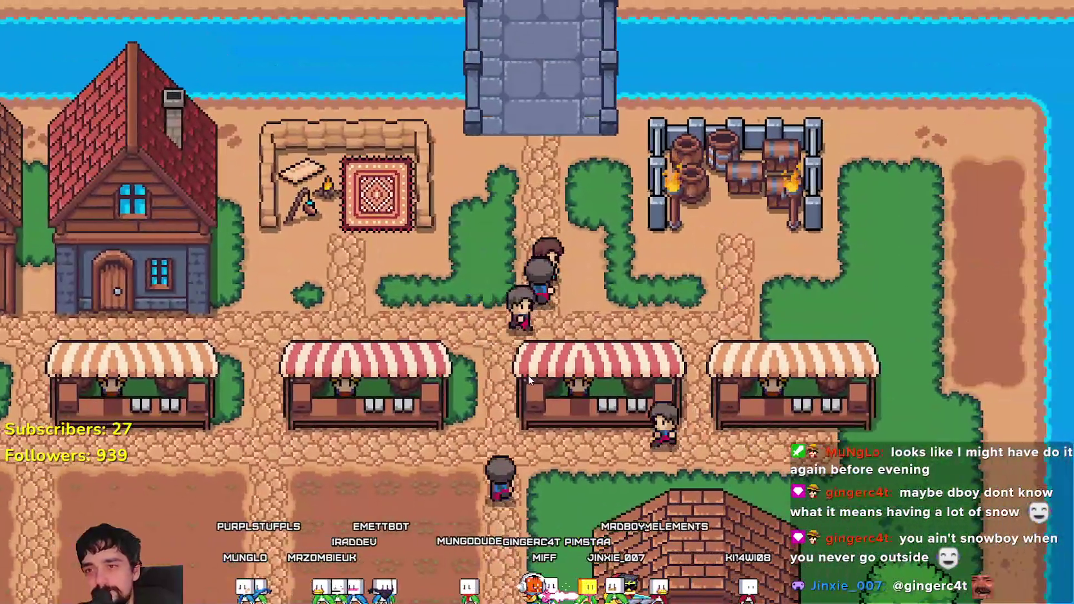
key("Escape")
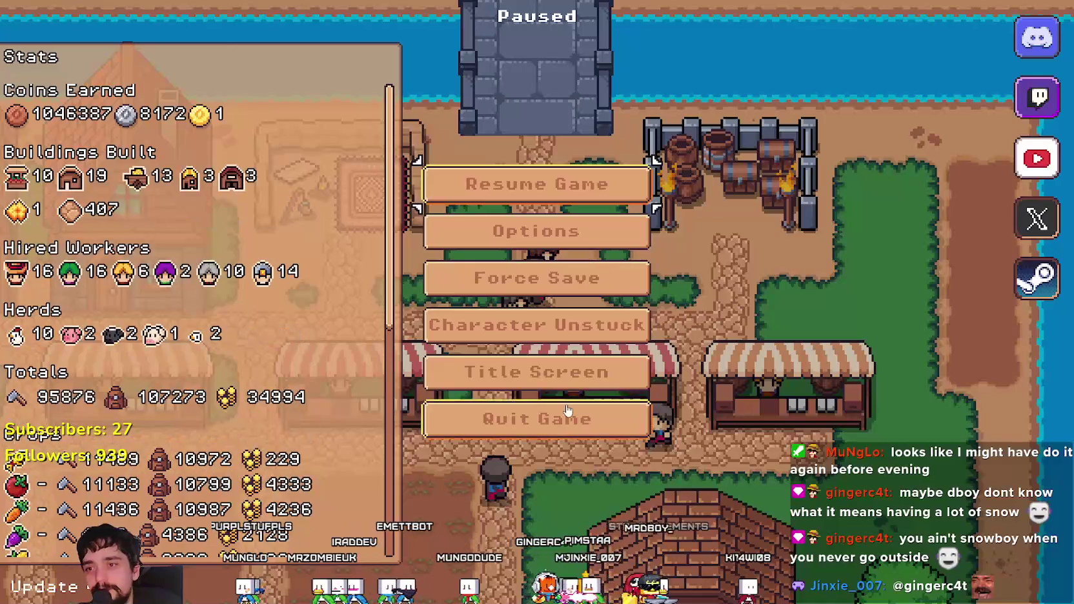
key("Escape")
- Stop the running game and review the super-rare fish checks (0.2 and 0.1 chances) in assign_fish()
key("alt+F4")
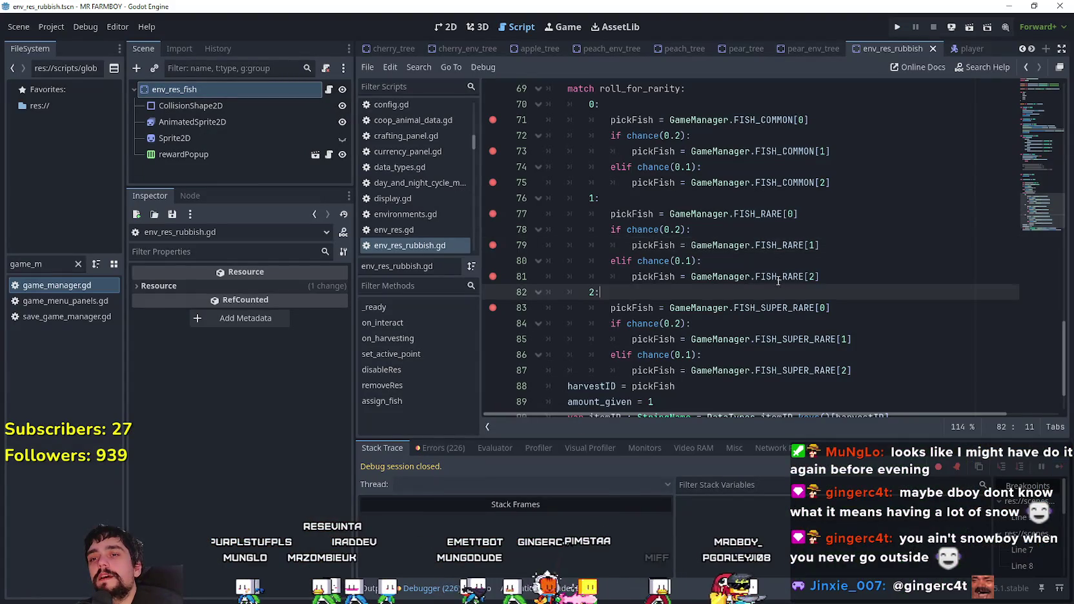
scroll(778, 281, "down", 2)
left_click(707, 251)
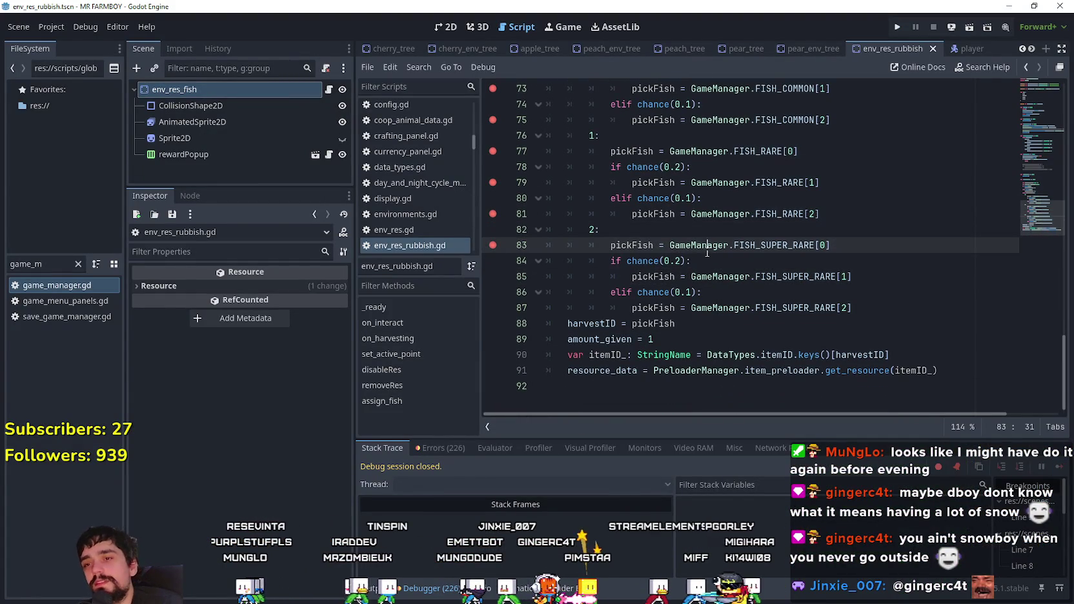
left_click(691, 266)
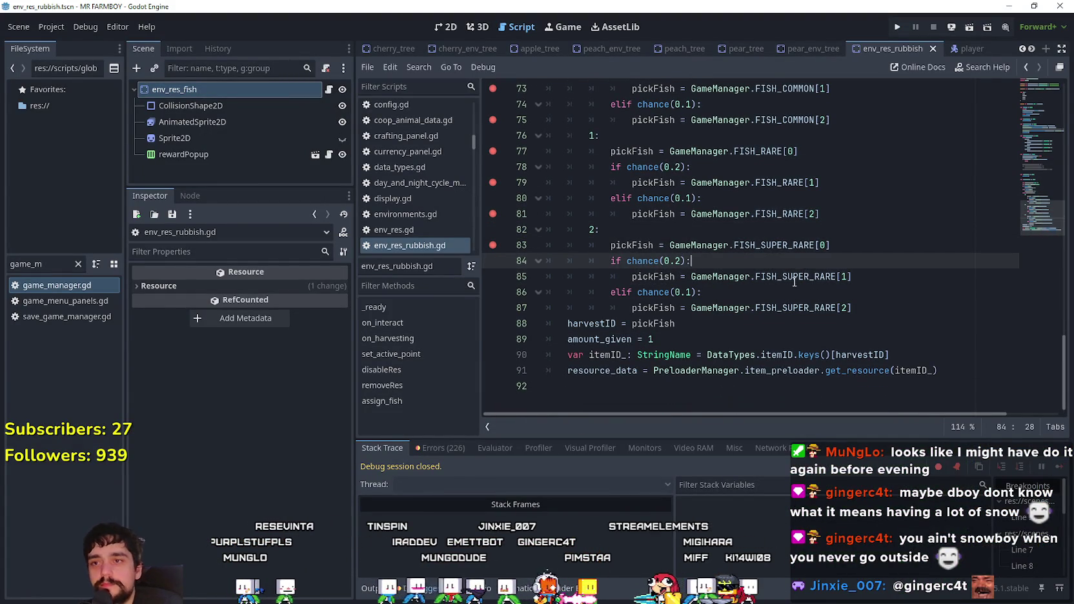
scroll(794, 282, "up", 2)
scroll(781, 287, "down", 1)
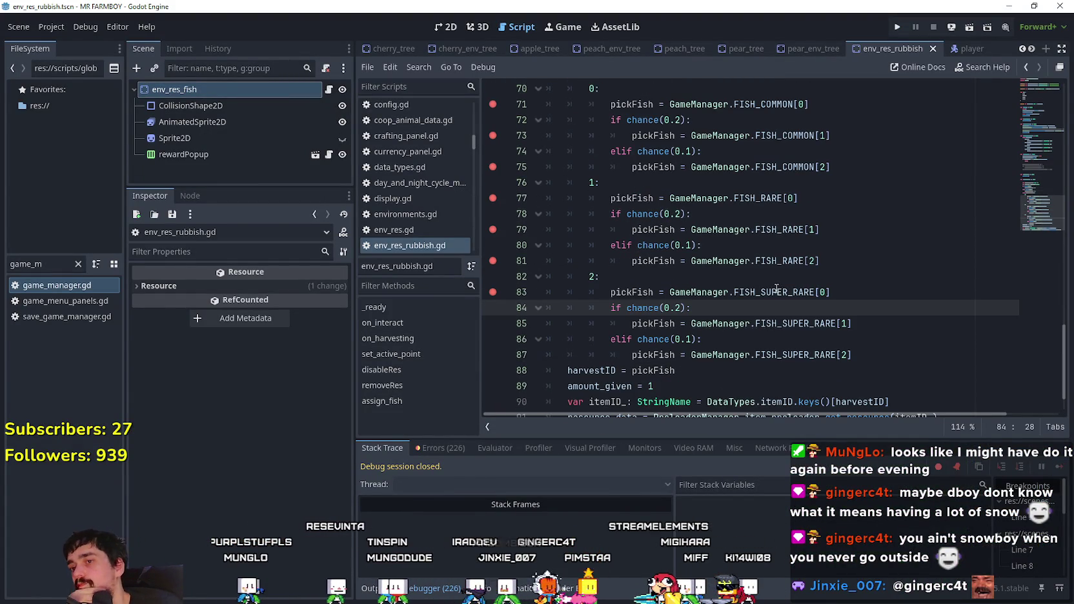
left_click(747, 341)
- Check the 0.05 rarity condition and the rarity 2 assignment on line 68, then save the script
scroll(747, 343, "up", 2)
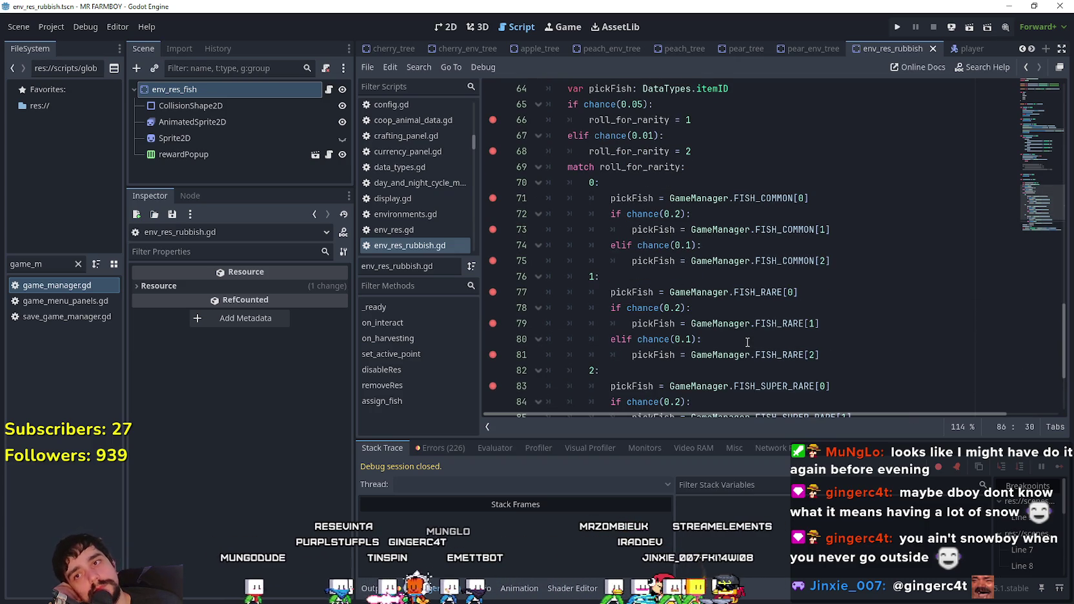
scroll(747, 342, "up", 3)
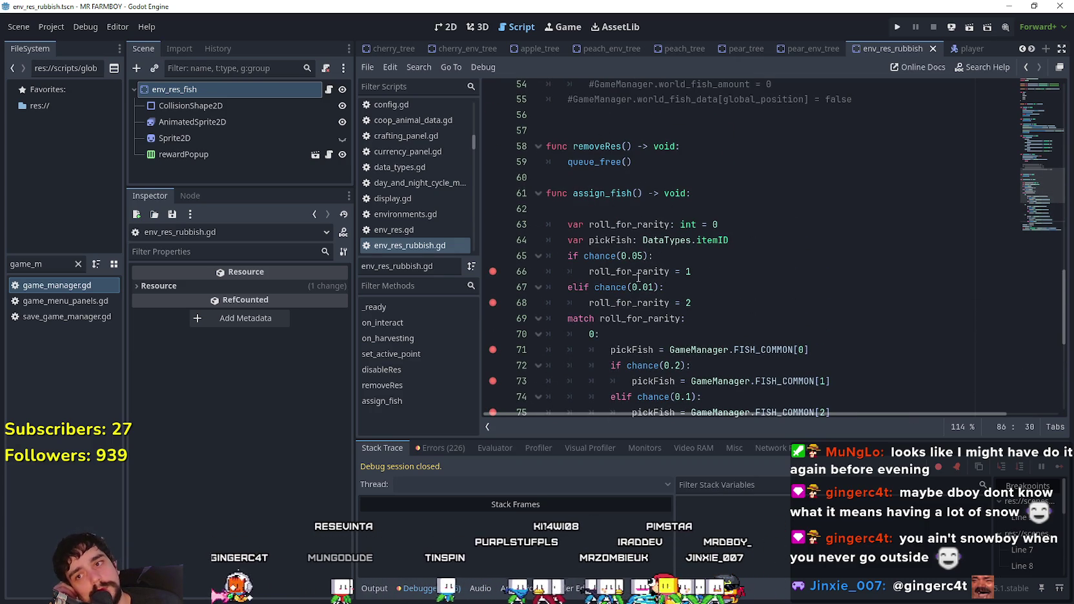
left_click_drag(648, 255, 573, 255)
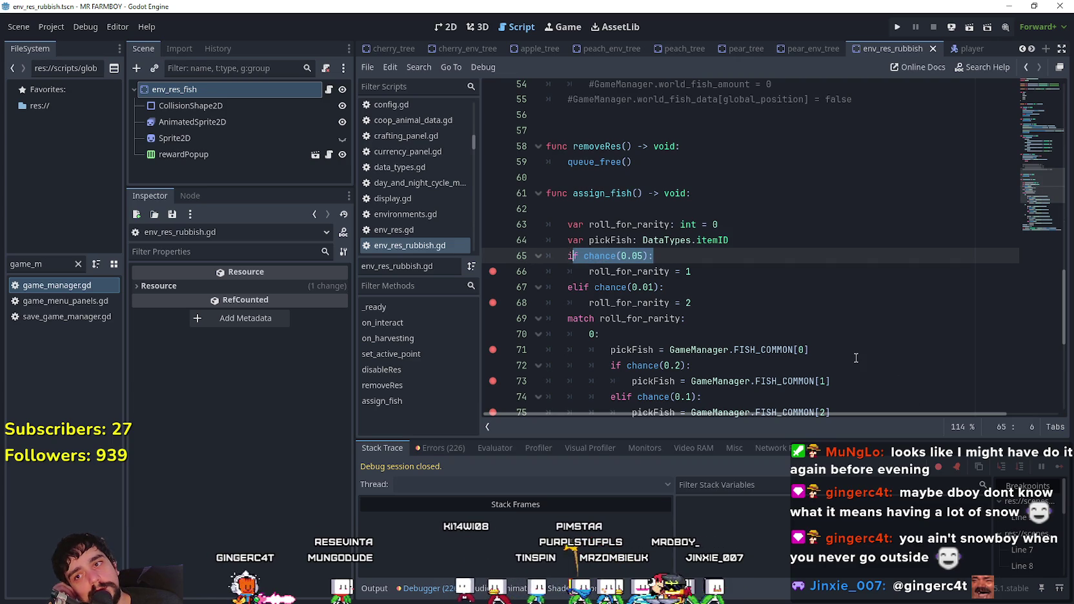
scroll(856, 358, "down", 3)
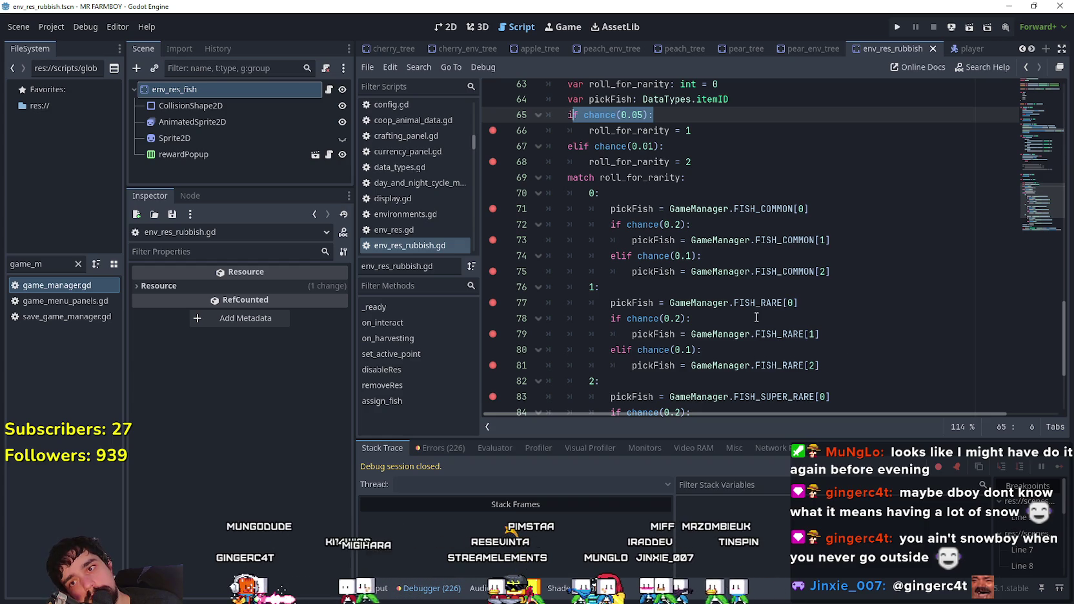
left_click(695, 161)
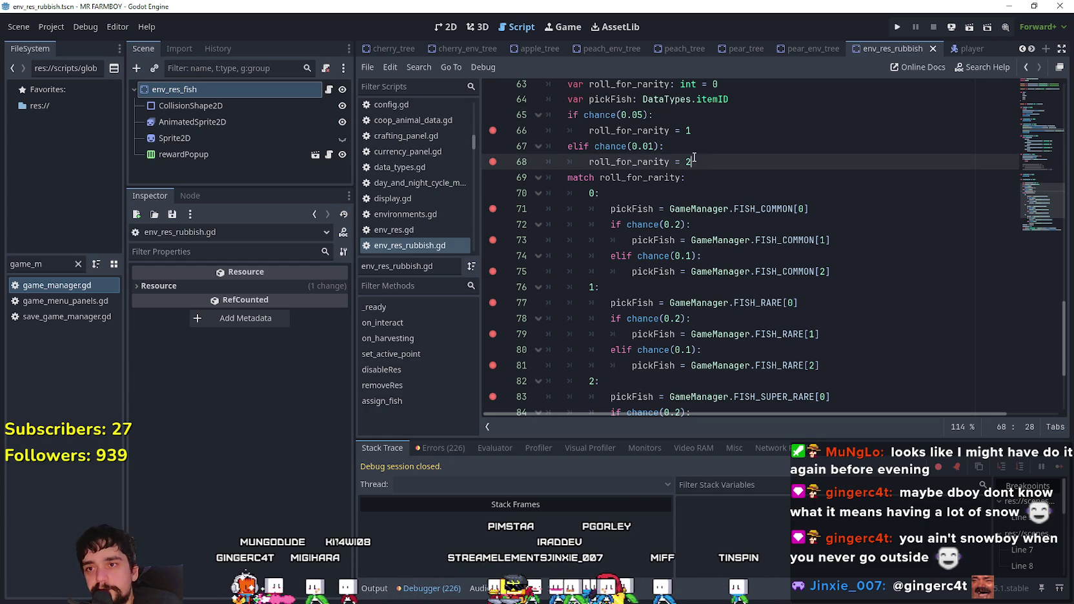
left_click(701, 178)
key("ctrl+s")
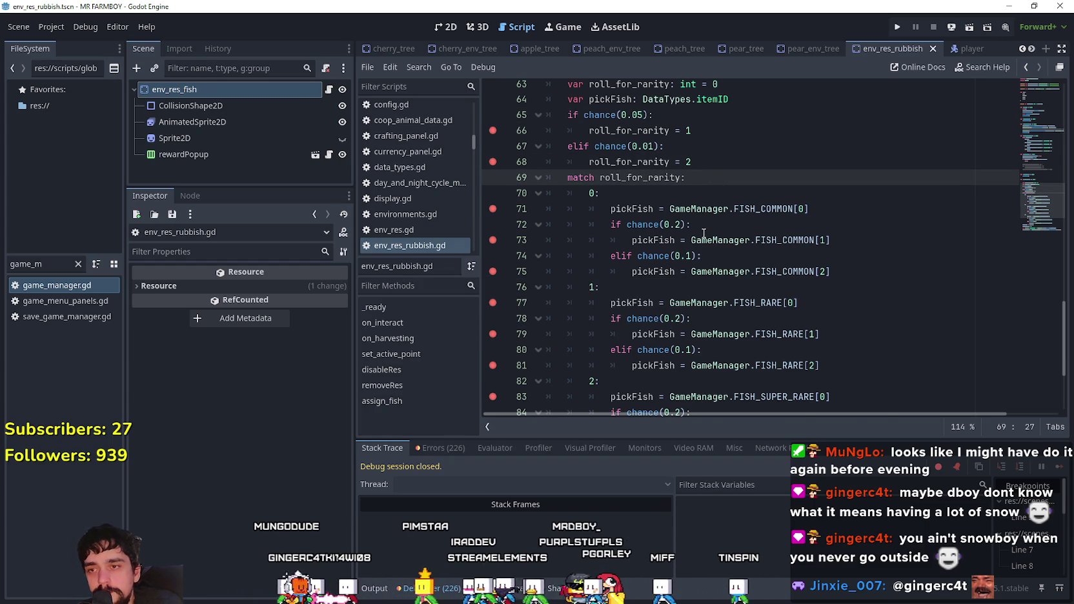
- Show the env_res_fish scene in the 2D workspace
scroll(704, 233, "down", 3)
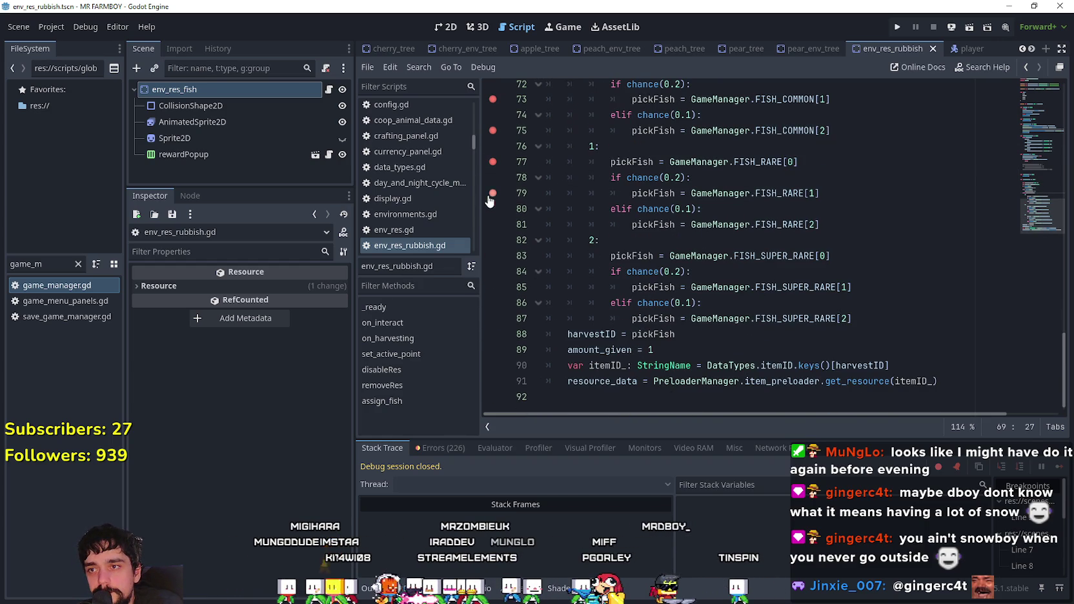
scroll(521, 171, "up", 3)
left_click_drag(504, 197, 500, 162)
left_click(743, 168)
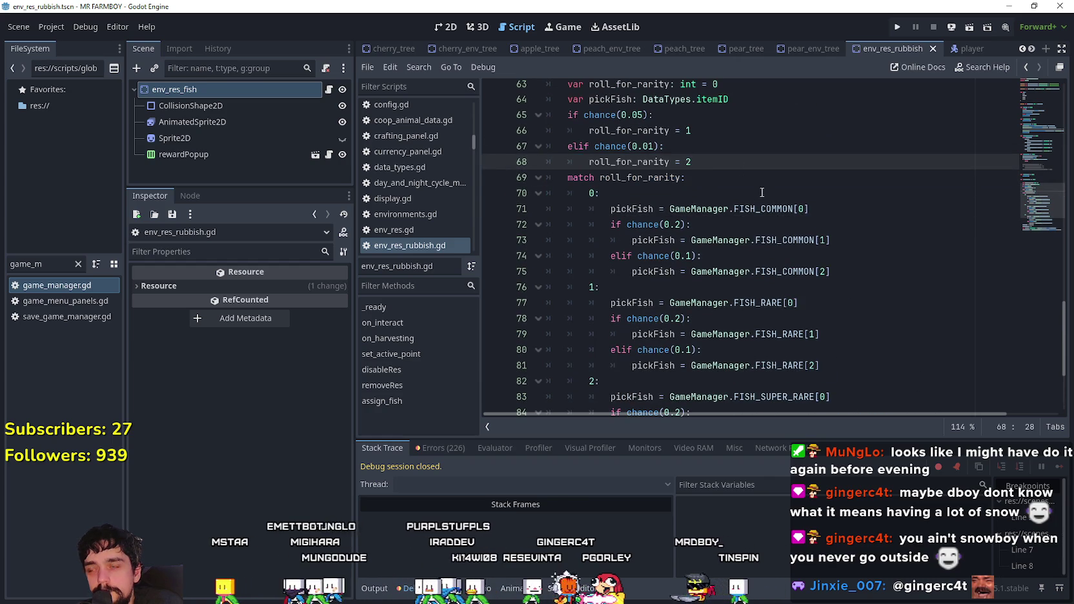
left_click(446, 26)
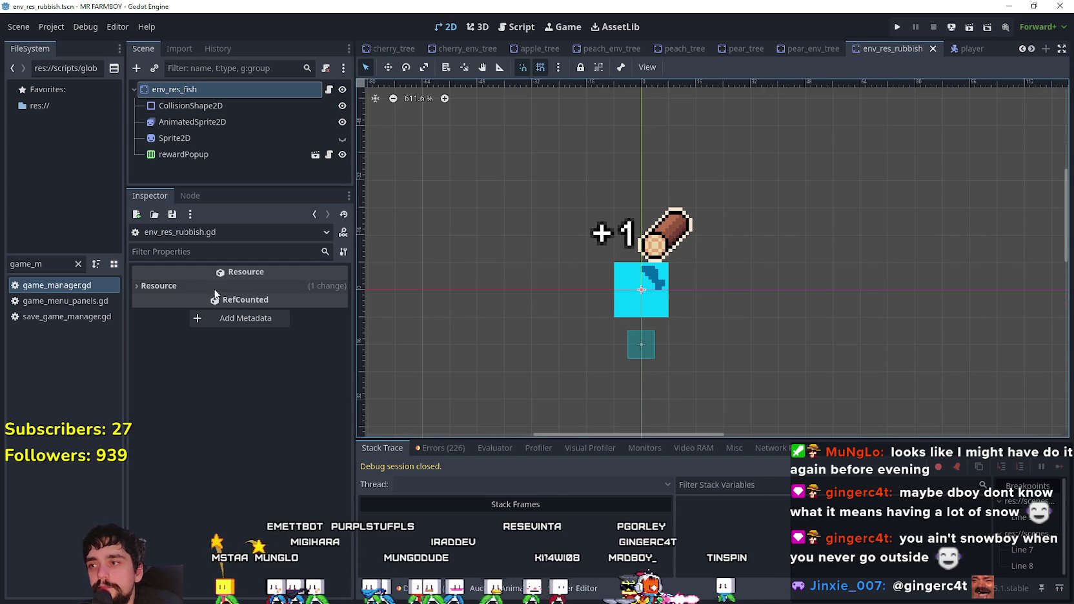
- Filter the project files by 'test' and open test_scene_everything
left_click(58, 265)
type("test")
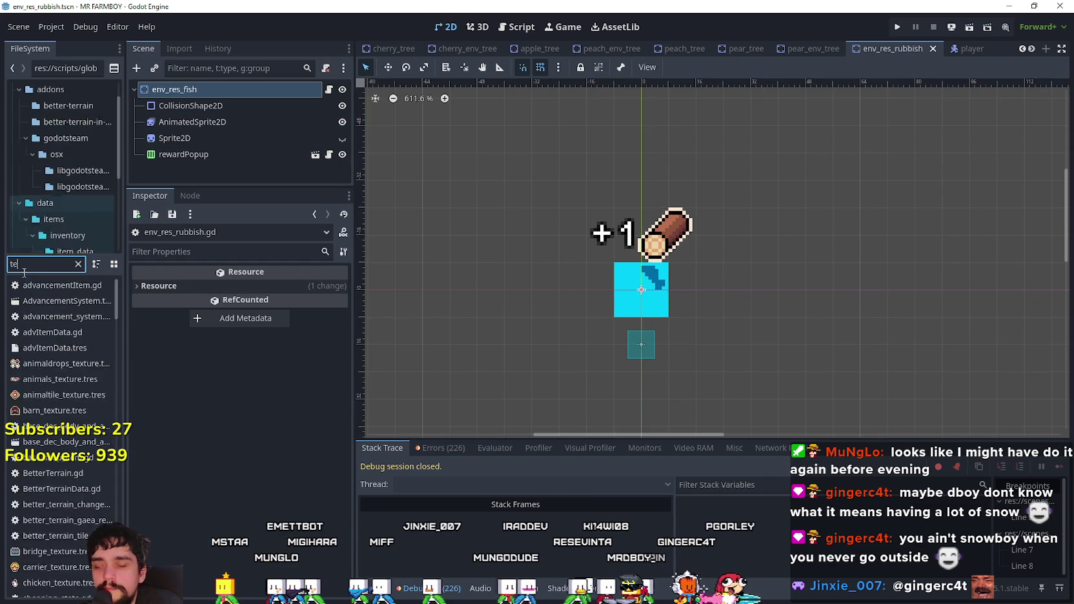
double_click(63, 302)
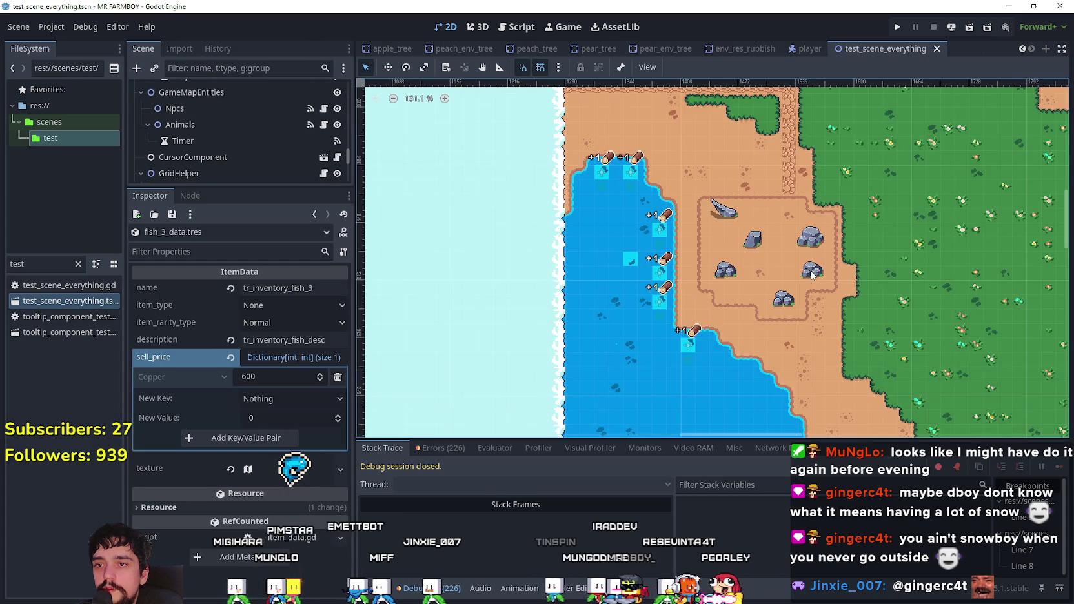
- Hide the Clouds node so the lake map is visible
scroll(829, 187, "up", 4)
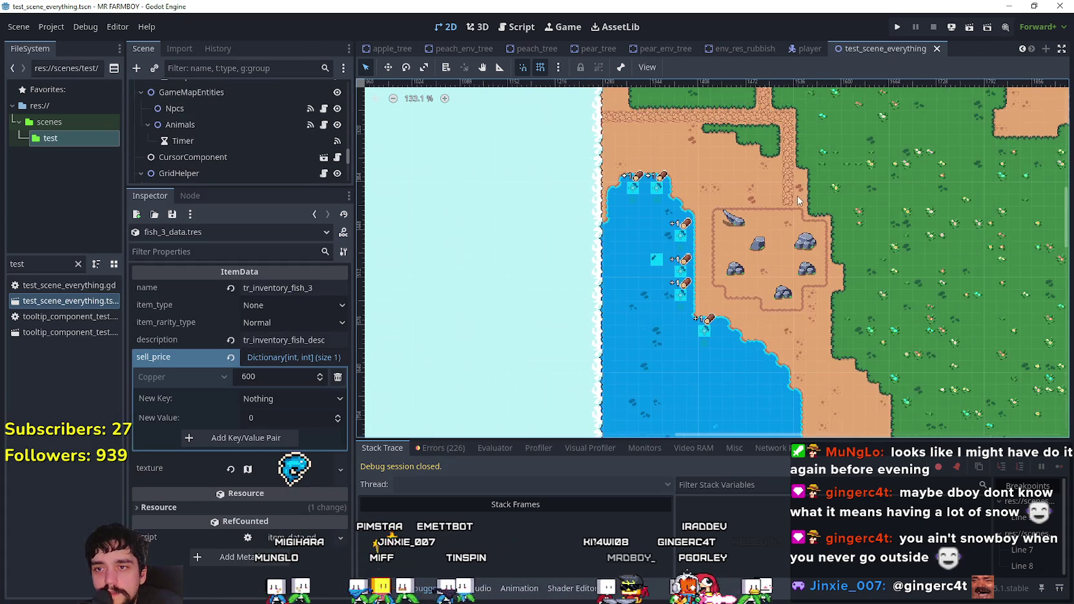
scroll(685, 297, "down", 5)
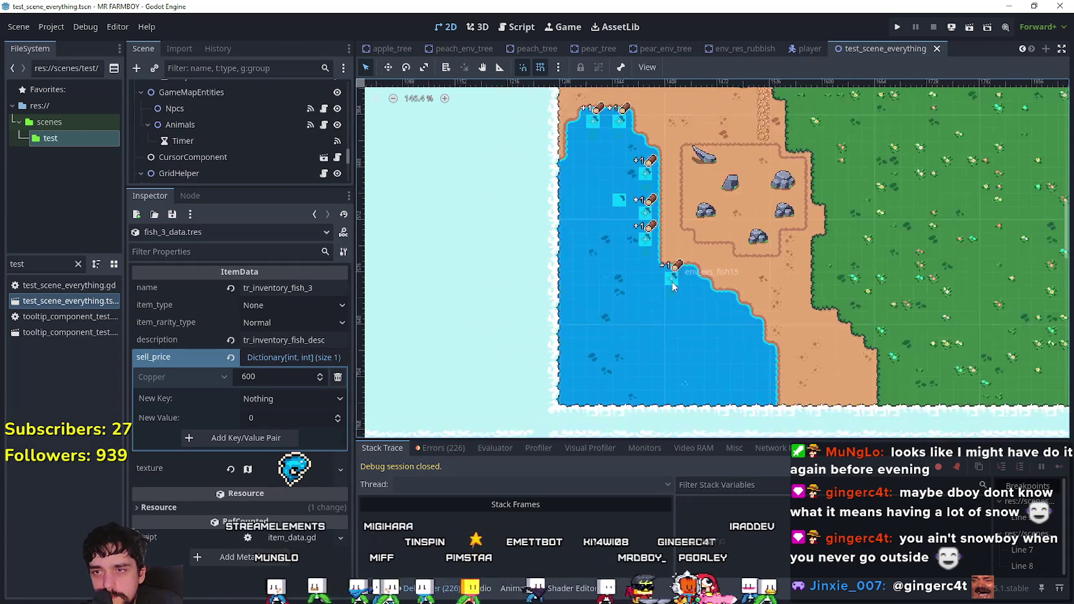
scroll(673, 284, "up", 3)
scroll(673, 284, "down", 2)
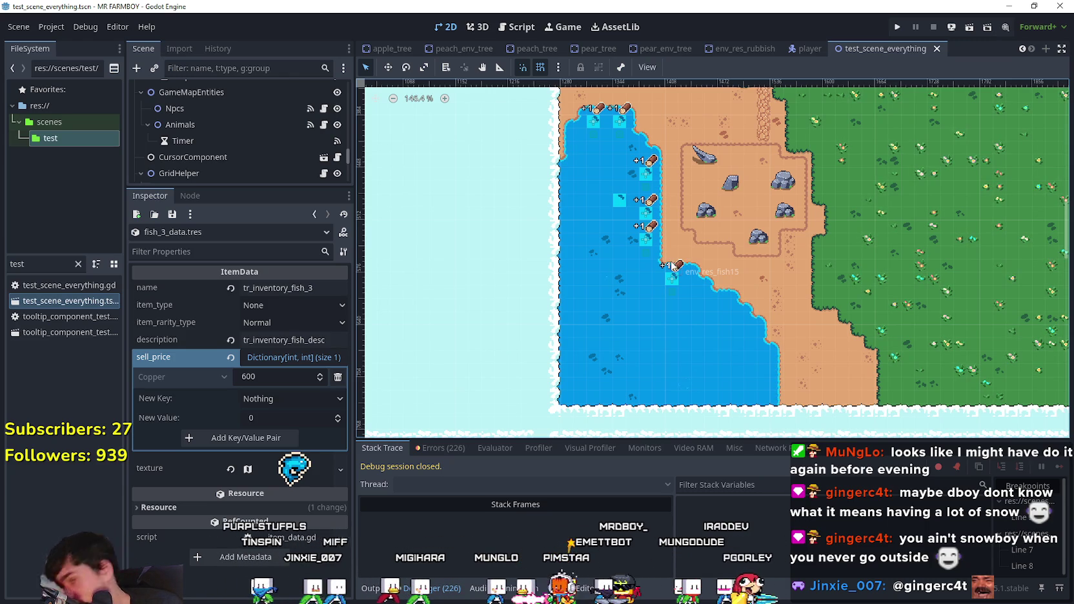
scroll(775, 235, "up", 2)
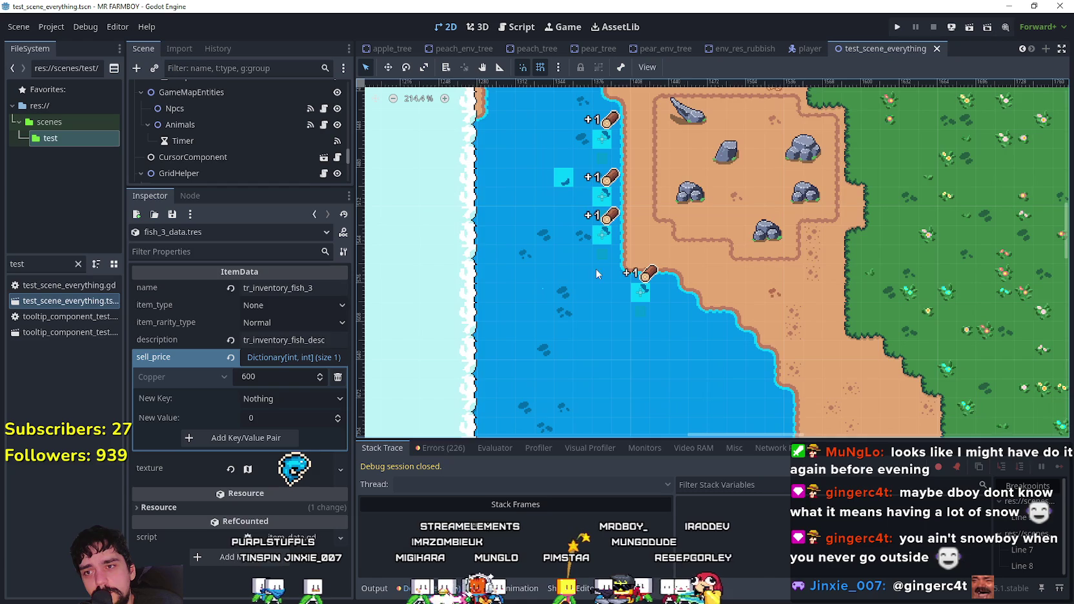
scroll(679, 306, "down", 5)
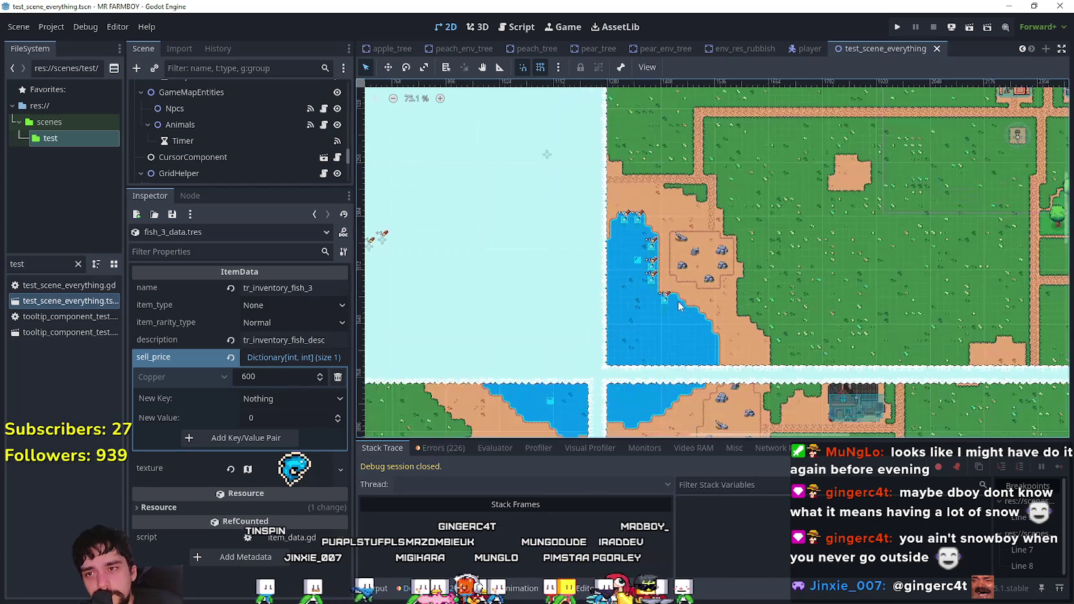
scroll(692, 286, "down", 2)
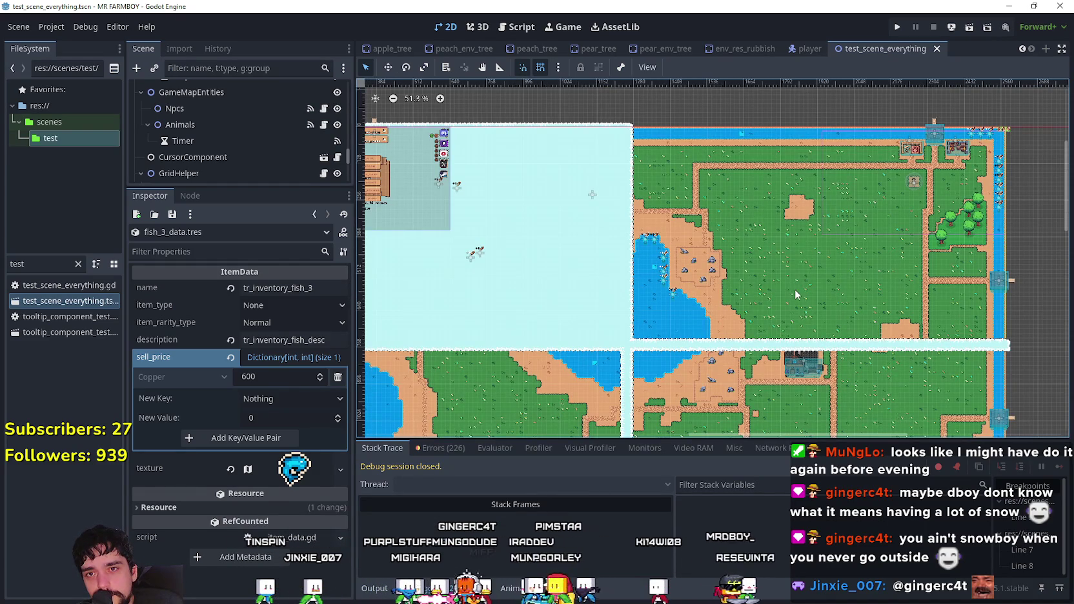
scroll(277, 164, "down", 2)
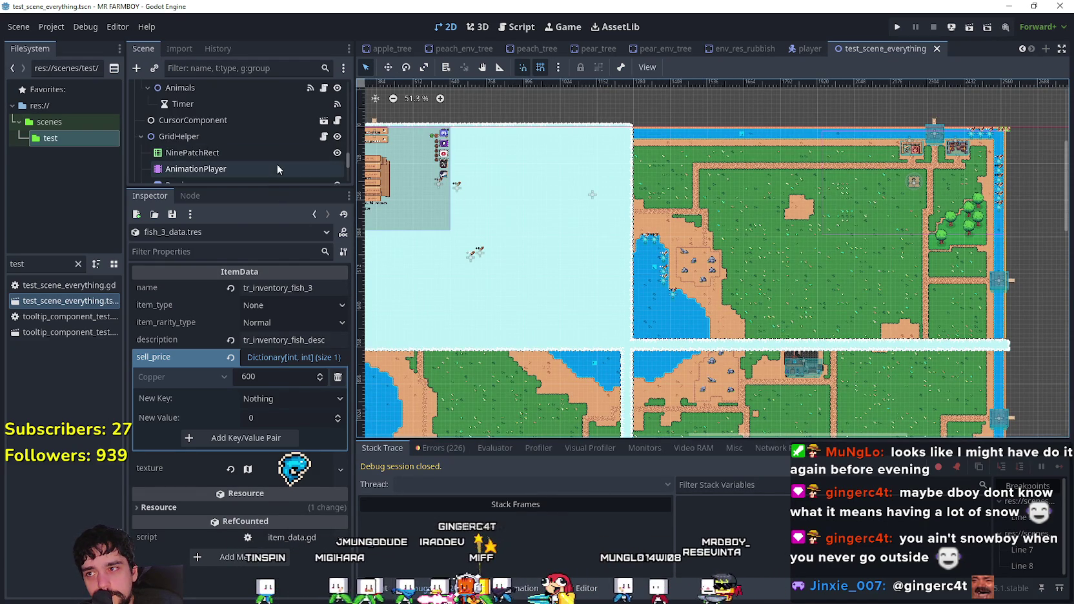
left_click_drag(265, 186, 276, 335)
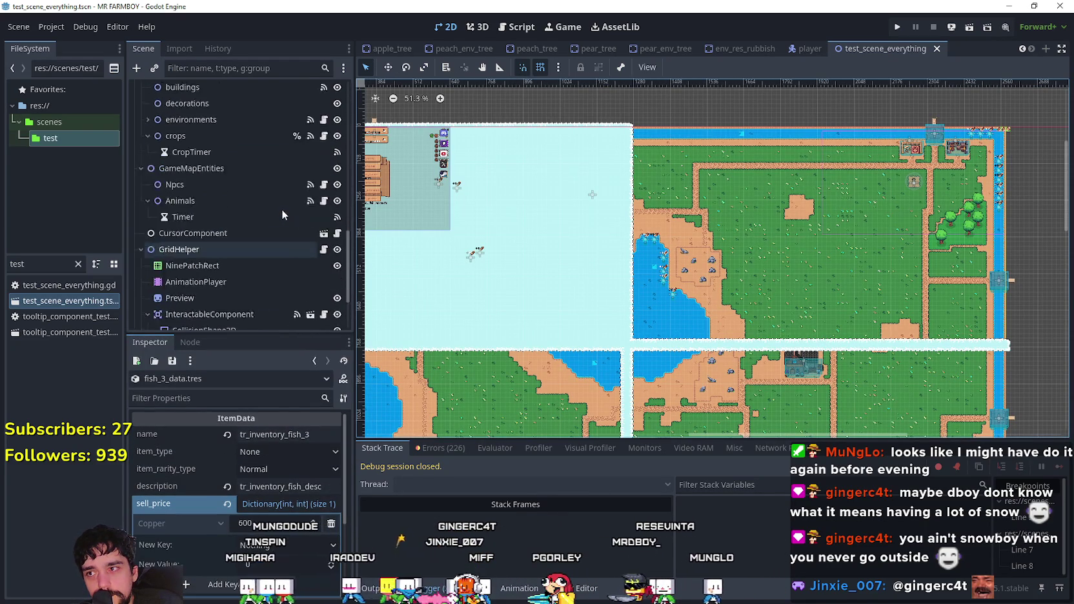
scroll(282, 197, "down", 10)
scroll(300, 148, "down", 3)
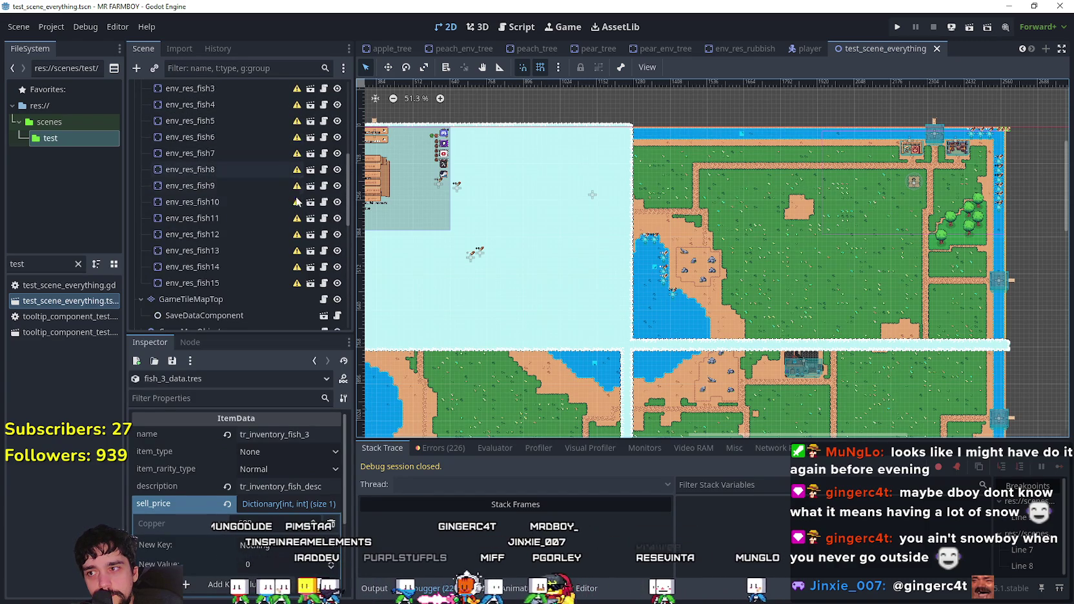
left_click(332, 237)
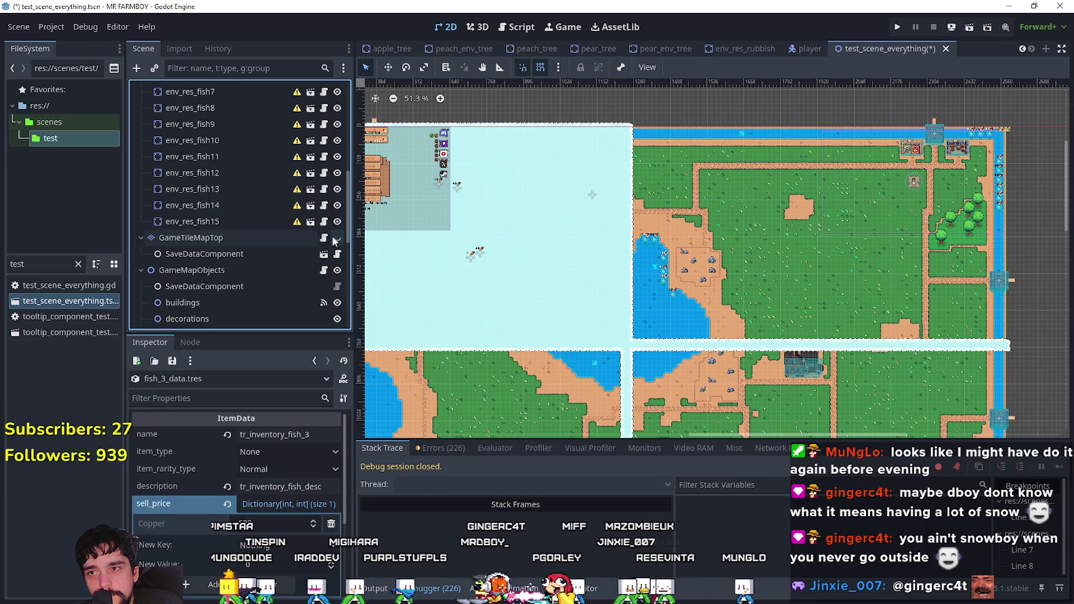
scroll(329, 231, "up", 10)
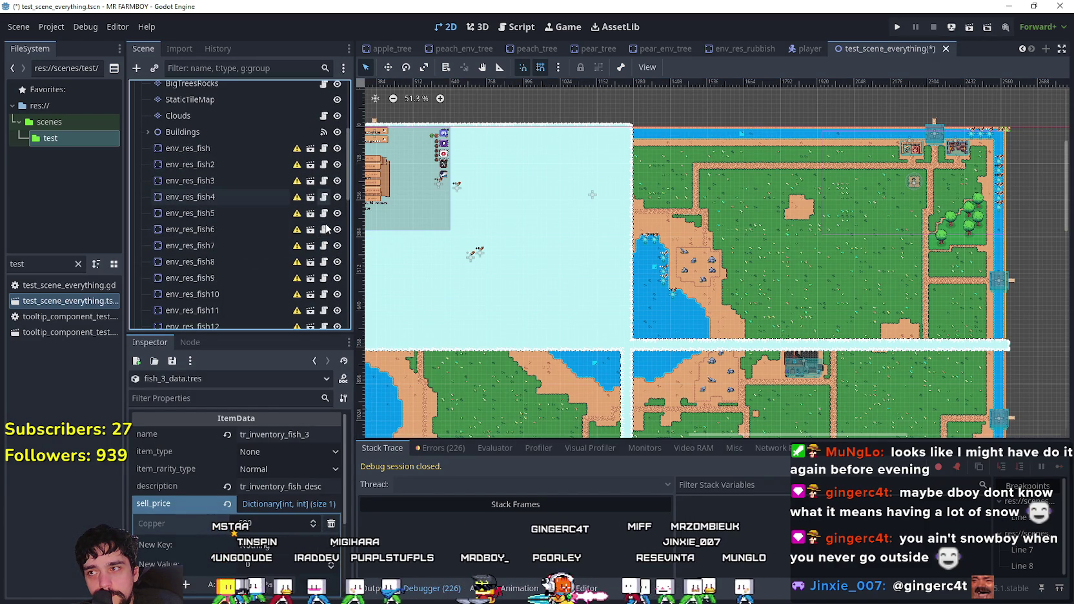
left_click(336, 116)
- Select env_res_fish15 on the lake's east shore and duplicate it as env_res_fish16
scroll(648, 279, "up", 3)
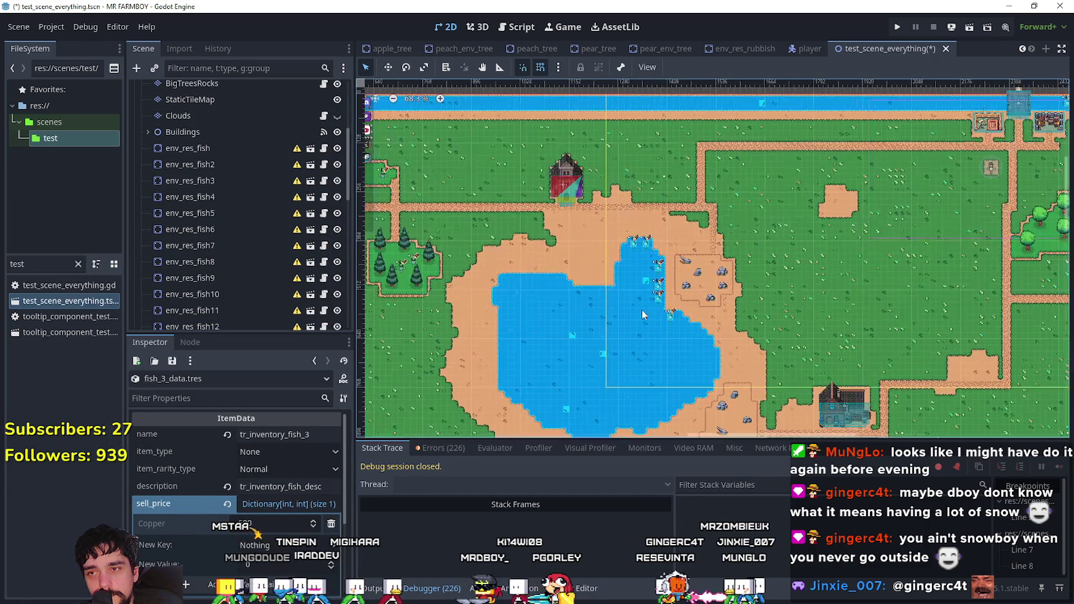
scroll(669, 325, "up", 10)
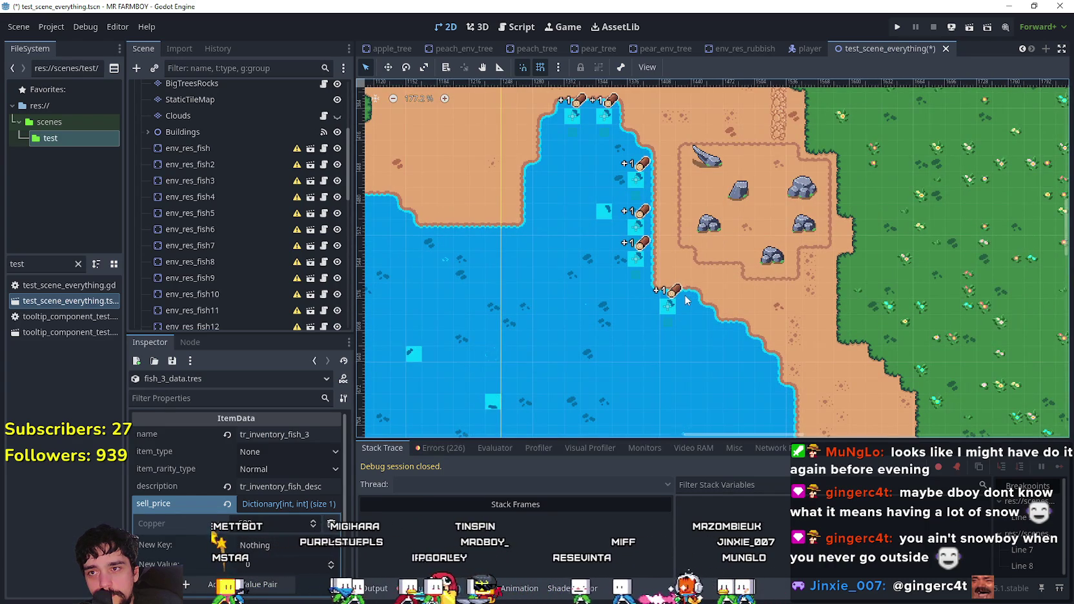
scroll(686, 317, "up", 2)
left_click(666, 308)
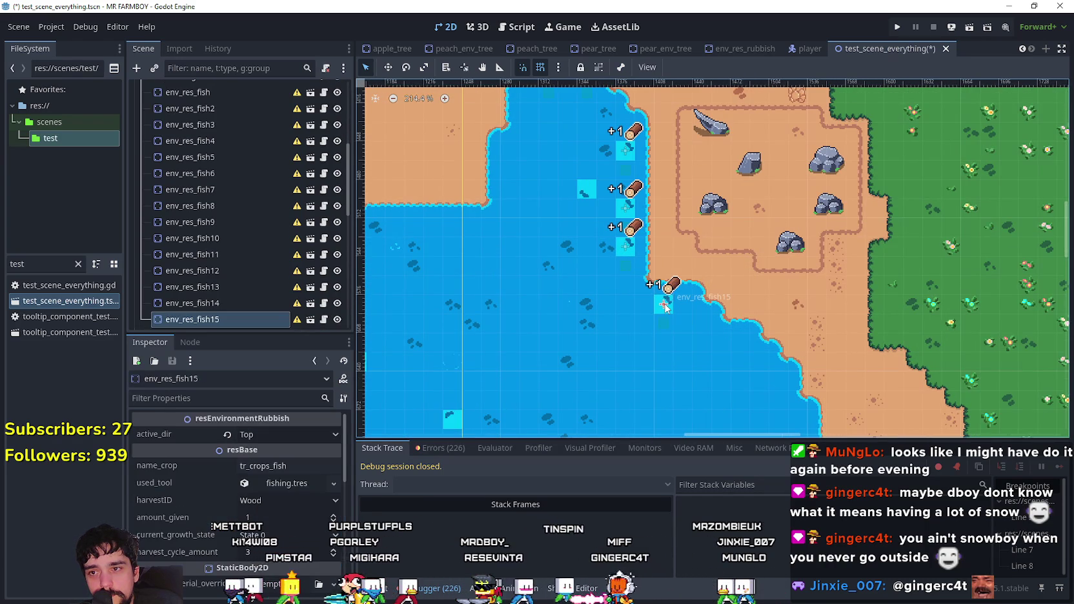
scroll(694, 365, "up", 4)
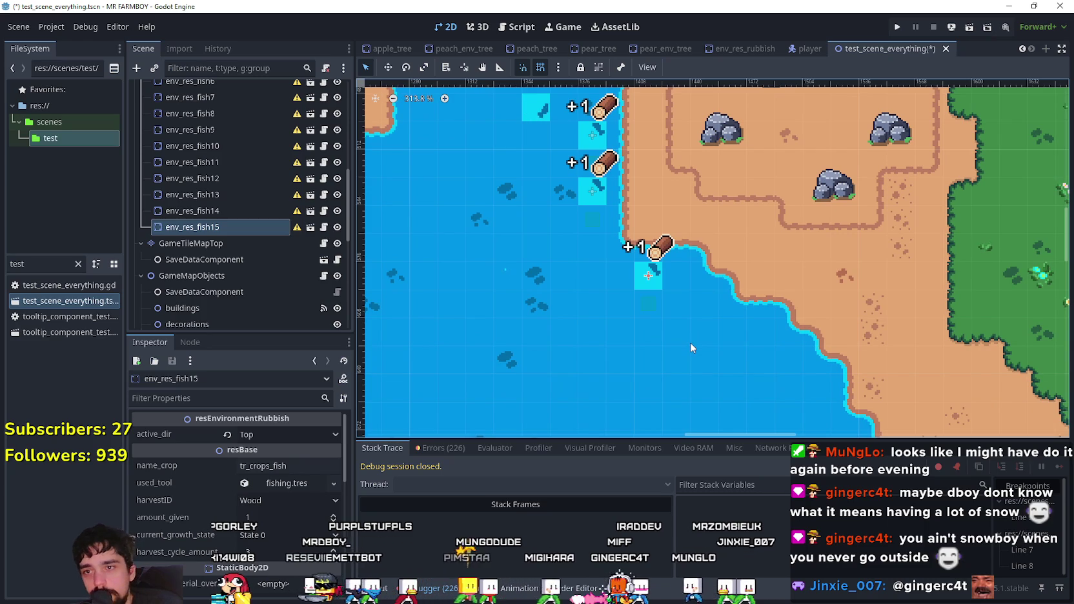
scroll(691, 342, "down", 6)
left_click_drag(726, 324, 640, 266)
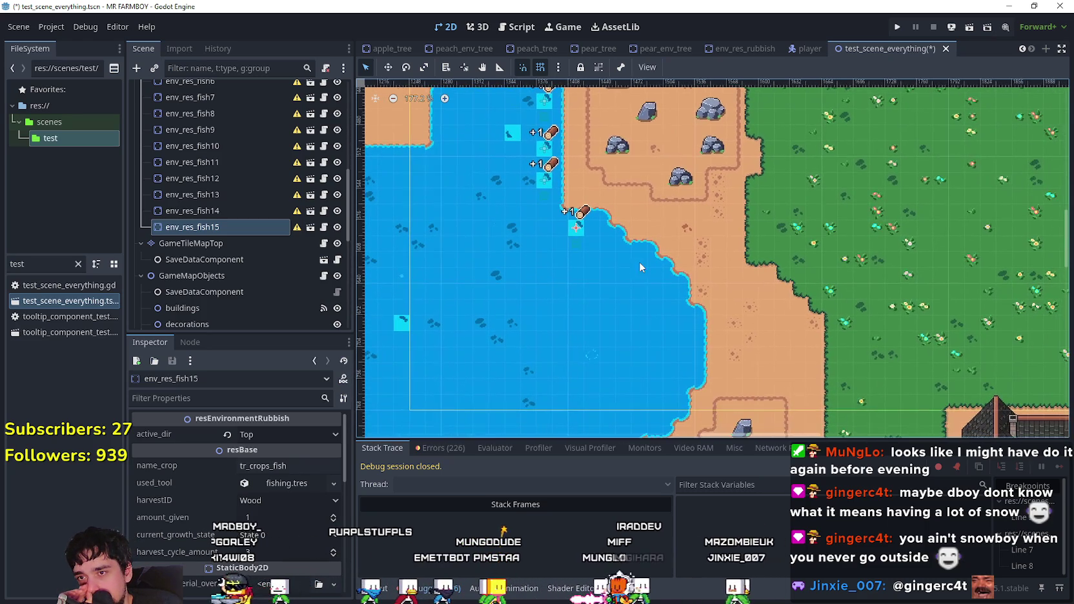
scroll(645, 275, "up", 6)
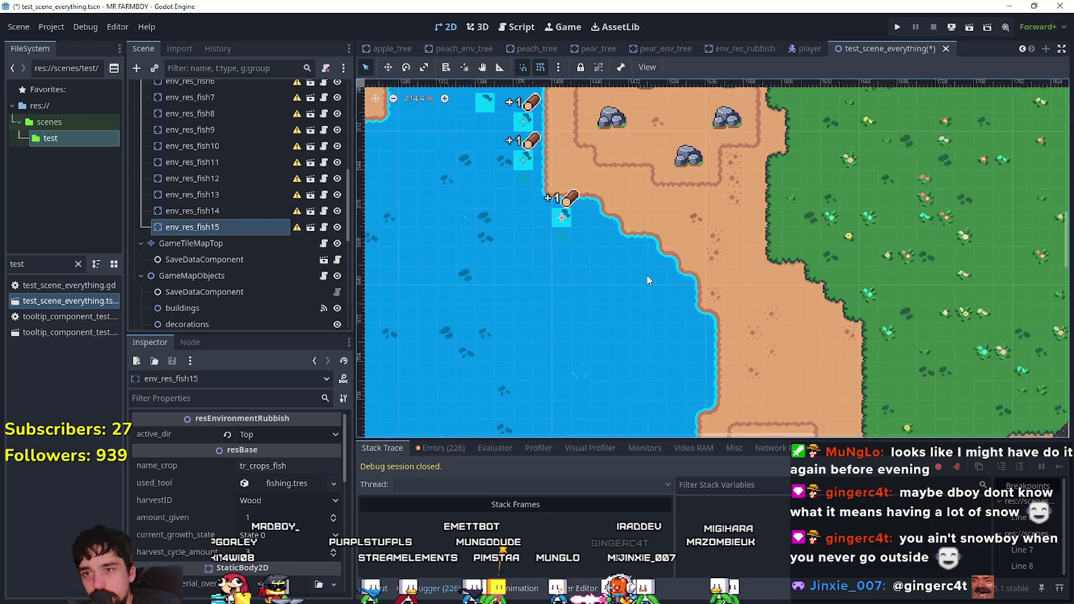
scroll(754, 330, "up", 3)
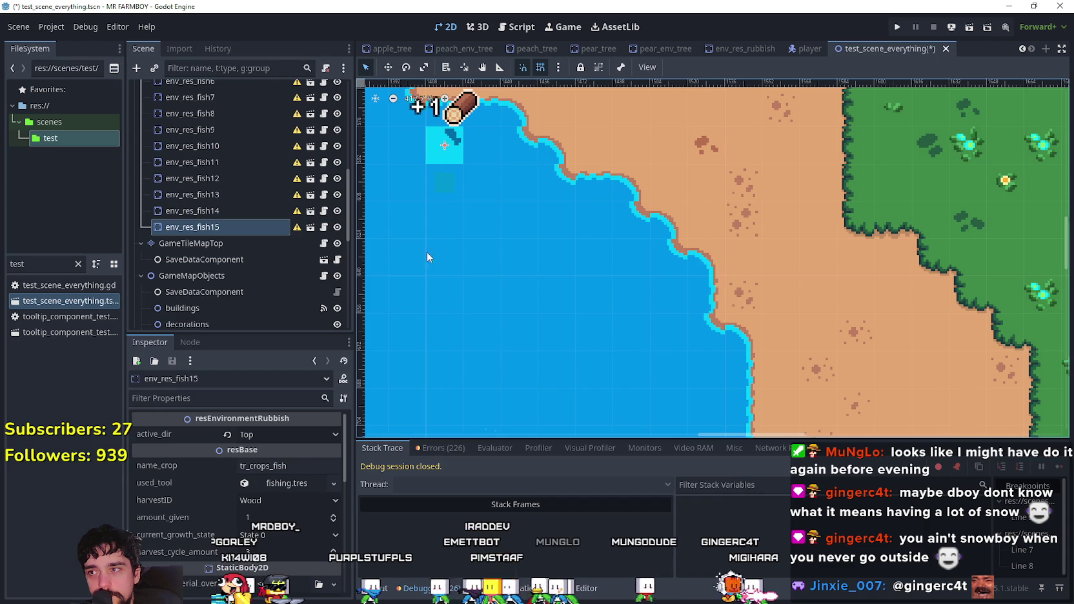
key("ctrl+d")
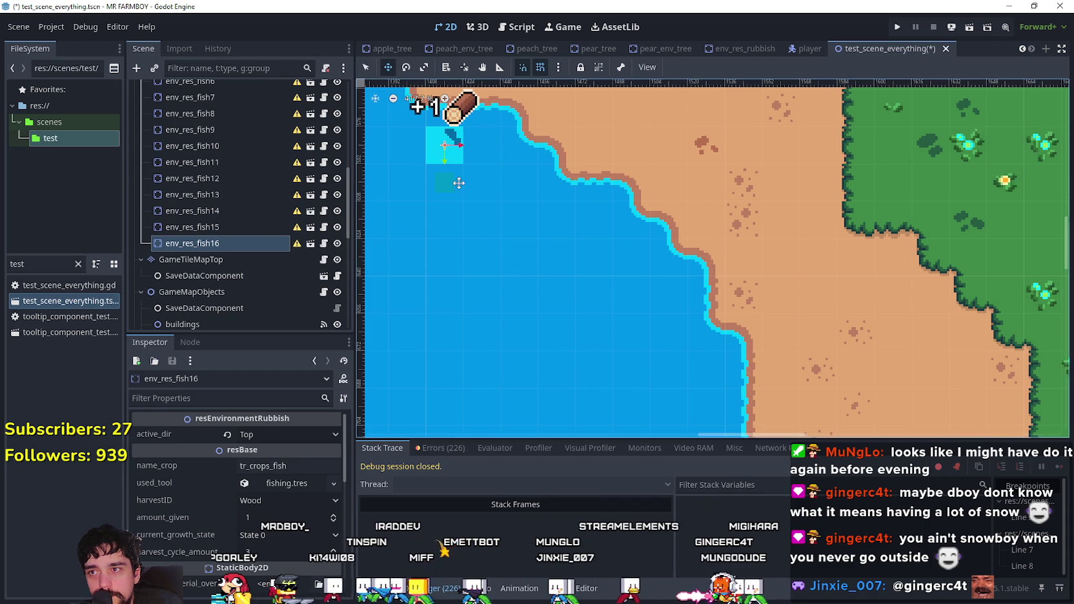
- Place env_res_fish16 on the east shore, then add env_res_fish17 and env_res_fish18 further down
mouse_move(460, 123)
left_mouse_down()
mouse_move(587, 275)
mouse_move(659, 239)
mouse_move(667, 290)
mouse_move(690, 245)
mouse_move(687, 268)
mouse_move(567, 227)
mouse_move(563, 213)
mouse_move(554, 277)
mouse_move(556, 246)
left_mouse_up()
key("ctrl+d")
scroll(560, 220, "up", 4)
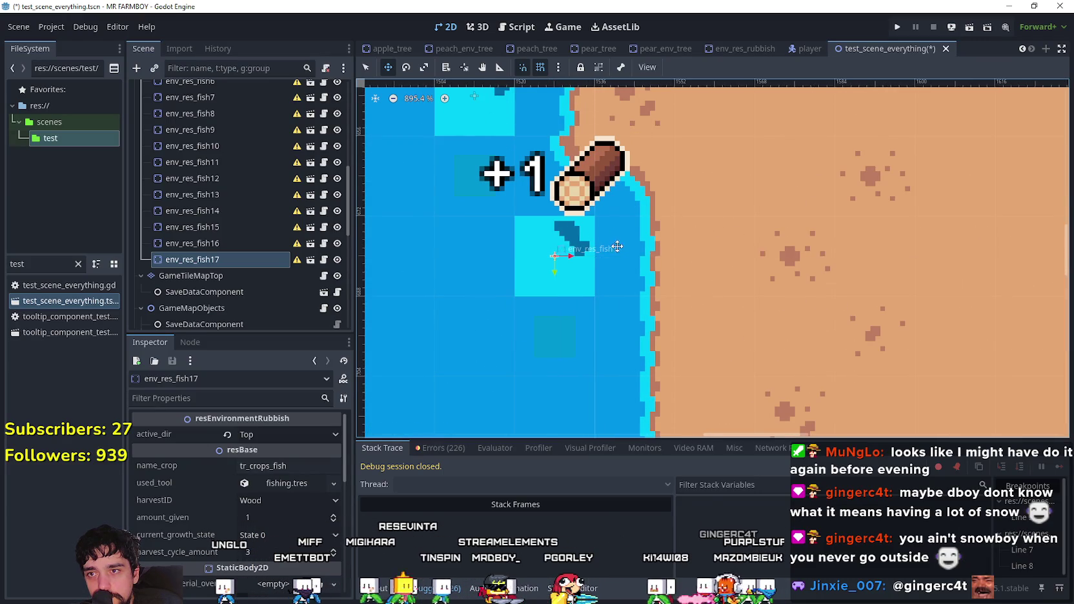
scroll(585, 240, "down", 2)
key("ctrl+d")
mouse_move(580, 165)
left_mouse_down()
mouse_move(579, 259)
mouse_move(653, 149)
mouse_move(572, 284)
mouse_move(601, 319)
left_mouse_up()
- Add env_res_fish19 and env_res_fish20, moving them down-left along the shoreline
key("ctrl+d")
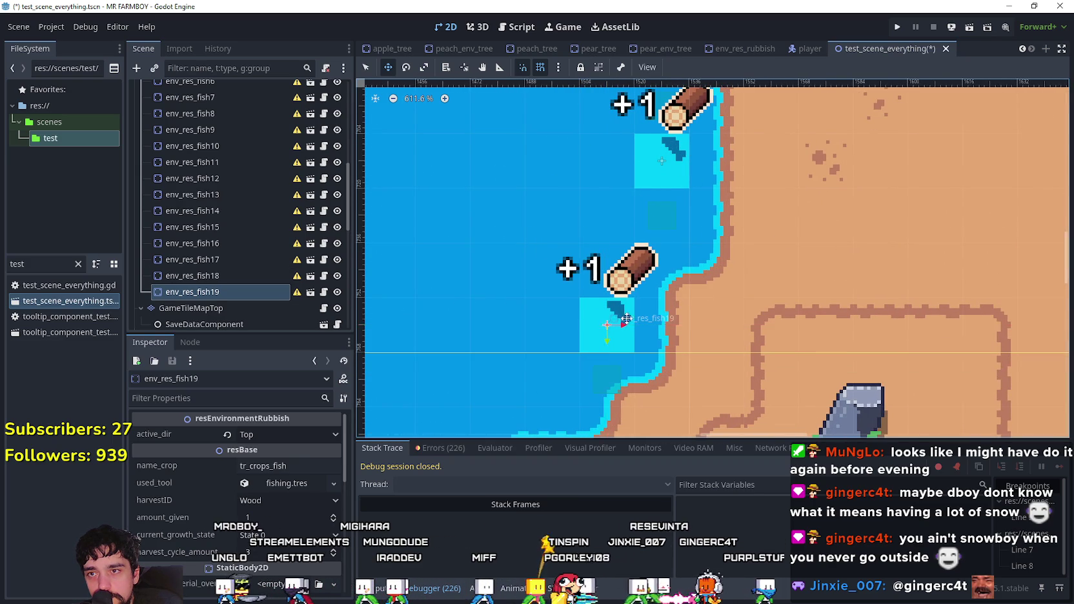
scroll(606, 317, "down", 3)
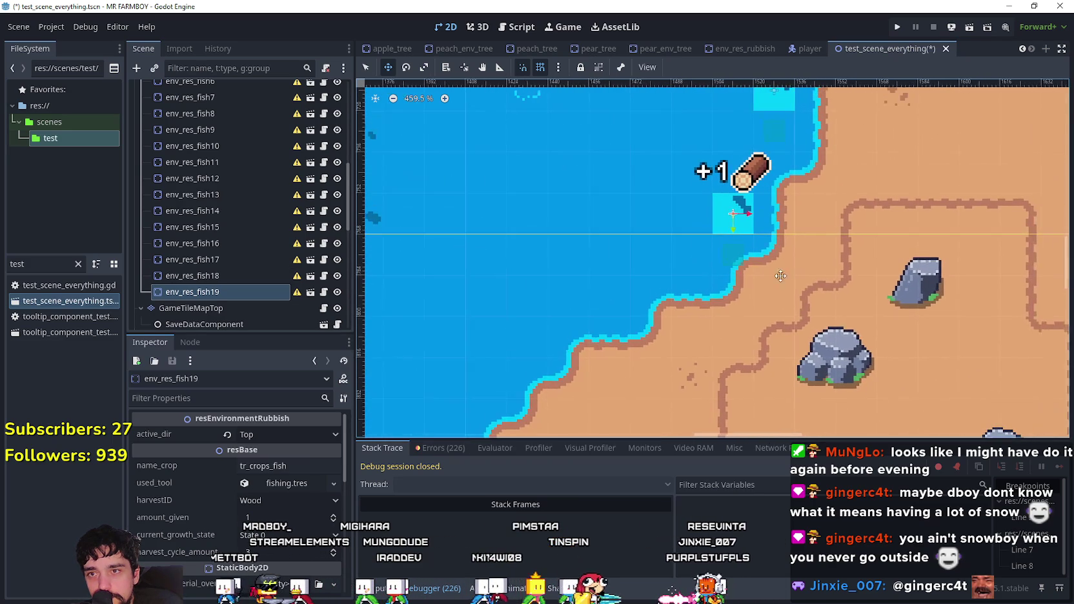
scroll(678, 291, "down", 2)
left_click(168, 275)
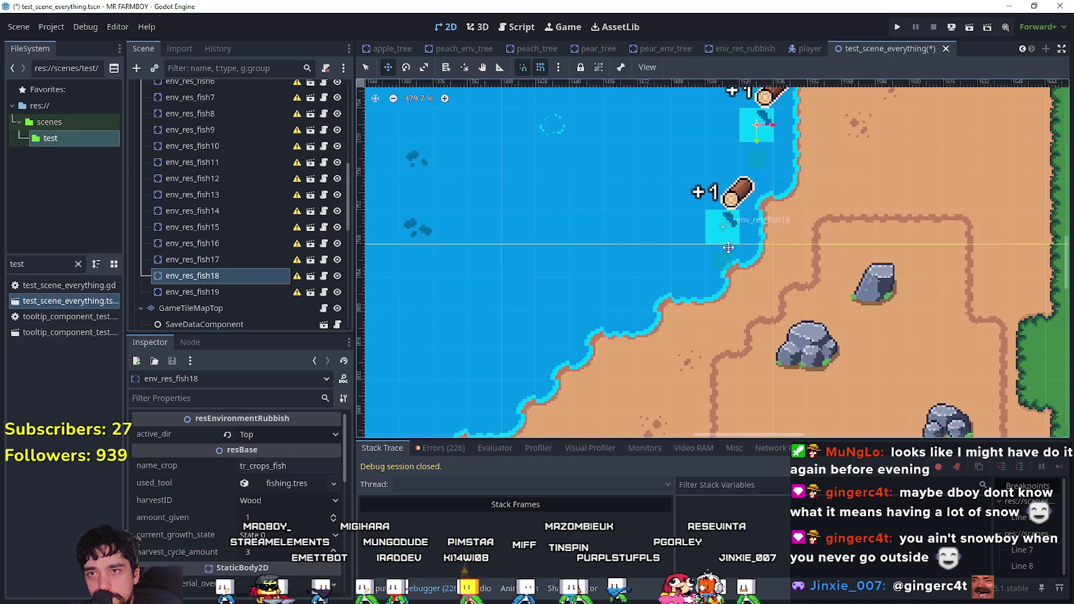
left_click(214, 291)
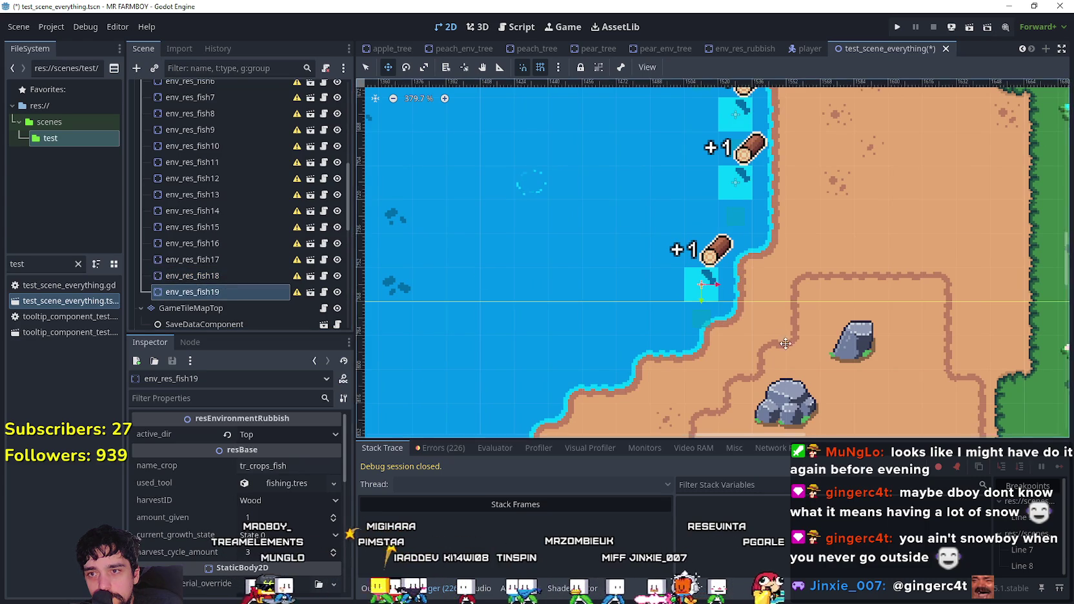
scroll(746, 243, "up", 4)
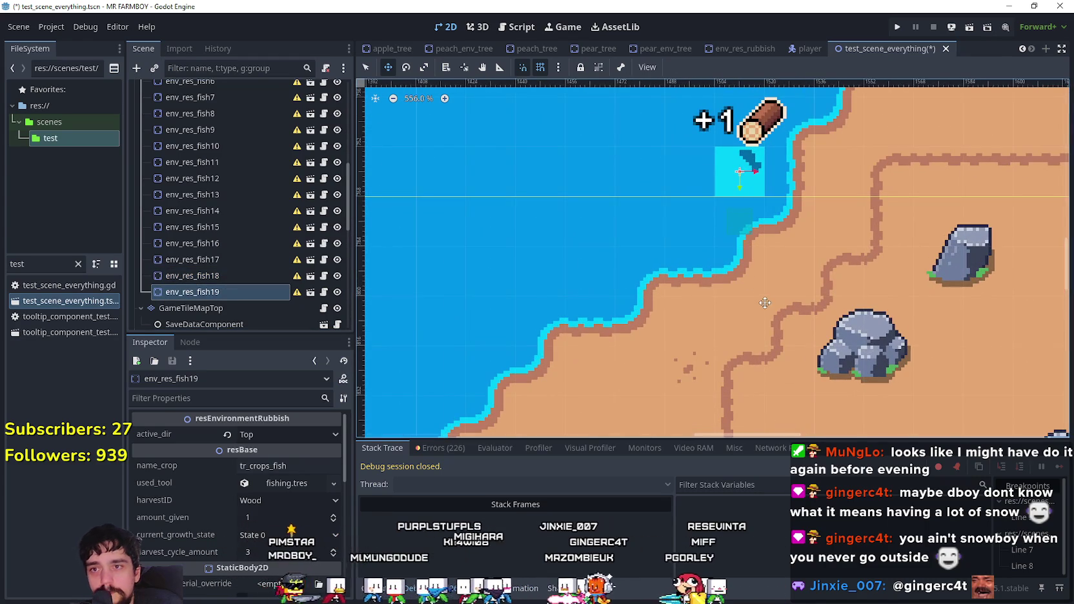
left_click_drag(765, 304, 836, 280)
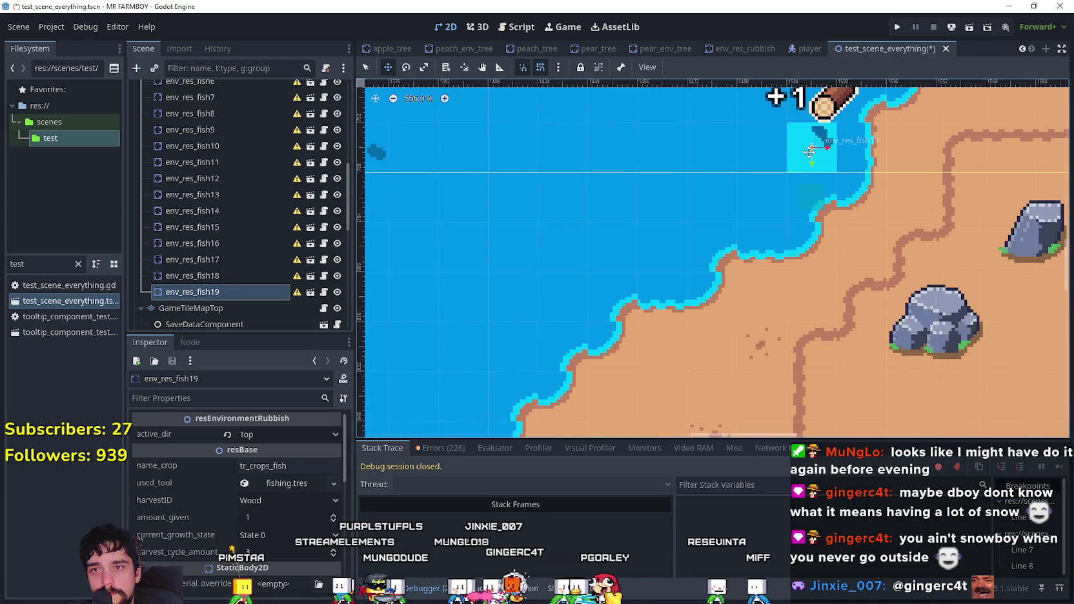
scroll(813, 158, "down", 8)
key("ctrl+d")
mouse_move(821, 175)
left_mouse_down()
mouse_move(749, 192)
mouse_move(752, 218)
mouse_move(772, 226)
left_mouse_up()
- Add env_res_fish21 down-left along the shore, adjusted to the water's edge
scroll(749, 218, "up", 10)
scroll(759, 252, "down", 10)
scroll(810, 273, "up", 5)
scroll(904, 186, "up", 4)
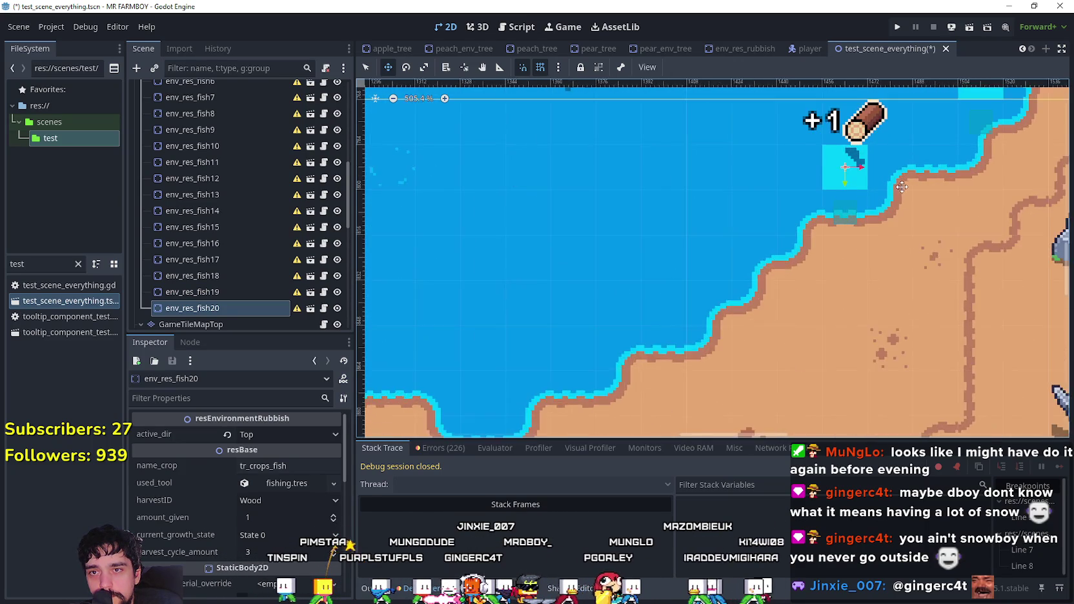
scroll(904, 186, "up", 3)
scroll(866, 216, "down", 6)
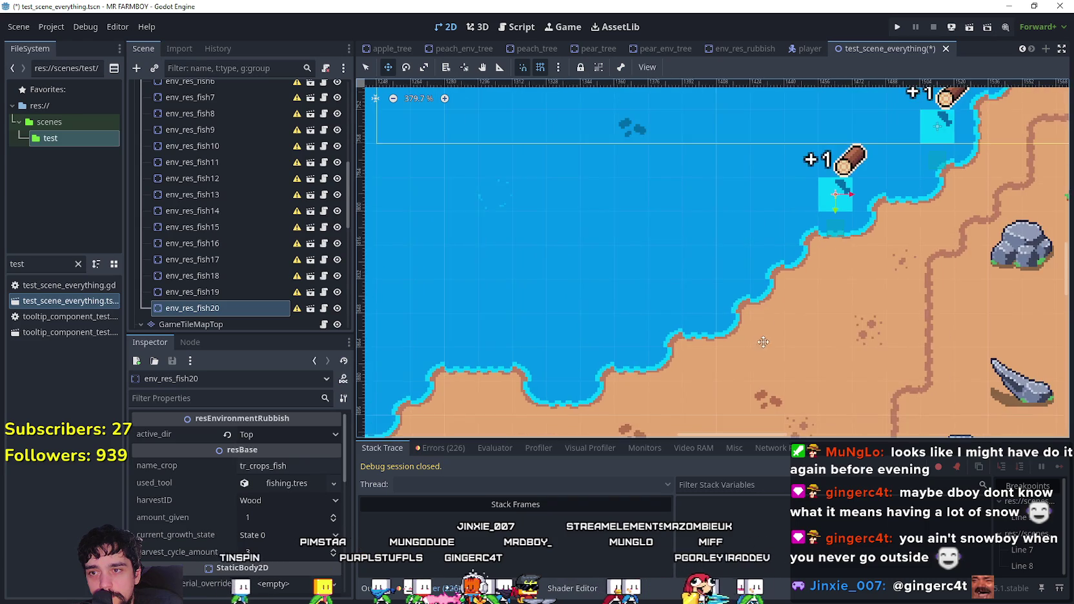
key("ctrl+d")
mouse_move(883, 174)
left_mouse_down()
mouse_move(680, 219)
mouse_move(679, 303)
left_mouse_up()
mouse_move(716, 273)
left_mouse_down()
mouse_move(736, 255)
mouse_move(730, 245)
left_mouse_up()
- Place env_res_fish22 lower-left along the shore and env_res_fish23 in the coast notch
scroll(733, 253, "up", 5)
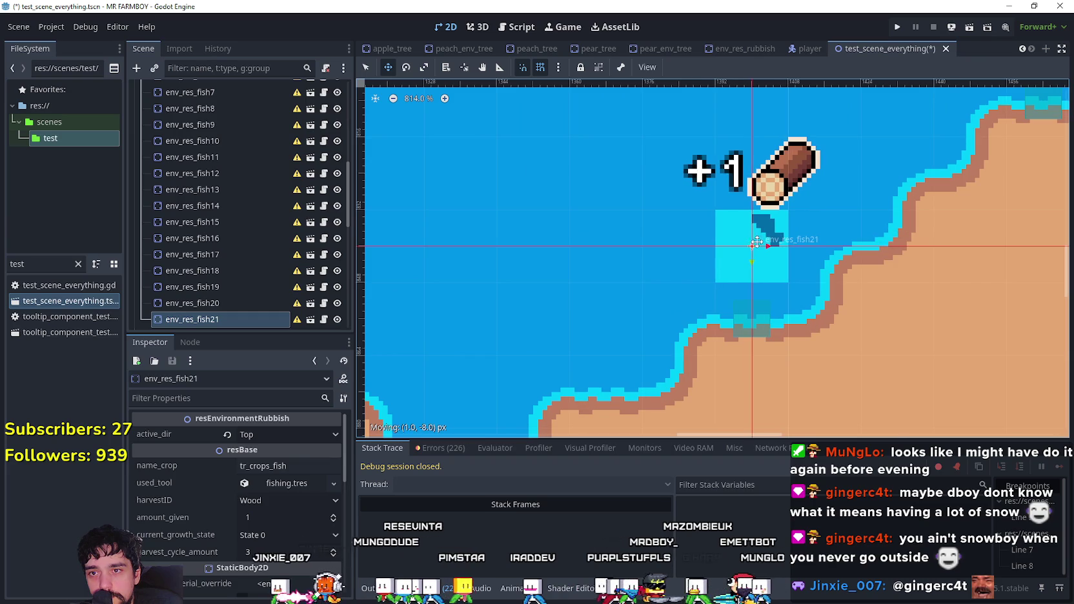
scroll(807, 254, "down", 3)
scroll(806, 254, "left", 2)
mouse_move(813, 195)
left_mouse_down()
mouse_move(706, 218)
mouse_move(736, 261)
mouse_move(735, 240)
left_mouse_up()
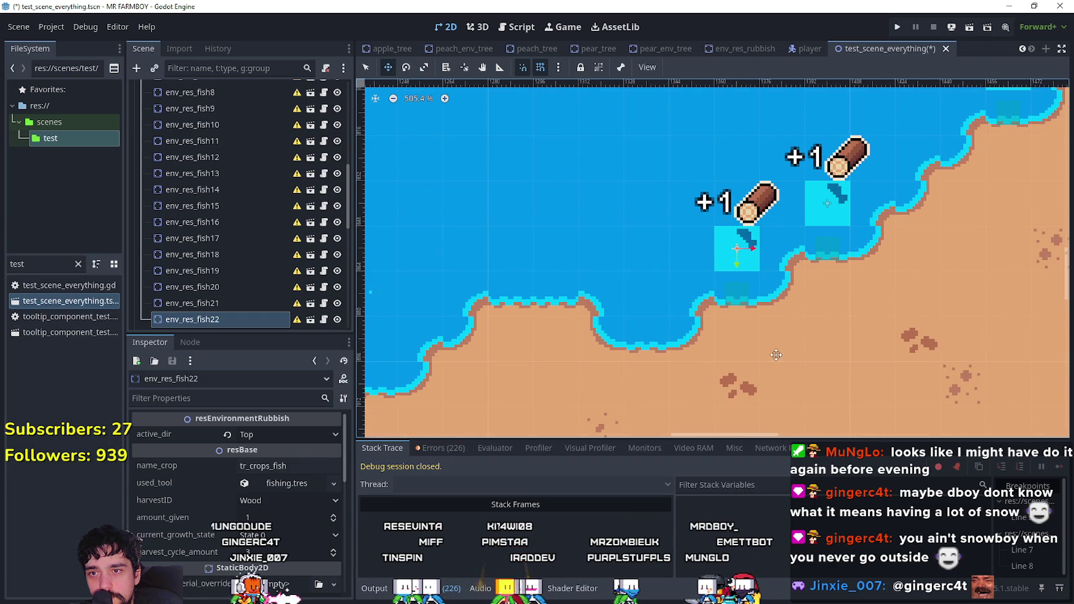
scroll(840, 240, "left", 4)
scroll(840, 239, "down", 1)
mouse_move(830, 215)
left_mouse_down()
mouse_move(742, 258)
mouse_move(742, 273)
mouse_move(770, 266)
mouse_move(768, 245)
mouse_move(752, 256)
left_mouse_up()
scroll(768, 281, "up", 3)
scroll(772, 293, "down", 1)
scroll(768, 251, "up", 6)
scroll(755, 254, "down", 7)
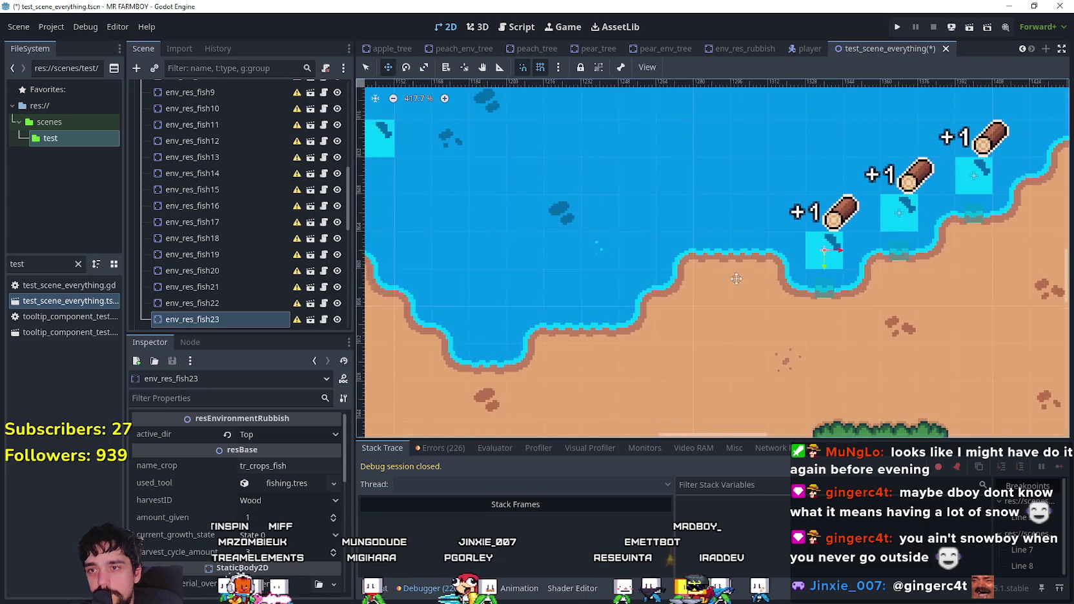
scroll(725, 278, "up", 3)
- Add env_res_fish24 up-left along the coast, nudged against the shoreline
key("ctrl+d")
left_click_drag(852, 258, 716, 203)
scroll(684, 207, "up", 2)
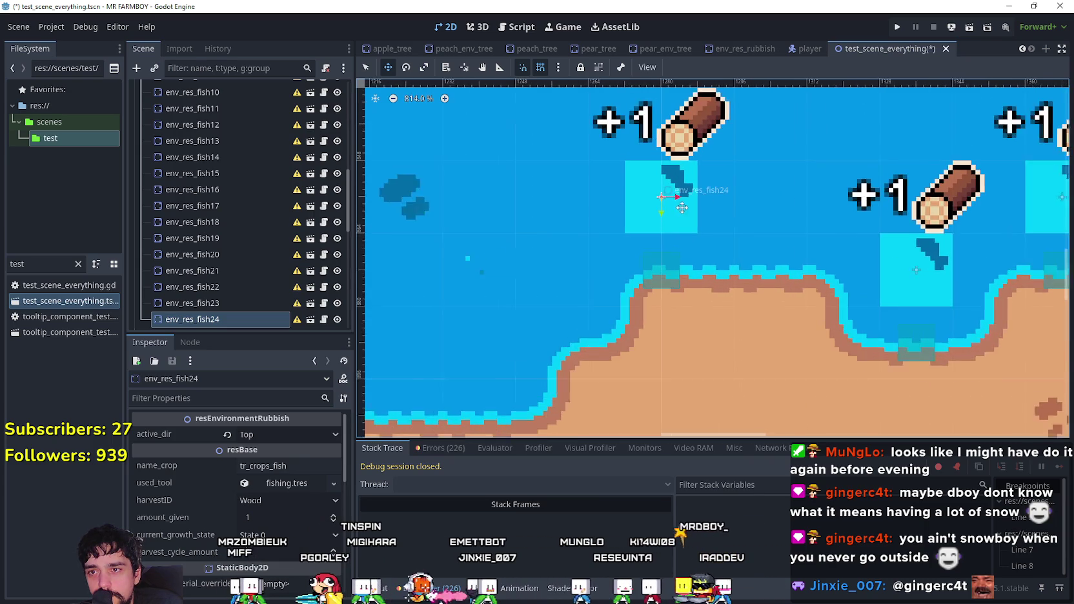
scroll(684, 207, "up", 2)
left_click_drag(683, 207, 720, 211)
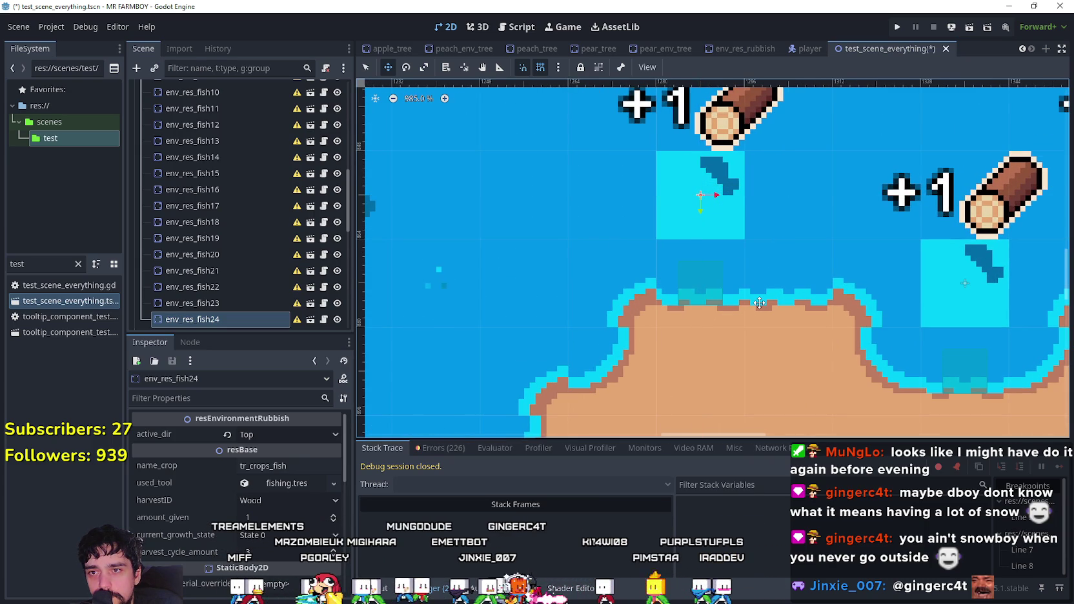
scroll(759, 303, "down", 11)
- Add env_res_fish25, env_res_fish26 in the cove, and env_res_fish27 further along the shore
key("ctrl+d")
mouse_move(824, 205)
left_mouse_down()
mouse_move(729, 252)
mouse_move(747, 267)
mouse_move(723, 267)
left_mouse_up()
scroll(747, 267, "up", 8)
scroll(710, 284, "down", 3)
scroll(754, 261, "up", 2)
mouse_move(873, 270)
left_mouse_down()
mouse_move(833, 258)
mouse_move(765, 271)
mouse_move(745, 293)
left_mouse_up()
left_click_drag(605, 319, 811, 289)
mouse_move(961, 340)
left_mouse_down()
mouse_move(897, 250)
mouse_move(800, 205)
mouse_move(859, 193)
mouse_move(799, 201)
mouse_move(807, 206)
left_mouse_up()
scroll(799, 201, "up", 4)
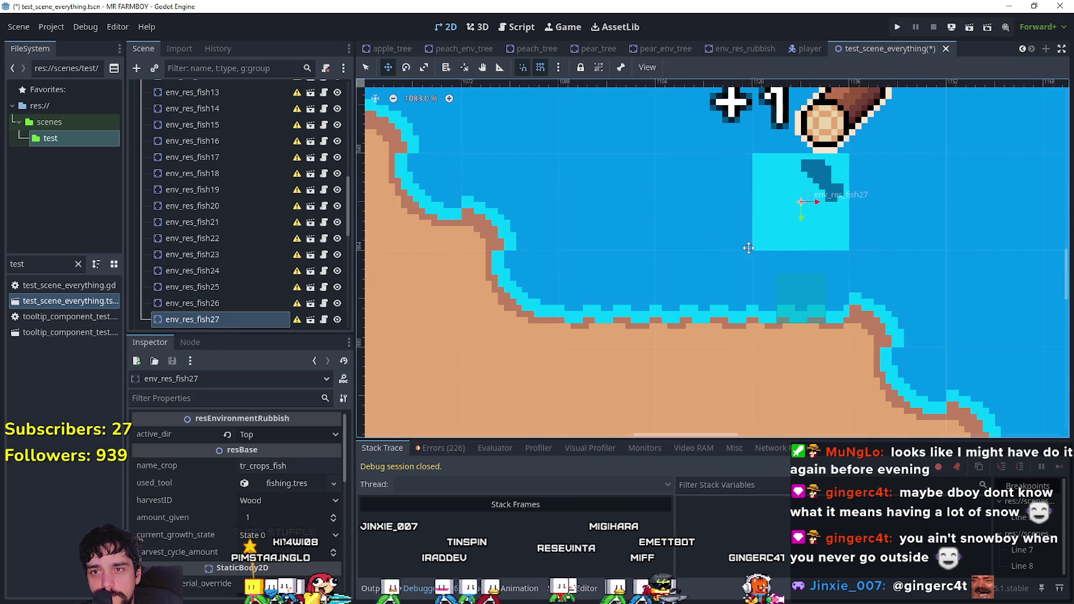
scroll(759, 246, "left", 2)
- Add env_res_fish28 slightly left along the shore
key("ctrl+d")
mouse_move(879, 229)
left_mouse_down()
mouse_move(635, 227)
mouse_move(686, 230)
left_mouse_up()
scroll(756, 325, "down", 2)
scroll(756, 325, "down", 4)
scroll(840, 309, "up", 2)
scroll(840, 309, "left", 2)
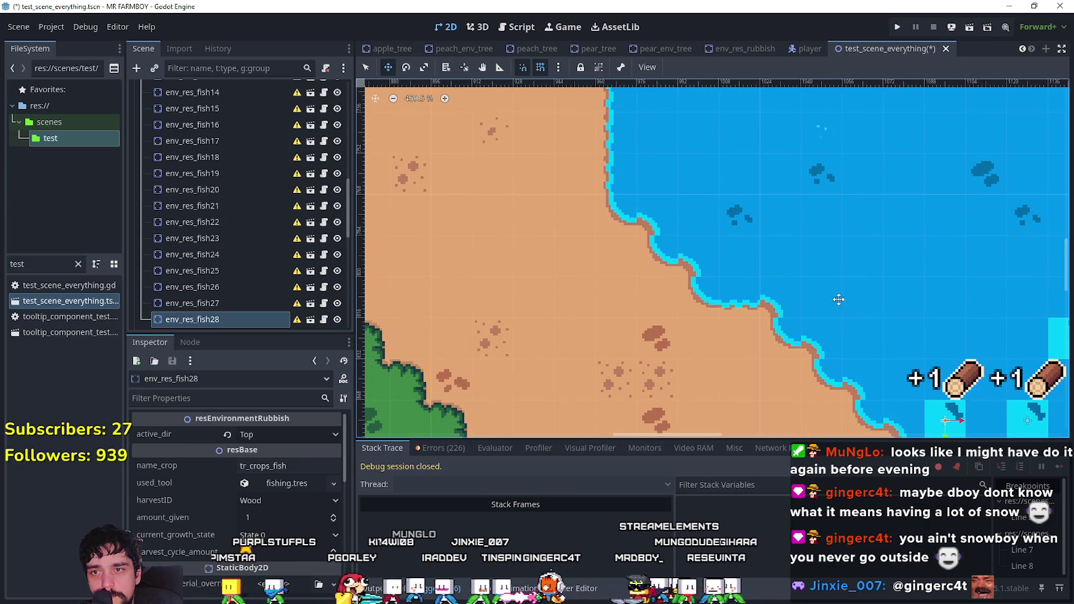
- Place env_res_fish29 on the western shore and env_res_fish30 up-left beyond it
left_click_drag(943, 421, 721, 251)
scroll(721, 251, "up", 3)
scroll(721, 252, "down", 1)
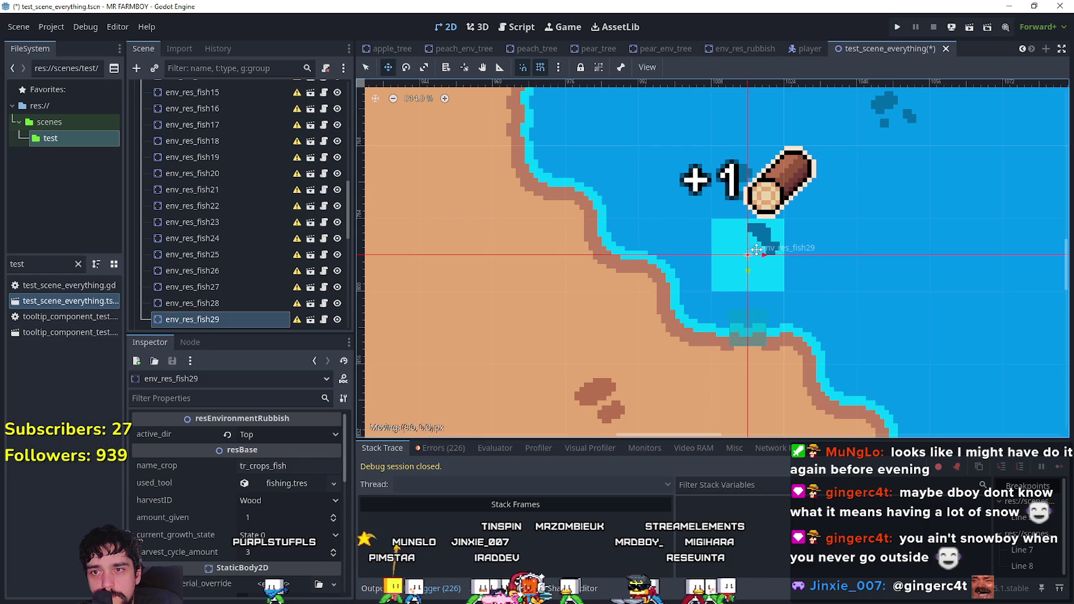
scroll(642, 279, "down", 1)
scroll(641, 279, "down", 1)
scroll(642, 280, "left", 3)
key("ctrl+d")
mouse_move(863, 319)
left_mouse_down()
mouse_move(788, 228)
mouse_move(781, 202)
mouse_move(792, 178)
left_mouse_up()
scroll(794, 200, "up", 3)
scroll(756, 342, "down", 4)
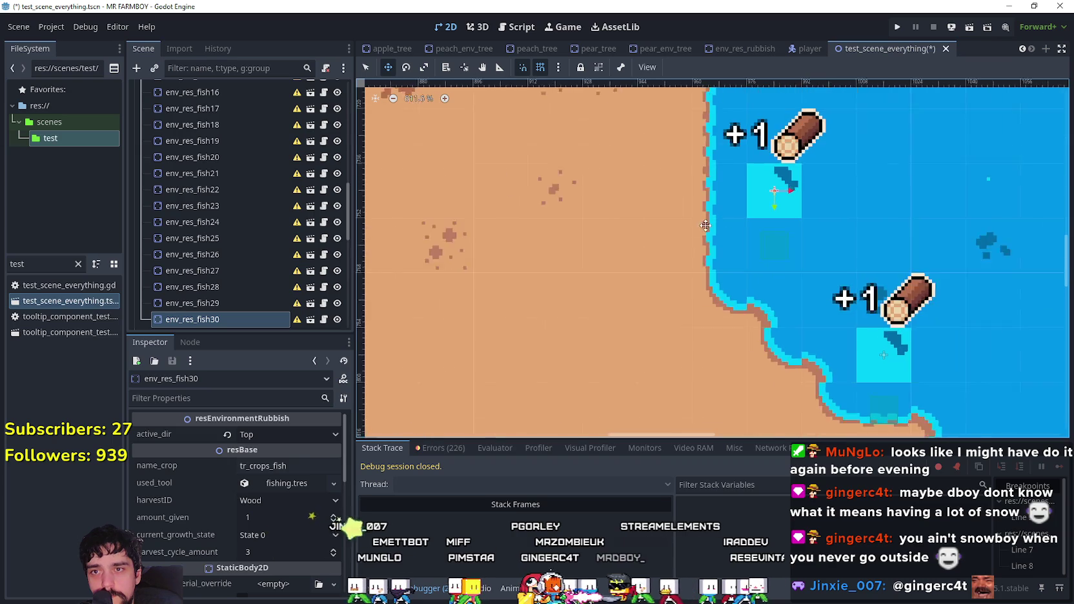
scroll(756, 342, "down", 2)
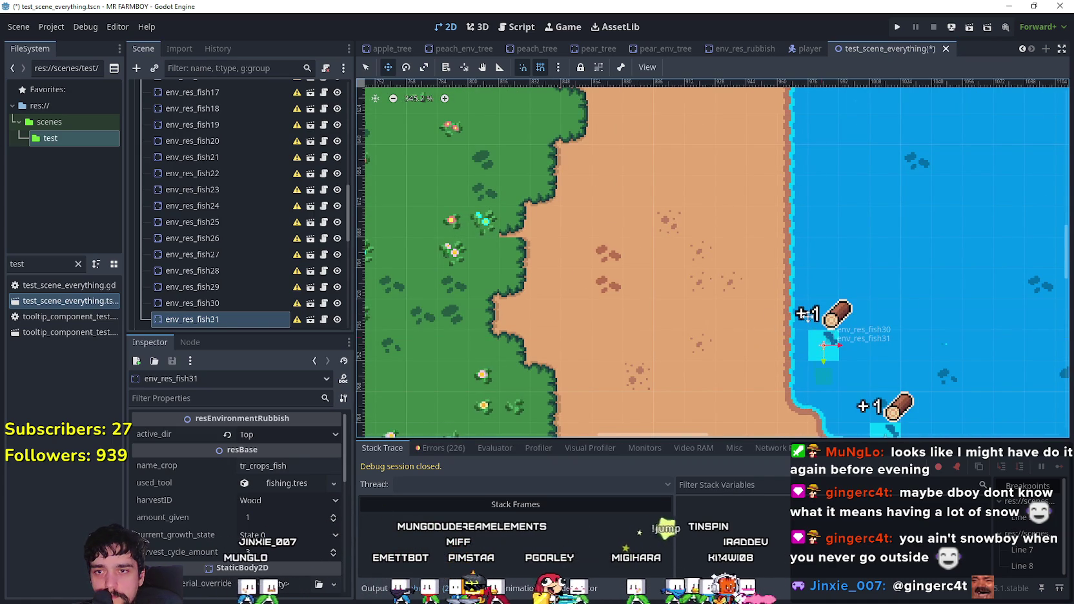
- Duplicate a fish spot as env_res_fish31 and place it at the pond's water edge
key("ctrl+d")
left_click_drag(824, 345, 767, 270)
scroll(767, 270, "up", 1)
mouse_move(782, 271)
left_mouse_down()
mouse_move(839, 220)
mouse_move(860, 244)
left_mouse_up()
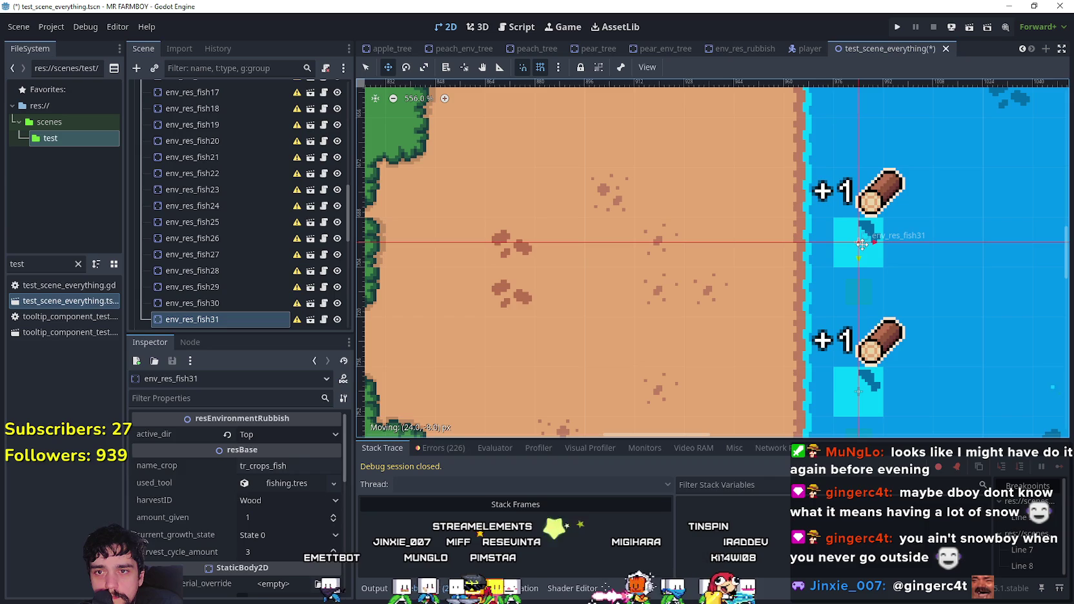
scroll(879, 254, "up", 3)
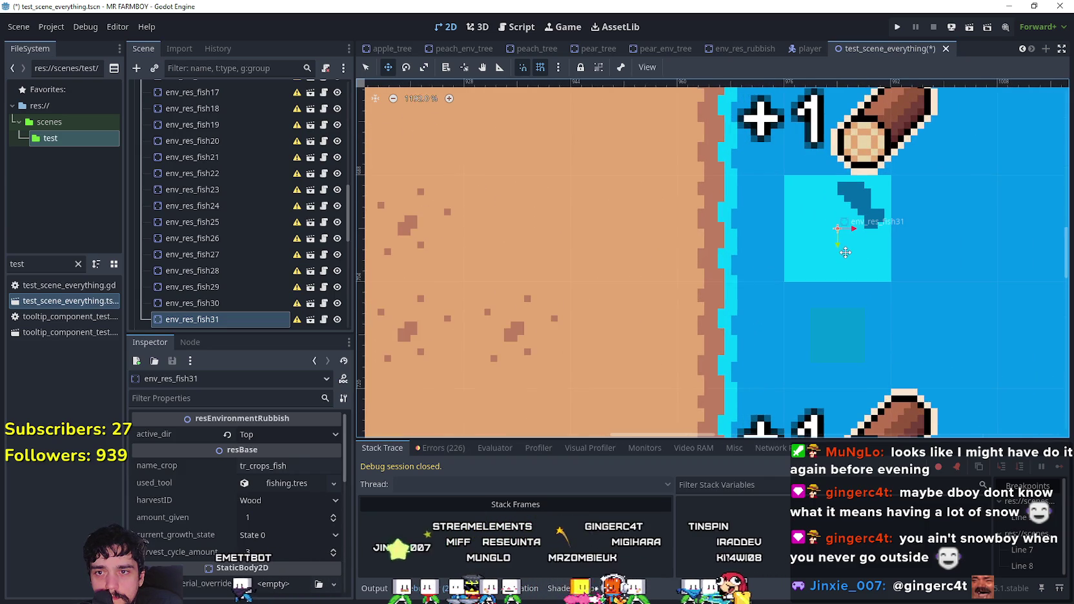
scroll(846, 252, "down", 5)
- Move env_res_fish32 up against the pond's shoreline
mouse_move(696, 348)
left_mouse_down()
mouse_move(690, 300)
mouse_move(657, 258)
left_mouse_up()
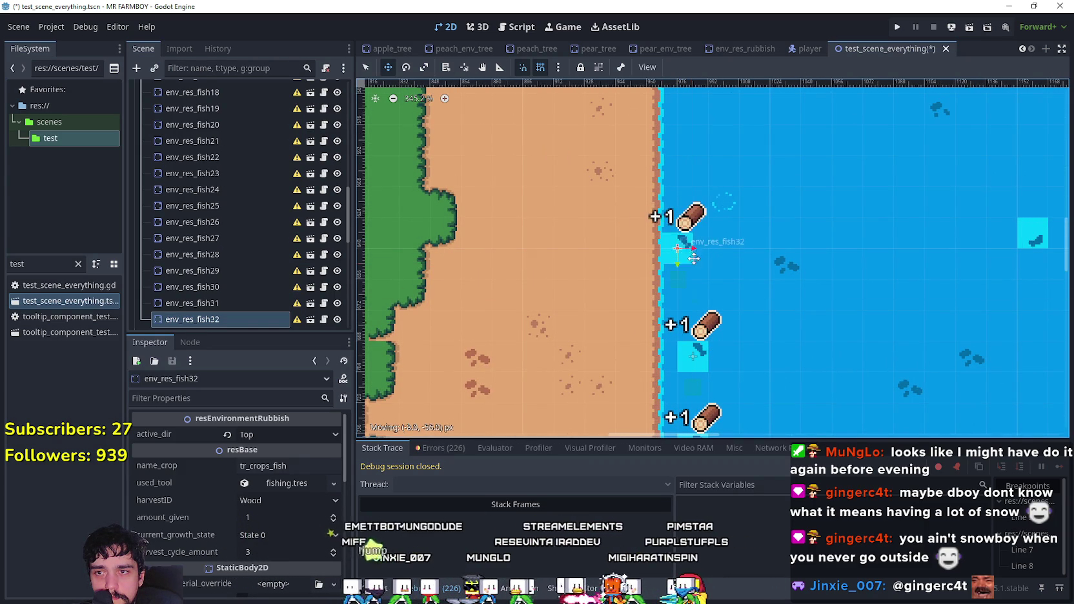
scroll(691, 258, "up", 3)
scroll(686, 259, "up", 3)
scroll(702, 275, "down", 4)
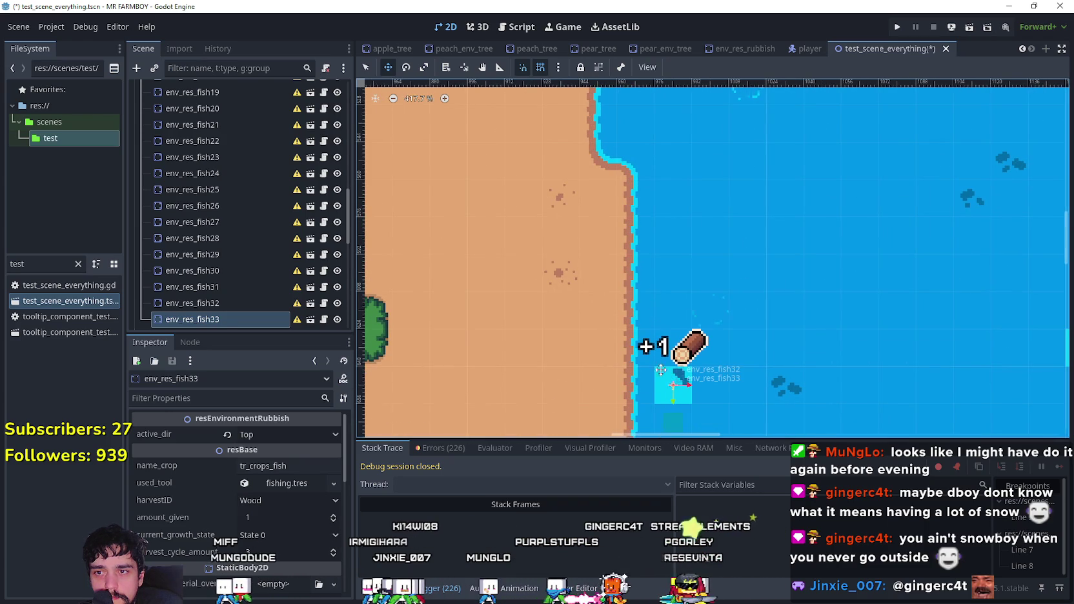
scroll(669, 268, "up", 3)
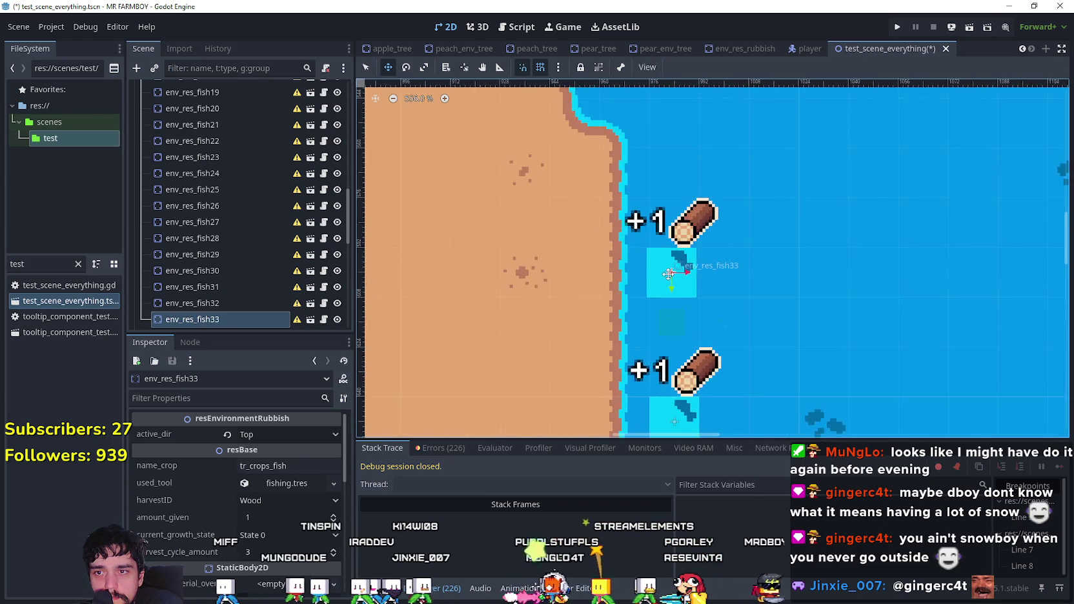
scroll(677, 277, "down", 3)
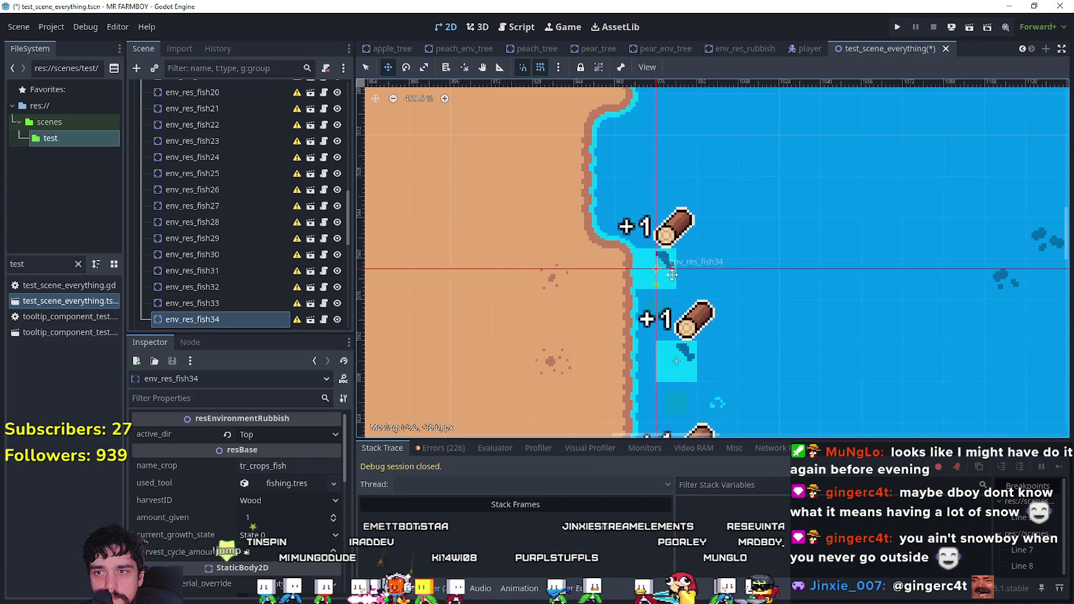
scroll(684, 280, "up", 6)
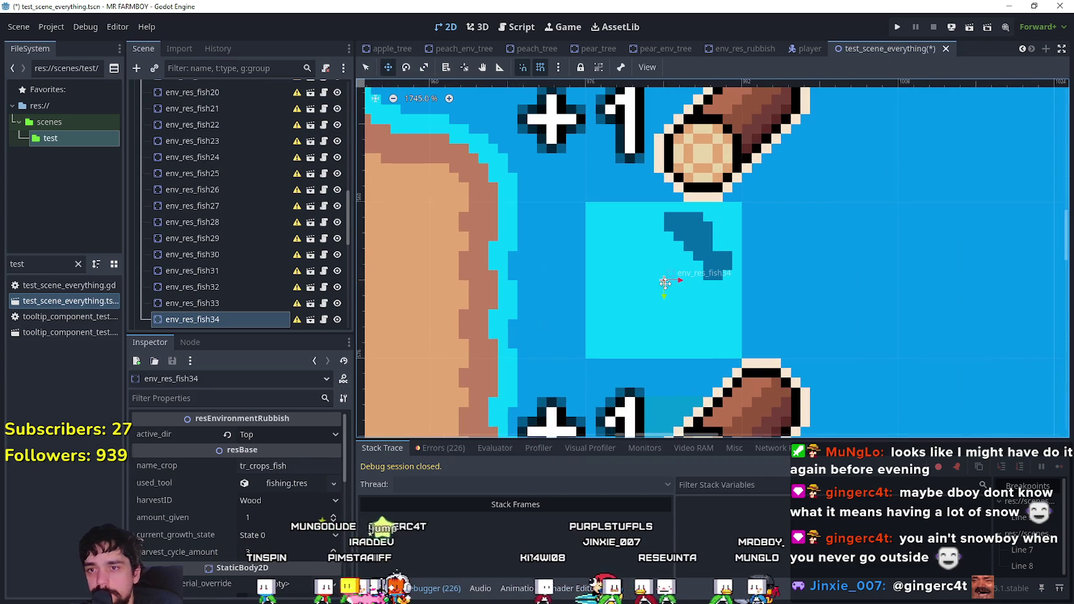
scroll(664, 282, "down", 10)
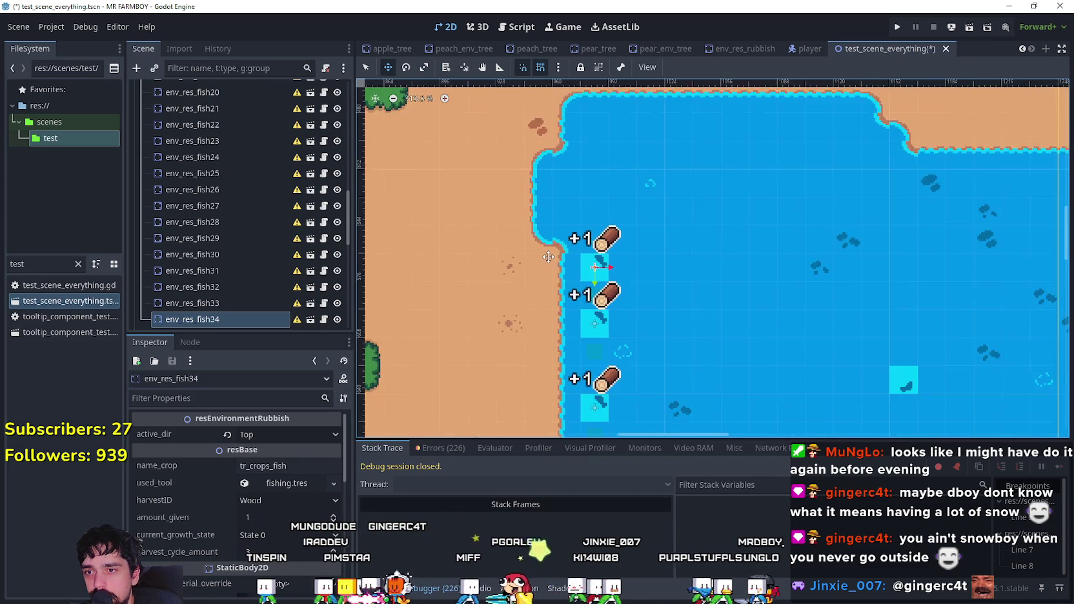
- Add env_res_fish35 and env_res_fish36 along the shoreline's top edge
key("ctrl+d")
scroll(666, 379, "up", 4)
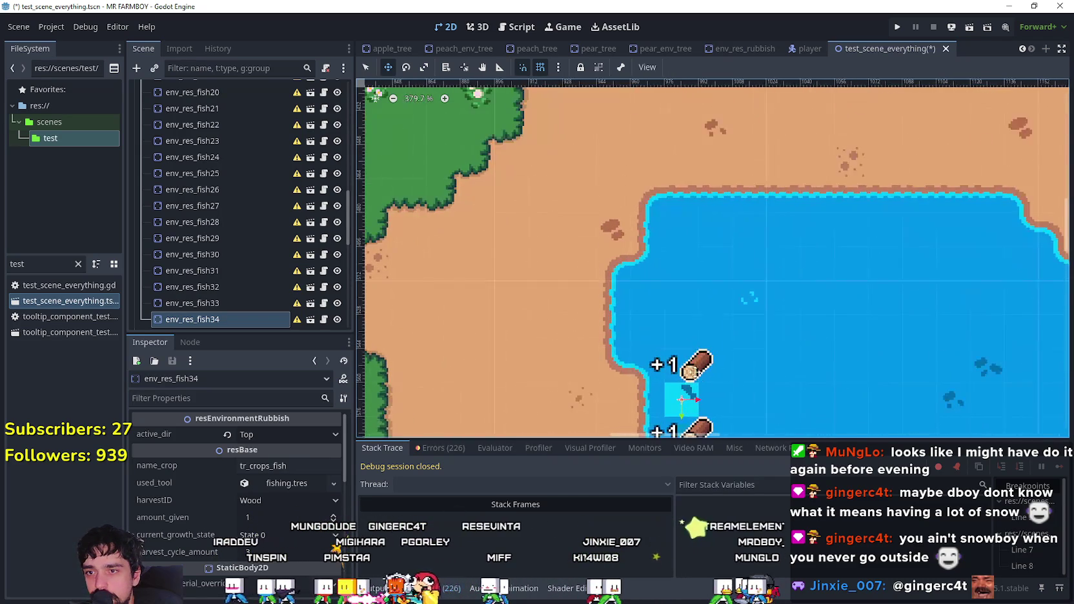
scroll(628, 307, "up", 5)
mouse_move(626, 312)
left_mouse_down()
mouse_move(639, 290)
mouse_move(560, 258)
mouse_move(665, 255)
mouse_move(685, 304)
mouse_move(685, 269)
left_mouse_up()
scroll(685, 268, "down", 5)
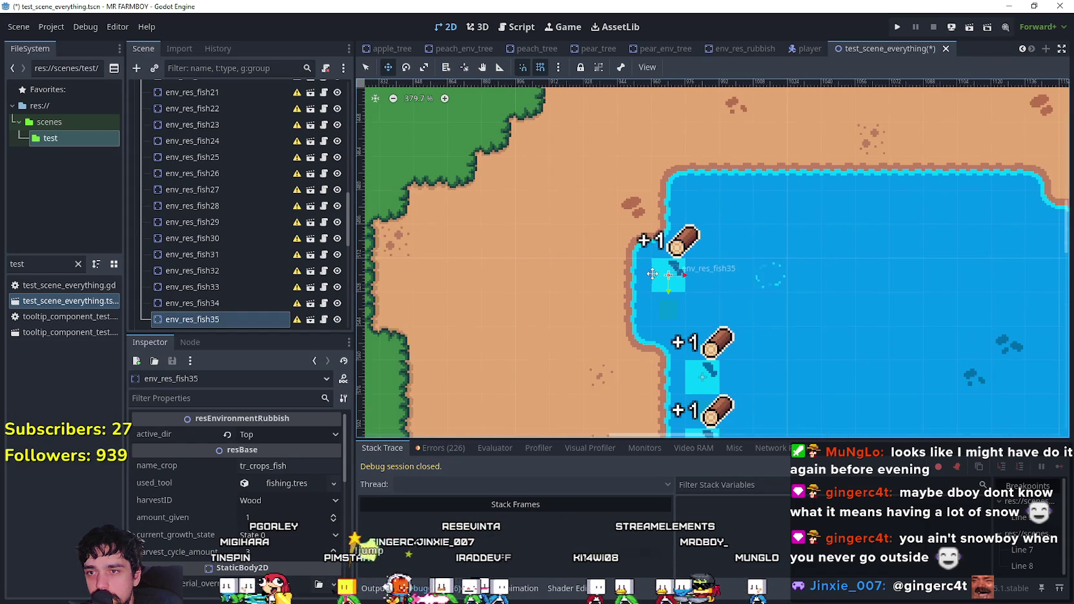
mouse_move(548, 308)
left_mouse_down()
mouse_move(576, 266)
mouse_move(579, 275)
left_mouse_up()
scroll(574, 268, "up", 4)
scroll(595, 257, "up", 3)
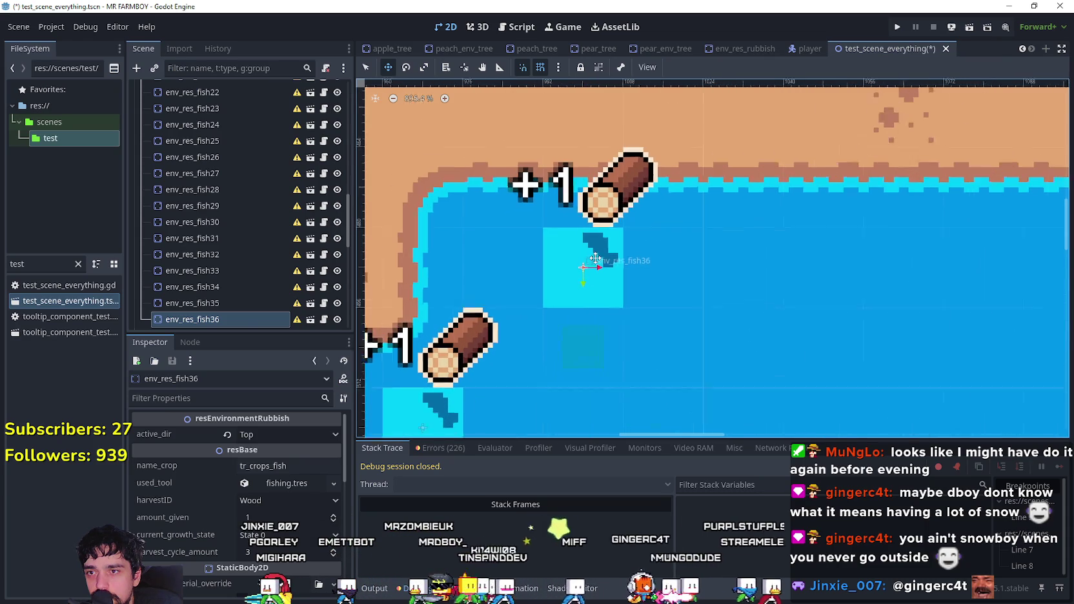
scroll(595, 256, "down", 4)
- Line up env_res_fish37, fish38 and fish39 side by side along the top shore without overlapping
key("ctrl+d")
mouse_move(589, 262)
left_mouse_down()
mouse_move(714, 262)
mouse_move(698, 260)
left_mouse_up()
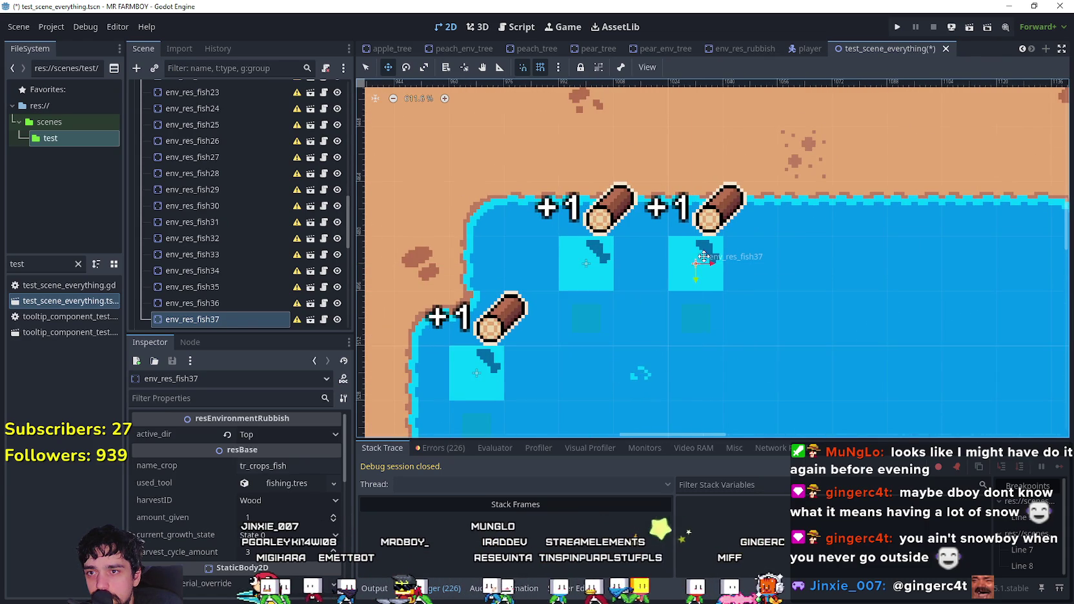
scroll(645, 261, "right", 4)
scroll(597, 269, "up", 1)
mouse_move(571, 283)
left_mouse_down()
mouse_move(706, 282)
mouse_move(699, 270)
left_mouse_up()
scroll(651, 270, "up", 2)
scroll(574, 280, "down", 2)
mouse_move(571, 289)
left_mouse_down()
mouse_move(652, 303)
mouse_move(733, 288)
left_mouse_up()
scroll(738, 288, "up", 1)
scroll(753, 277, "up", 2)
scroll(746, 279, "down", 4)
scroll(762, 285, "right", 4)
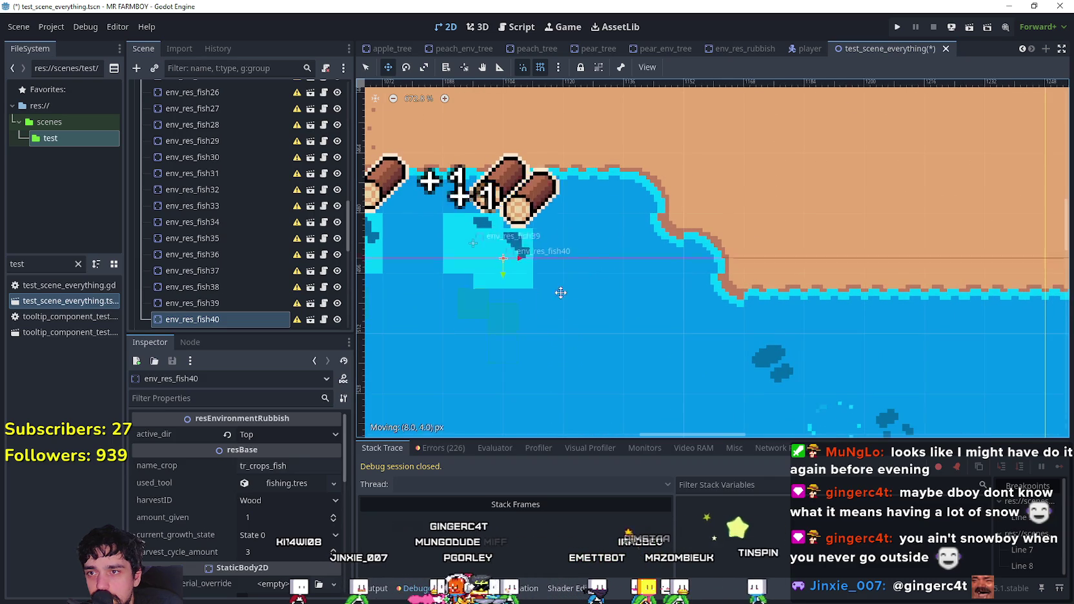
- Place env_res_fish40 and env_res_fish41 further along the next stretch of shore
left_click_drag(491, 244, 596, 244)
scroll(607, 241, "up", 4)
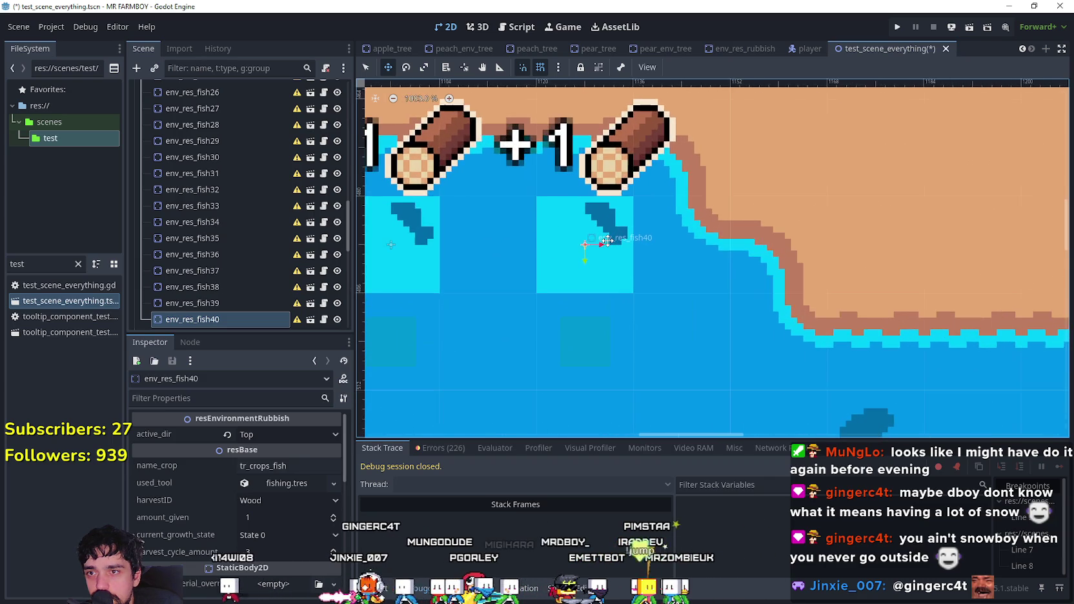
scroll(603, 242, "down", 4)
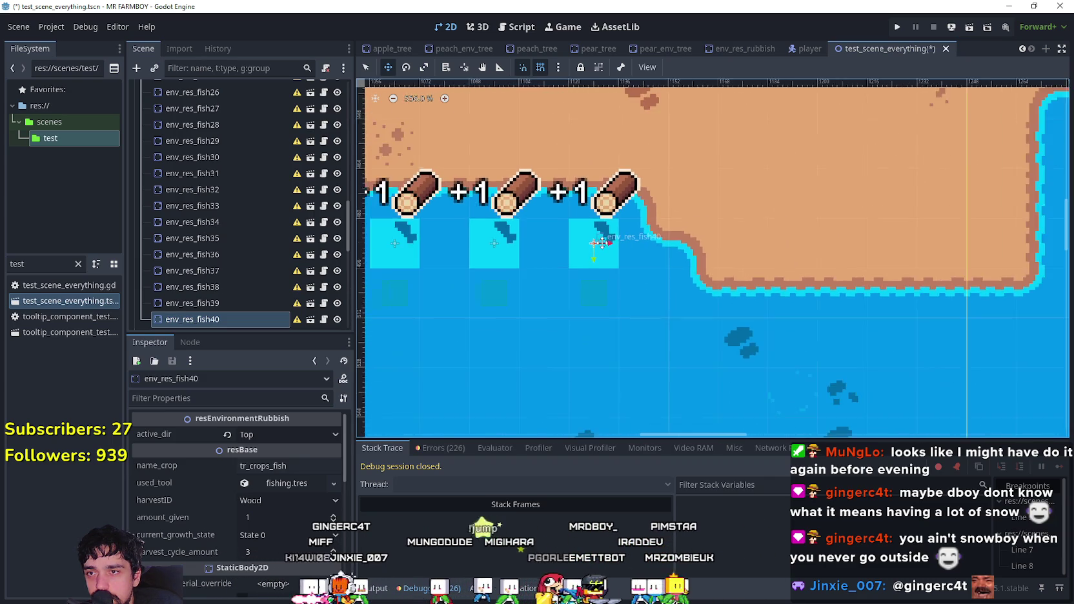
left_click_drag(765, 314, 707, 275)
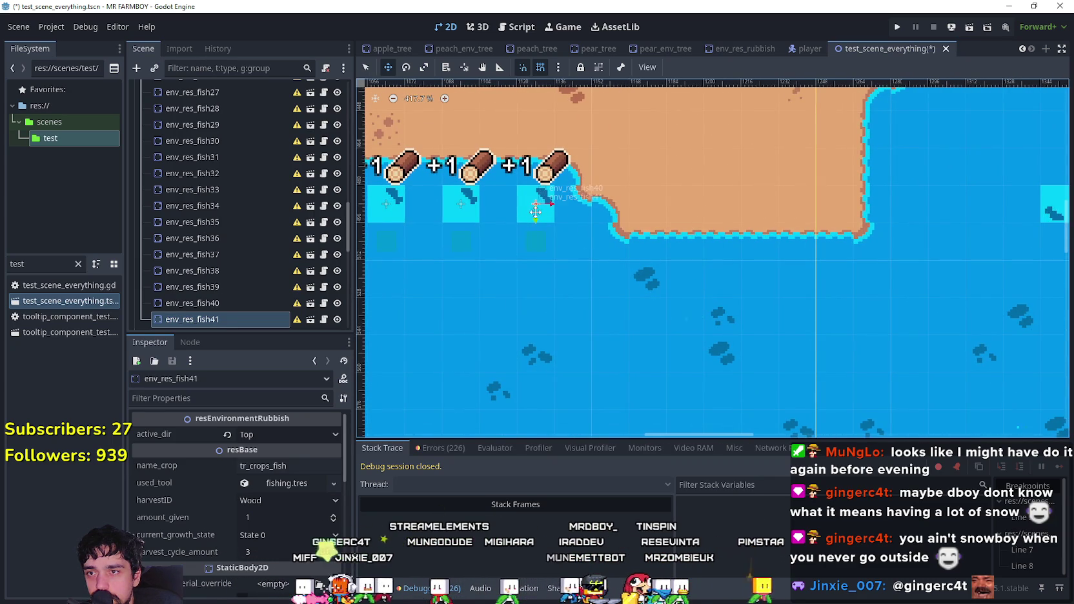
scroll(686, 274, "up", 5)
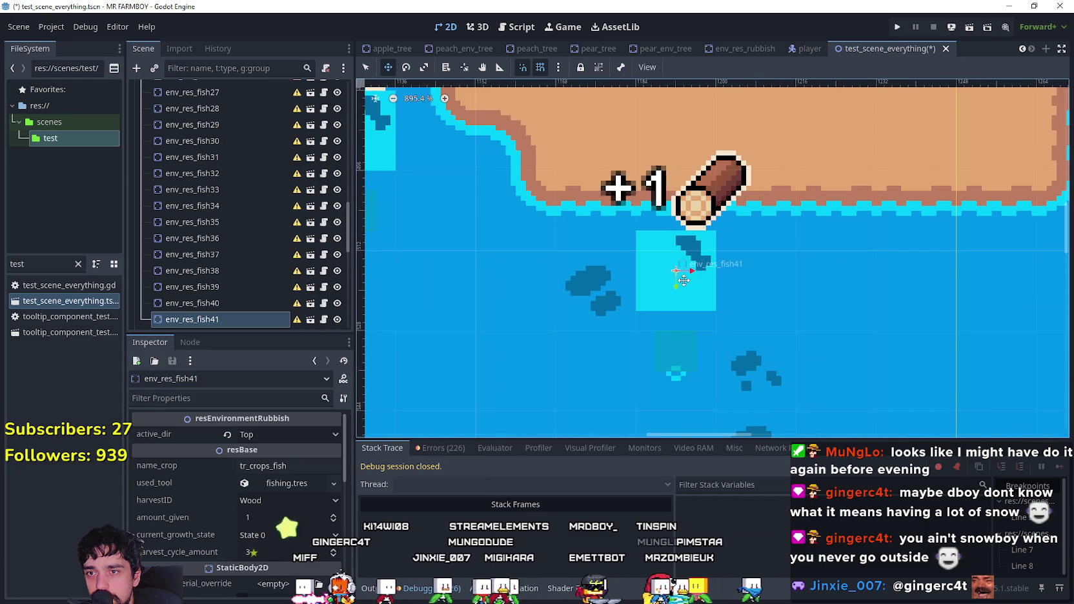
mouse_move(685, 305)
left_mouse_down()
mouse_move(683, 232)
mouse_move(688, 280)
mouse_move(559, 284)
mouse_move(751, 302)
mouse_move(529, 308)
left_mouse_up()
scroll(688, 280, "down", 1)
- Duplicate and position env_res_fish42 through env_res_fish45 close to the shoreline
key("ctrl+d")
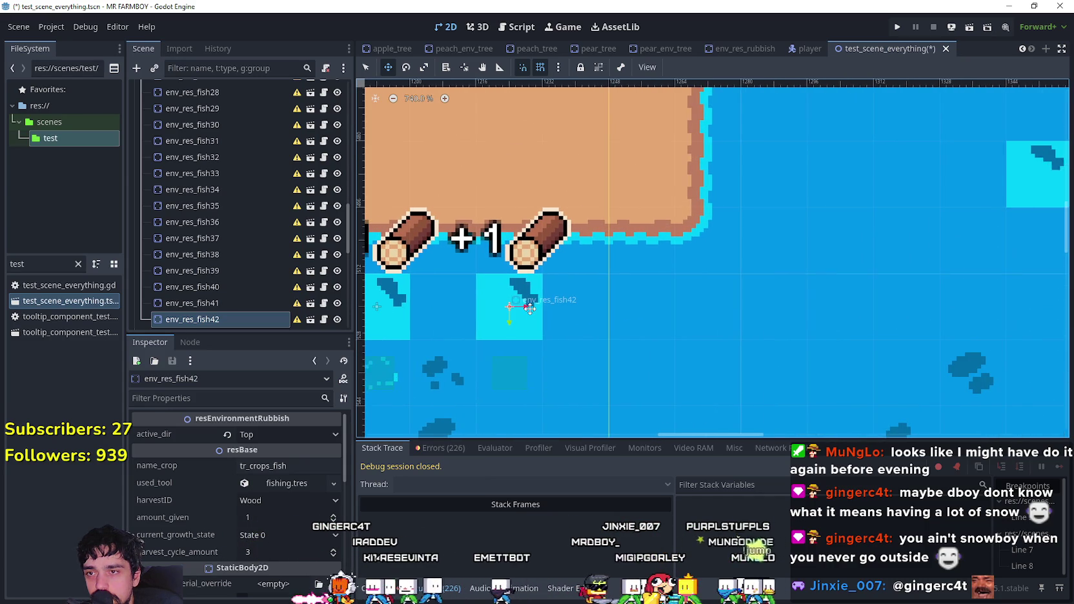
scroll(641, 278, "down", 4)
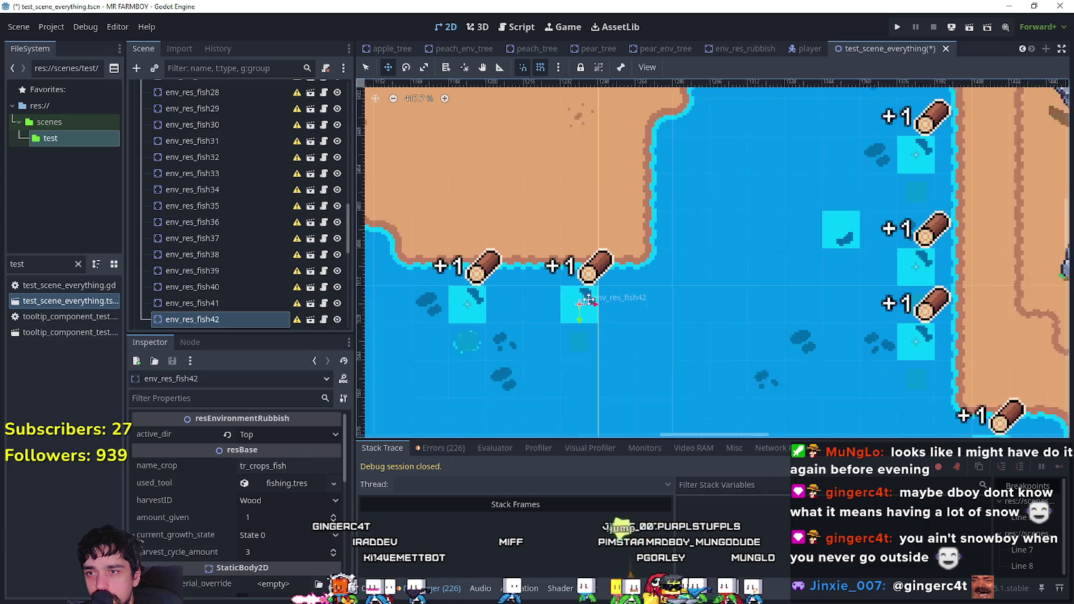
mouse_move(616, 282)
left_mouse_down()
mouse_move(677, 249)
mouse_move(671, 233)
left_mouse_up()
scroll(673, 251, "up", 4)
scroll(634, 338, "up", 5)
left_click_drag(642, 312, 635, 256)
scroll(635, 256, "up", 4)
mouse_move(580, 356)
left_mouse_down()
mouse_move(653, 251)
mouse_move(644, 234)
mouse_move(657, 246)
left_mouse_up()
scroll(650, 240, "up", 4)
scroll(651, 253, "down", 1)
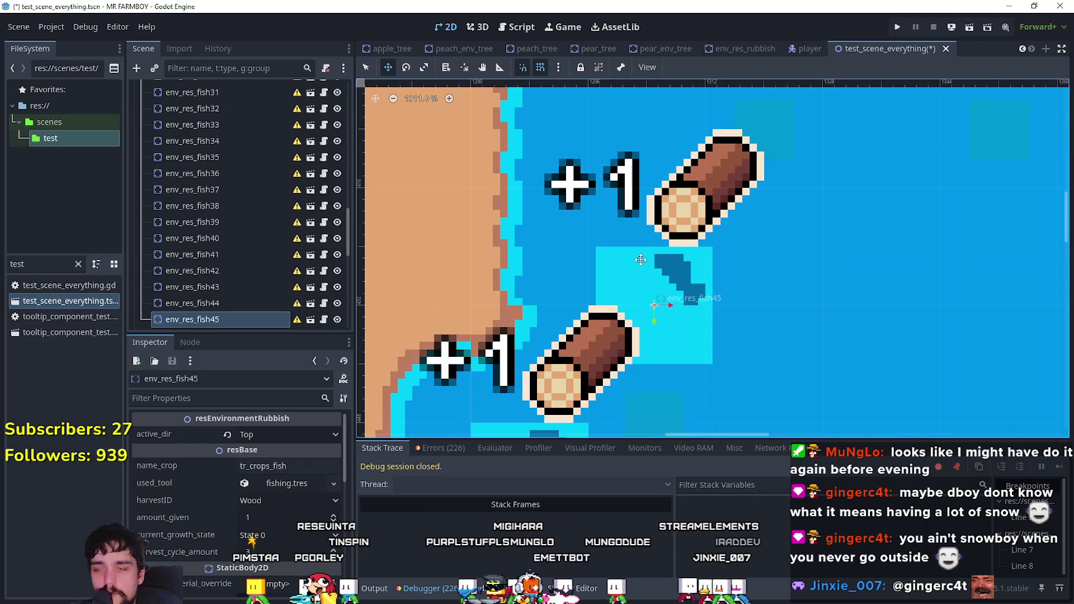
- Nudge env_res_fish45 one pixel left and a few pixels up
key("Left")
key("Up")
key("Up")
key("Up")
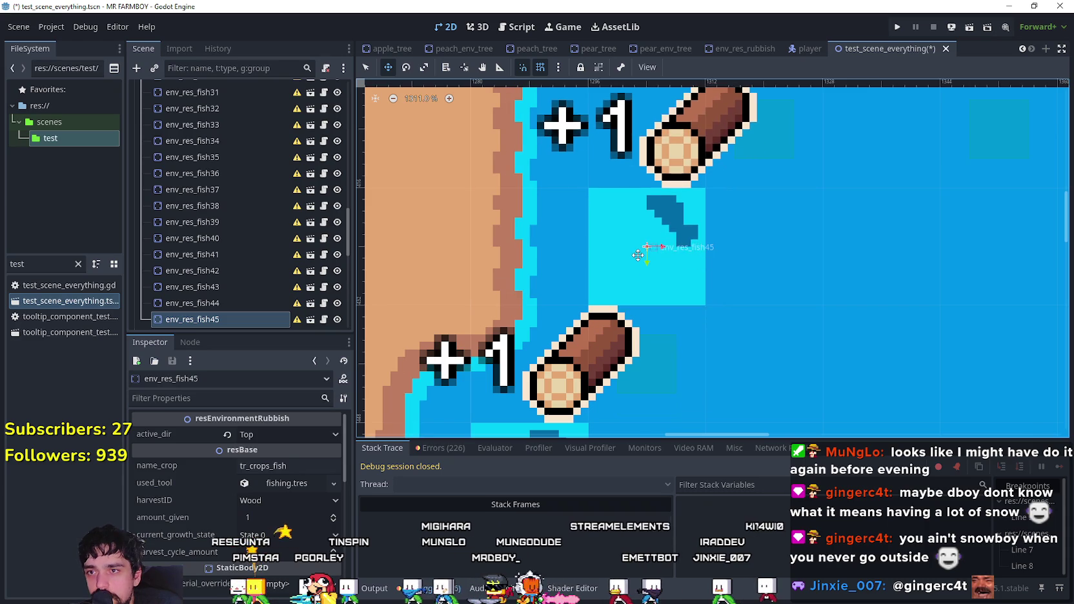
scroll(637, 255, "down", 8)
scroll(636, 254, "up", 9)
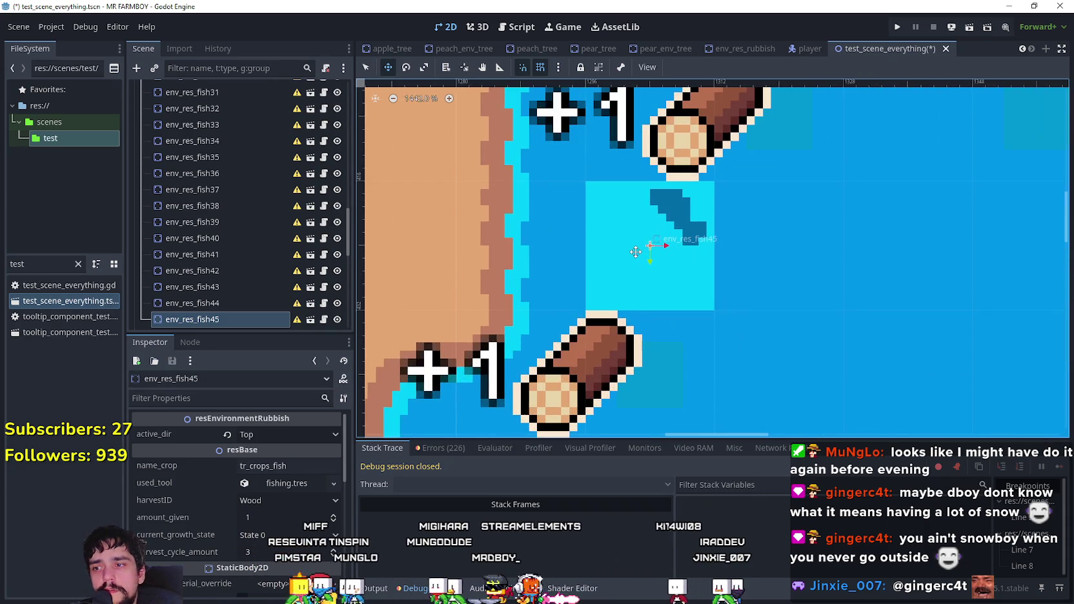
scroll(636, 253, "down", 10)
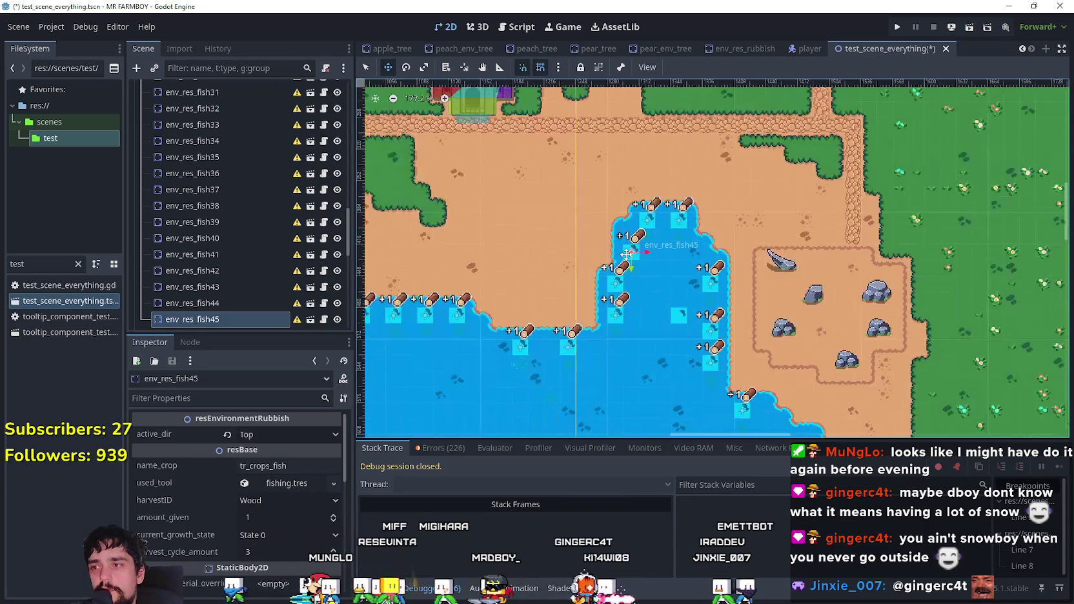
scroll(626, 253, "down", 1)
scroll(350, 255, "down", 4)
scroll(589, 267, "down", 8)
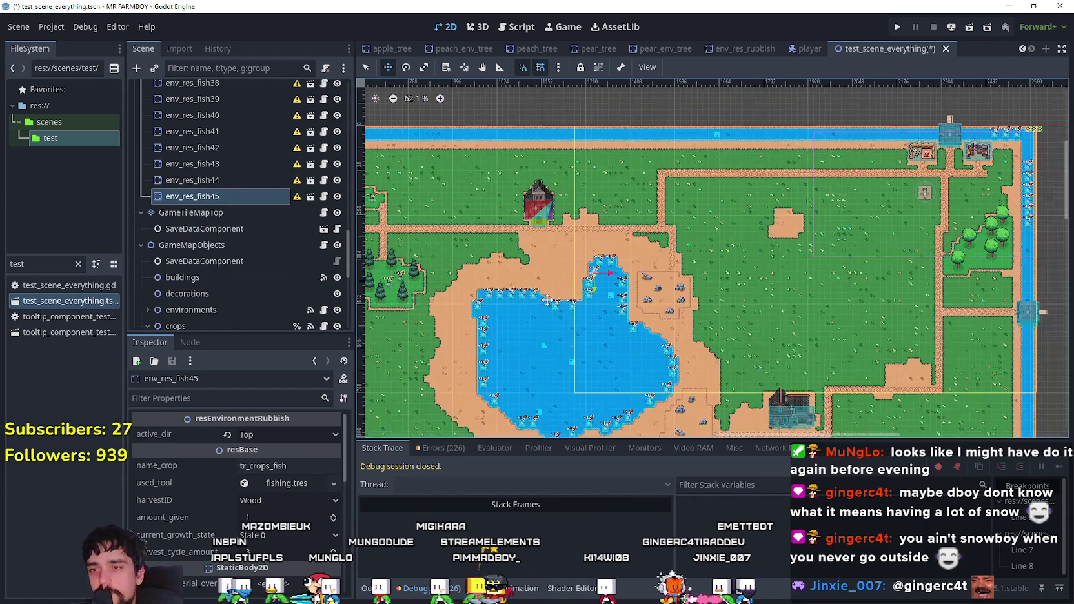
mouse_move(661, 289)
left_mouse_down()
mouse_move(610, 279)
mouse_move(662, 279)
mouse_move(829, 218)
mouse_move(900, 207)
mouse_move(916, 155)
left_mouse_up()
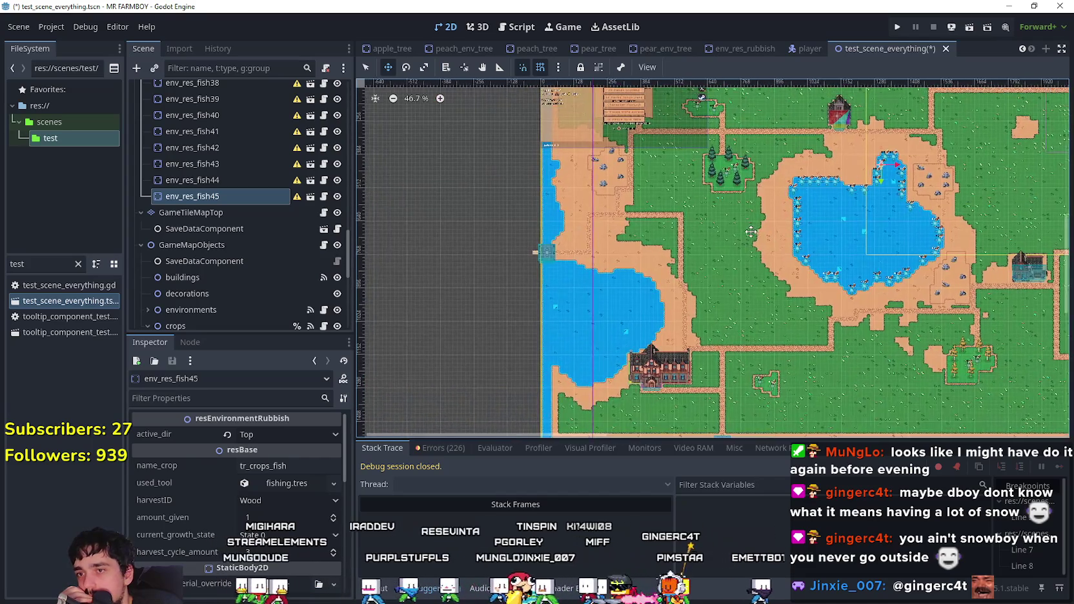
left_click_drag(750, 231, 610, 363)
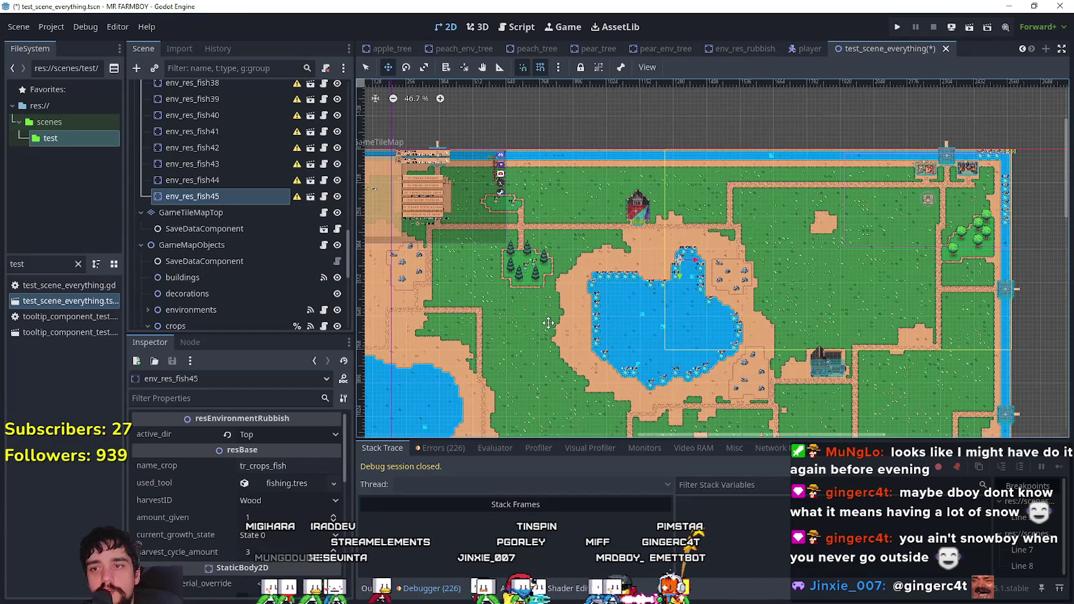
scroll(671, 240, "up", 5)
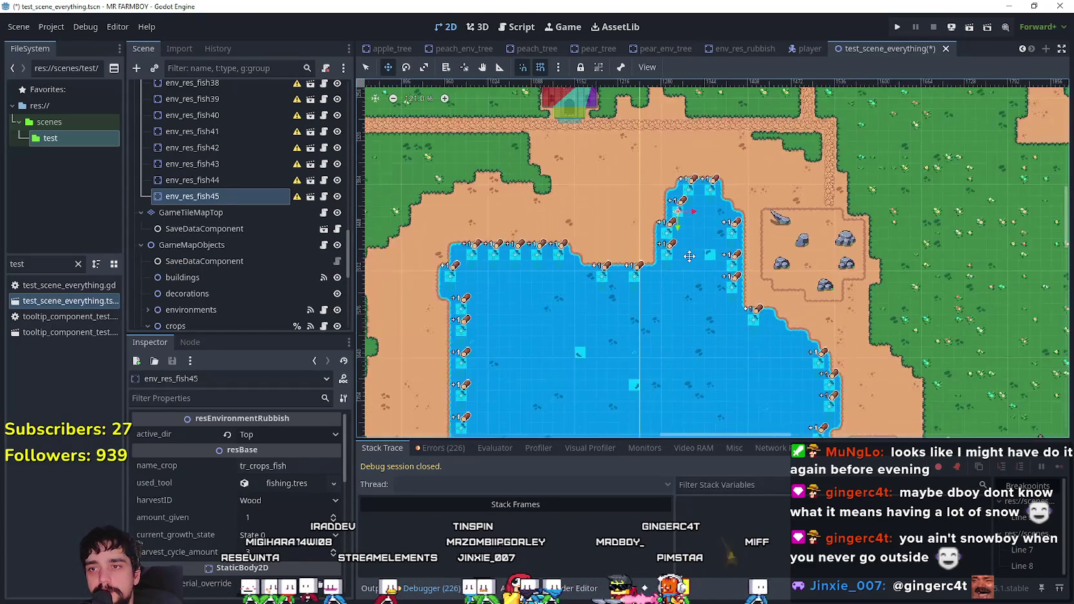
key("ctrl+d")
- Move env_res_fish46 over to the other lake, up against its shoreline
scroll(676, 268, "down", 1)
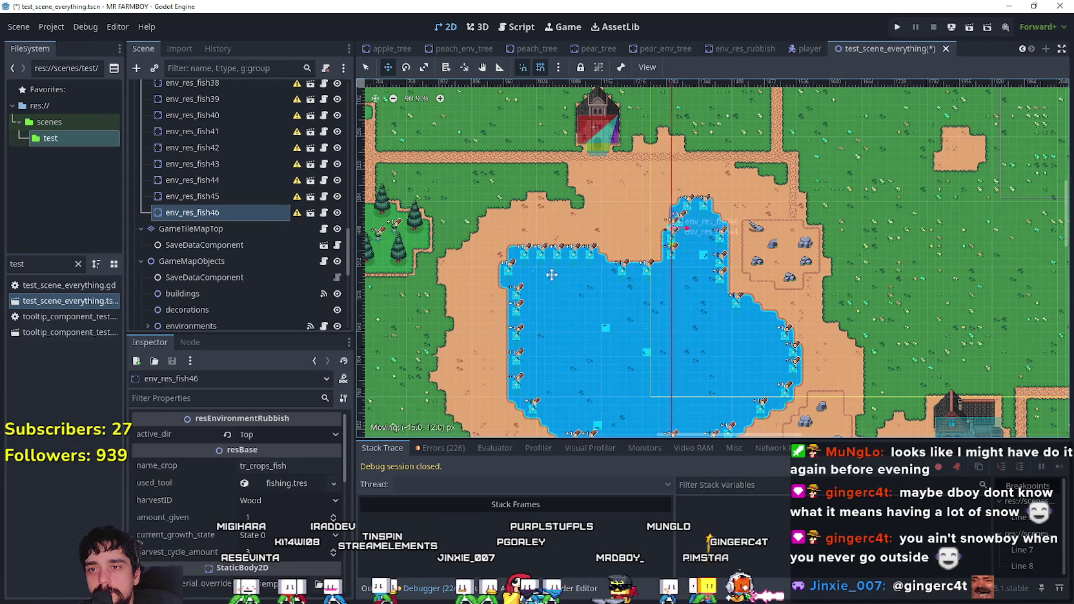
left_click_drag(467, 335, 823, 216)
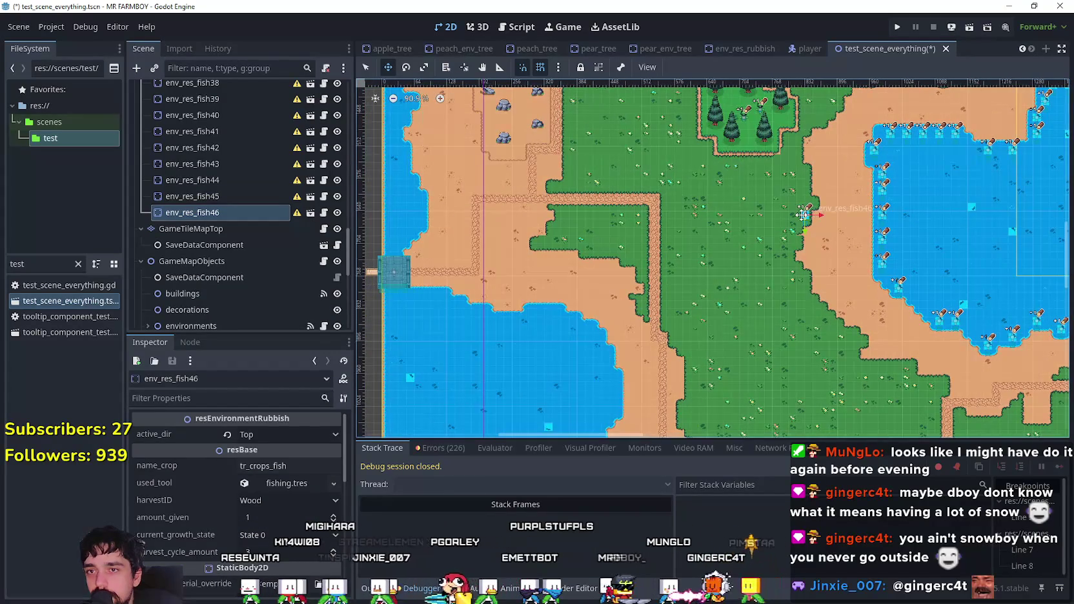
scroll(423, 312, "up", 14)
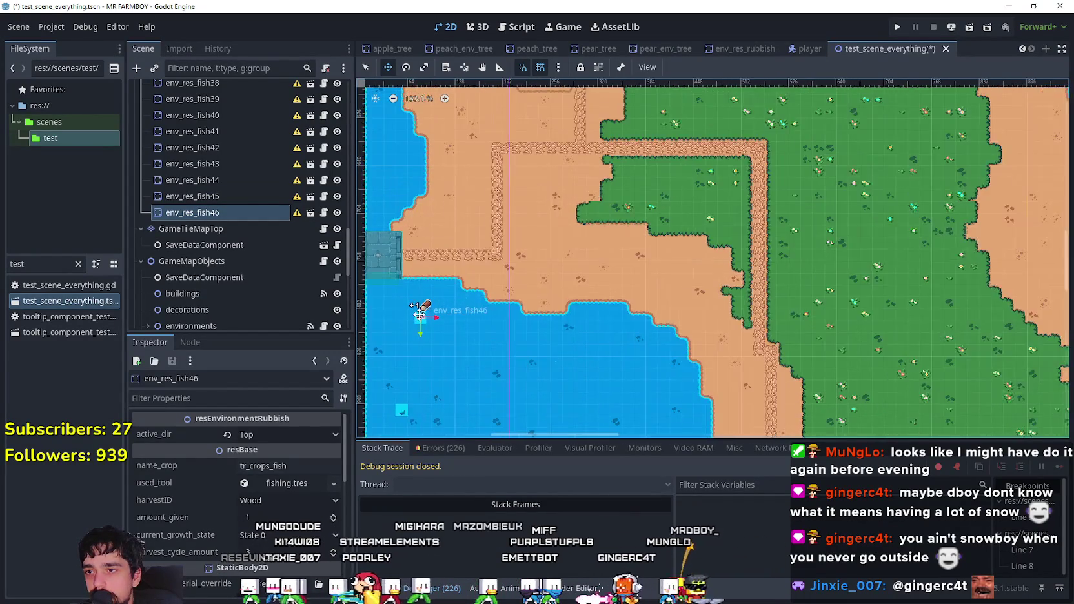
scroll(531, 275, "up", 2)
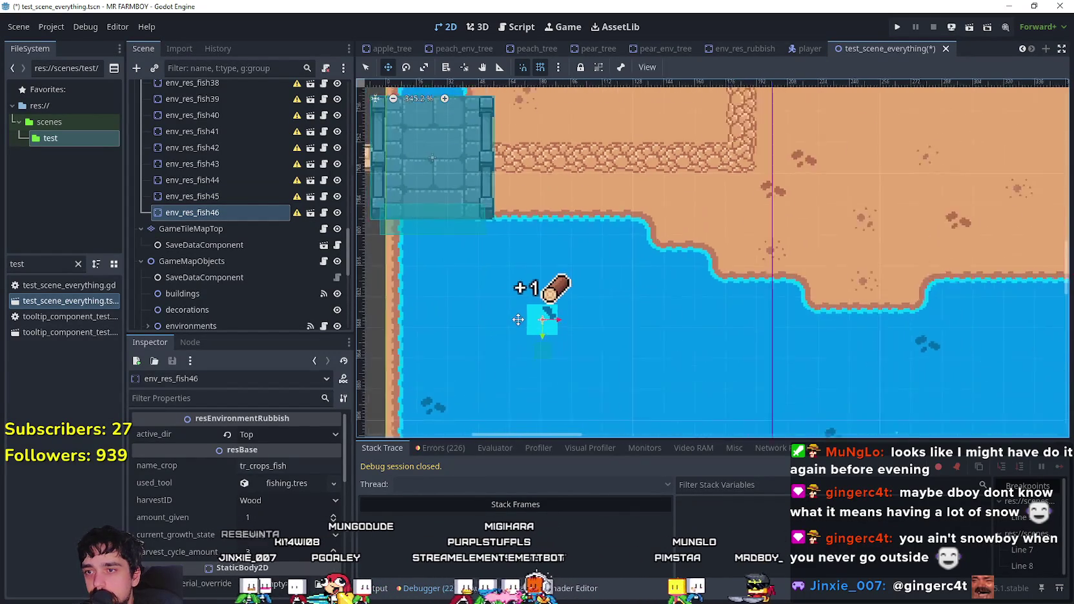
mouse_move(548, 319)
left_mouse_down()
mouse_move(571, 225)
mouse_move(561, 242)
left_mouse_up()
scroll(570, 226, "up", 3)
scroll(561, 242, "up", 5)
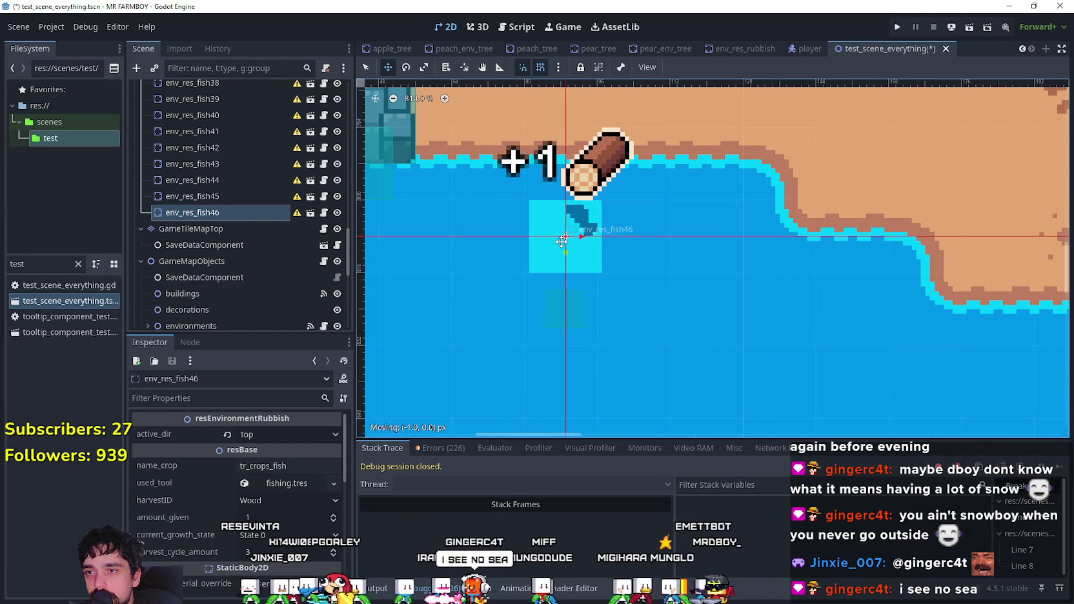
scroll(562, 238, "up", 3)
- Add env_res_fish47 and env_res_fish48 as copies placed further right along the shore
key("ctrl+d")
left_click_drag(564, 244, 774, 239)
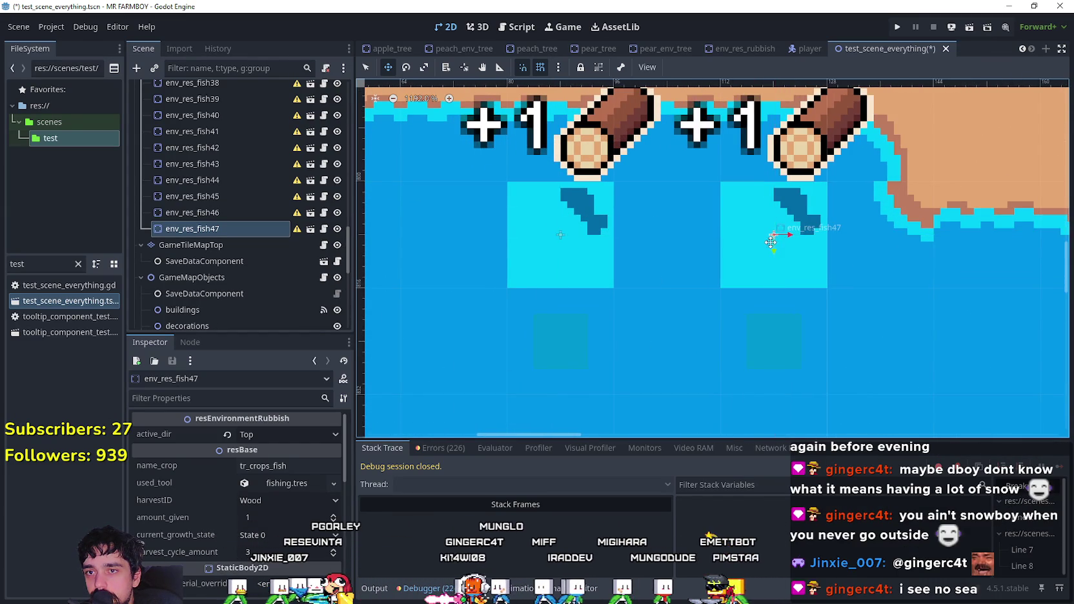
scroll(770, 242, "down", 4)
key("ctrl+d")
left_click_drag(568, 246, 631, 252)
scroll(631, 252, "up", 6)
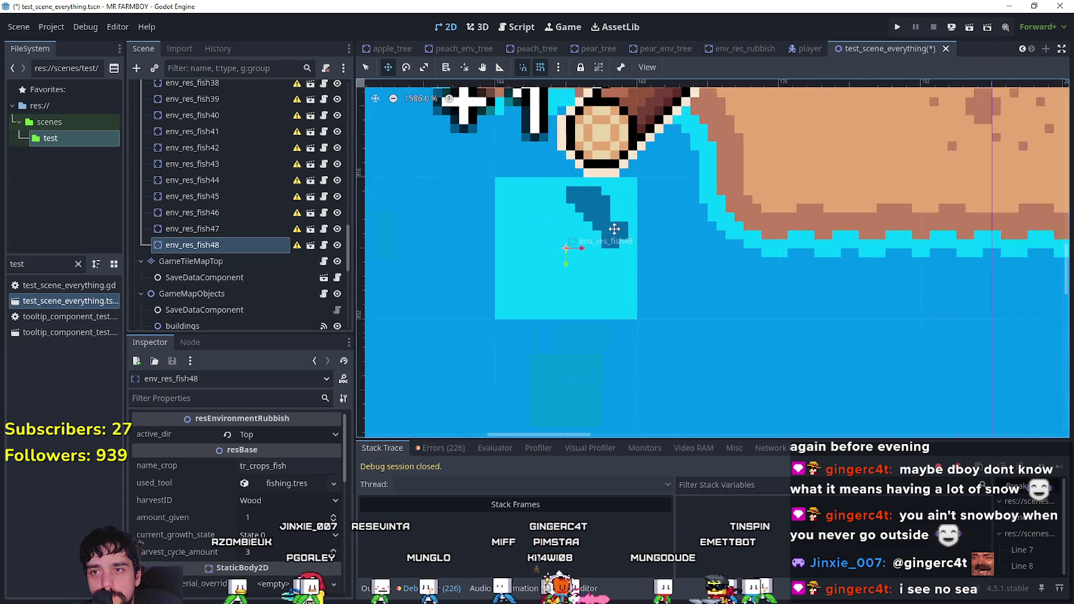
scroll(525, 228, "down", 4)
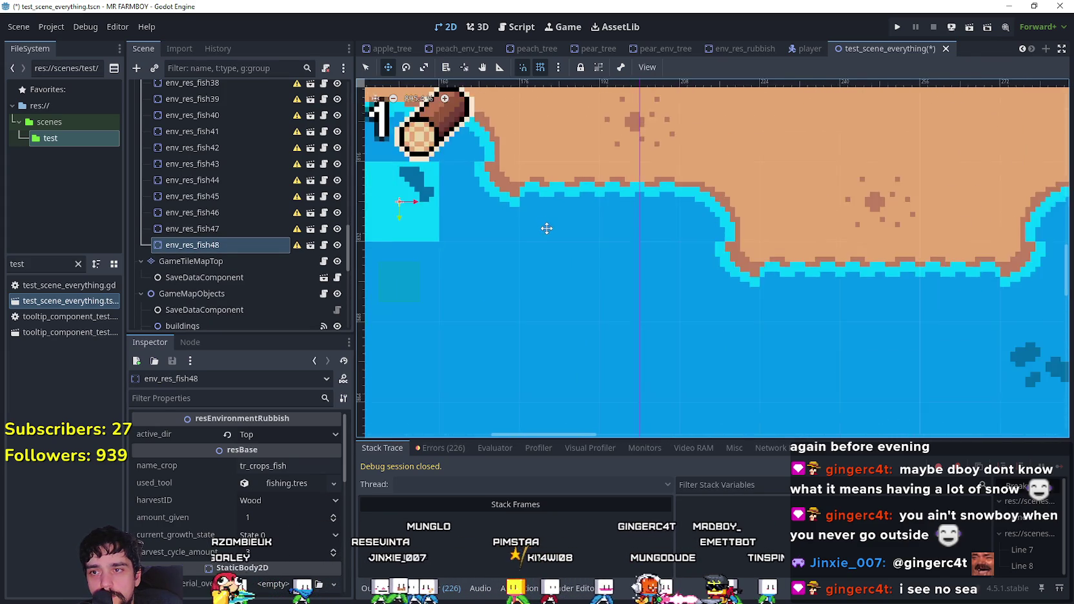
- Add env_res_fish49 and env_res_fish50, continuing down-right along the shoreline
key("ctrl+d")
mouse_move(455, 215)
left_mouse_down()
mouse_move(575, 277)
mouse_move(631, 279)
left_mouse_up()
scroll(631, 255, "up", 5)
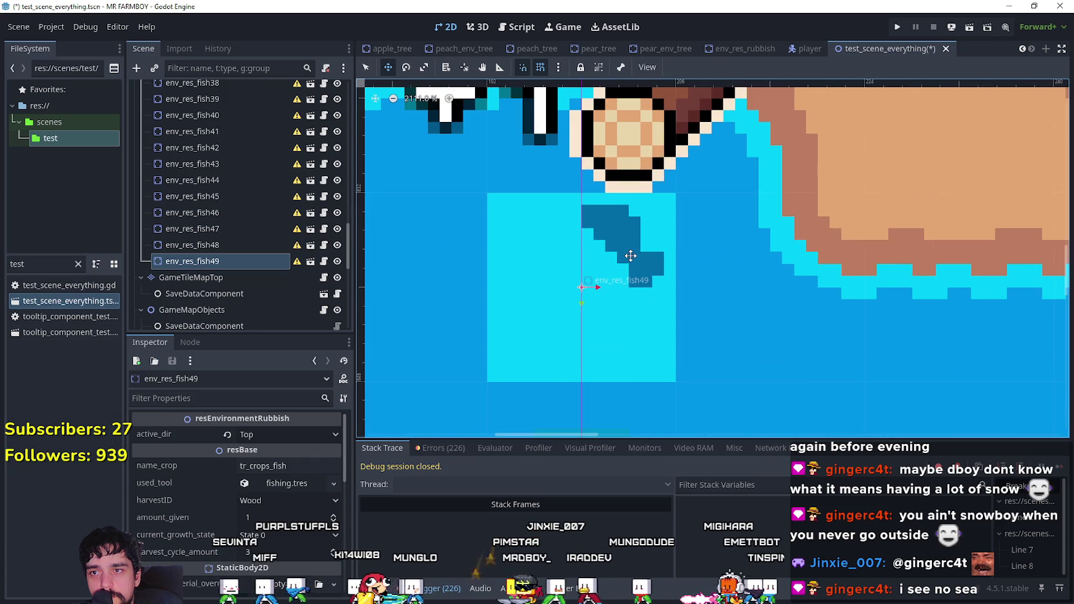
scroll(631, 256, "down", 6)
key("ctrl+d")
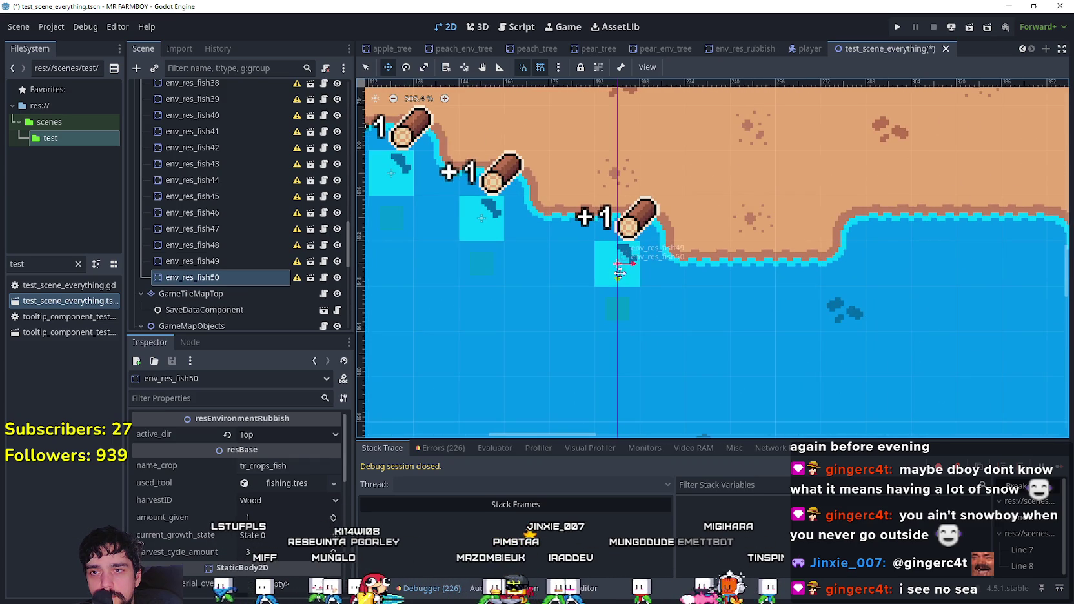
left_click_drag(602, 261, 707, 313)
scroll(714, 305, "up", 6)
scroll(702, 310, "down", 4)
scroll(740, 267, "down", 1)
scroll(510, 283, "right", 3)
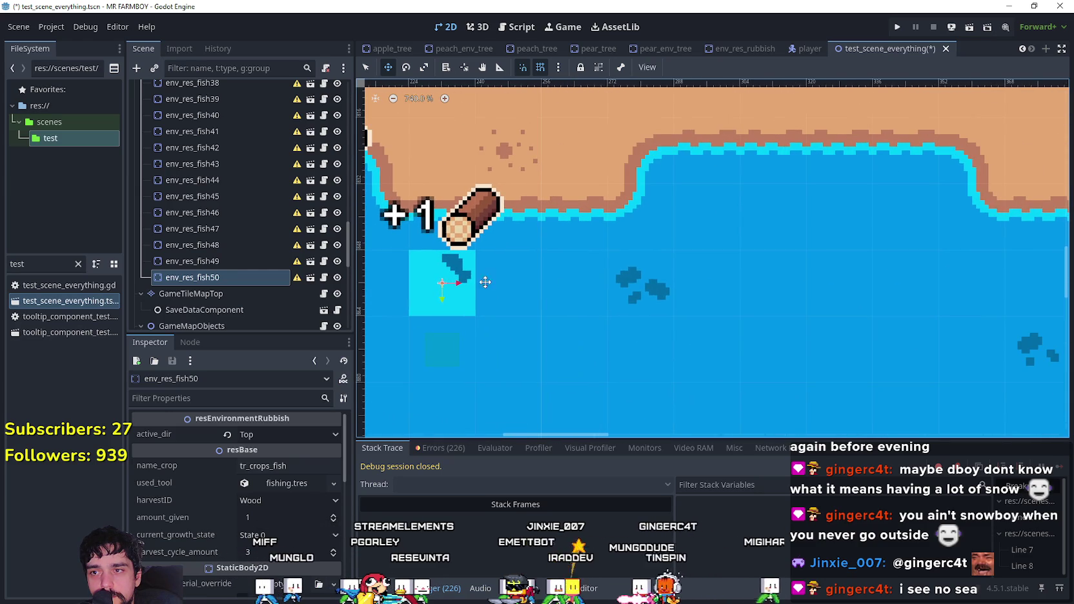
- Add env_res_fish51 and env_res_fish52 further right beside the shore
key("ctrl+d")
mouse_move(449, 275)
left_mouse_down()
mouse_move(599, 276)
mouse_move(586, 274)
left_mouse_up()
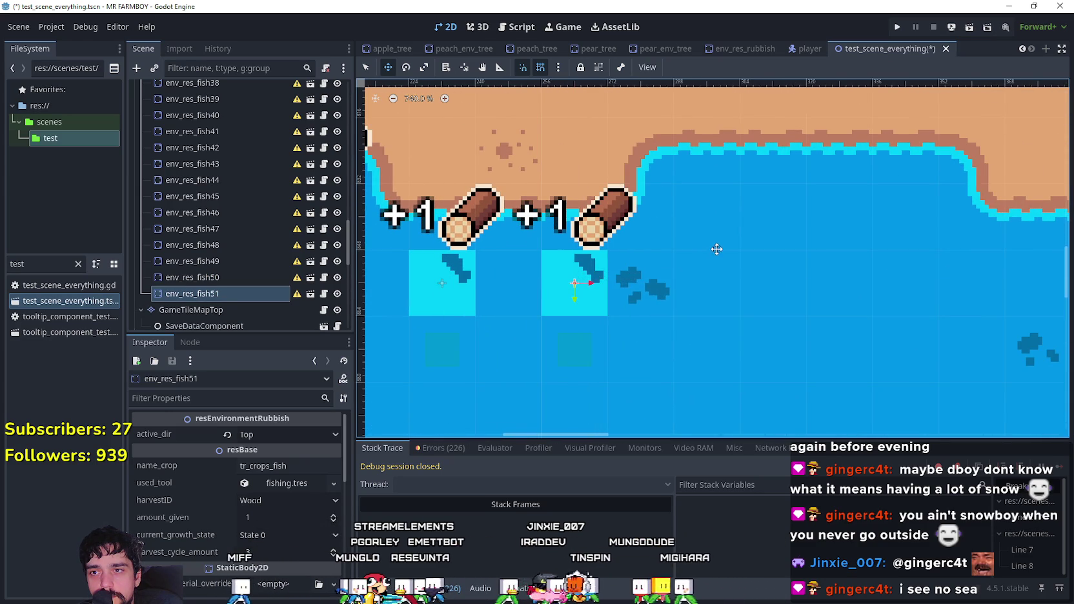
key("ctrl+d")
left_click_drag(589, 310, 735, 252)
scroll(735, 252, "right", 3)
scroll(735, 253, "up", 1)
scroll(547, 245, "up", 1)
scroll(547, 244, "up", 2)
scroll(546, 245, "down", 2)
- Add env_res_fish53 and pull env_res_fish54 off its overlapping neighbour down the shore
key("ctrl+d")
mouse_move(547, 245)
left_mouse_down()
mouse_move(733, 282)
mouse_move(644, 258)
left_mouse_up()
scroll(729, 286, "down", 3)
mouse_move(466, 184)
left_mouse_down()
mouse_move(629, 254)
mouse_move(614, 250)
left_mouse_up()
scroll(622, 242, "up", 2)
- Place env_res_fish55 against the eastern shoreline
scroll(621, 242, "up", 4)
scroll(613, 251, "down", 8)
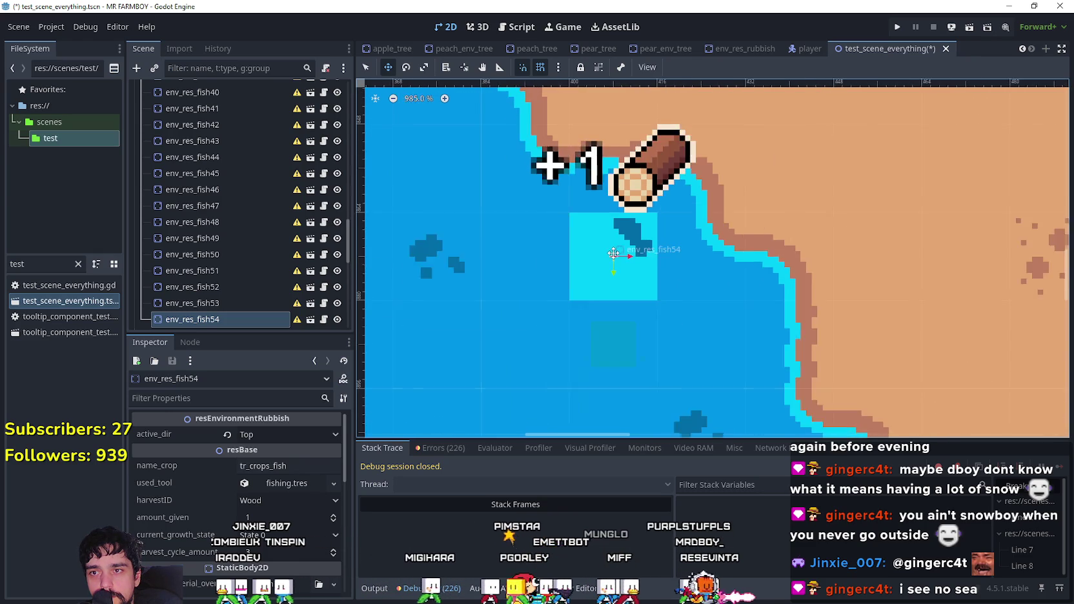
scroll(679, 299, "up", 3)
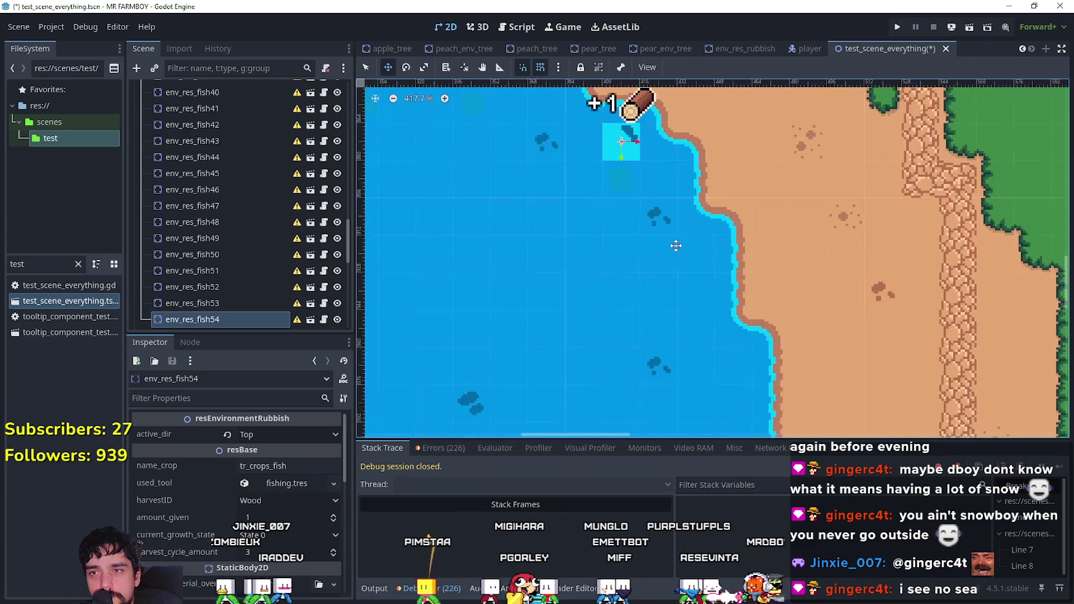
mouse_move(650, 199)
left_mouse_down()
mouse_move(726, 316)
mouse_move(750, 317)
left_mouse_up()
scroll(753, 246, "up", 3)
scroll(753, 246, "up", 1)
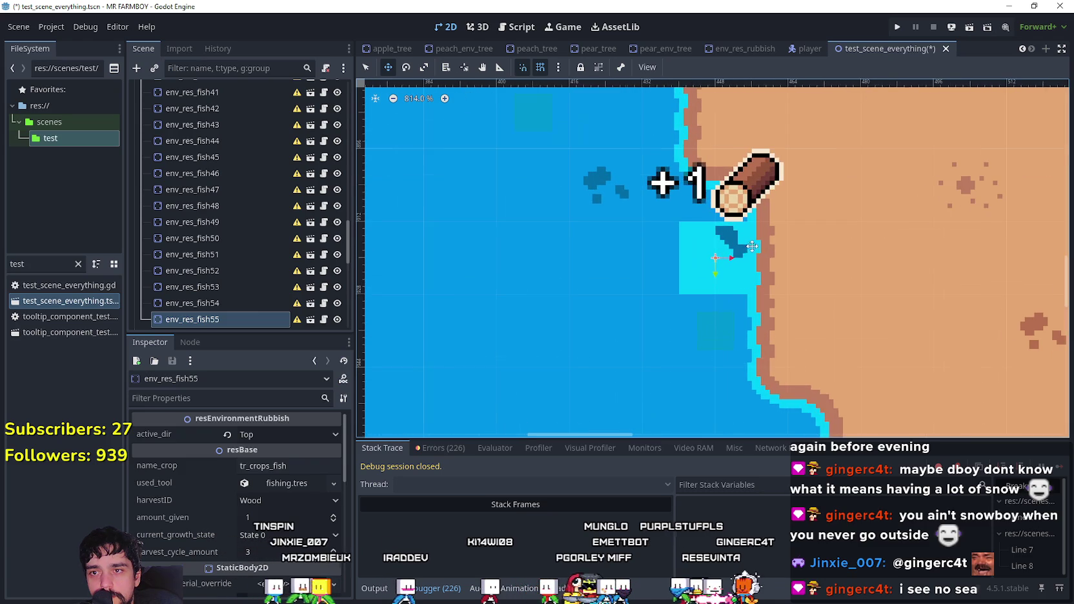
left_click_drag(688, 253, 678, 253)
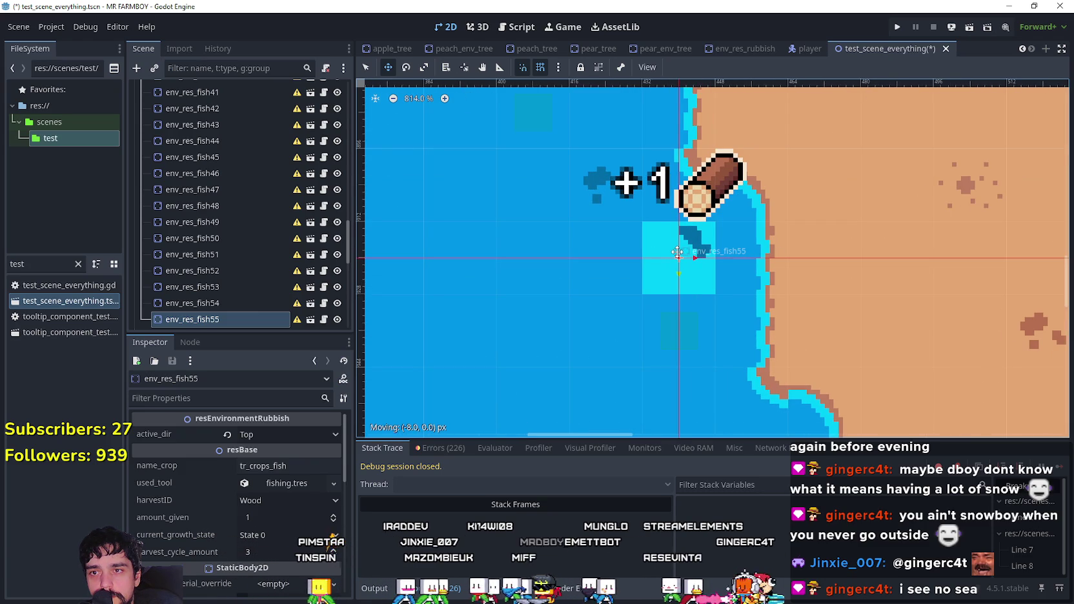
scroll(704, 260, "down", 4)
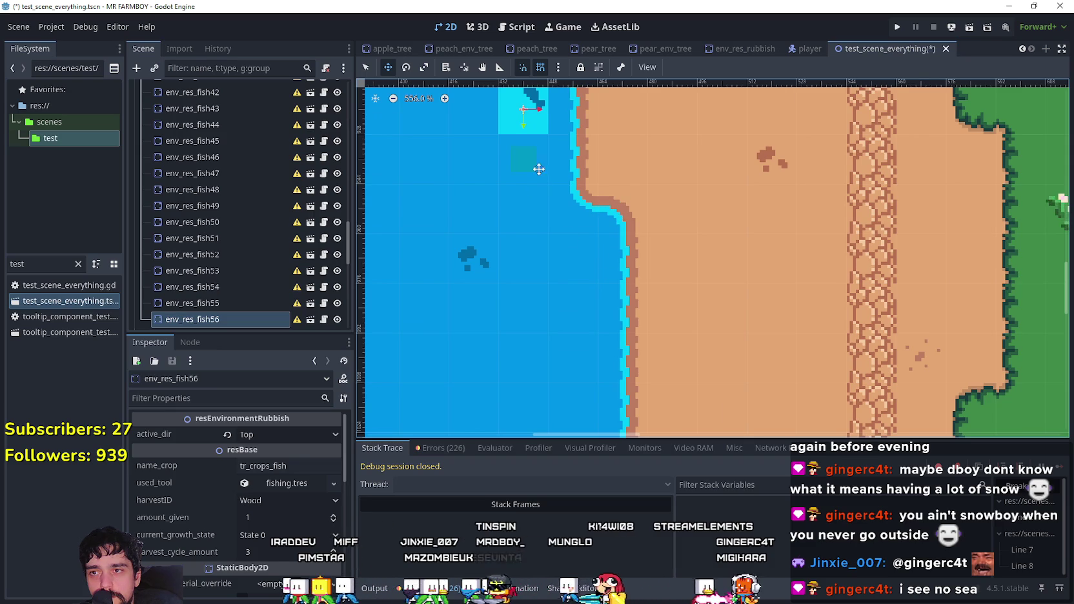
- Move env_res_fish56 down the eastern shore
mouse_move(524, 116)
left_mouse_down()
mouse_move(537, 255)
mouse_move(570, 260)
mouse_move(575, 309)
left_mouse_up()
scroll(576, 308, "up", 2)
scroll(711, 290, "down", 3)
scroll(616, 235, "down", 1)
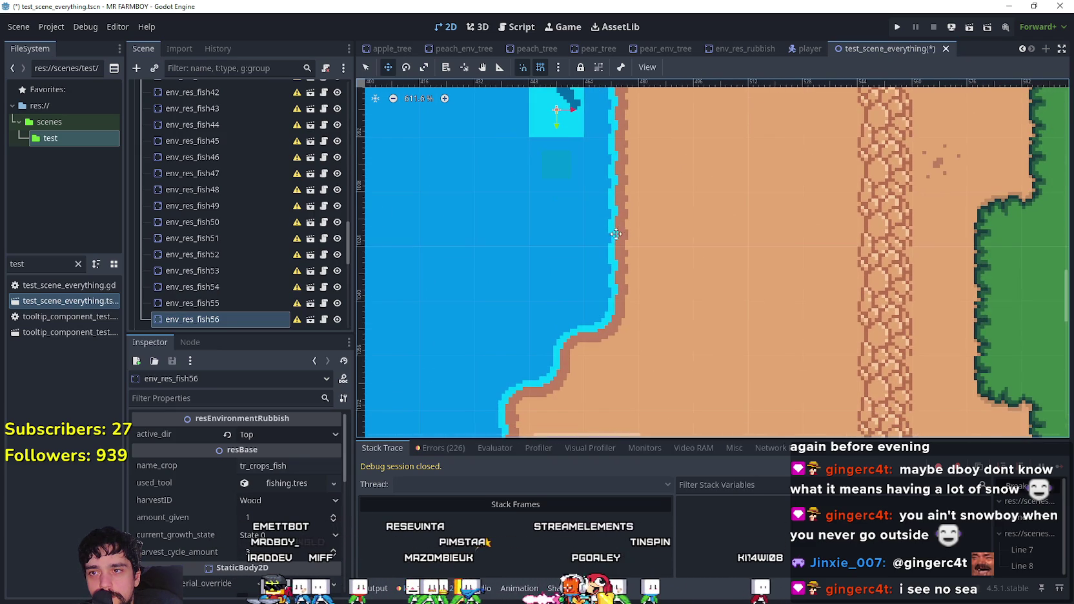
- Move env_res_fish57 further down along the eastern shore
mouse_move(560, 105)
left_mouse_down()
mouse_move(560, 220)
mouse_move(554, 213)
left_mouse_up()
scroll(548, 232, "up", 1)
scroll(535, 255, "down", 3)
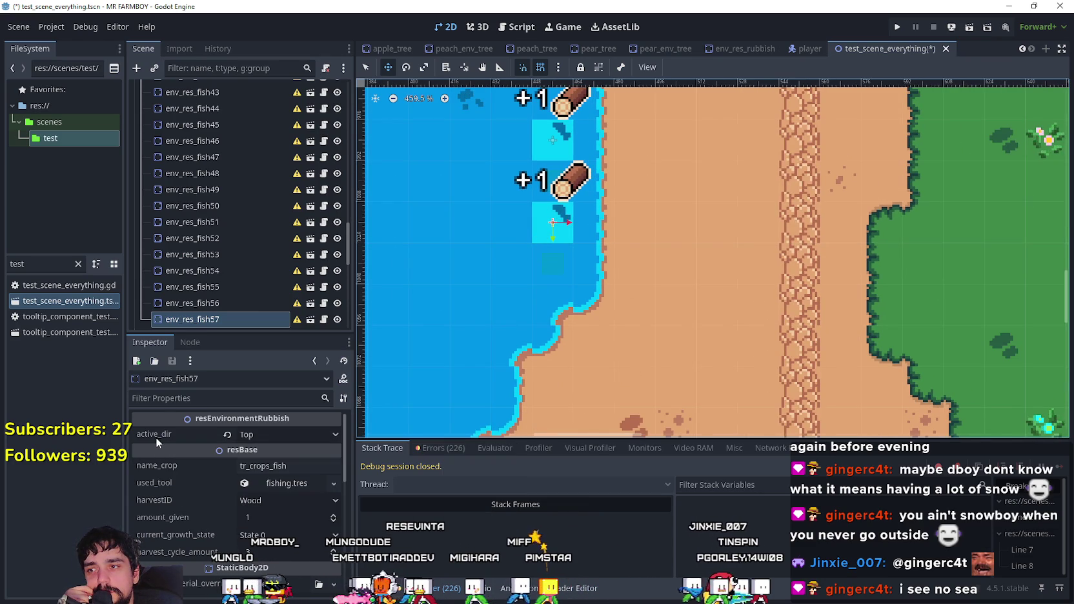
scroll(628, 299, "down", 5)
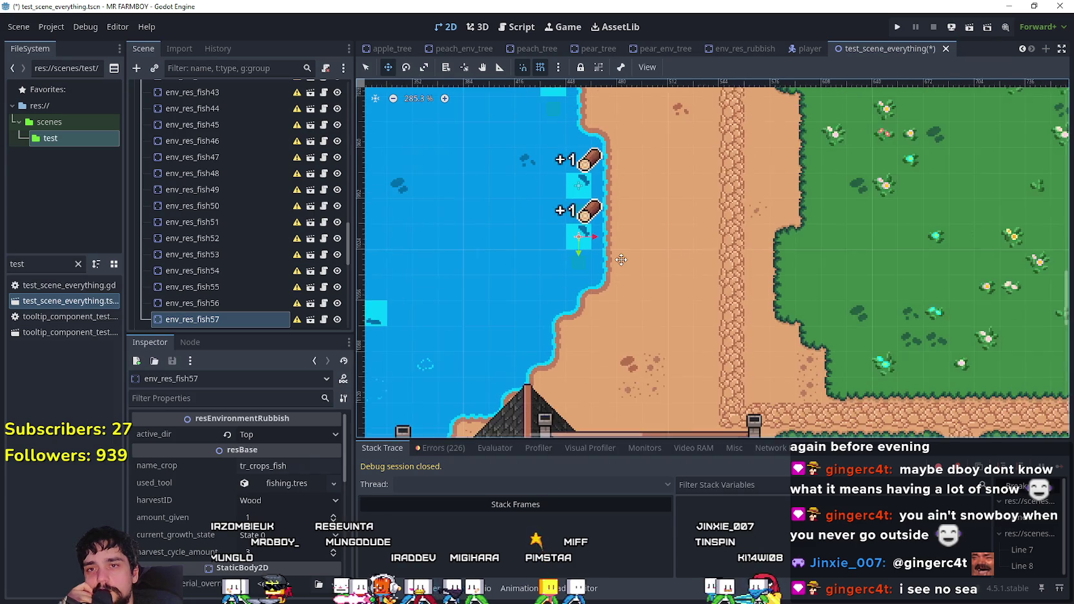
scroll(610, 271, "down", 3)
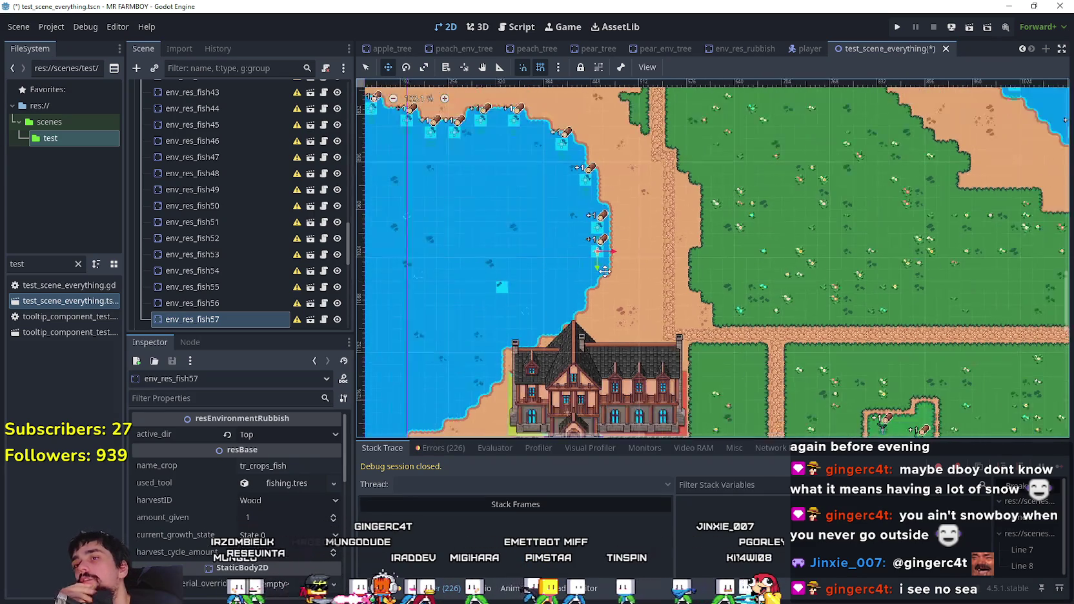
scroll(605, 279, "up", 2)
scroll(605, 280, "up", 4)
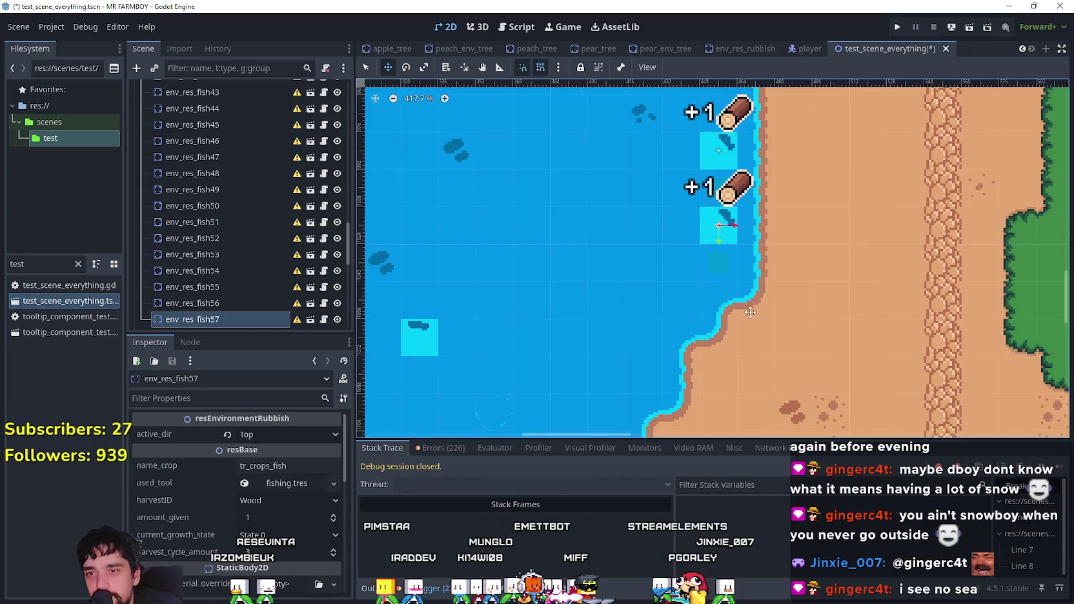
scroll(762, 269, "down", 6)
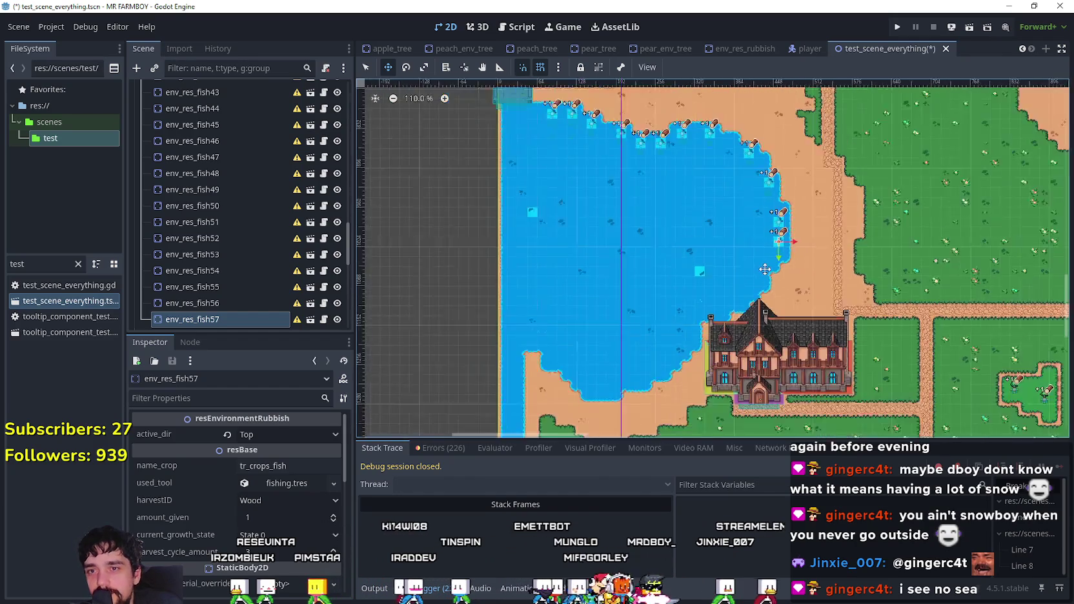
scroll(457, 285, "up", 2)
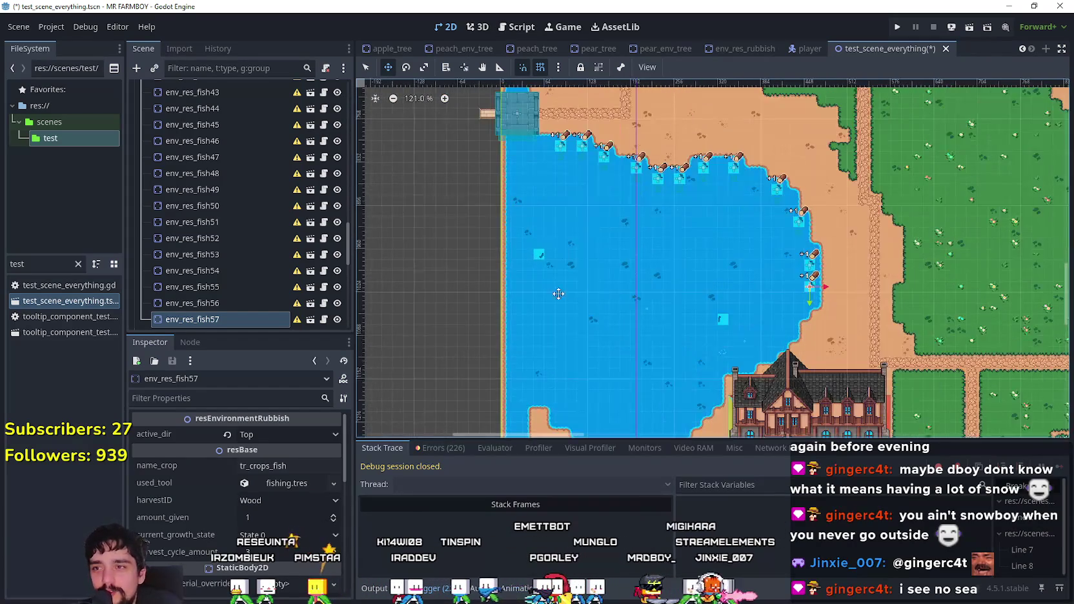
scroll(376, 247, "down", 3)
scroll(557, 244, "up", 5)
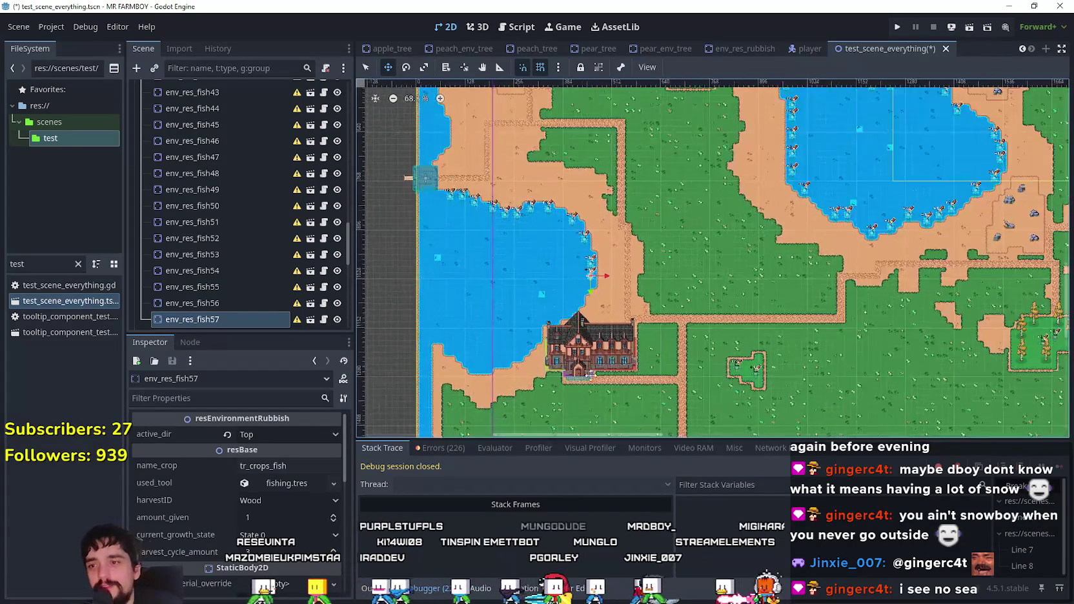
scroll(629, 176, "up", 4)
scroll(726, 197, "down", 2)
scroll(727, 197, "up", 2)
- Add env_res_fish58 down-left along the shore, near the house
key("ctrl+d")
left_click_drag(697, 206, 592, 333)
scroll(592, 332, "up", 5)
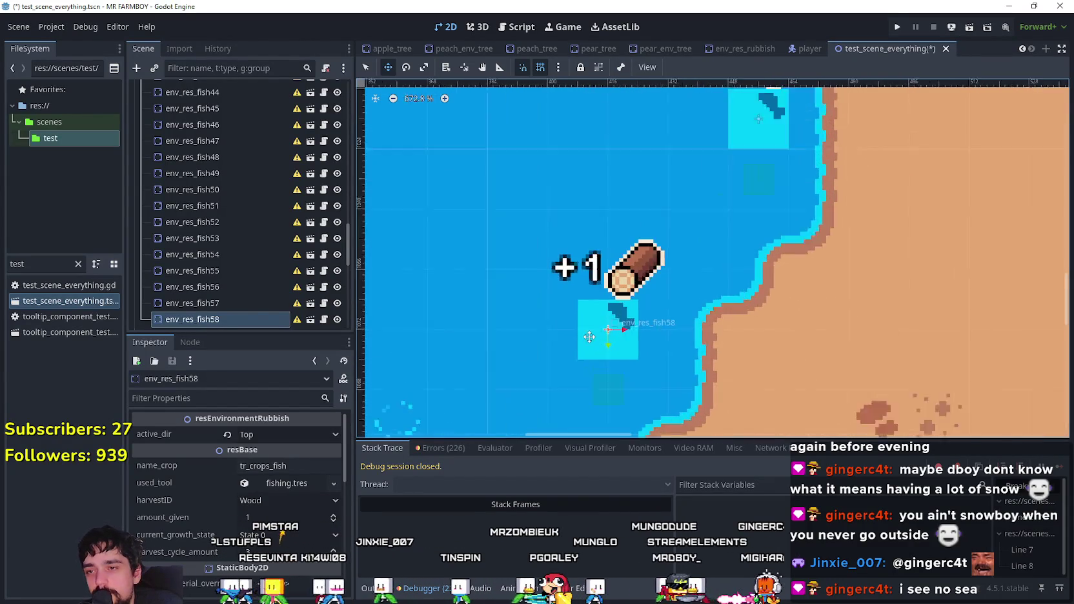
mouse_move(662, 379)
left_mouse_down()
mouse_move(639, 181)
mouse_move(602, 280)
mouse_move(602, 261)
left_mouse_up()
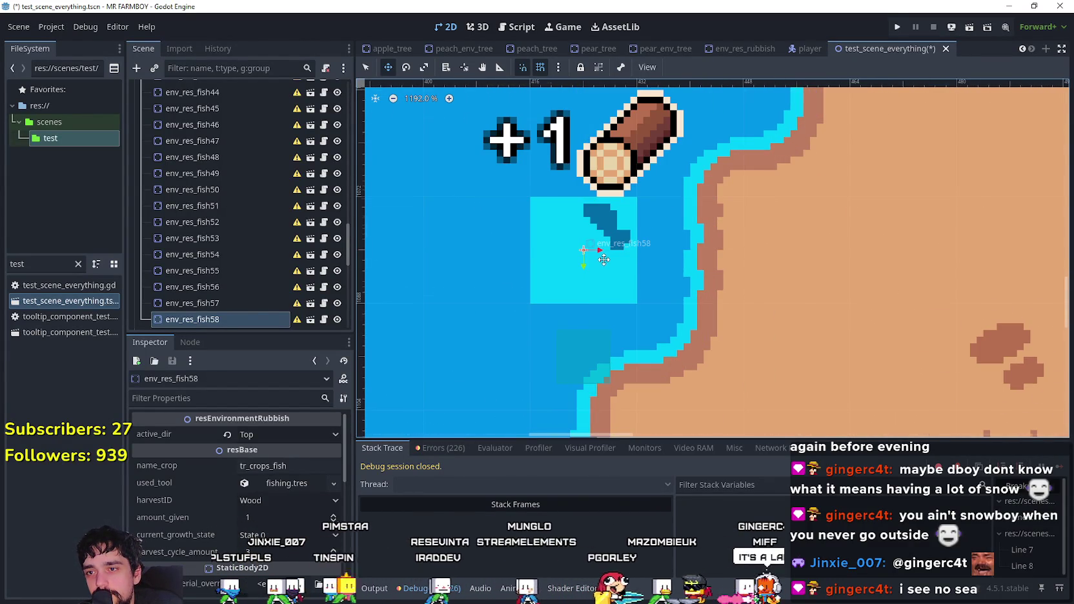
scroll(604, 260, "down", 4)
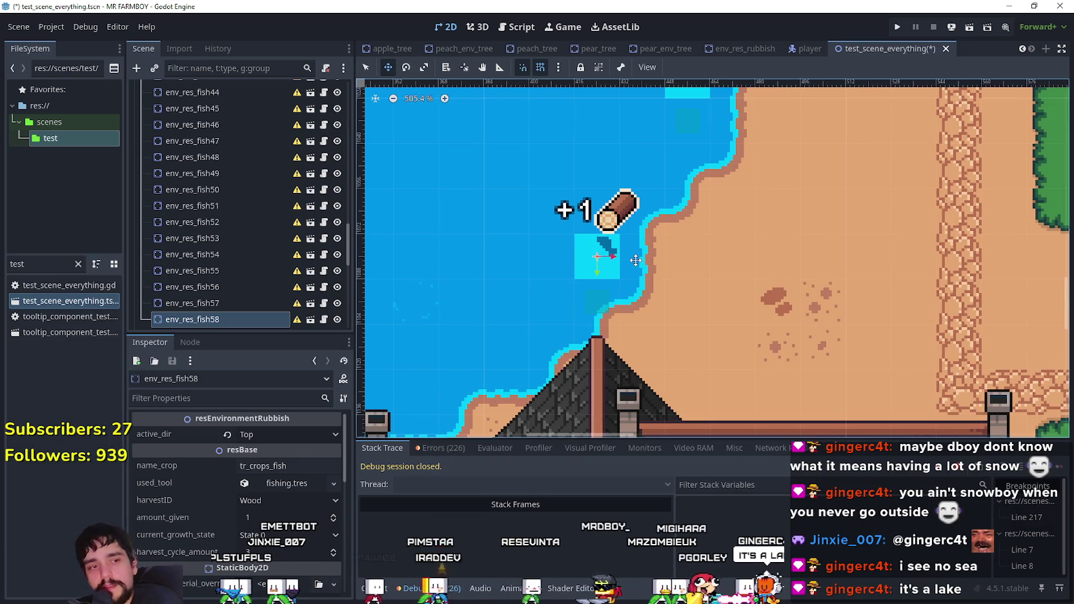
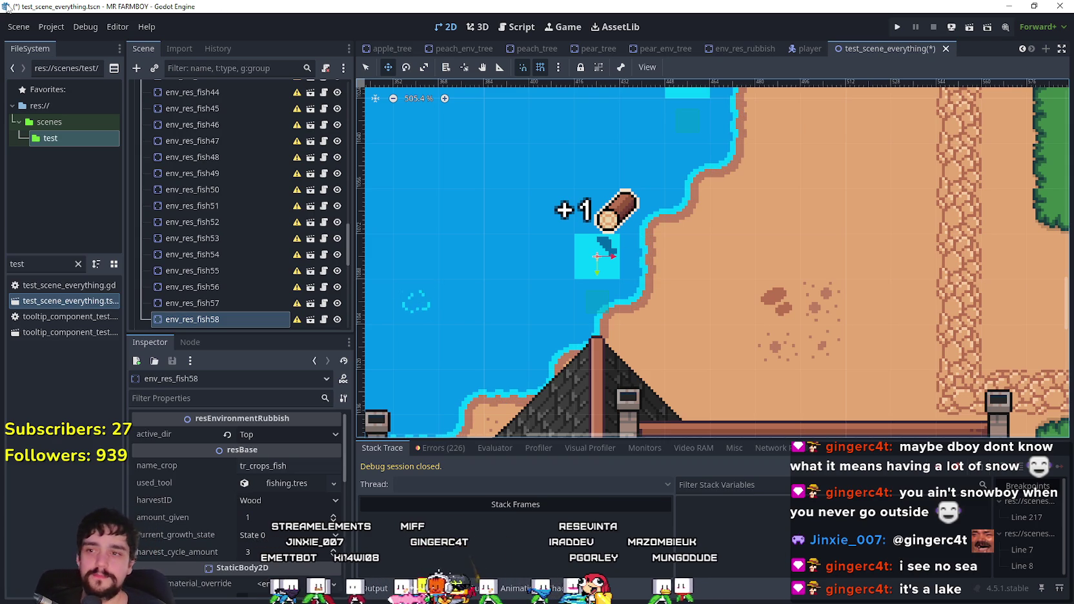
- Place env_res_fish59 against the shoreline beside the house
scroll(486, 160, "down", 5)
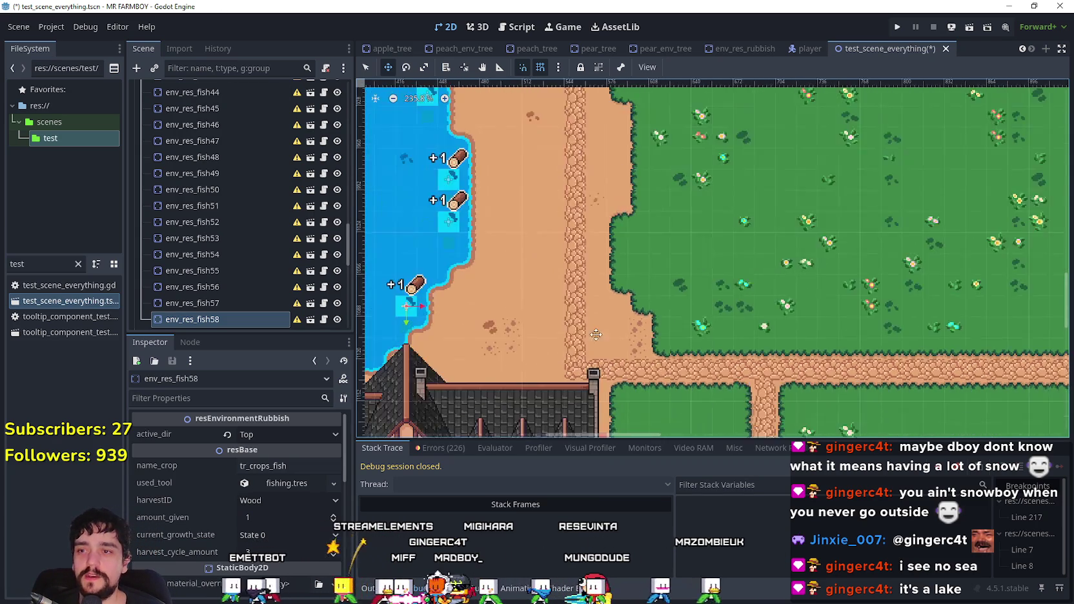
scroll(692, 238, "up", 8)
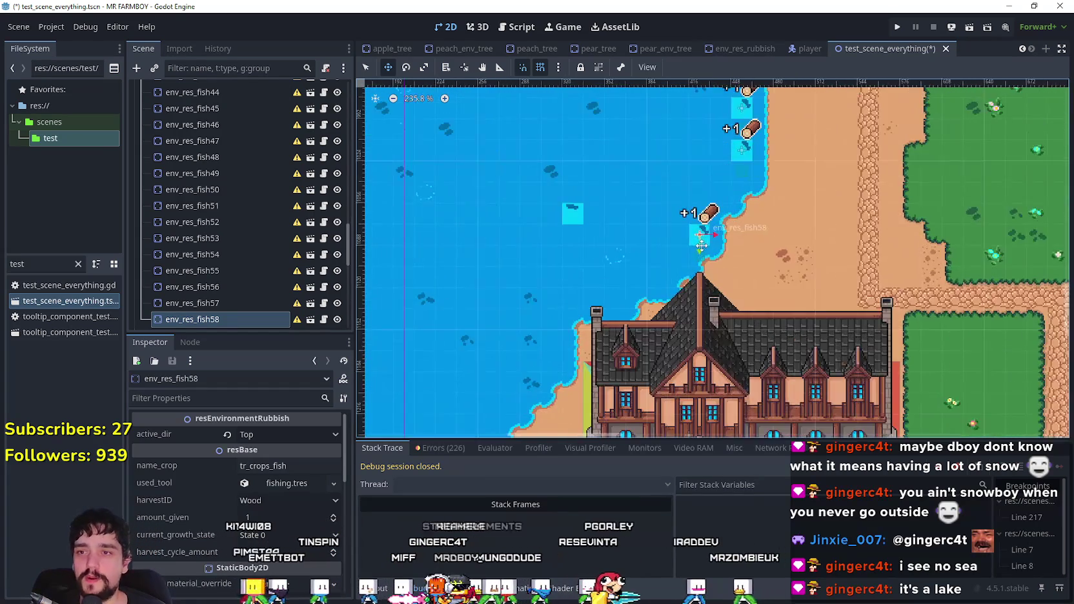
scroll(719, 292, "down", 3)
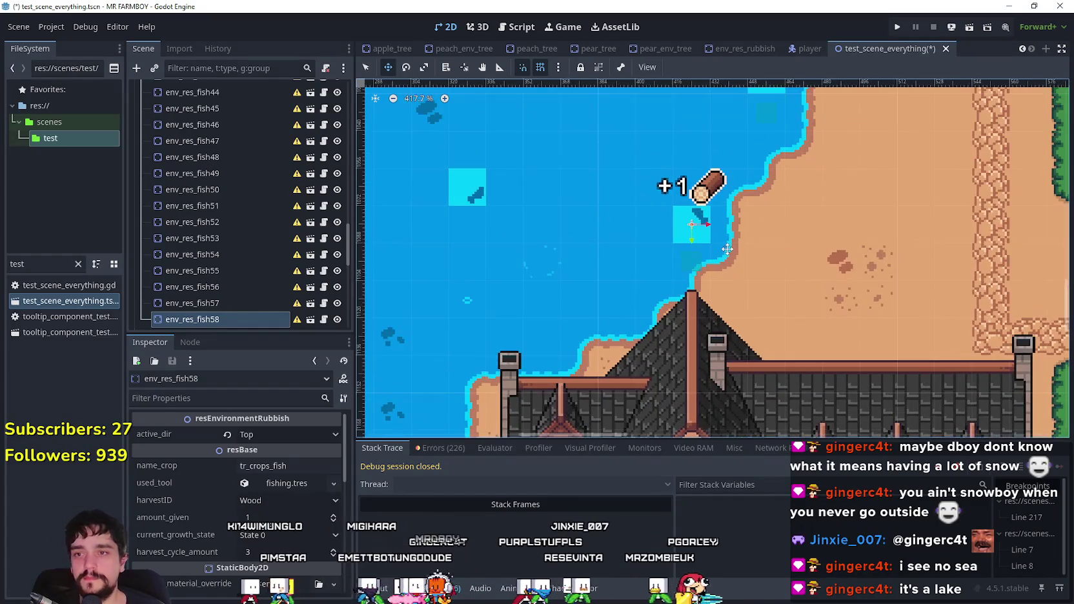
mouse_move(733, 298)
left_mouse_down()
mouse_move(859, 298)
mouse_move(800, 239)
left_mouse_up()
mouse_move(901, 170)
left_mouse_down()
mouse_move(891, 420)
mouse_move(655, 246)
left_mouse_up()
mouse_move(535, 365)
left_mouse_down()
mouse_move(636, 273)
mouse_move(596, 393)
mouse_move(459, 437)
mouse_move(715, 239)
mouse_move(762, 215)
left_mouse_up()
mouse_move(866, 176)
left_mouse_down()
mouse_move(647, 273)
mouse_move(763, 222)
left_mouse_up()
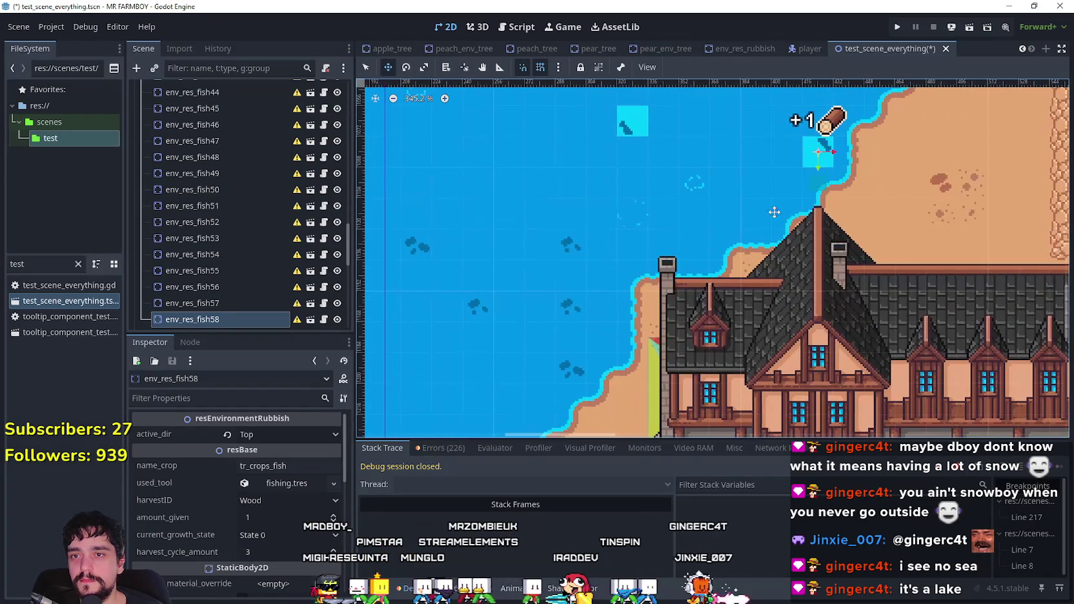
left_click_drag(504, 341, 457, 384)
scroll(458, 384, "down", 2)
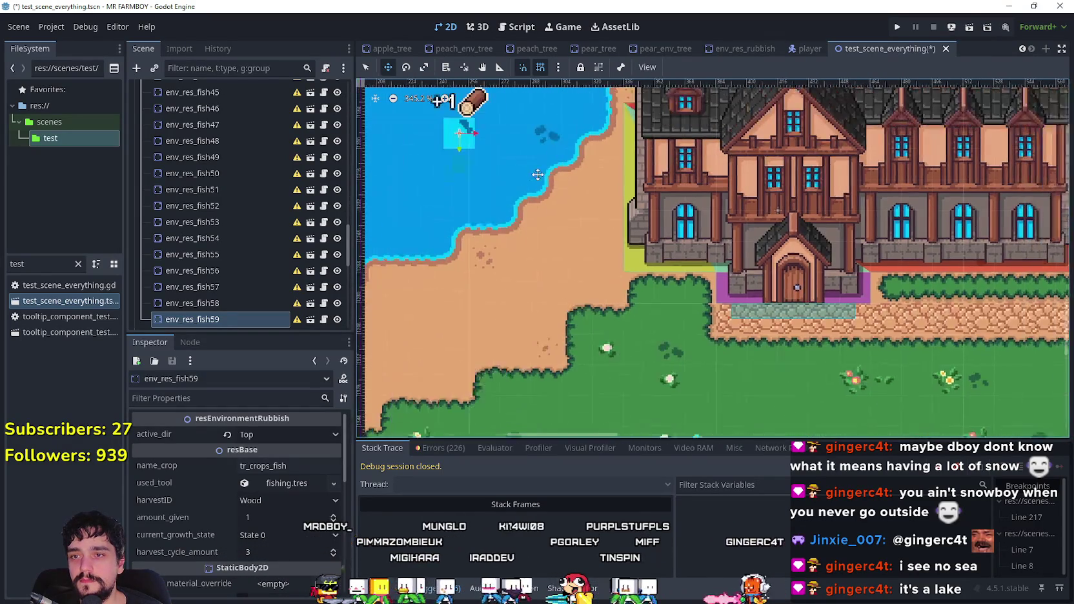
scroll(580, 260, "up", 2)
mouse_move(498, 184)
left_mouse_down()
mouse_move(515, 198)
mouse_move(531, 273)
left_mouse_up()
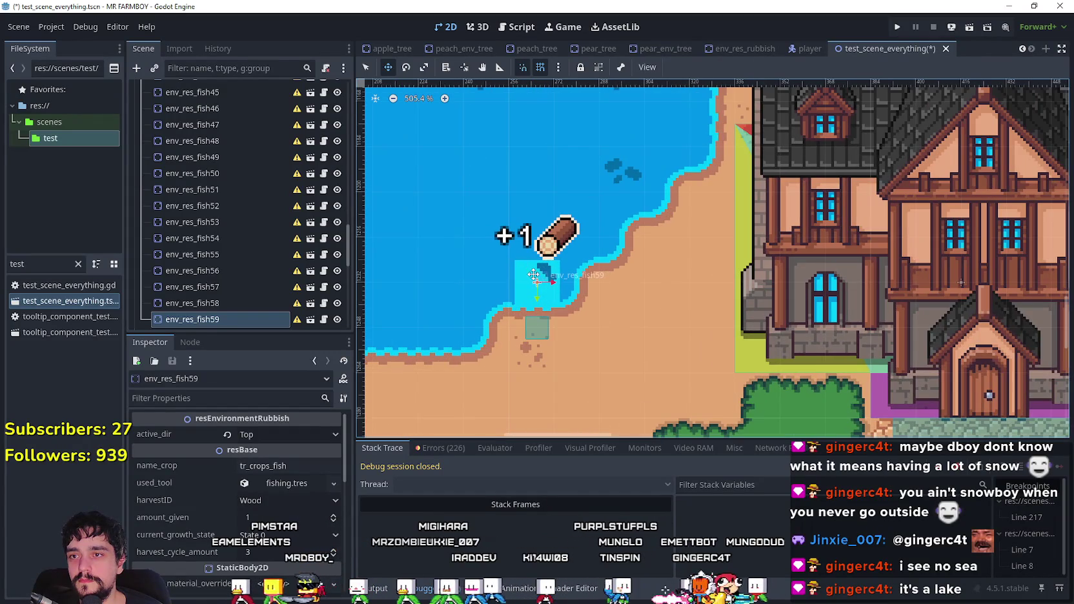
scroll(530, 262, "up", 11)
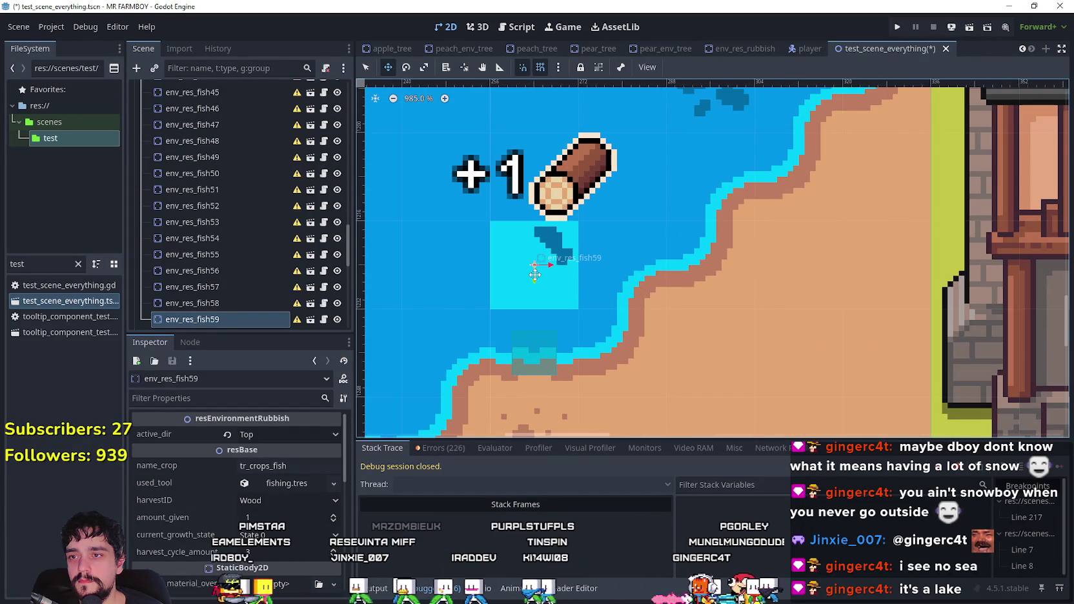
scroll(536, 273, "up", 5)
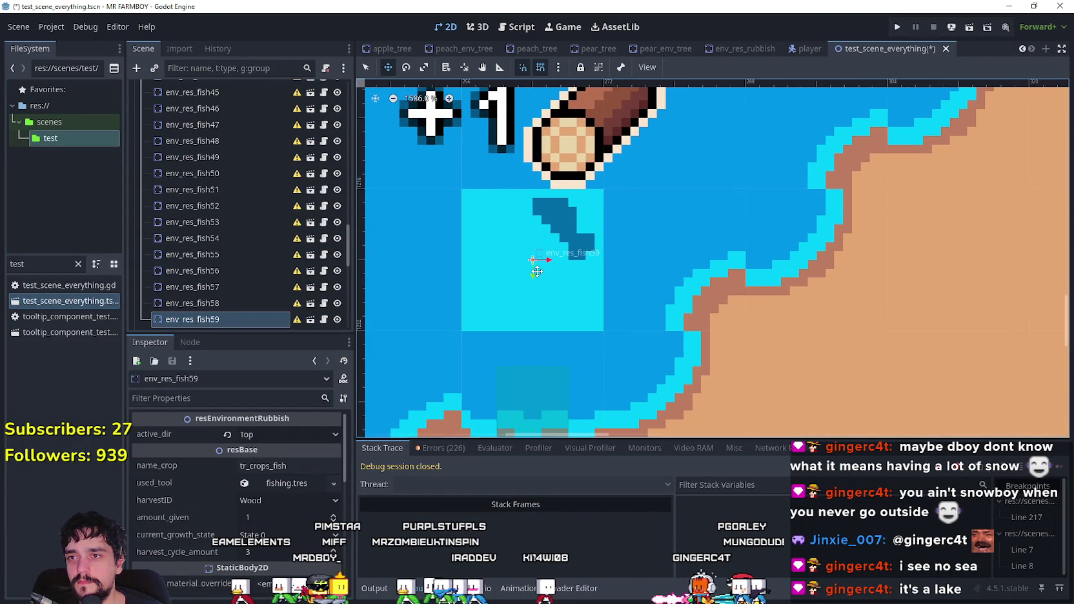
scroll(537, 271, "down", 10)
scroll(706, 253, "down", 2)
- Duplicate it as env_res_fish60 and line it up further along the shore
key("ctrl+d")
mouse_move(839, 151)
left_mouse_down()
mouse_move(713, 184)
mouse_move(718, 216)
left_mouse_up()
scroll(761, 251, "up", 2)
scroll(704, 207, "down", 2)
scroll(704, 207, "up", 1)
scroll(703, 207, "up", 4)
left_click_drag(703, 207, 698, 209)
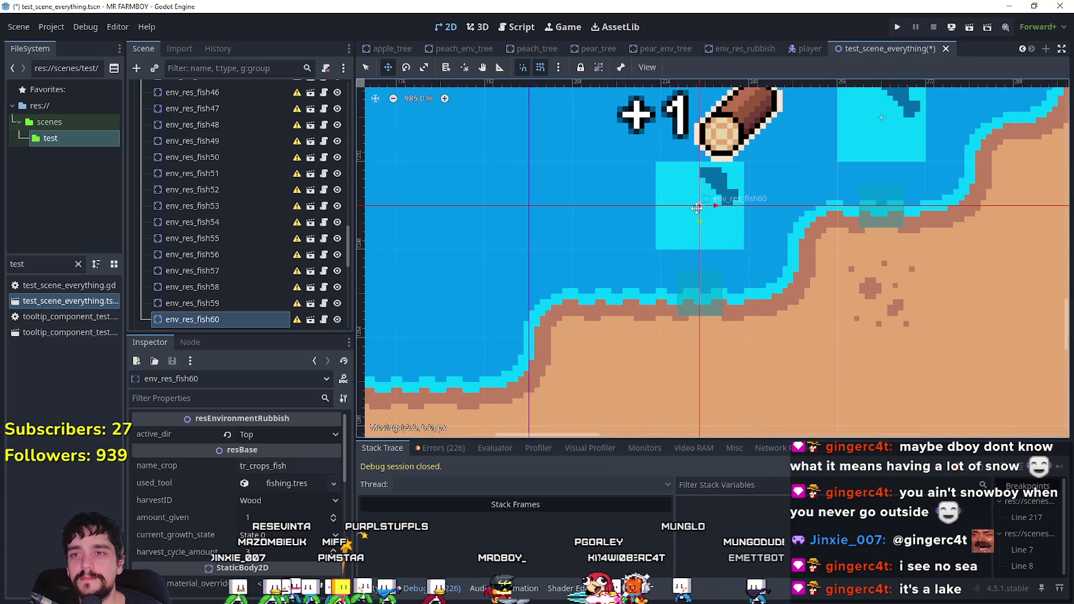
scroll(639, 242, "down", 4)
scroll(621, 247, "up", 2)
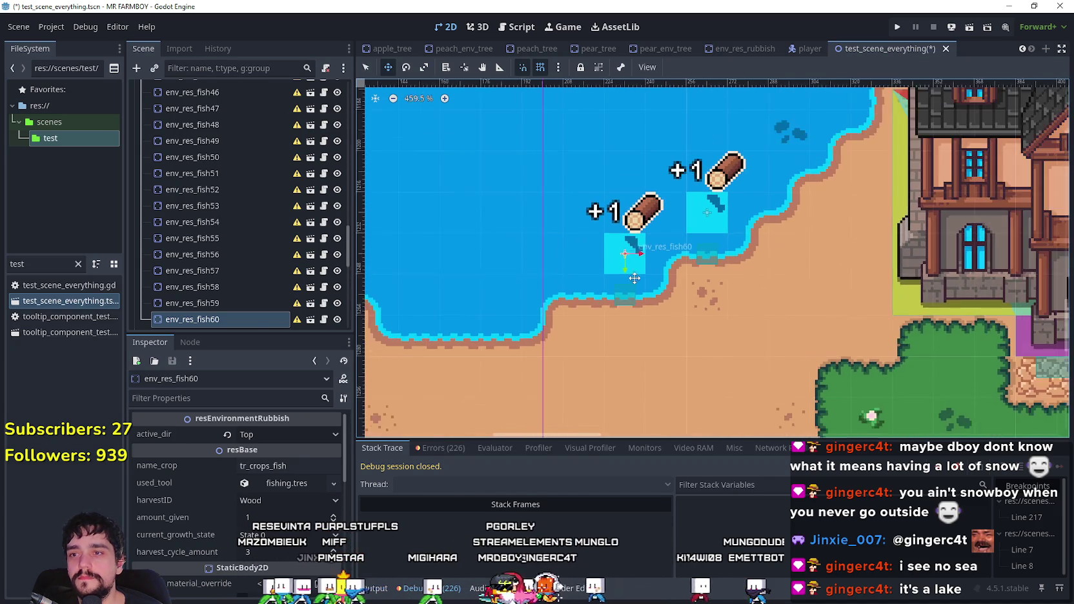
- Duplicate env_res_fish60 as env_res_fish61 and place it on the left bay's shoreline
key("ctrl+d")
scroll(620, 248, "down", 3)
mouse_move(621, 248)
left_mouse_down()
mouse_move(815, 171)
mouse_move(663, 194)
mouse_move(662, 206)
left_mouse_up()
scroll(662, 205, "up", 1)
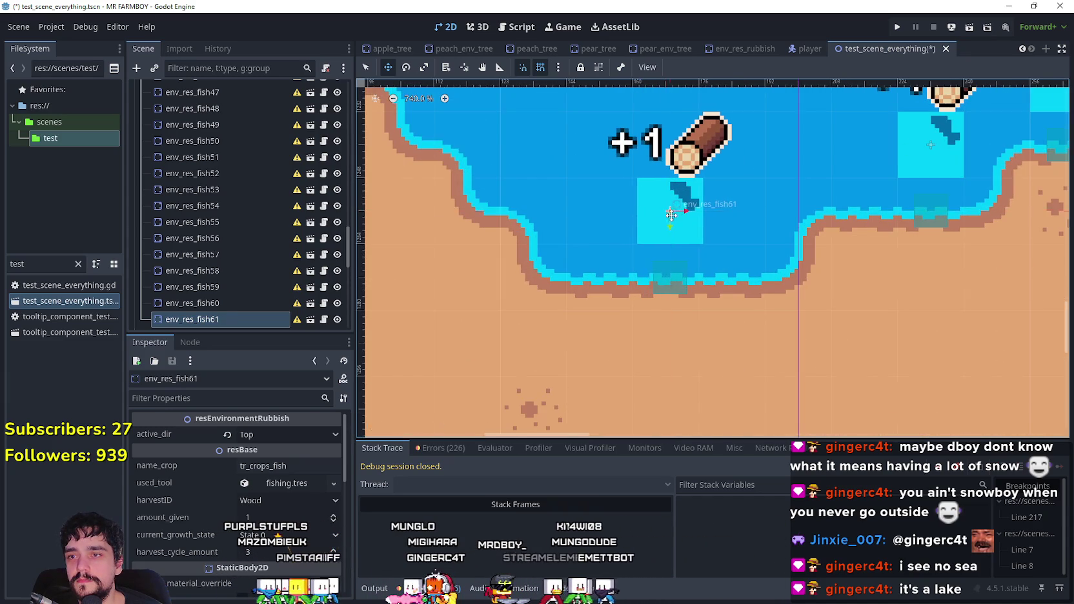
scroll(662, 206, "up", 2)
scroll(806, 312, "left", 3)
scroll(805, 312, "left", 2)
scroll(714, 194, "up", 1)
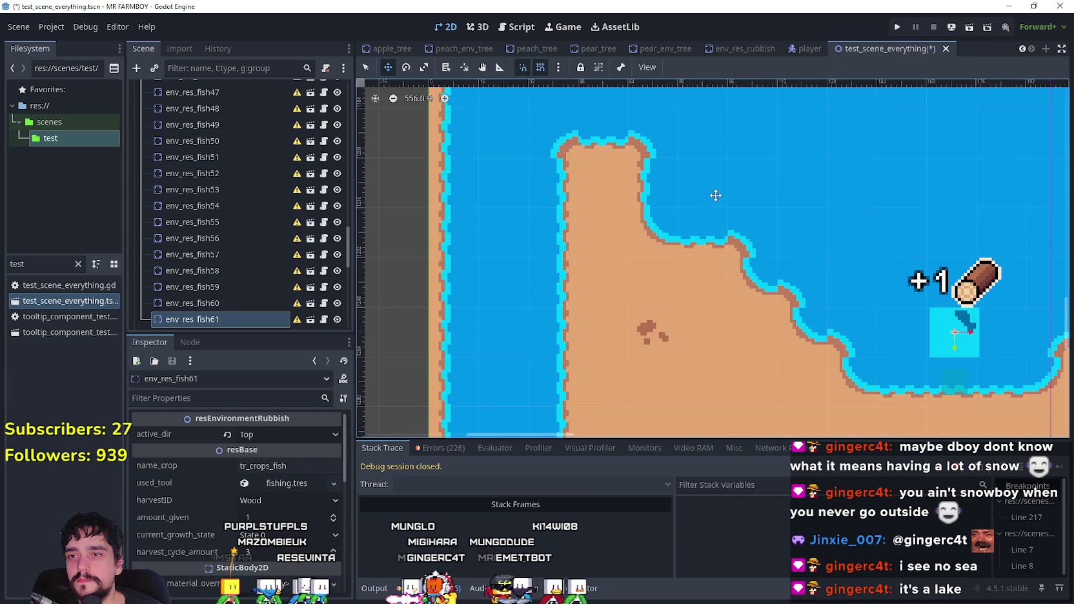
- Duplicate env_res_fish61 as env_res_fish62 and place it on the upper bay shore
key("ctrl+d")
mouse_move(839, 278)
left_mouse_down()
mouse_move(705, 193)
mouse_move(710, 180)
left_mouse_up()
scroll(707, 191, "up", 3)
scroll(706, 178, "up", 2)
scroll(710, 180, "up", 5)
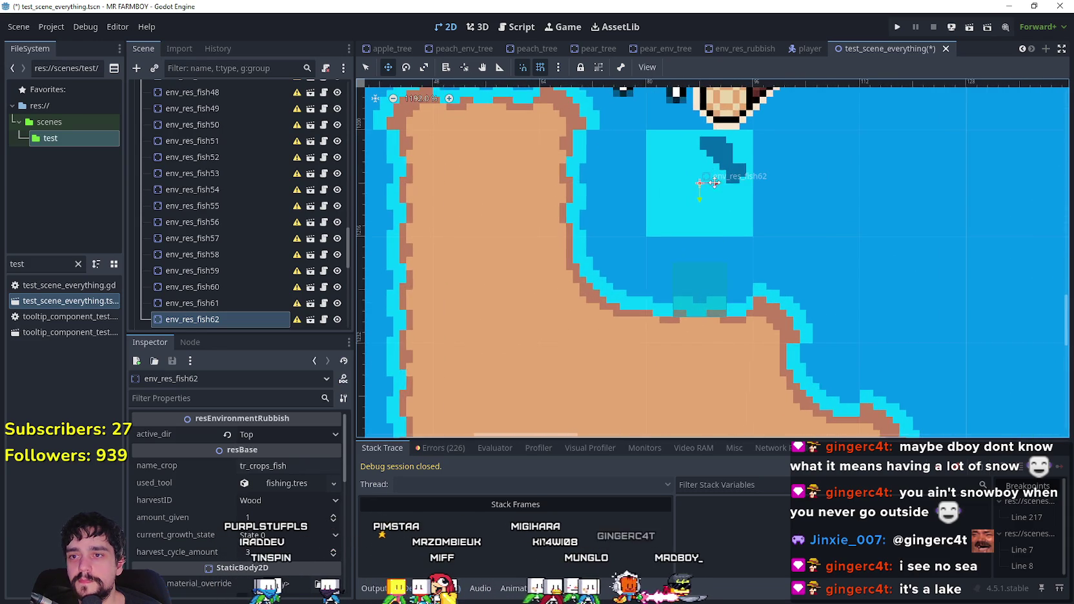
scroll(724, 236, "down", 20)
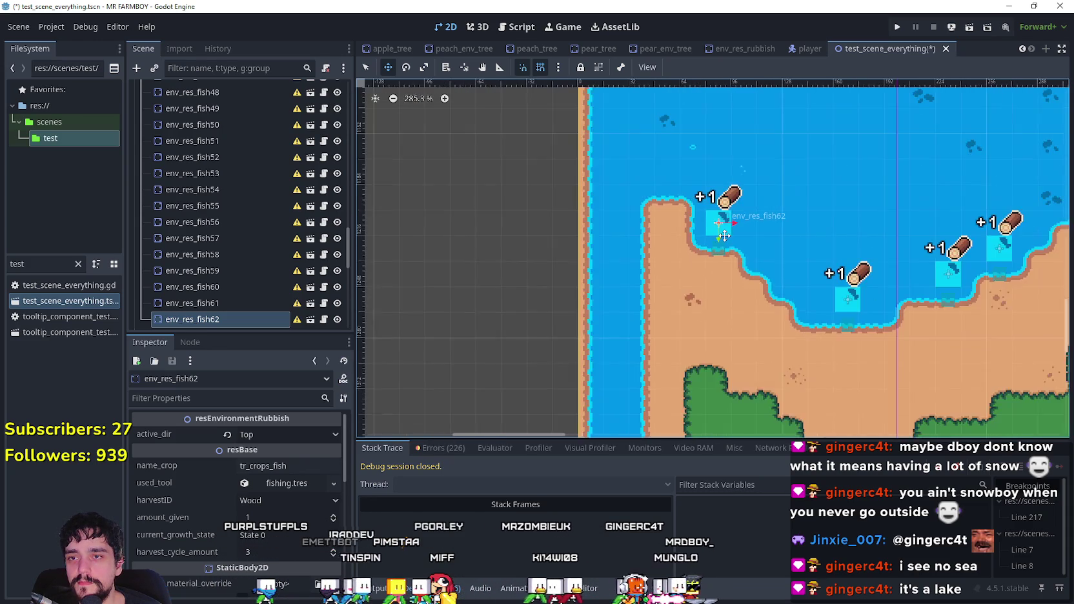
scroll(724, 235, "up", 5)
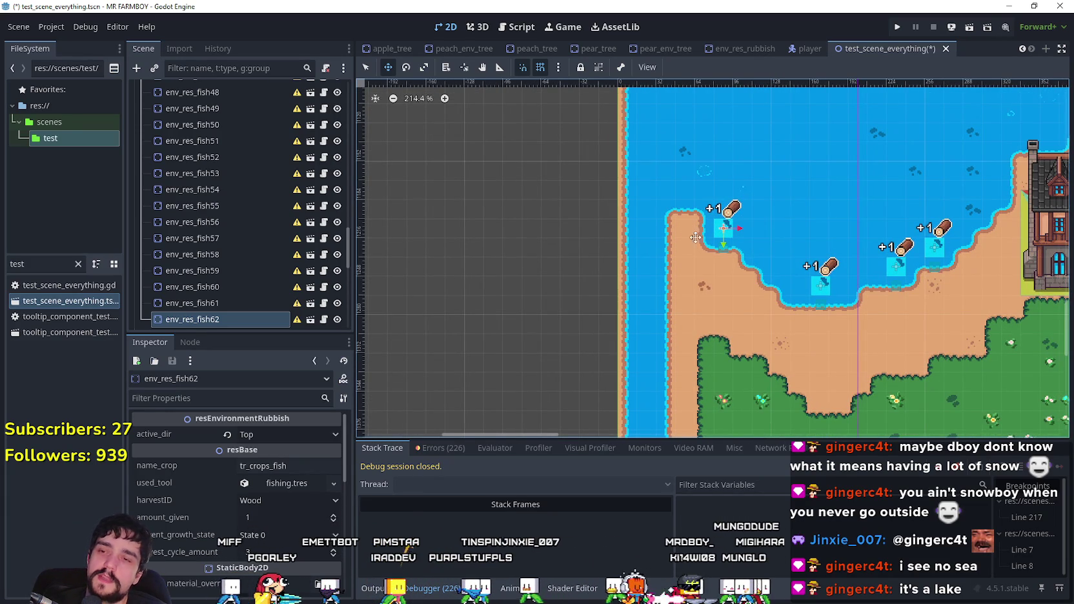
scroll(692, 237, "down", 1)
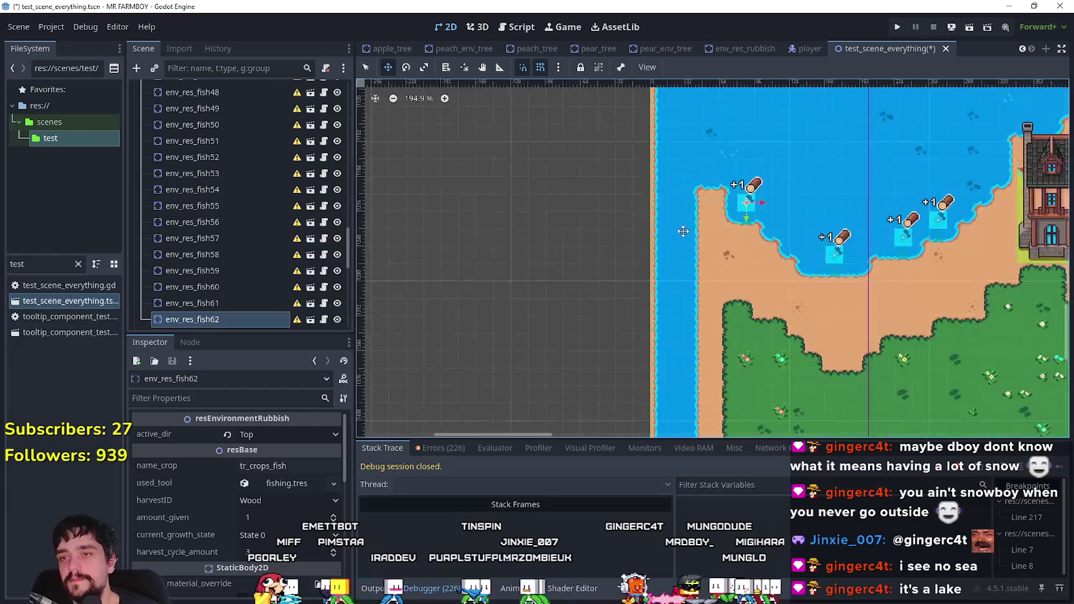
scroll(685, 231, "down", 20)
left_click_drag(842, 143, 620, 304)
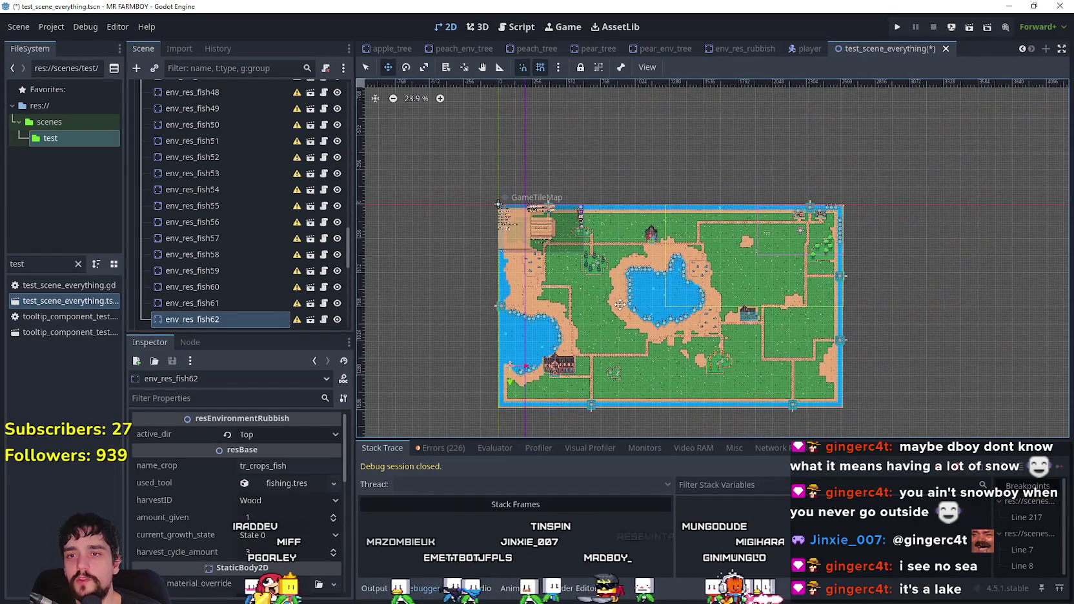
scroll(619, 304, "up", 6)
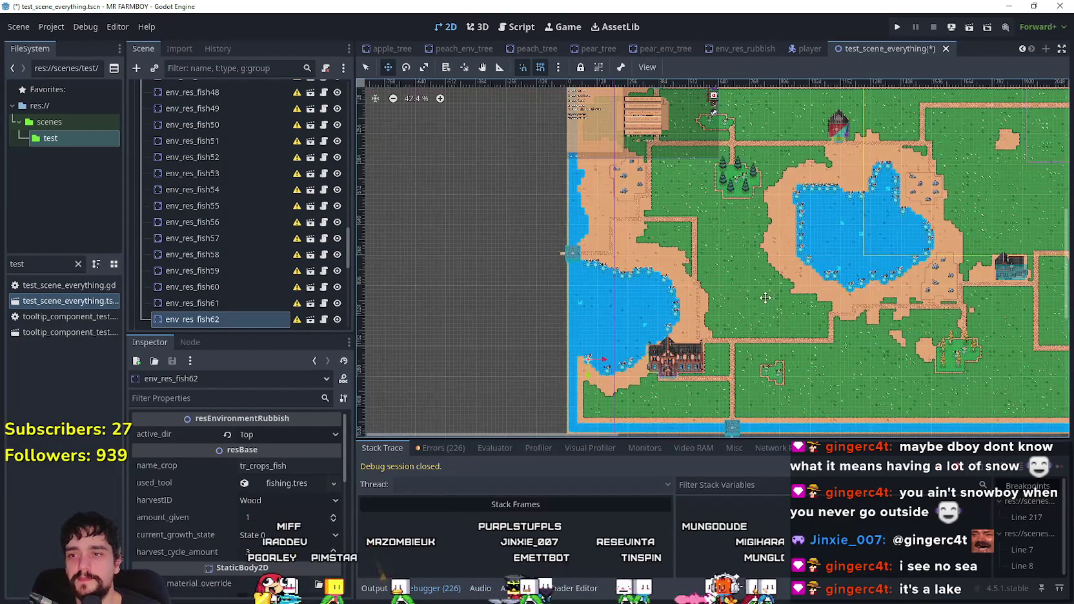
scroll(765, 294, "up", 2)
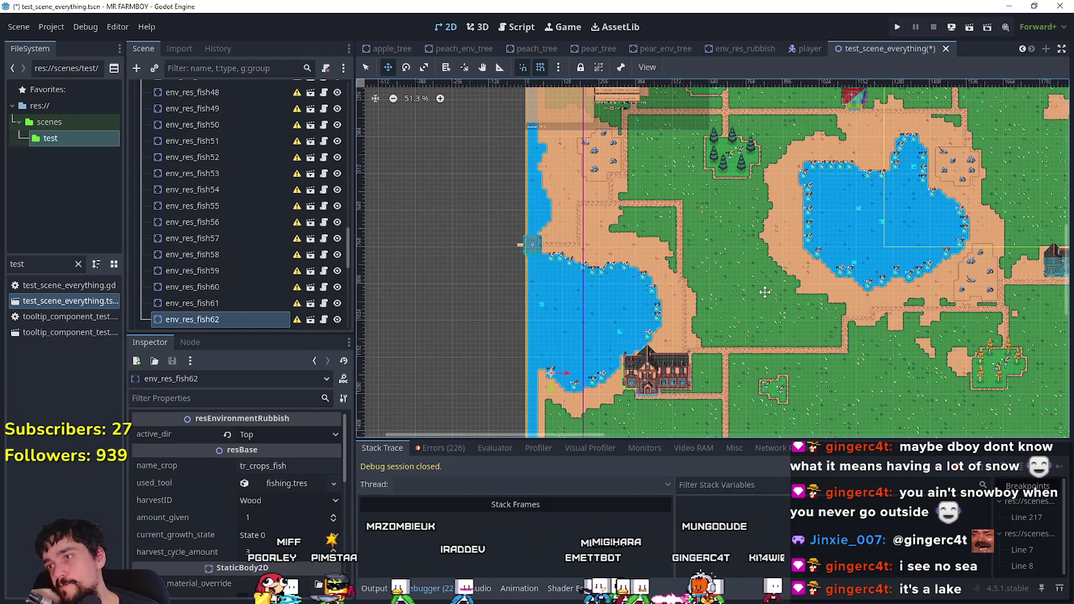
scroll(625, 302, "up", 1)
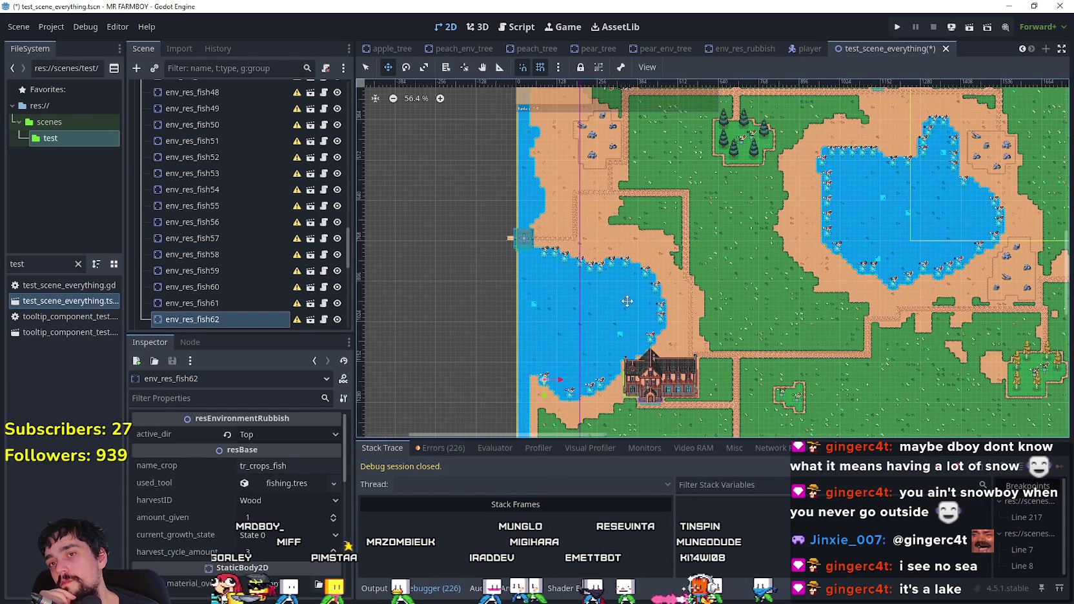
left_click_drag(967, 206, 581, 252)
scroll(788, 255, "up", 7)
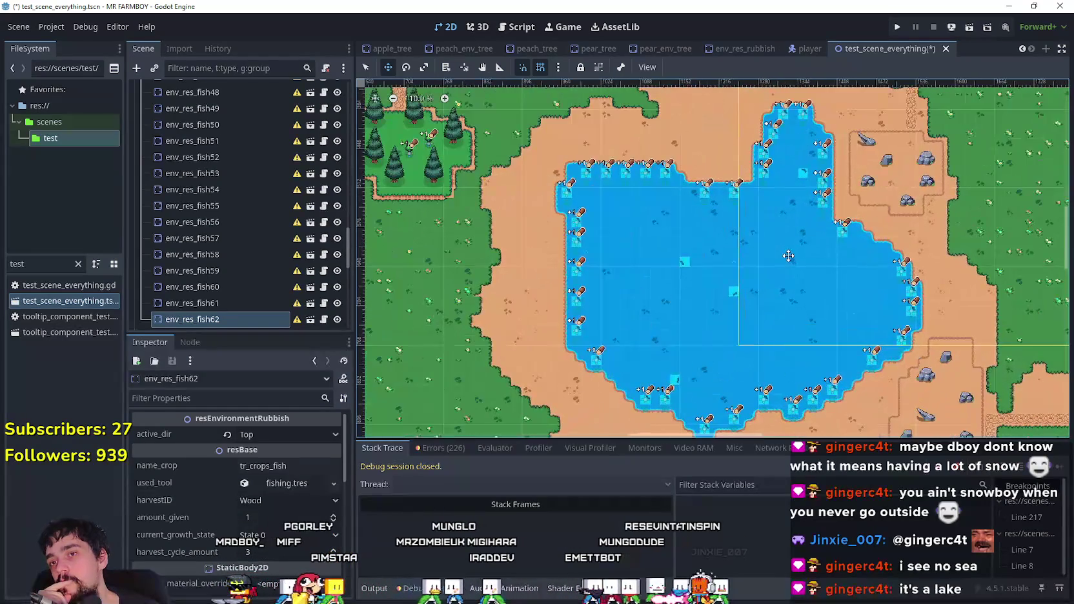
scroll(788, 253, "down", 2)
scroll(742, 284, "up", 6)
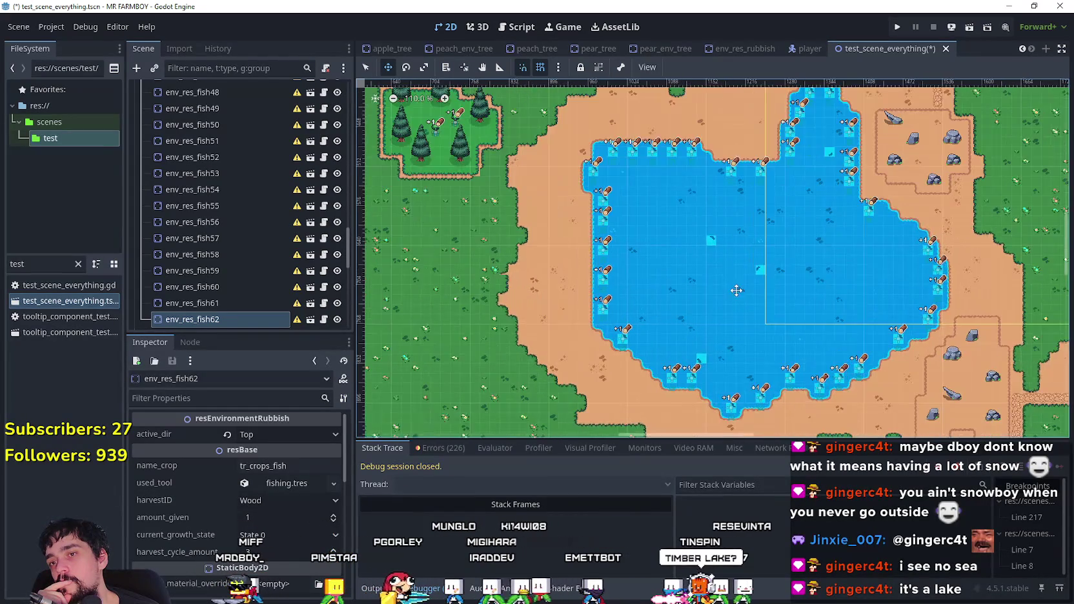
scroll(741, 284, "down", 5)
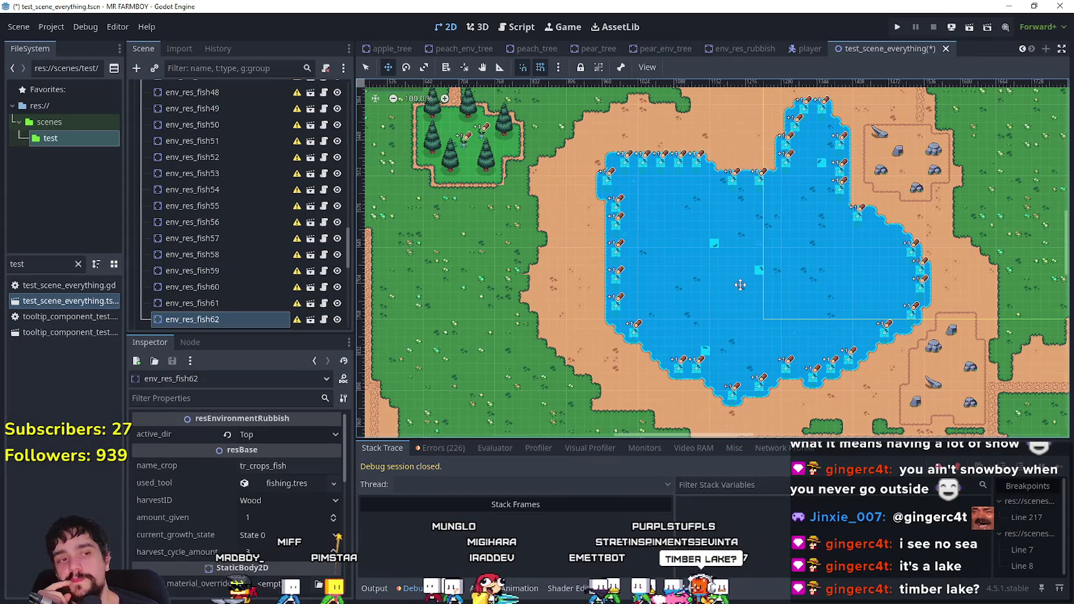
scroll(740, 285, "down", 3)
scroll(770, 271, "up", 3)
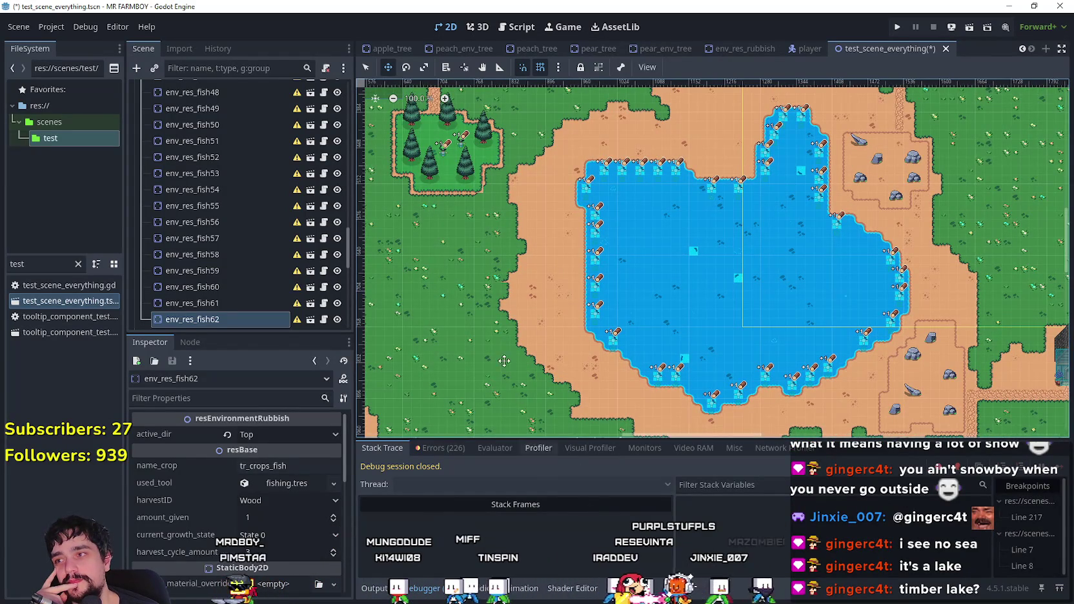
scroll(522, 396, "down", 5)
mouse_move(857, 361)
left_mouse_down()
mouse_move(684, 361)
mouse_move(950, 359)
left_mouse_up()
scroll(714, 346, "down", 2)
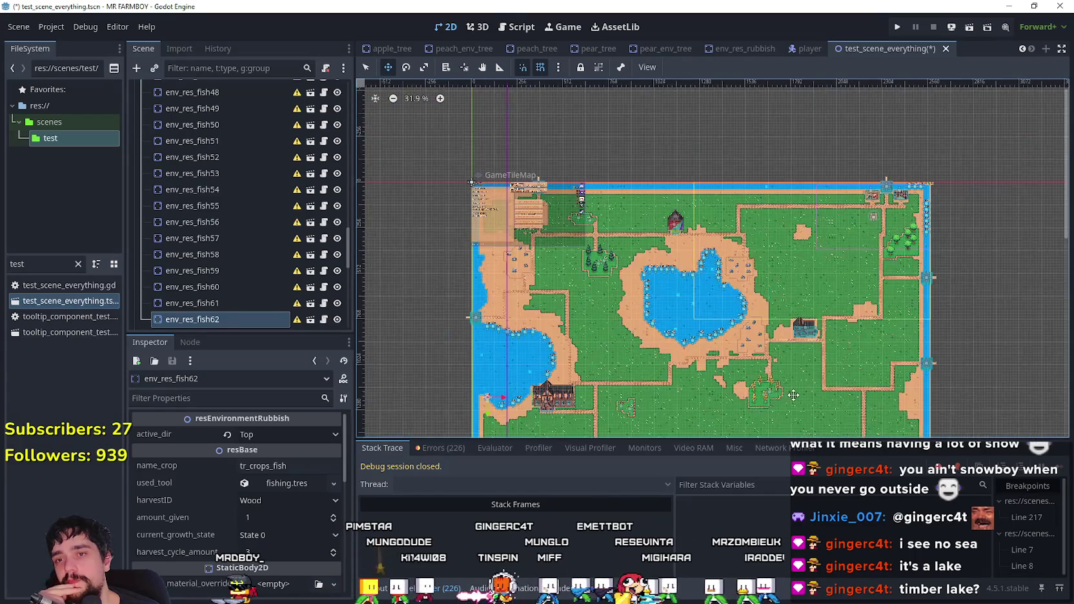
scroll(711, 305, "up", 7)
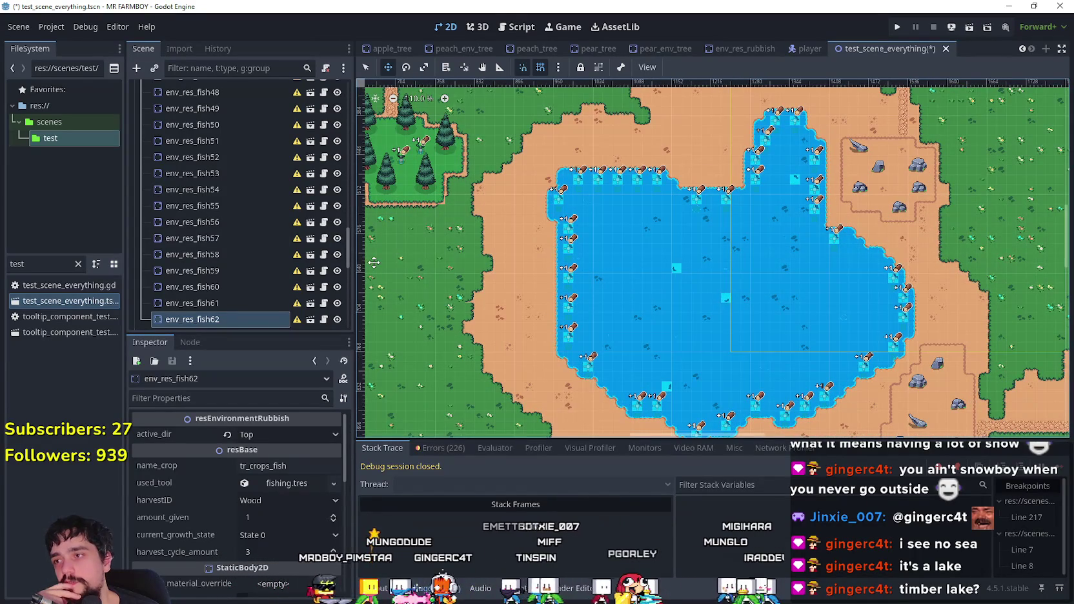
scroll(213, 200, "up", 15)
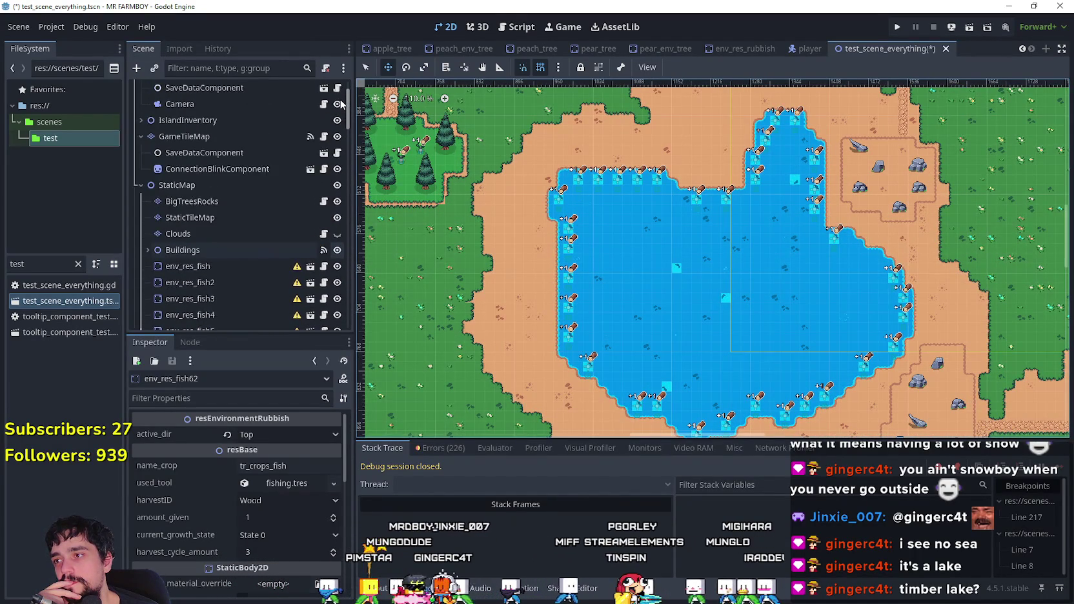
- Select the StaticTileMap layer and turn its visibility back on
left_click(199, 226)
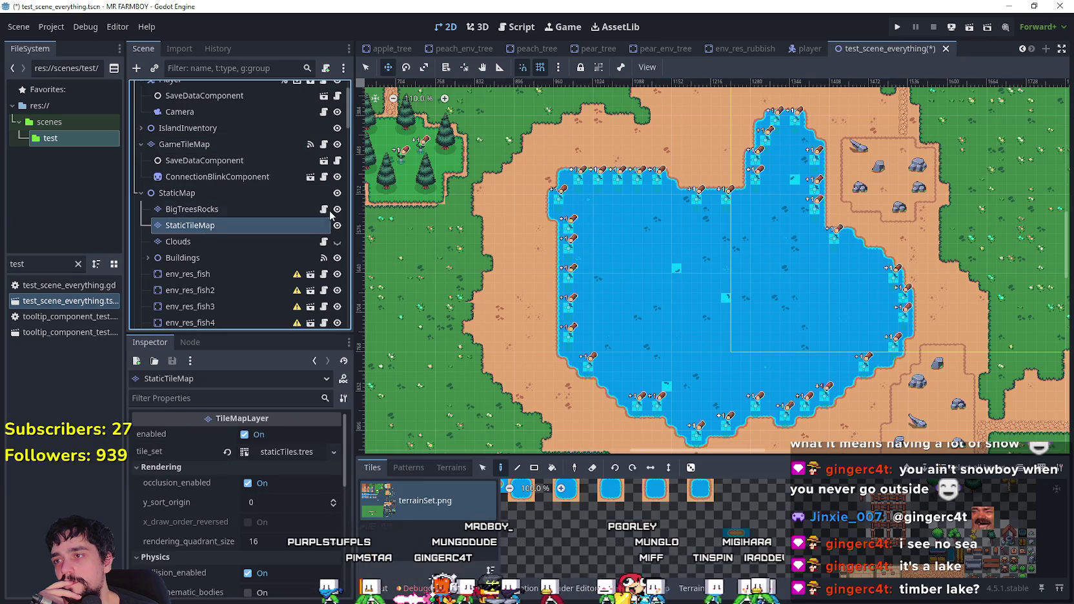
left_click(336, 225)
left_click(336, 226)
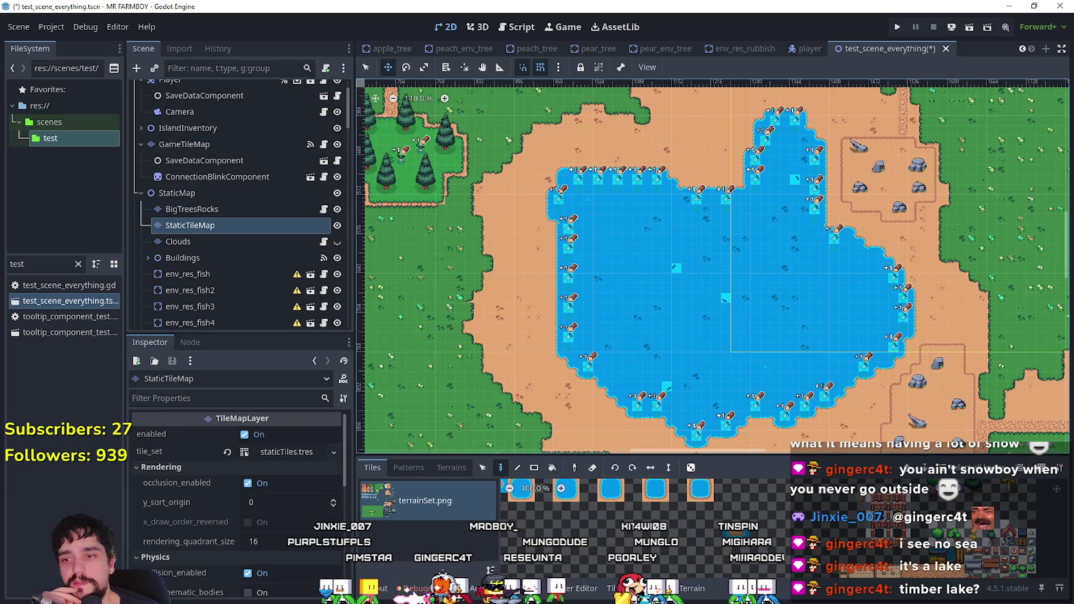
- Pick the water terrain and paint a water tile in the lake
left_click(692, 589)
scroll(451, 515, "down", 2)
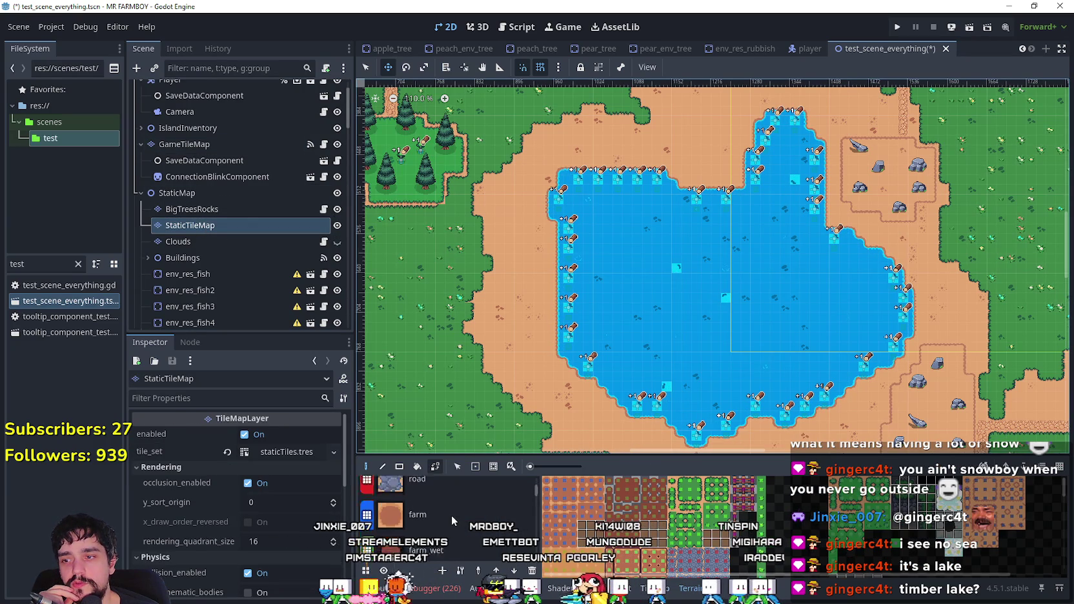
scroll(451, 515, "up", 2)
left_click(452, 490)
scroll(723, 274, "up", 4)
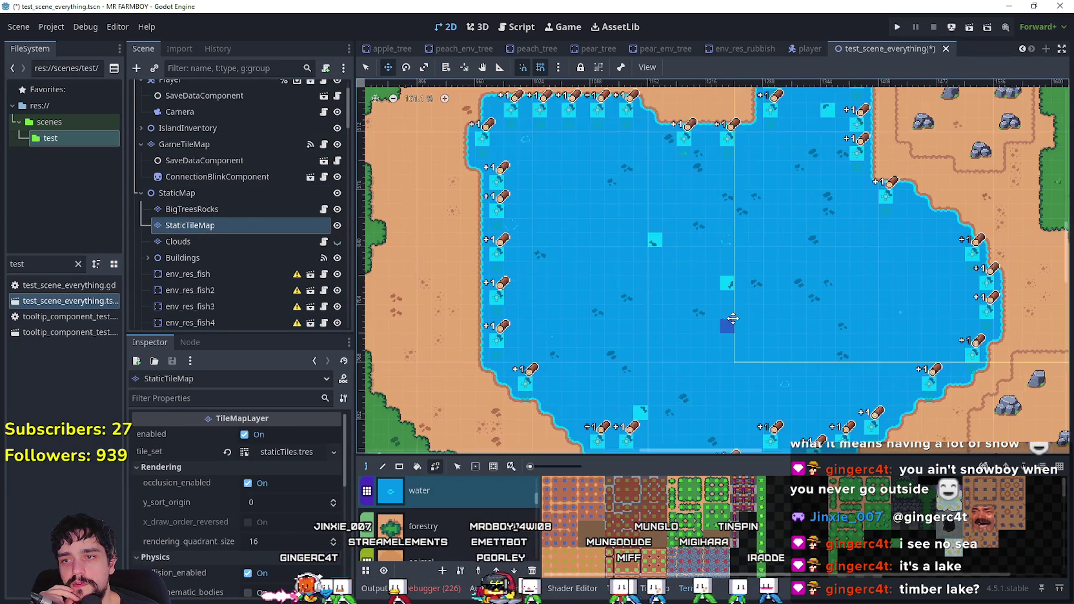
left_click(723, 275)
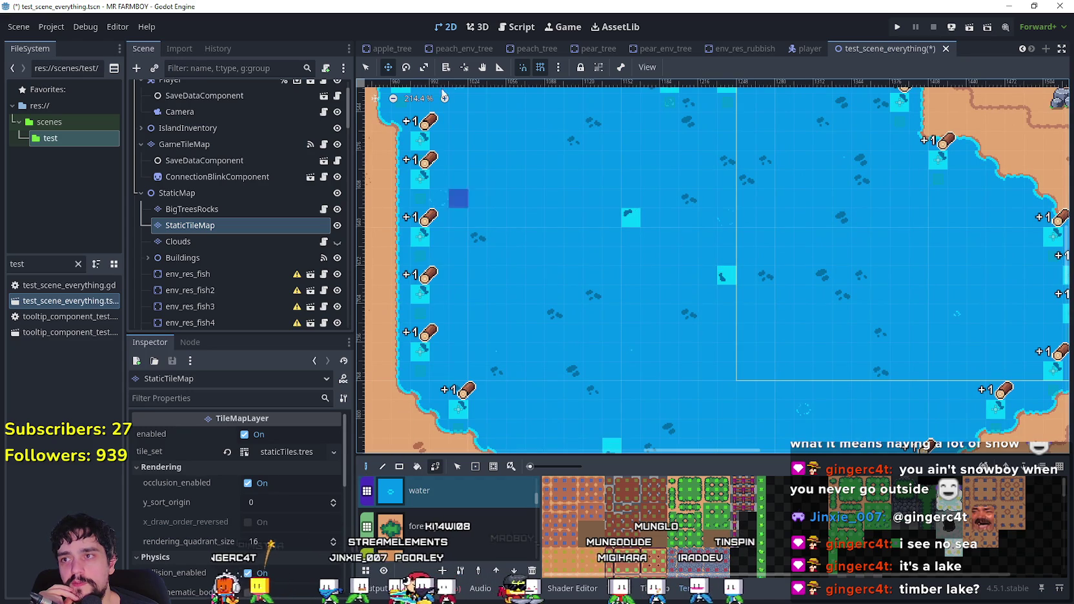
- Change the tile placement mode and test island tiles in the lake, undoing the last
left_click(366, 68)
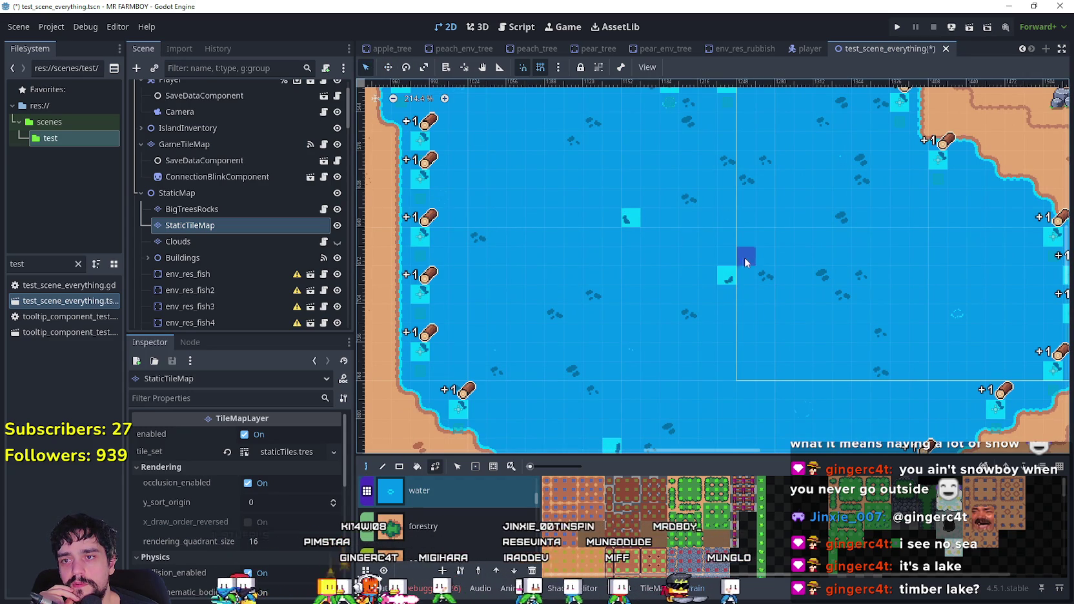
left_click(726, 275)
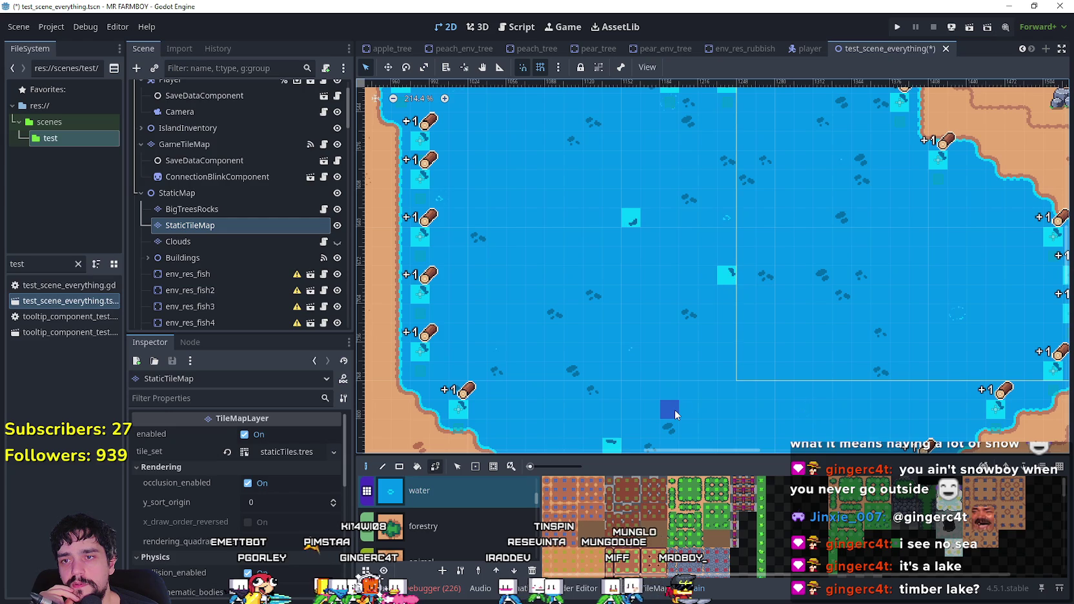
left_click(725, 279)
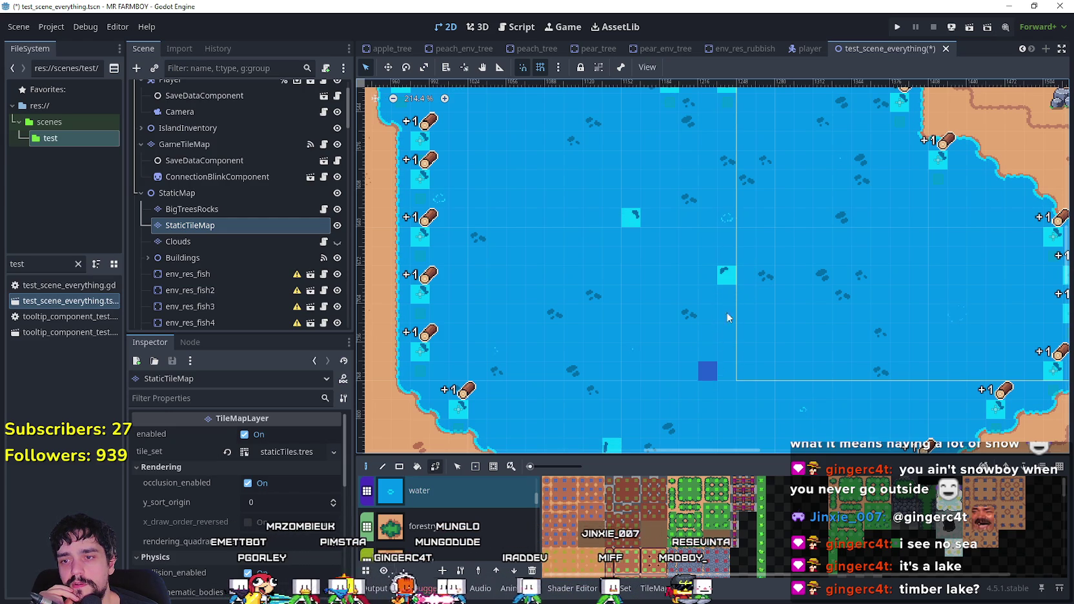
left_click(723, 276)
key("ctrl+z")
key("ctrl+shift+z")
left_click(739, 269)
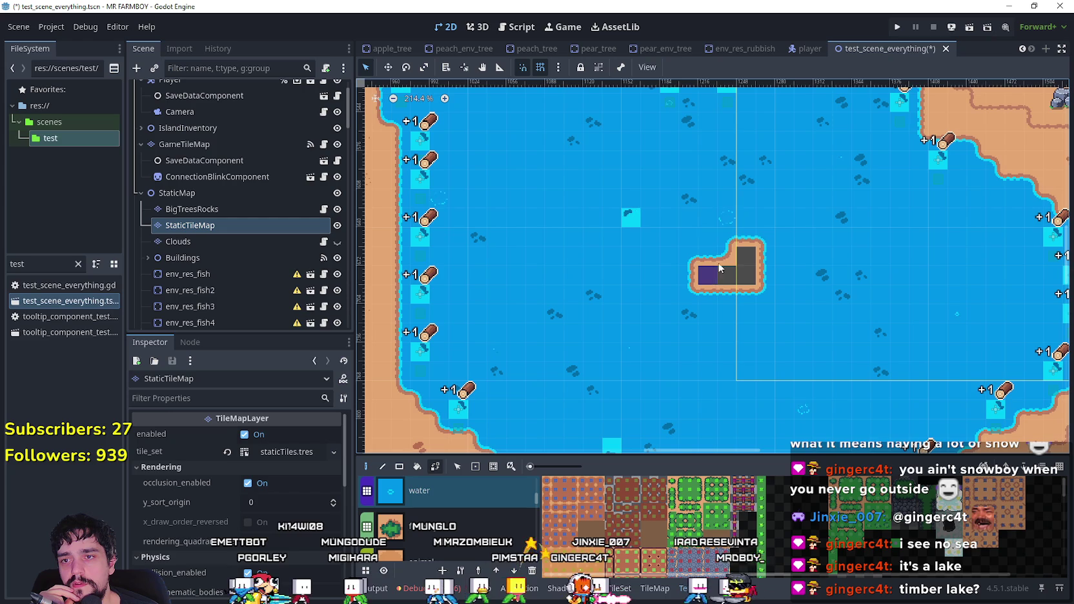
key("ctrl+z")
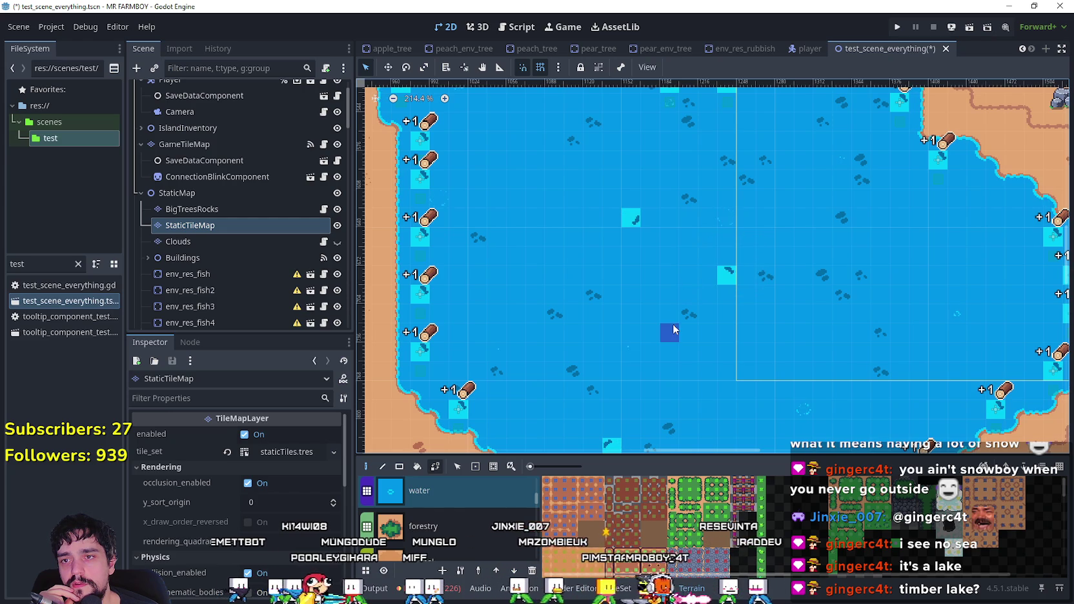
- Paint a small sand-bordered island, then paint water back over it, leaving open lake
mouse_move(712, 299)
left_mouse_down()
mouse_move(762, 253)
mouse_move(742, 320)
mouse_move(694, 316)
mouse_move(762, 298)
mouse_move(737, 323)
left_mouse_up()
left_click(763, 256)
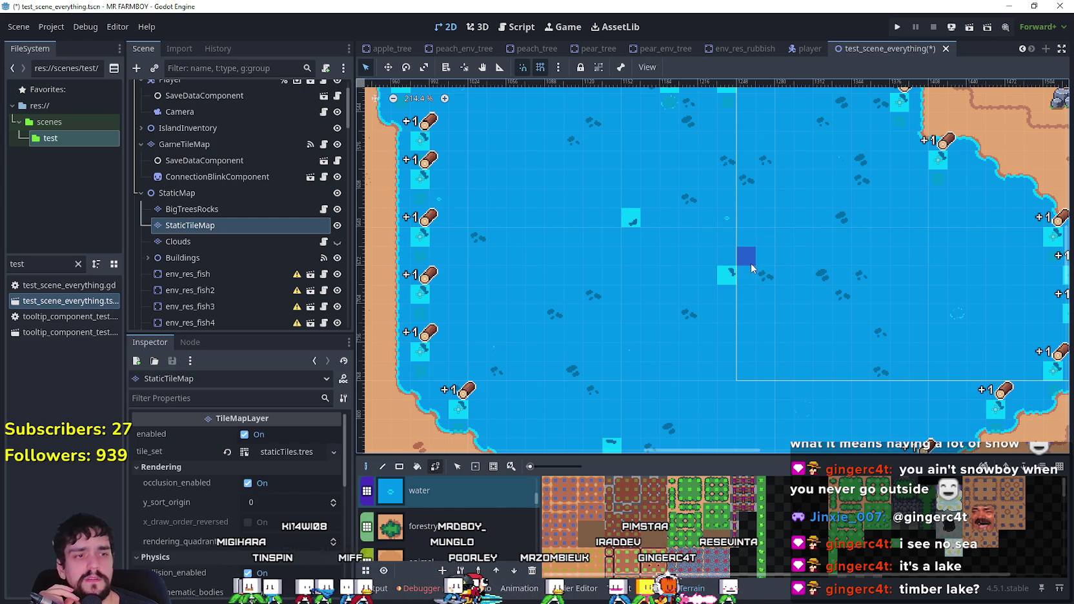
scroll(749, 270, "down", 5)
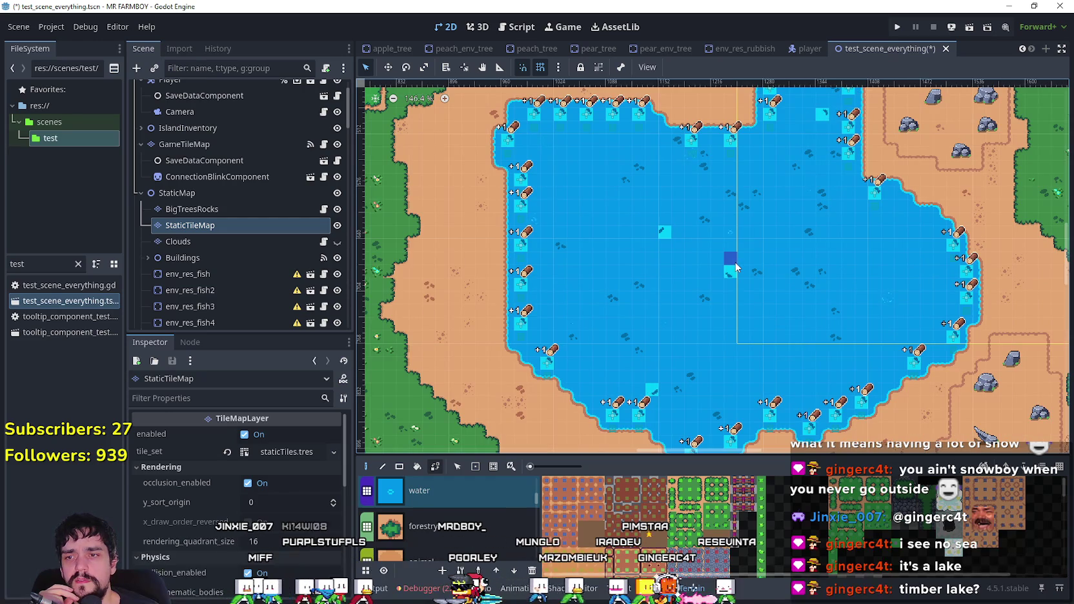
scroll(736, 267, "up", 6)
scroll(736, 267, "up", 1)
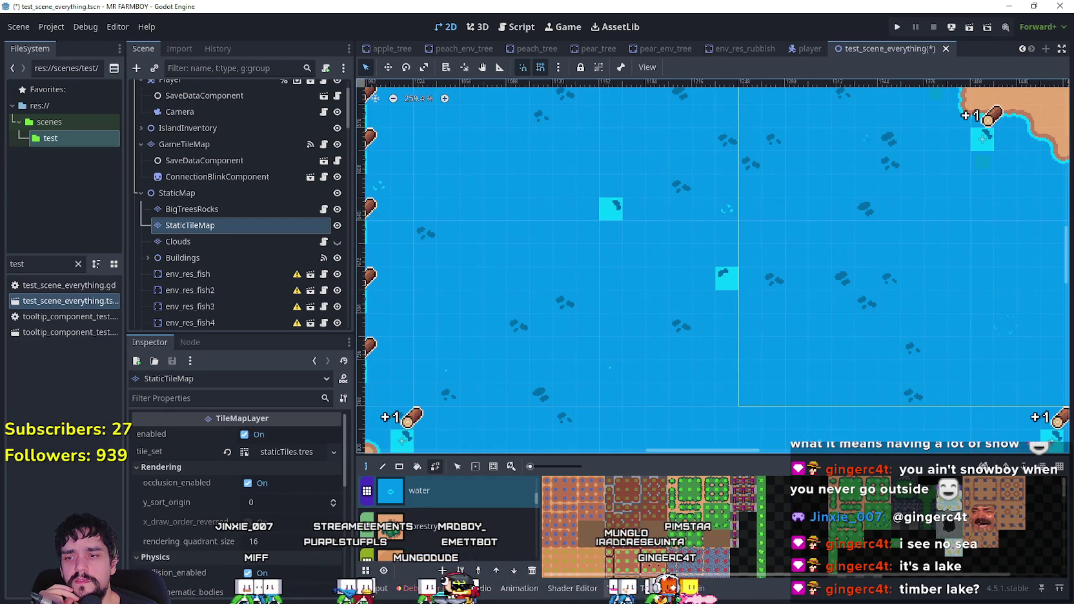
left_click(613, 588)
left_click(668, 588)
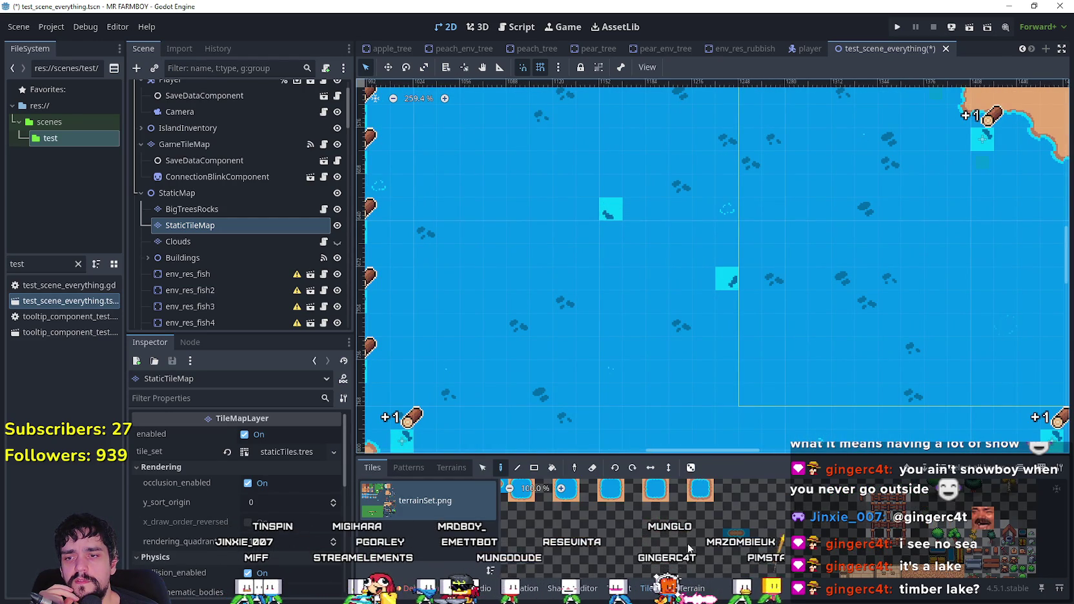
- Zoom and pan around to check the fish spots along the lake shoreline
scroll(660, 533, "up", 7)
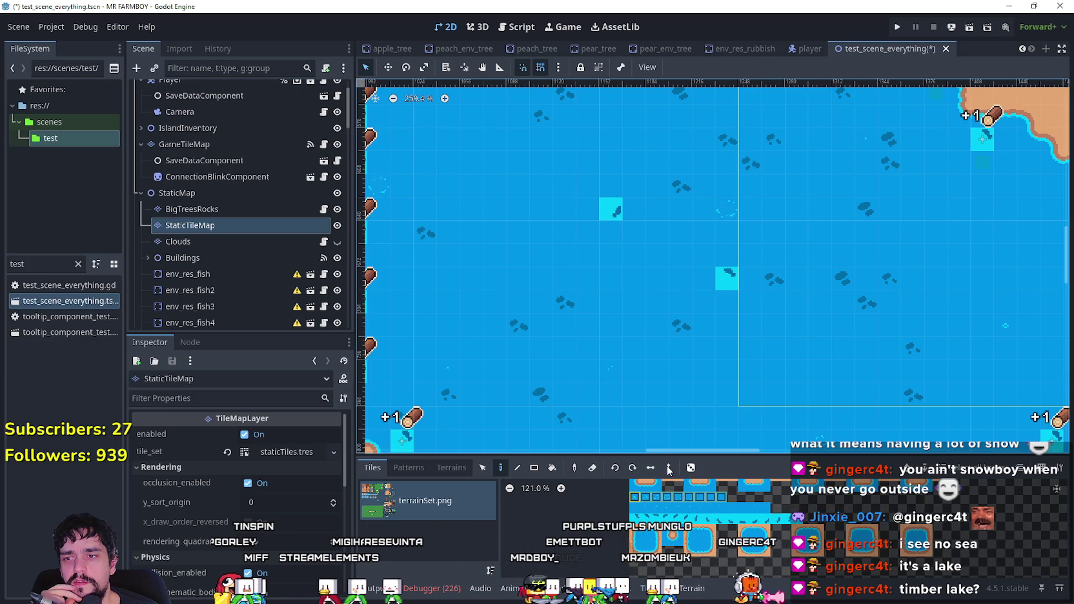
scroll(588, 373, "down", 7)
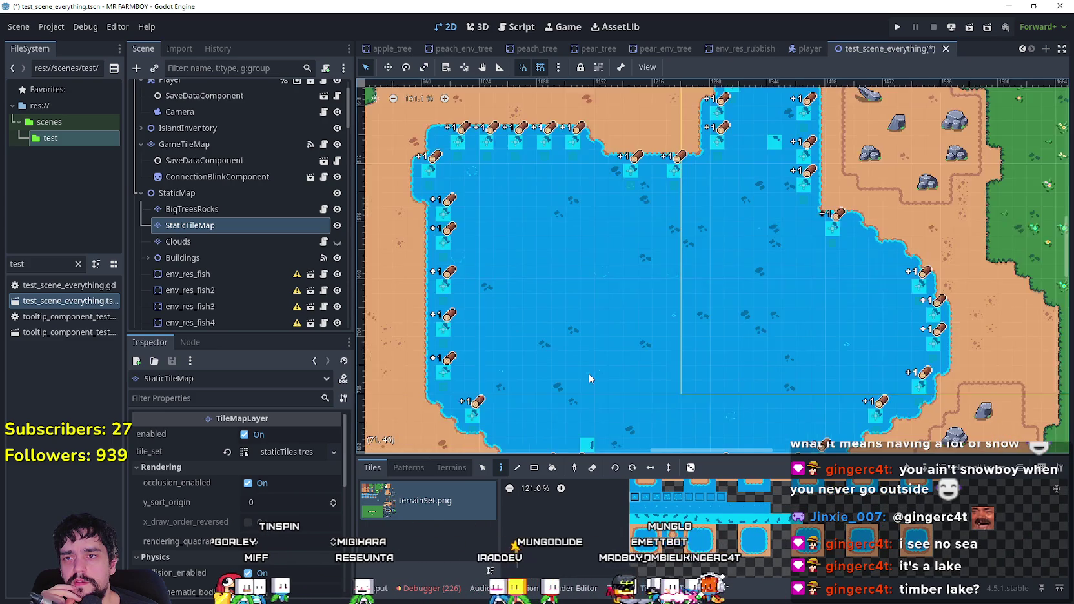
scroll(593, 416, "up", 2)
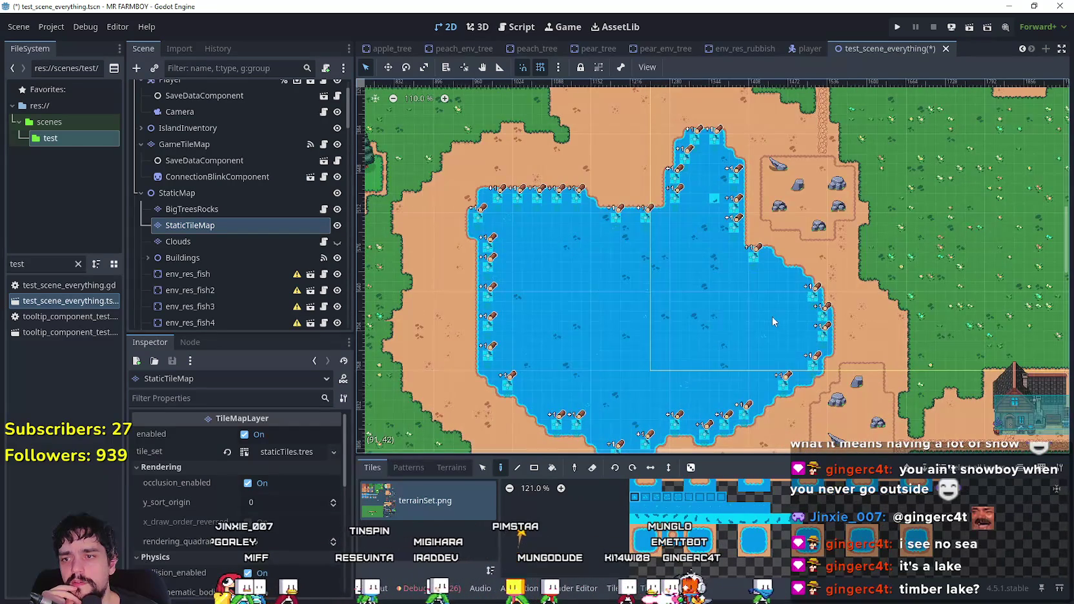
scroll(737, 289, "down", 2)
scroll(768, 284, "up", 1)
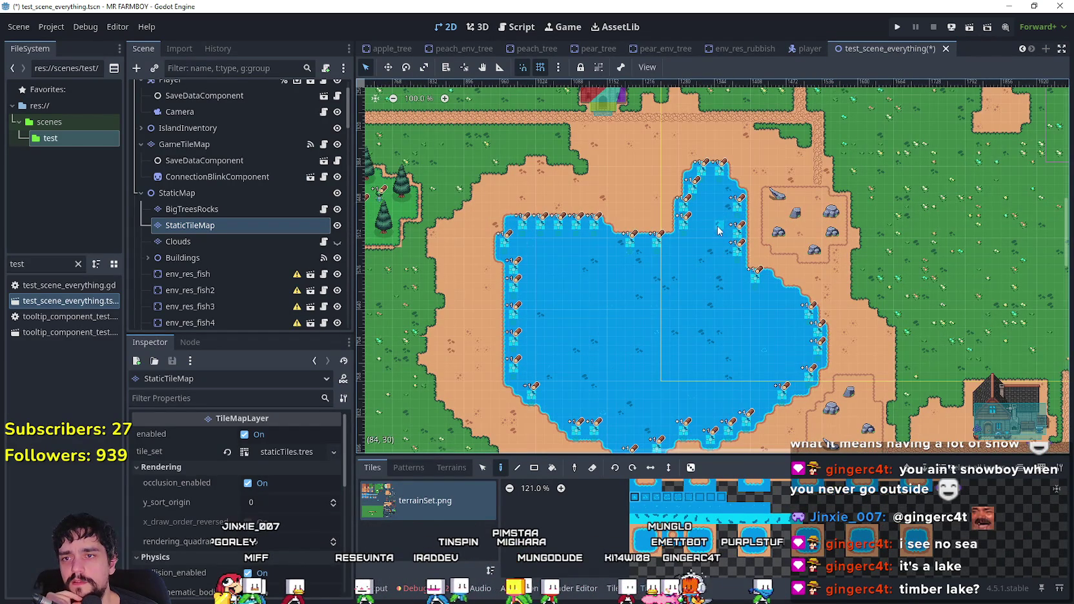
scroll(692, 361, "down", 5)
scroll(747, 252, "up", 3)
scroll(787, 219, "down", 1)
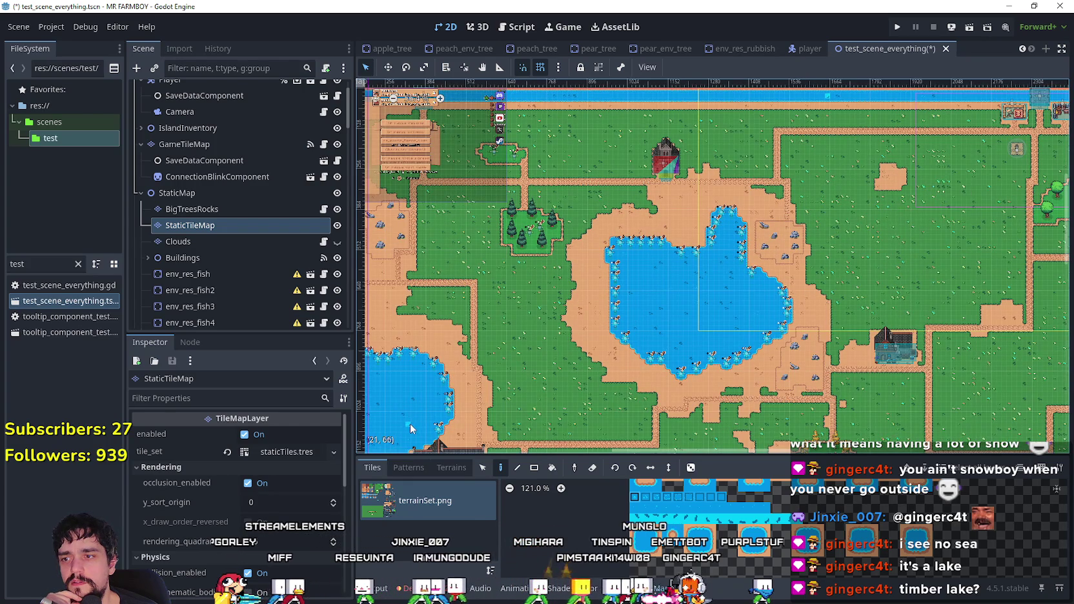
scroll(710, 232, "up", 3)
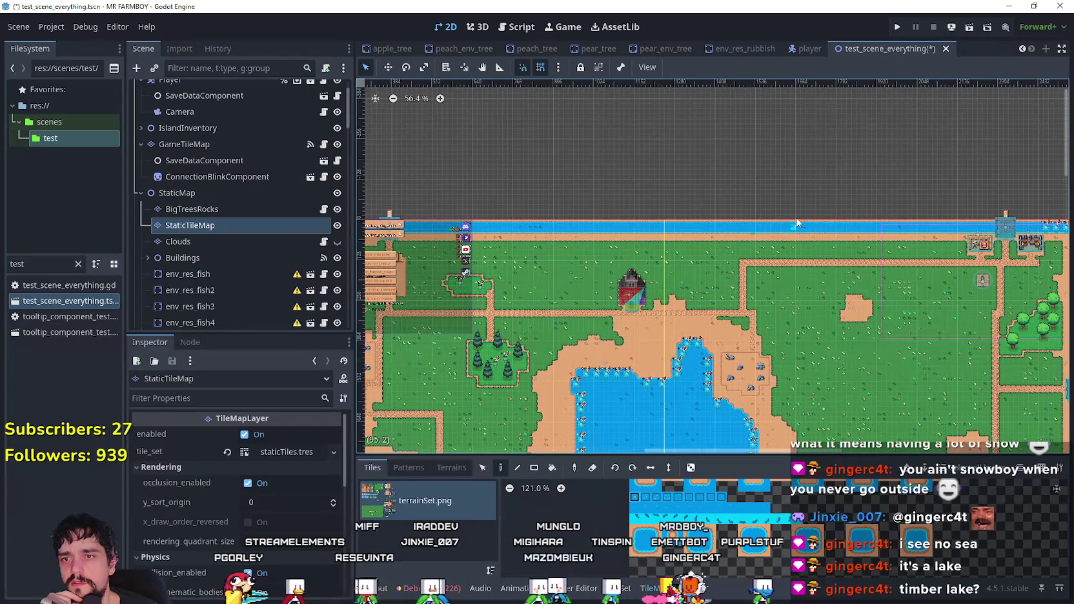
scroll(807, 231, "up", 2)
scroll(799, 236, "down", 5)
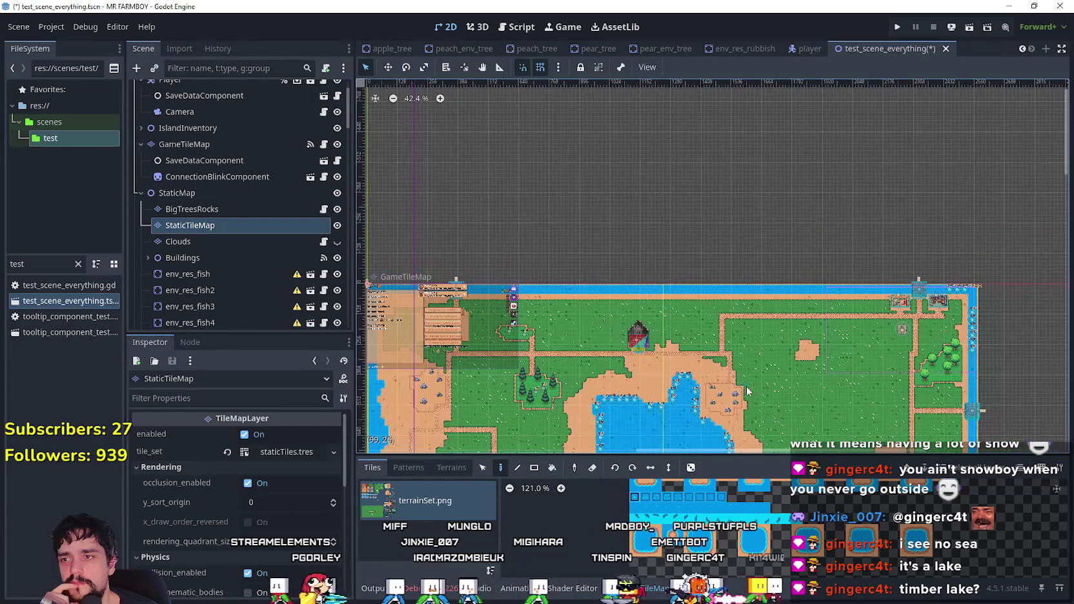
mouse_move(719, 332)
left_mouse_down()
mouse_move(730, 210)
mouse_move(543, 196)
left_mouse_up()
scroll(733, 324, "up", 5)
scroll(734, 324, "down", 2)
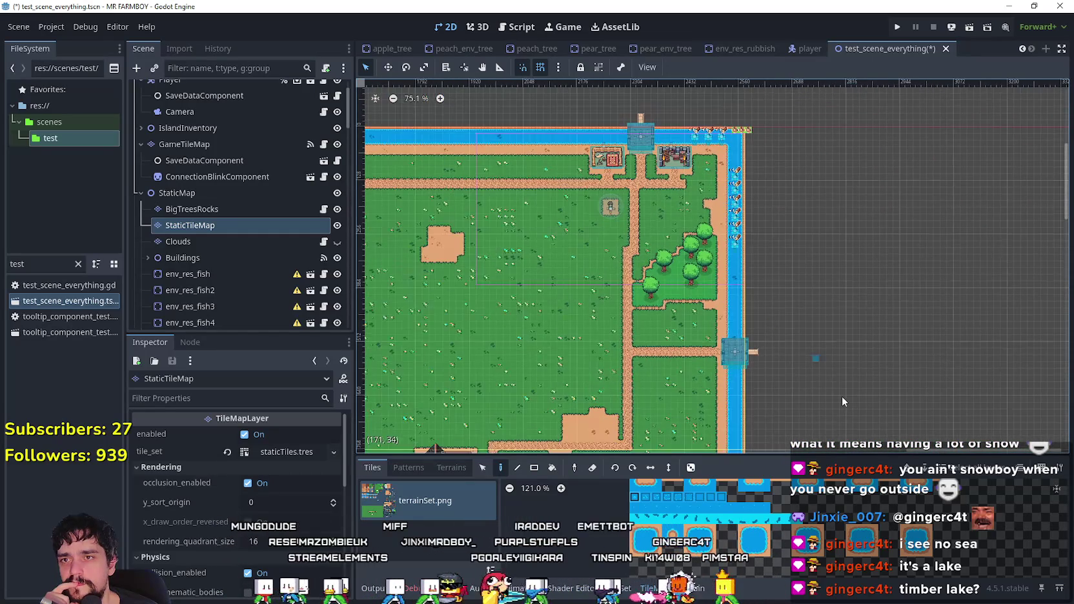
- Check the bottom river's shoreline and save test_scene_everything.tscn
mouse_move(838, 400)
left_mouse_down()
mouse_move(831, 279)
mouse_move(843, 223)
left_mouse_up()
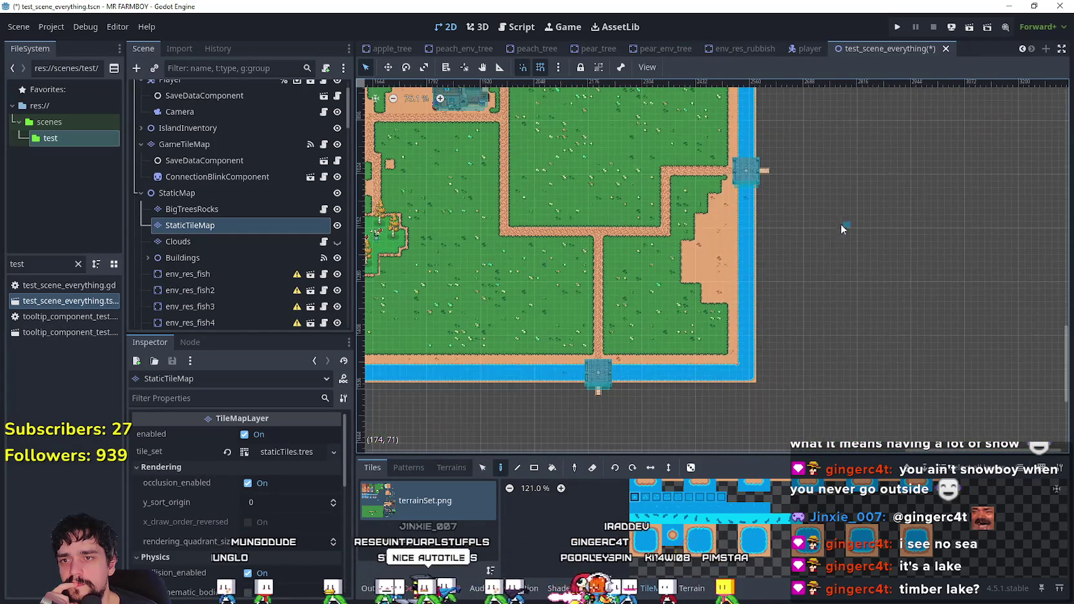
scroll(821, 265, "left", 10)
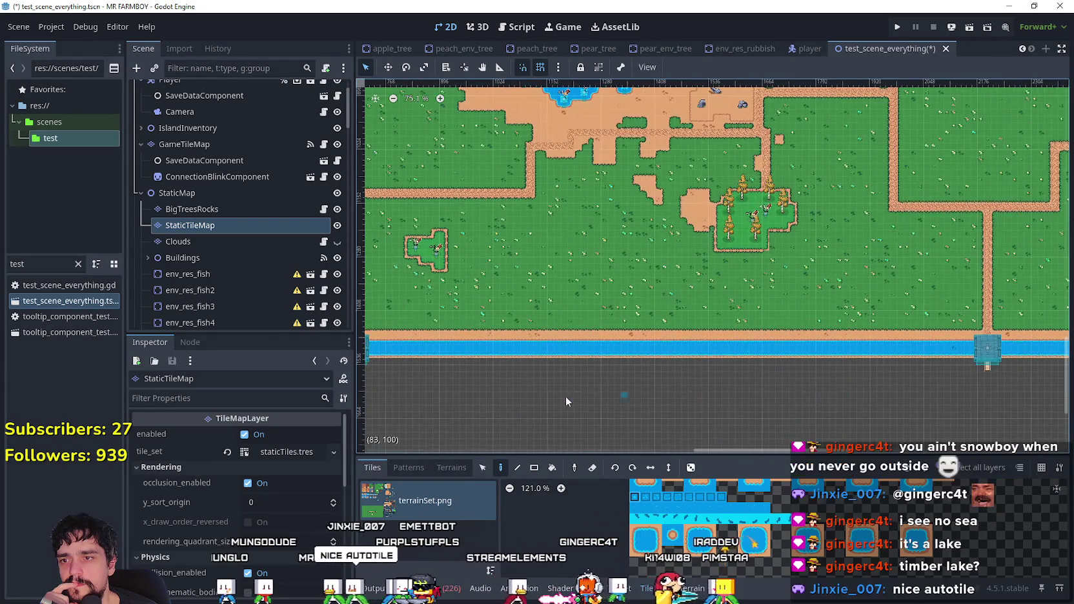
scroll(730, 381, "left", 3)
scroll(490, 349, "up", 1)
scroll(473, 322, "up", 2)
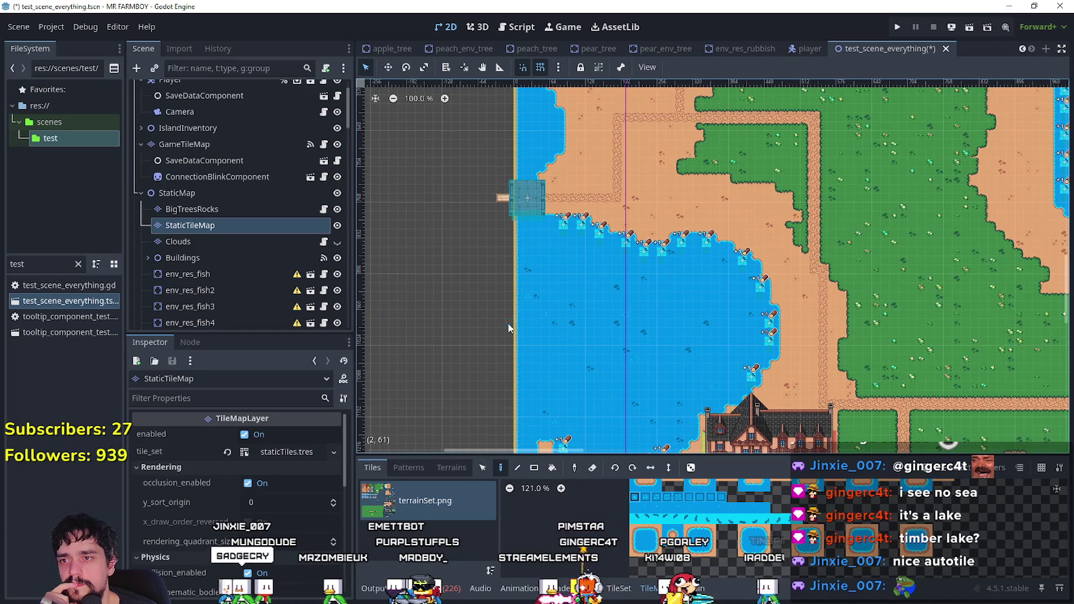
scroll(461, 222, "up", 3)
scroll(533, 218, "up", 3)
scroll(523, 268, "up", 8)
scroll(489, 251, "down", 6)
scroll(972, 309, "up", 2)
scroll(684, 339, "up", 4)
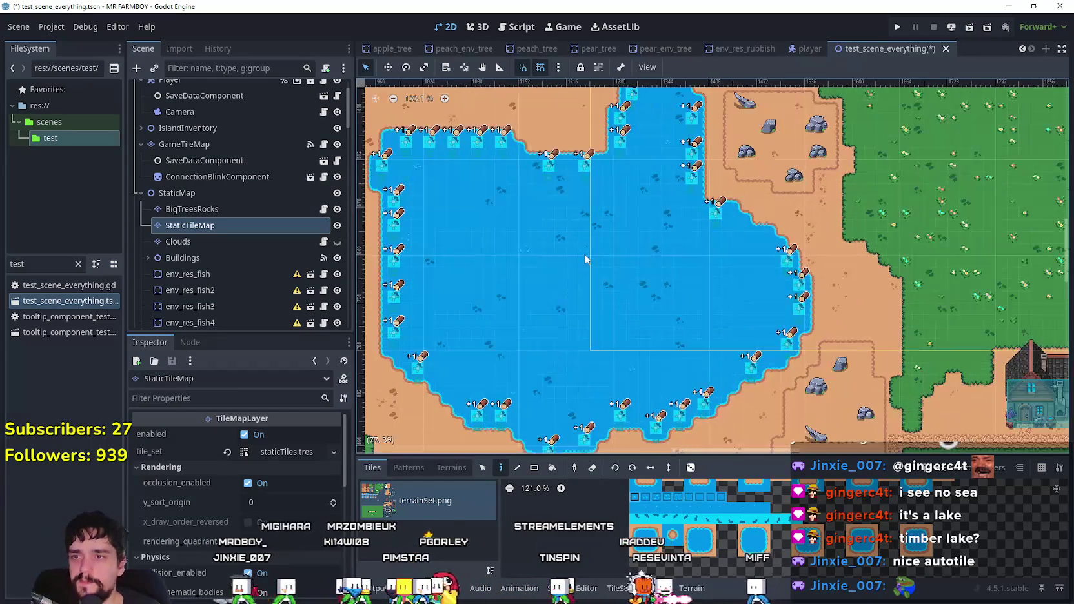
key("ctrl+s")
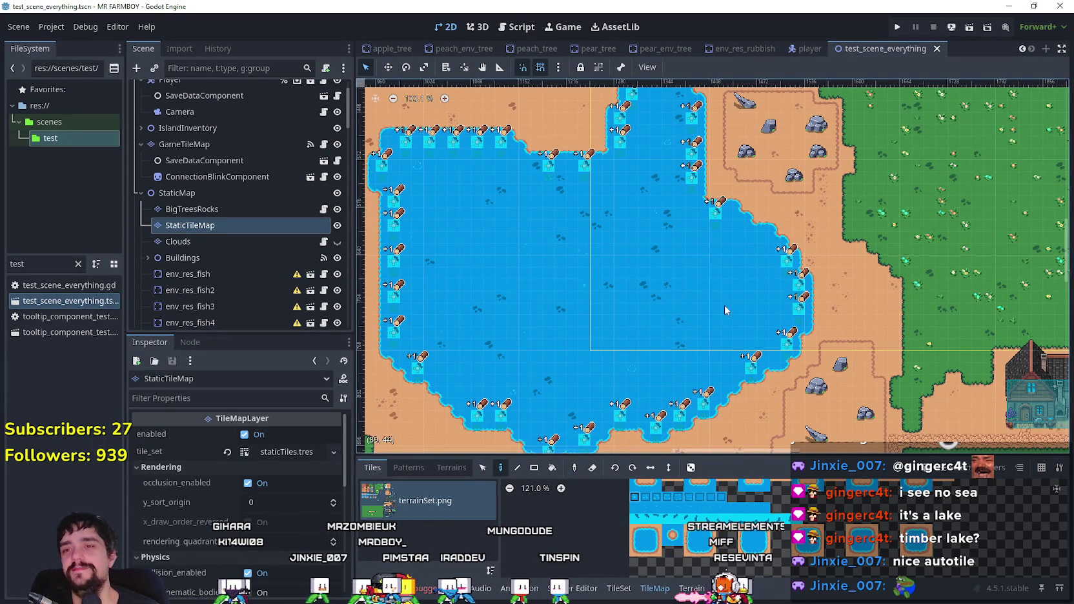
- Select env_res_fish62 in the Scene tree to show its properties
scroll(672, 261, "down", 4)
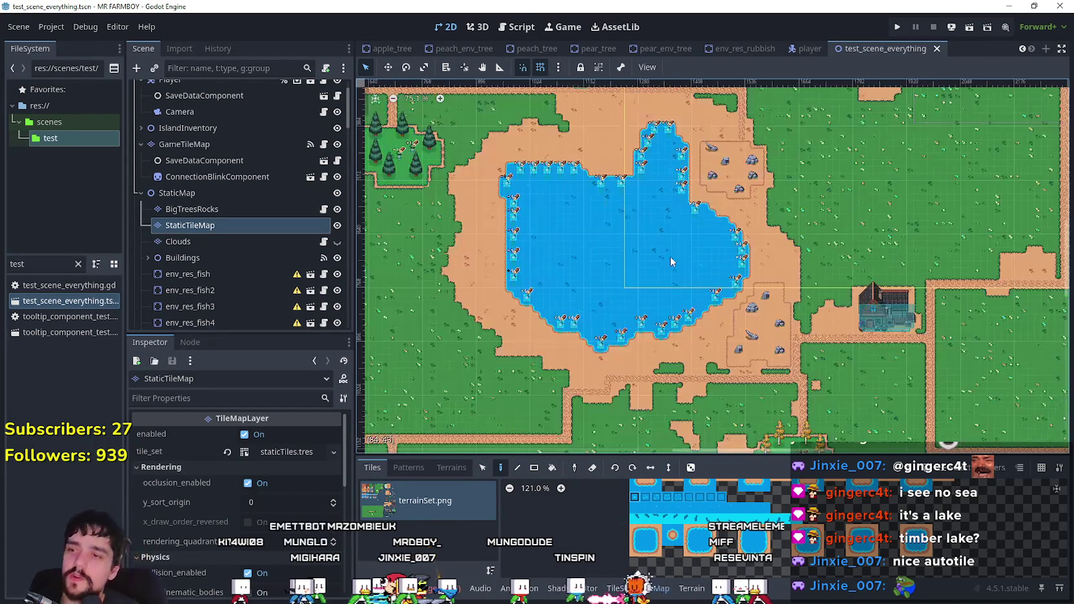
scroll(671, 261, "down", 5)
scroll(194, 258, "down", 2)
scroll(191, 277, "down", 15)
scroll(193, 279, "down", 8)
left_click(215, 96)
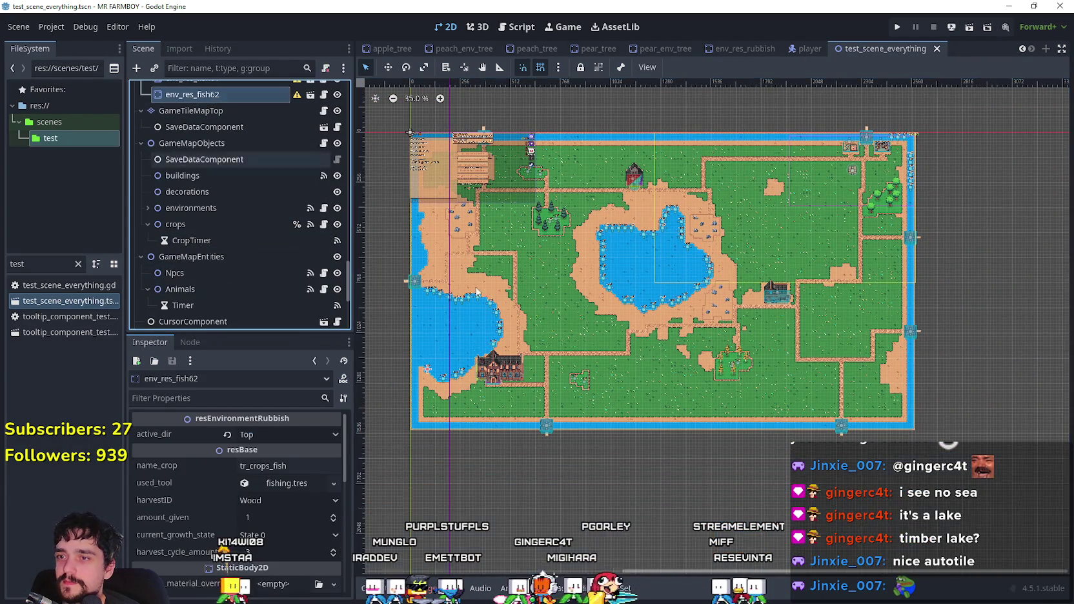
- Duplicate env_res_fish62 as env_res_fish63 and place it at the left lake's edge
scroll(468, 334, "up", 1)
scroll(658, 279, "down", 1)
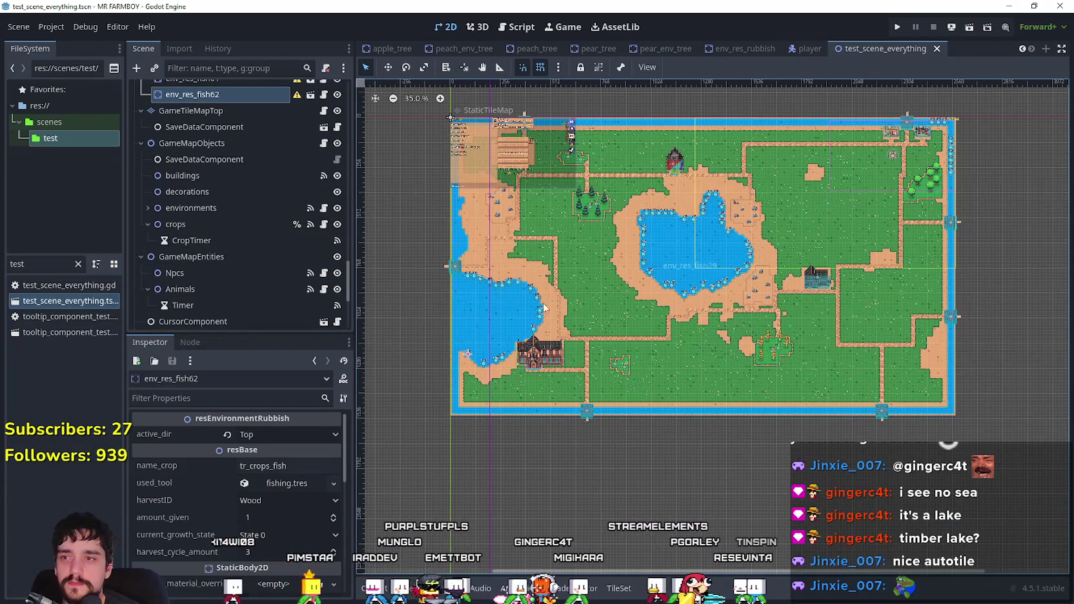
scroll(581, 333, "up", 2)
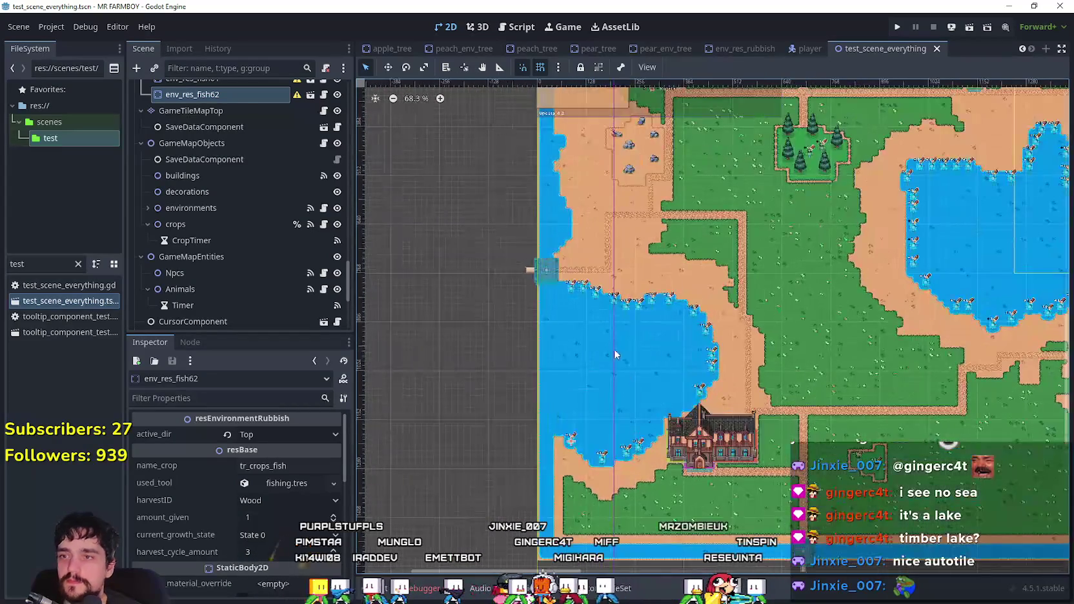
left_click_drag(590, 341, 539, 273)
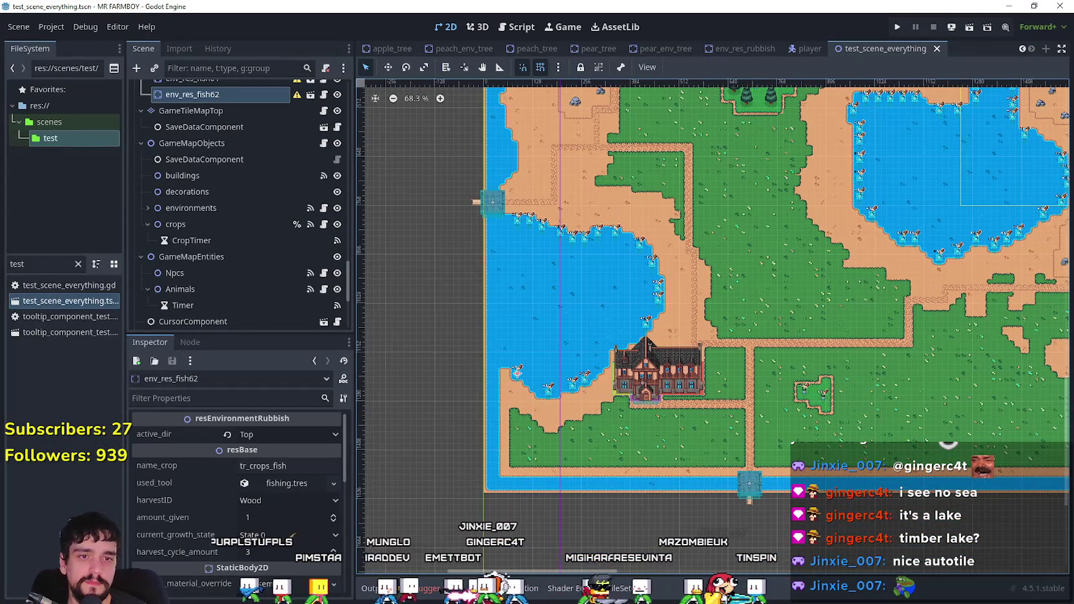
scroll(577, 295, "down", 1)
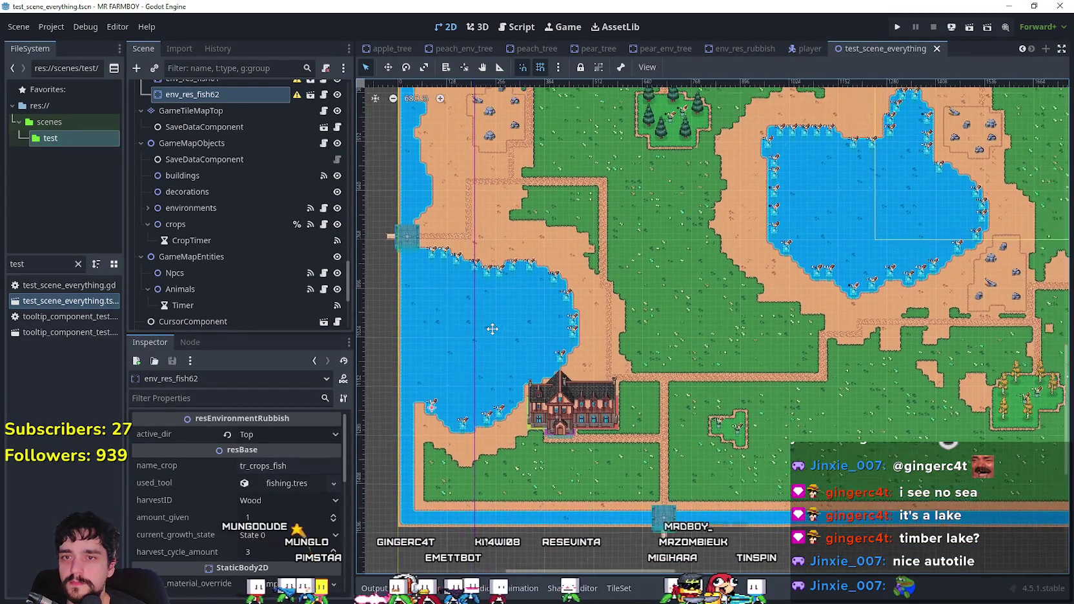
scroll(602, 344, "up", 1)
scroll(602, 343, "up", 3)
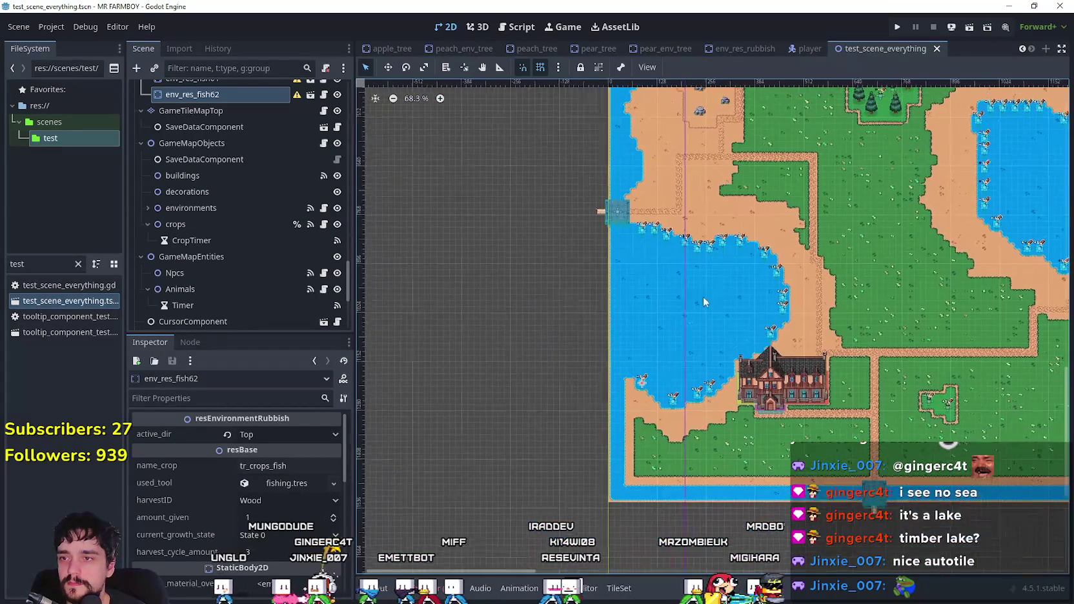
key("ctrl+d")
scroll(666, 385, "up", 2)
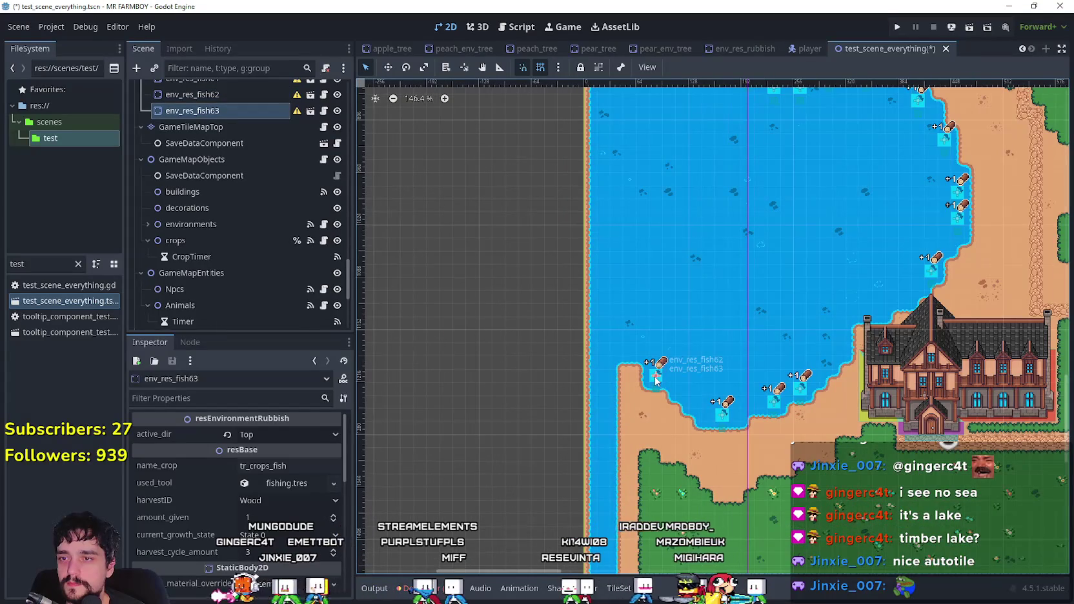
scroll(606, 421, "up", 9)
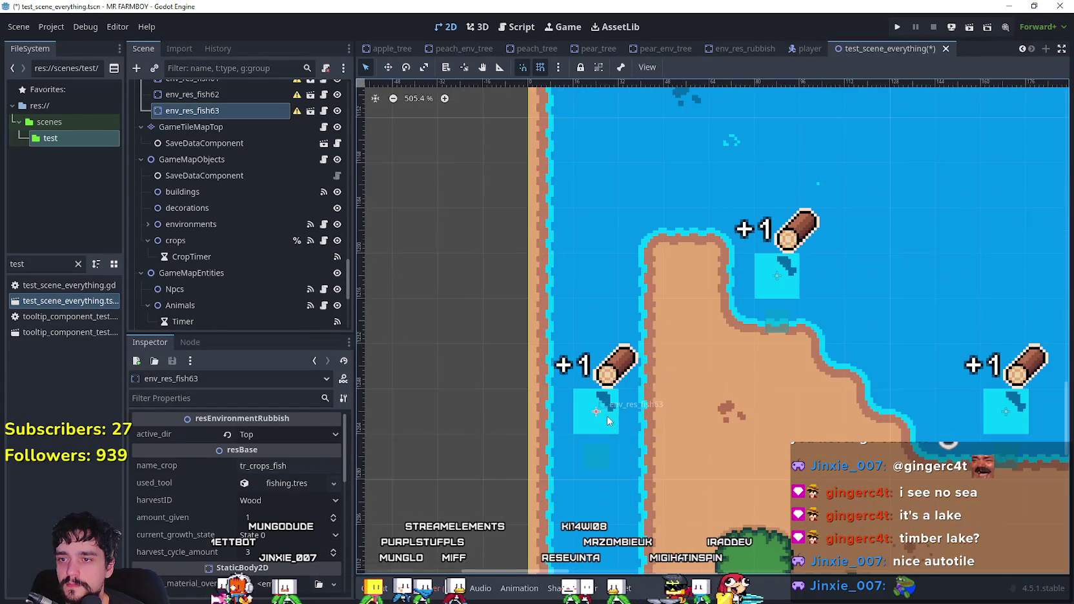
left_click_drag(605, 370, 605, 368)
- Duplicate env_res_fish63 as env_res_fish64 and place it below fish63 in the channel
scroll(607, 363, "up", 2)
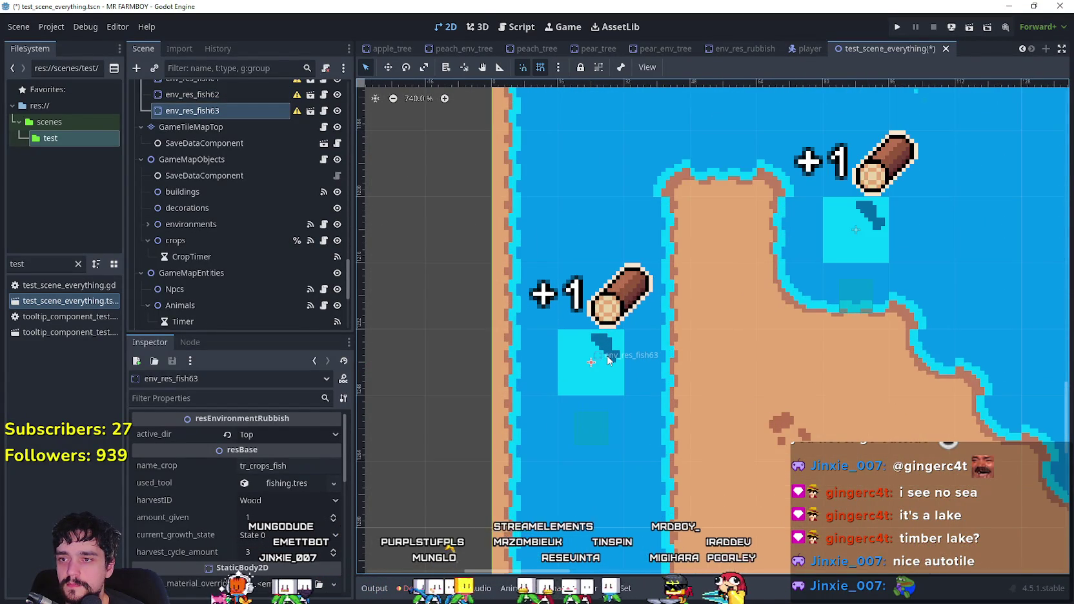
scroll(607, 362, "down", 4)
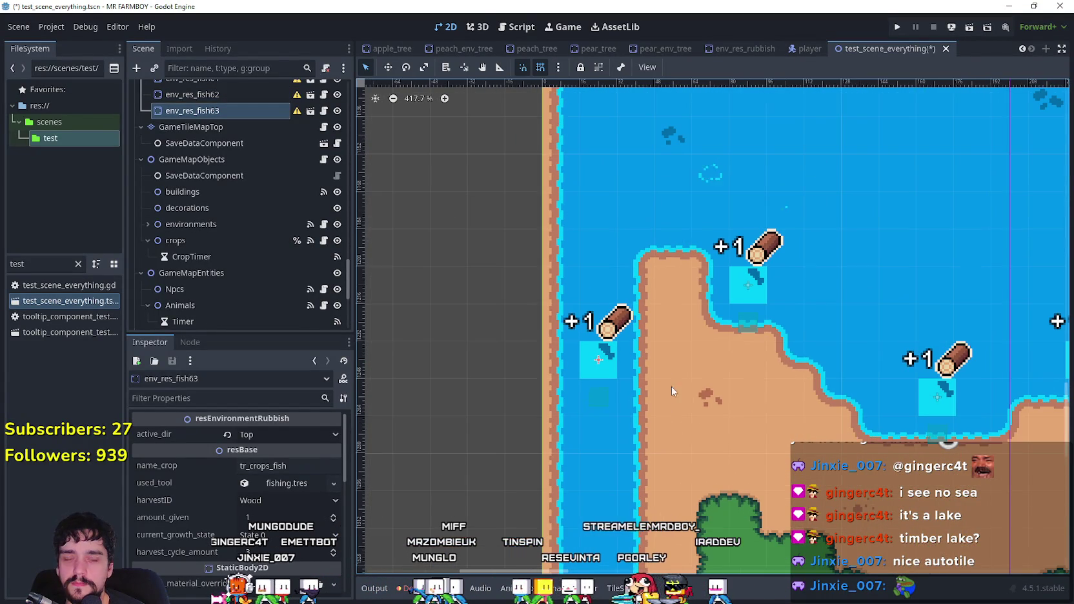
scroll(707, 410, "down", 3)
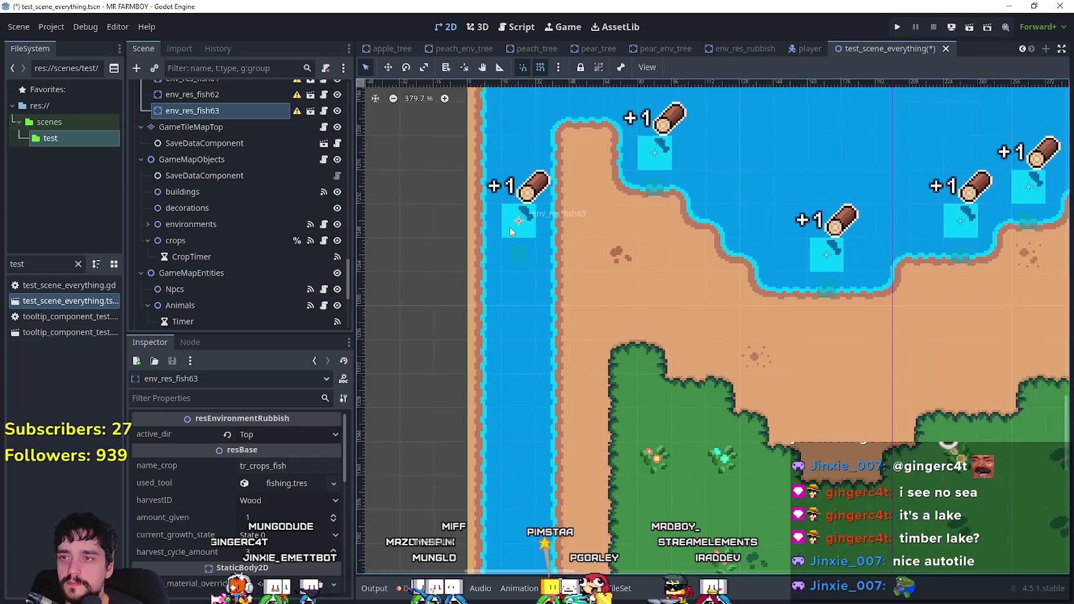
scroll(559, 260, "down", 1)
key("ctrl+d")
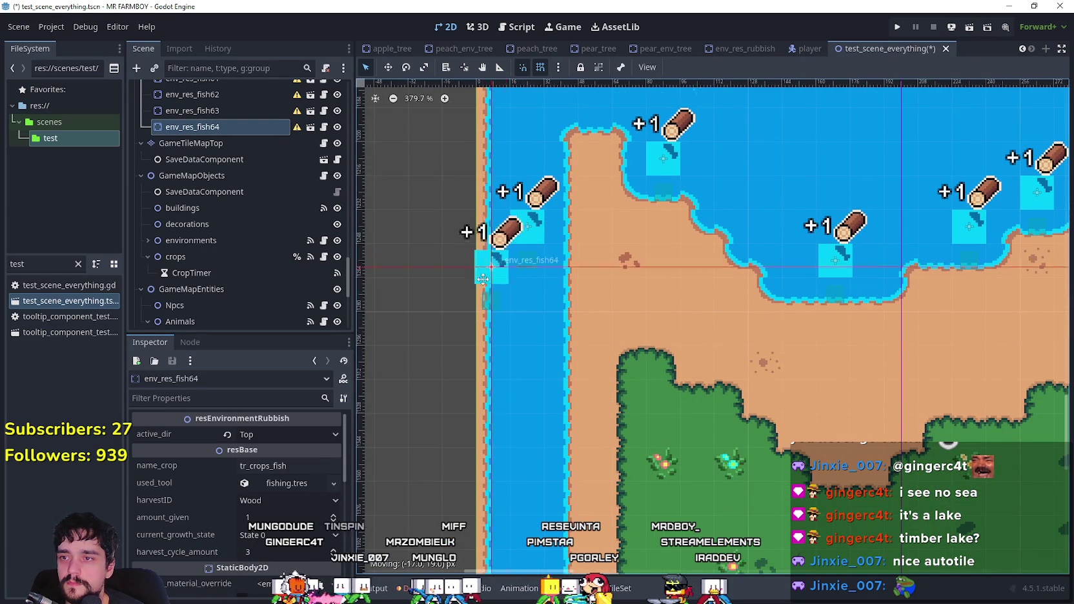
left_click_drag(528, 227, 531, 294)
- Add env_res_fish65 and env_res_fish66 as duplicates, moving each further down the river
scroll(532, 294, "up", 1)
scroll(531, 295, "up", 3)
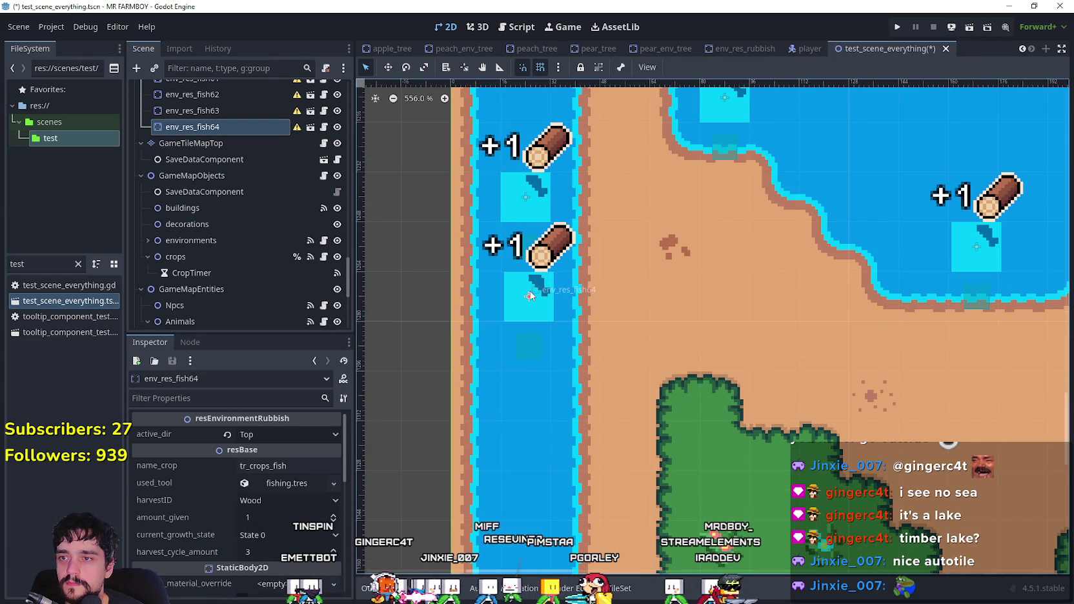
scroll(677, 282, "down", 6)
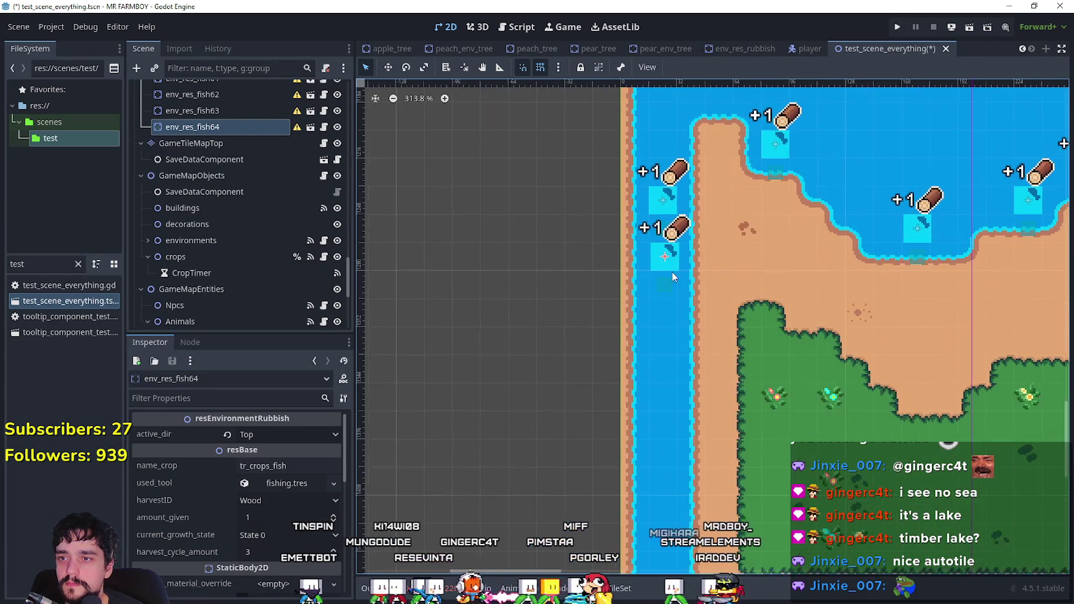
scroll(669, 254, "up", 9)
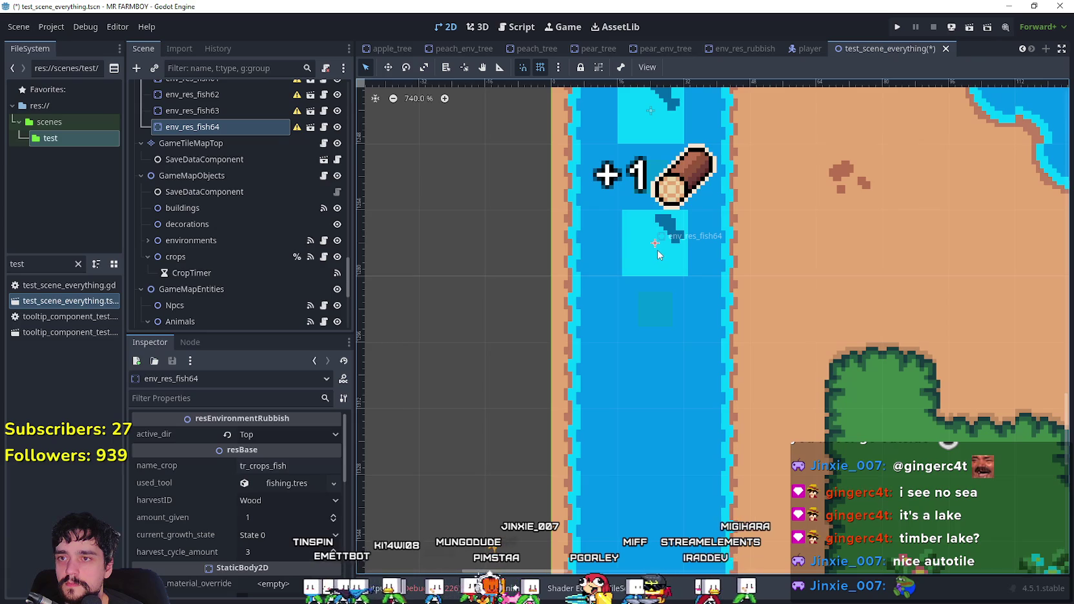
scroll(657, 250, "down", 9)
scroll(668, 207, "up", 5)
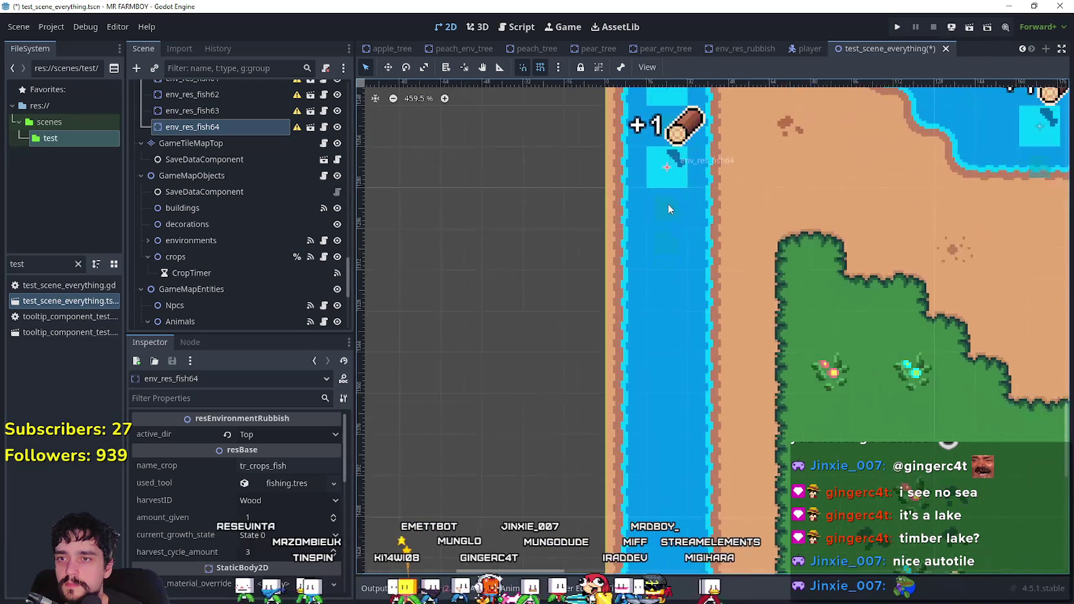
key("ctrl+d")
mouse_move(588, 239)
left_mouse_down()
mouse_move(671, 252)
mouse_move(668, 227)
mouse_move(666, 257)
left_mouse_up()
scroll(669, 251, "up", 3)
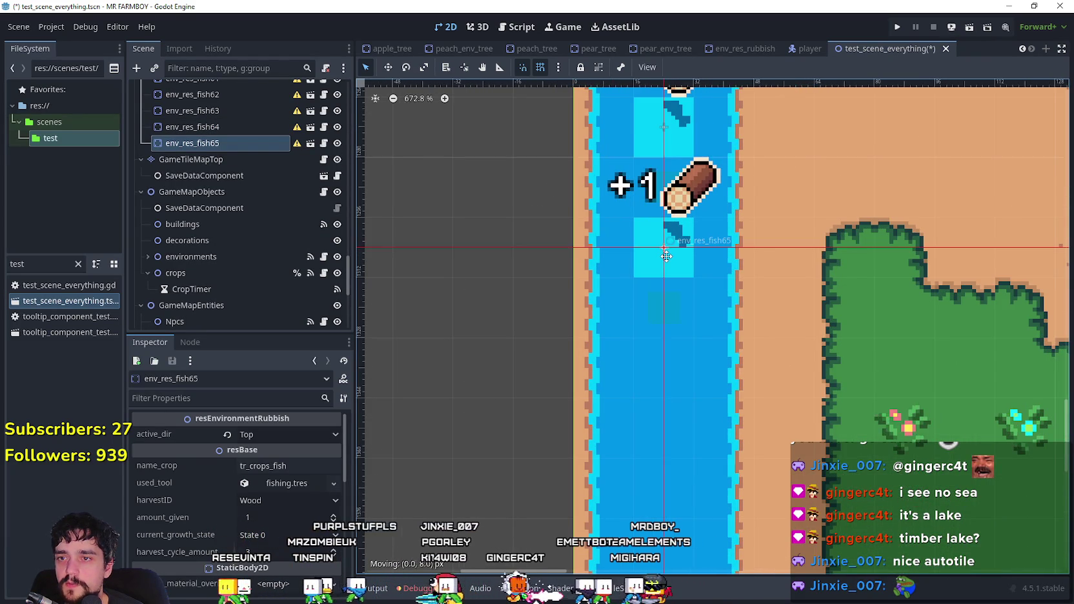
scroll(710, 290, "down", 2)
key("ctrl+d")
mouse_move(625, 184)
left_mouse_down()
mouse_move(588, 228)
mouse_move(633, 236)
mouse_move(661, 312)
left_mouse_up()
- Follow the river downstream and add env_res_fish68 below env_res_fish67
scroll(657, 251, "up", 6)
left_click_drag(767, 413, 708, 193)
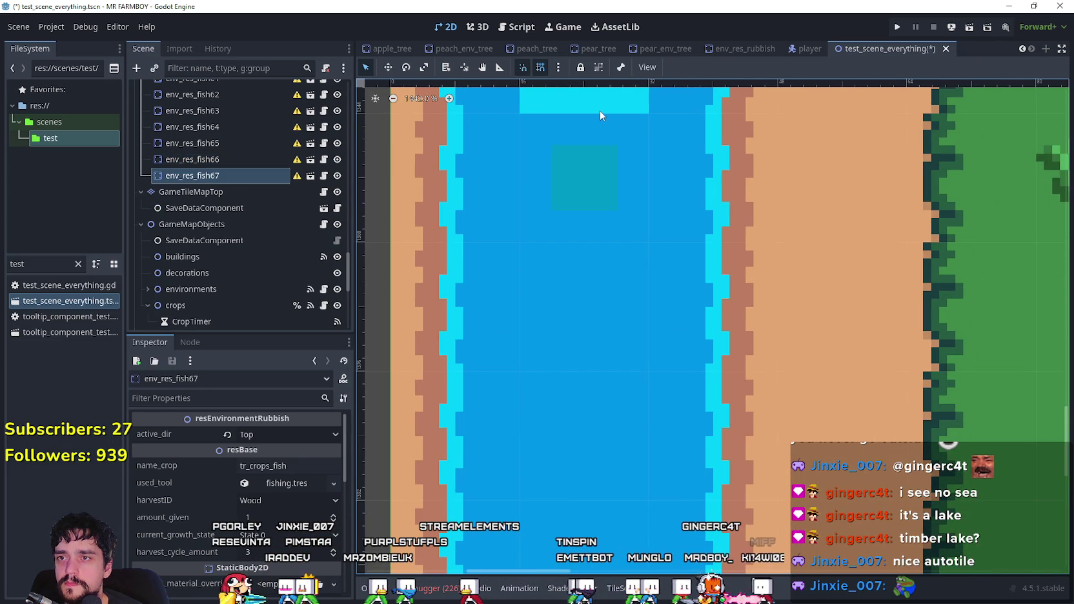
mouse_move(600, 114)
left_mouse_down()
mouse_move(620, 420)
mouse_move(619, 295)
left_mouse_up()
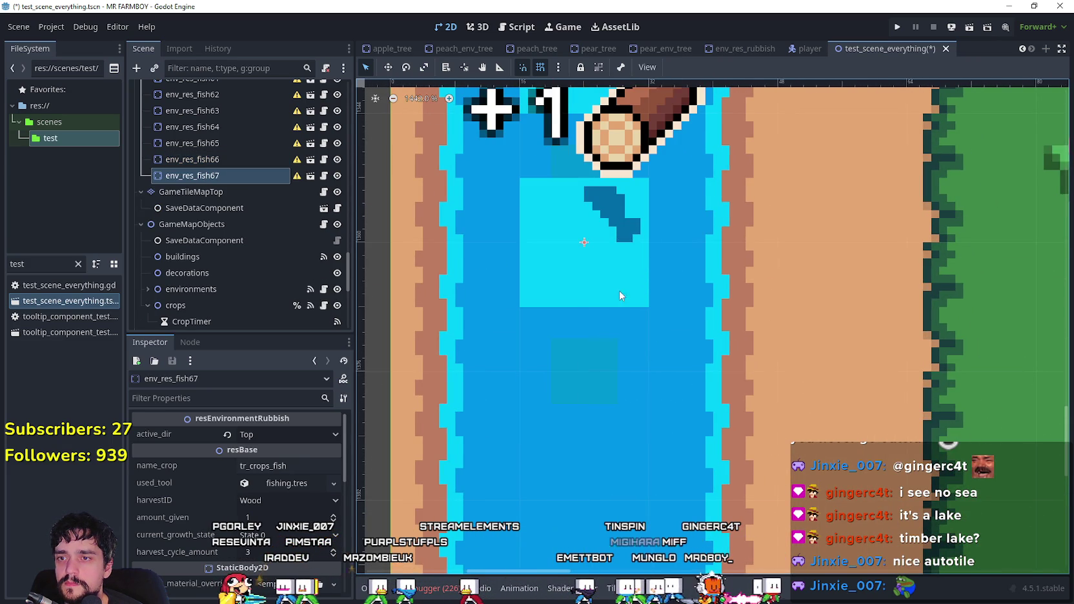
scroll(619, 300, "down", 3)
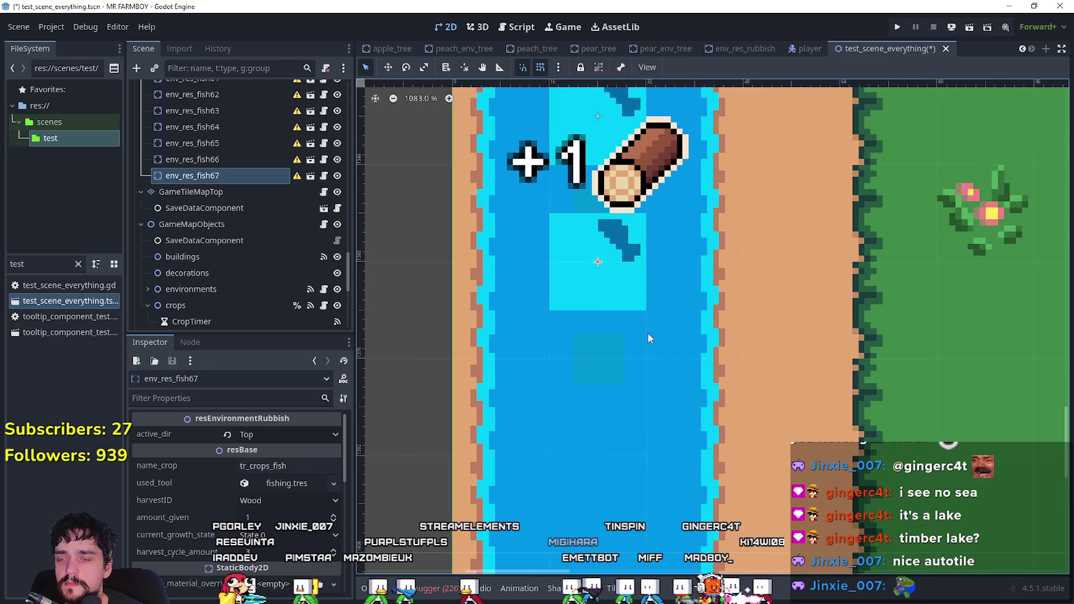
left_click_drag(626, 275, 626, 323)
scroll(762, 443, "down", 3)
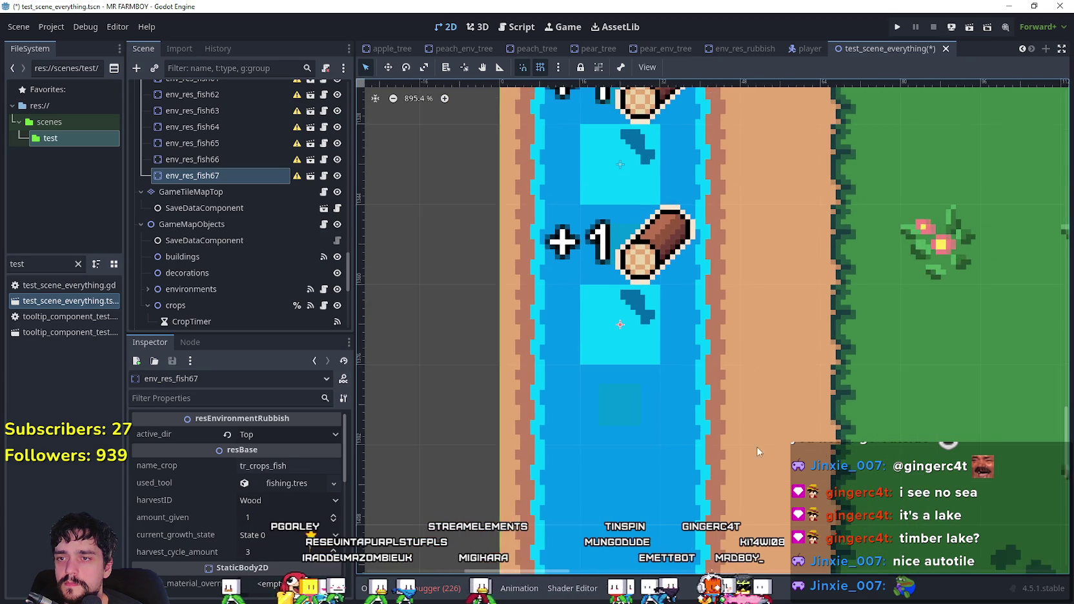
scroll(762, 444, "down", 2)
left_click_drag(762, 444, 659, 182)
key("ctrl+d")
mouse_move(563, 166)
left_mouse_down()
mouse_move(514, 316)
mouse_move(559, 316)
left_mouse_up()
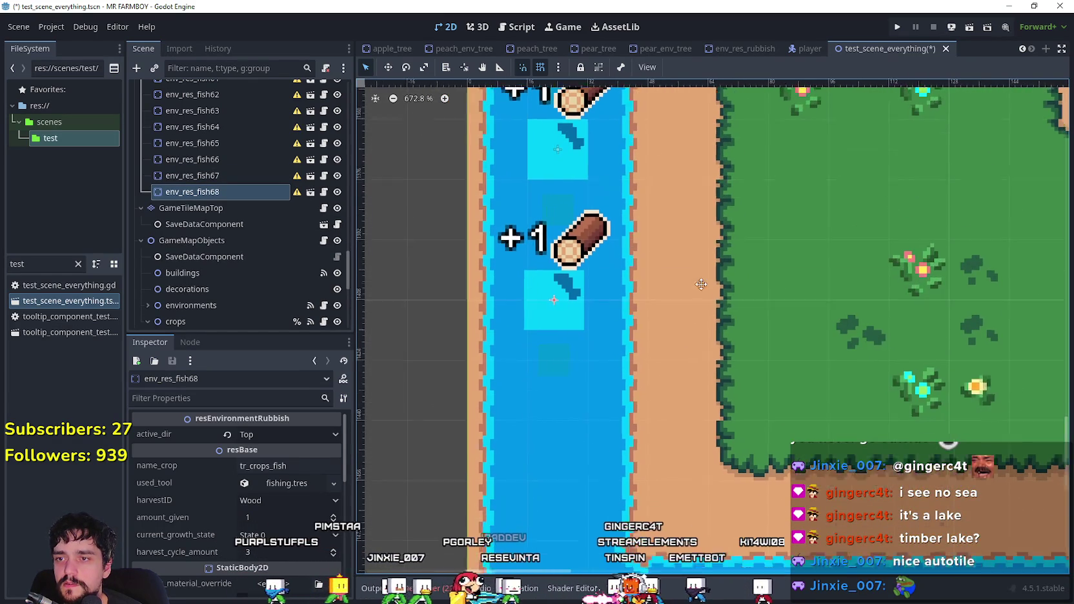
- Align env_res_fish68 along the river and move env_res_fish69 further downstream
scroll(699, 310, "down", 2)
scroll(559, 189, "up", 1)
left_click_drag(568, 228, 563, 223)
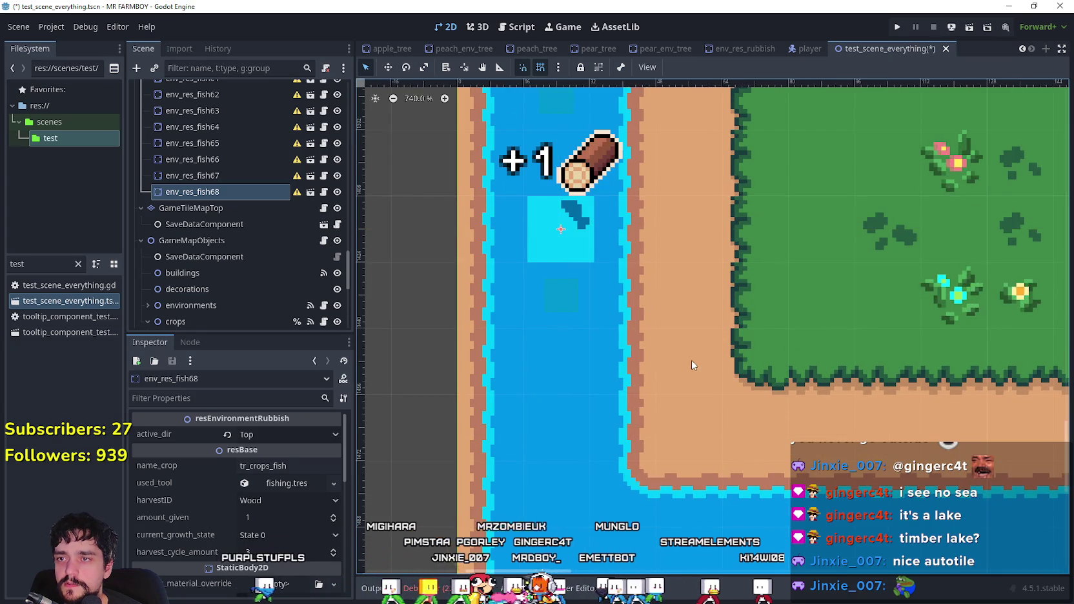
left_click_drag(690, 357, 735, 296)
scroll(599, 171, "up", 3)
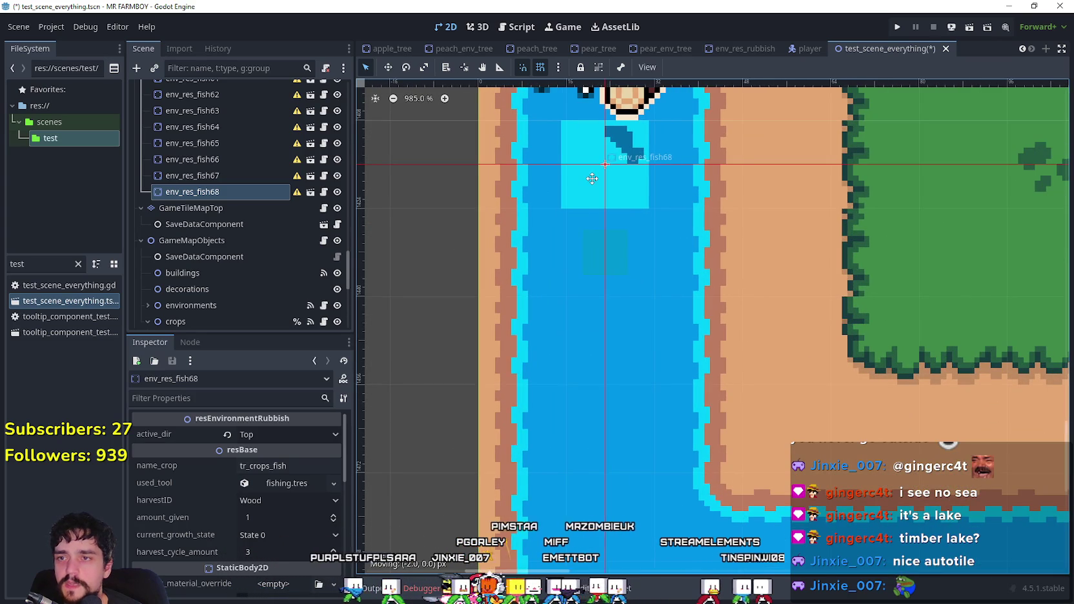
left_click_drag(591, 179, 593, 177)
scroll(577, 238, "down", 2)
mouse_move(600, 127)
left_mouse_down()
mouse_move(476, 253)
mouse_move(599, 297)
left_mouse_up()
scroll(649, 221, "down", 3)
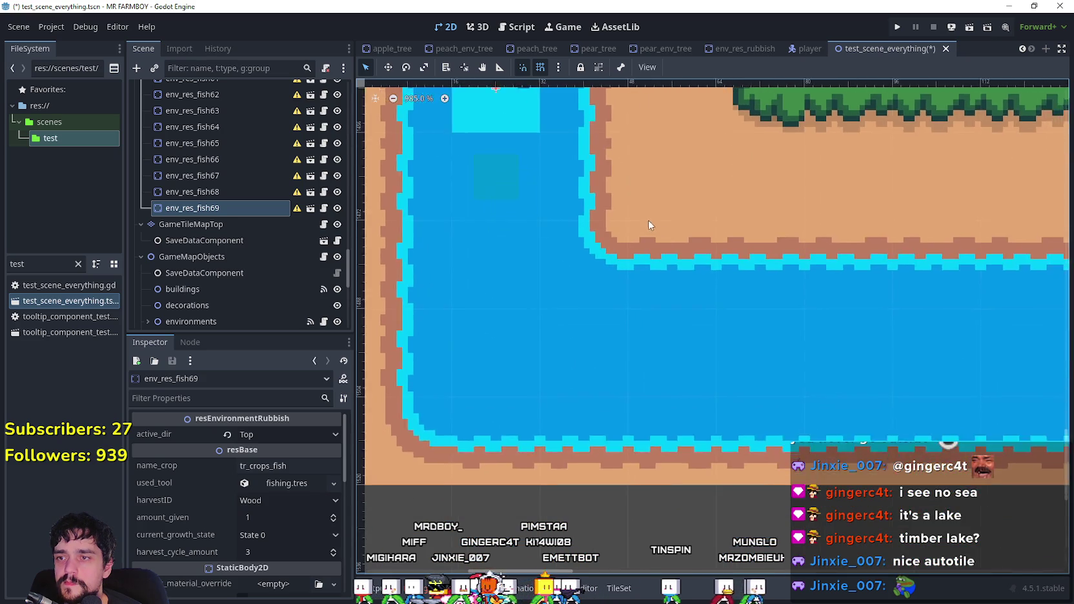
- Add env_res_fish70 down the river and env_res_fish71 to its right
scroll(649, 220, "down", 1)
scroll(645, 283, "up", 1)
key("ctrl+d")
mouse_move(488, 195)
left_mouse_down()
mouse_move(520, 258)
mouse_move(523, 339)
mouse_move(610, 417)
mouse_move(723, 394)
mouse_move(686, 394)
mouse_move(627, 359)
mouse_move(630, 396)
left_mouse_up()
scroll(630, 396, "up", 4)
scroll(718, 364, "down", 2)
left_click_drag(821, 362, 655, 361)
key("ctrl+d")
mouse_move(446, 387)
left_mouse_down()
mouse_move(569, 339)
mouse_move(598, 424)
mouse_move(621, 385)
left_mouse_up()
- Add env_res_fish72 and env_res_fish73, each placed further right along the river
left_click_drag(792, 379, 637, 361)
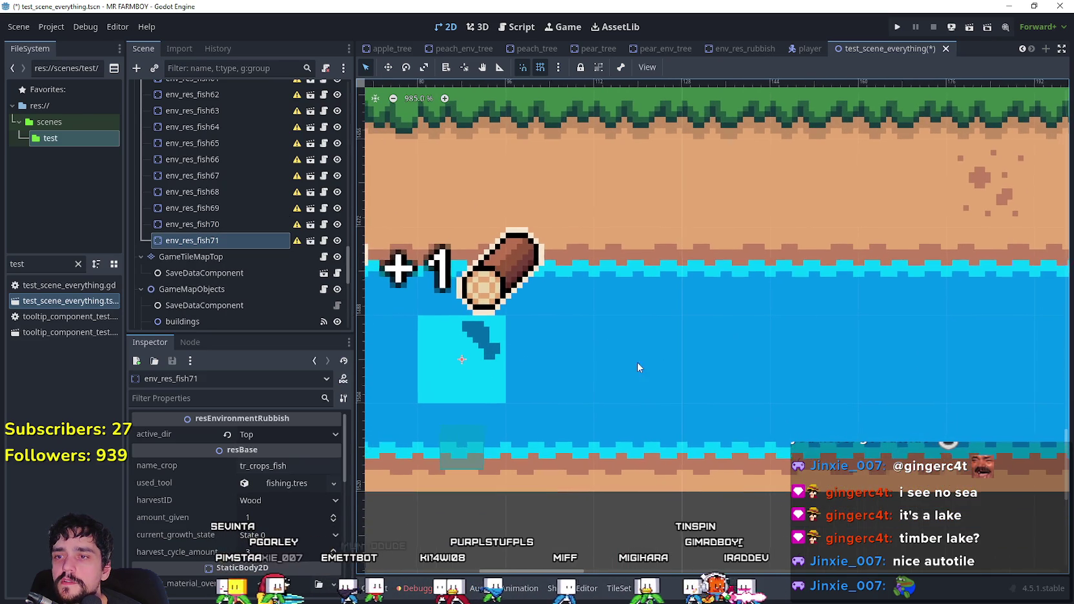
key("ctrl+d")
mouse_move(477, 394)
left_mouse_down()
mouse_move(637, 349)
mouse_move(646, 359)
left_mouse_up()
left_click_drag(751, 363, 593, 357)
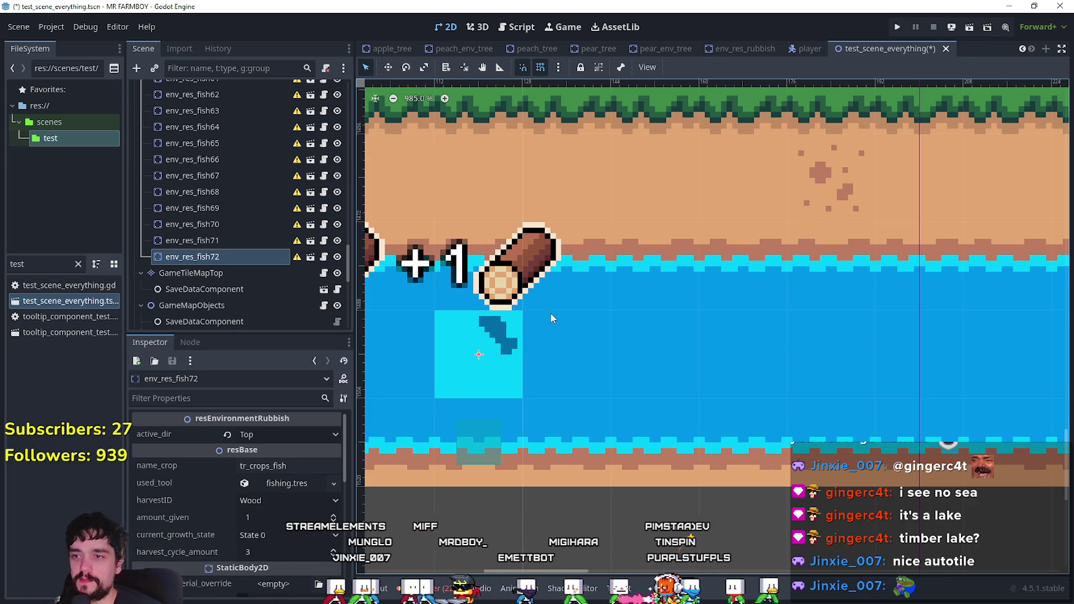
scroll(547, 310, "down", 1)
scroll(645, 355, "down", 1)
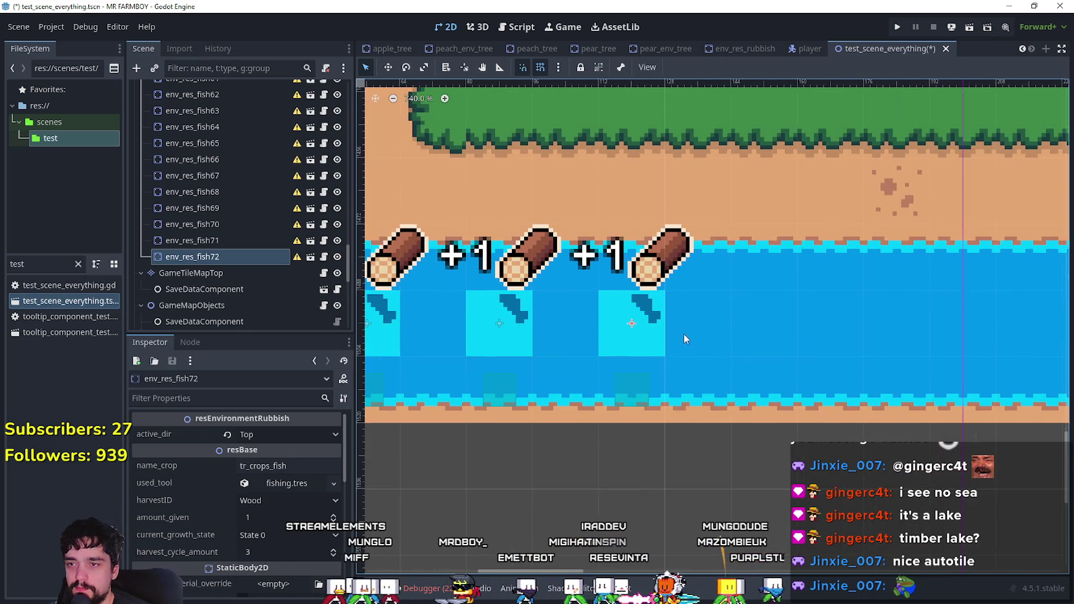
scroll(690, 329, "up", 1)
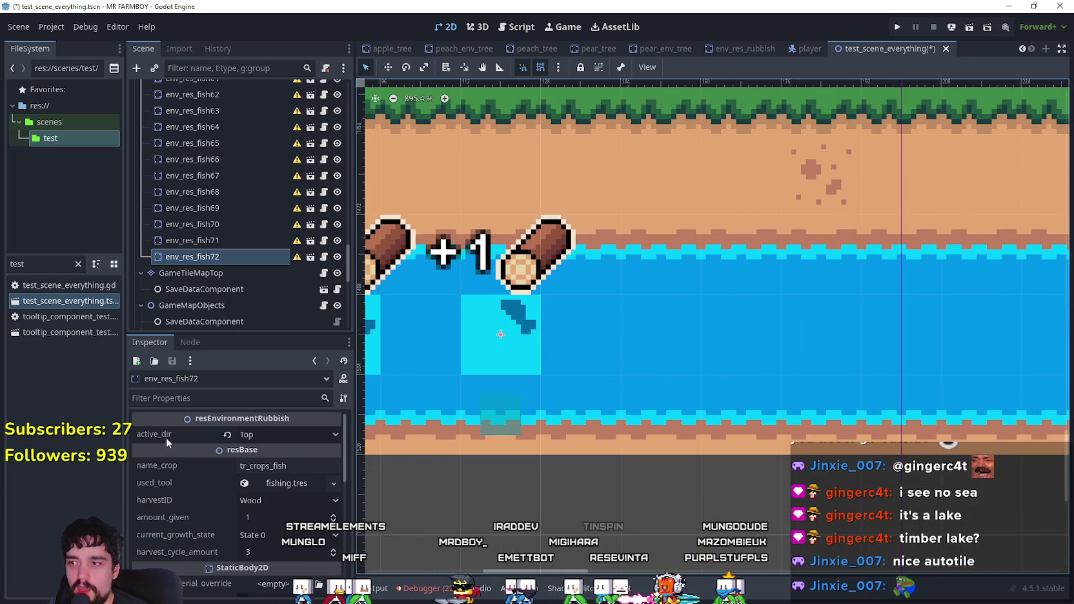
key("ctrl+d")
left_click_drag(511, 329, 662, 332)
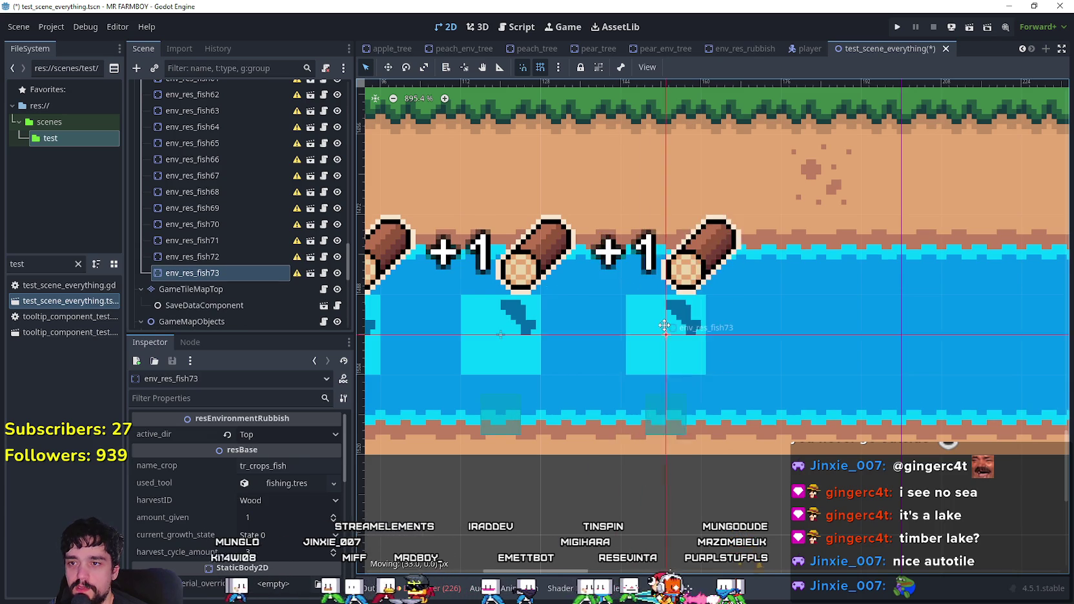
- Add env_res_fish74 beside the previous fish and env_res_fish75 further along the riverbank
scroll(662, 332, "up", 1)
scroll(669, 329, "up", 2)
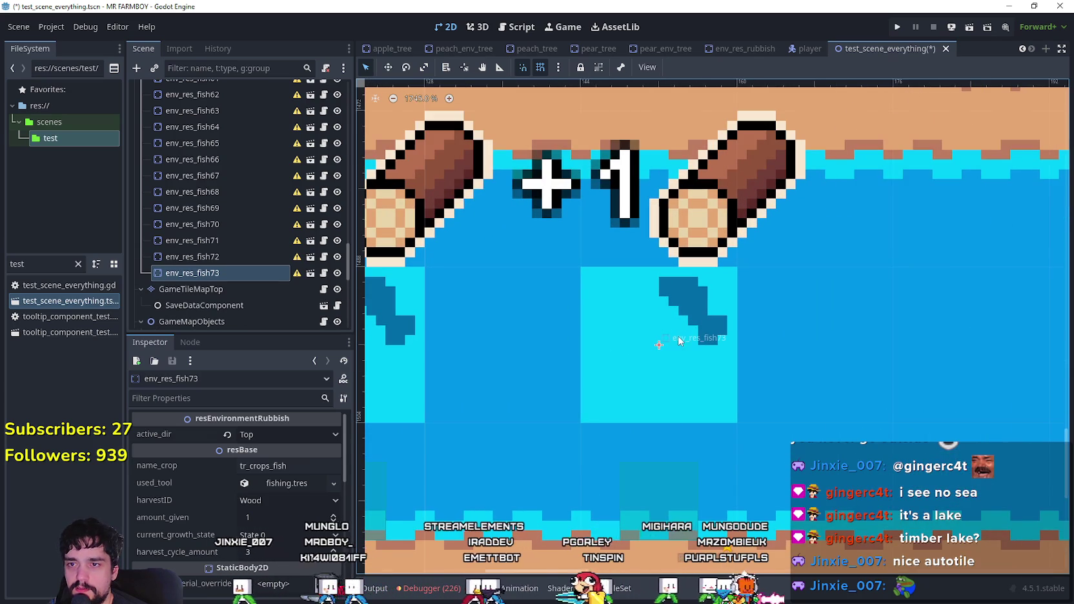
scroll(673, 335, "down", 2)
left_click_drag(835, 309, 591, 277)
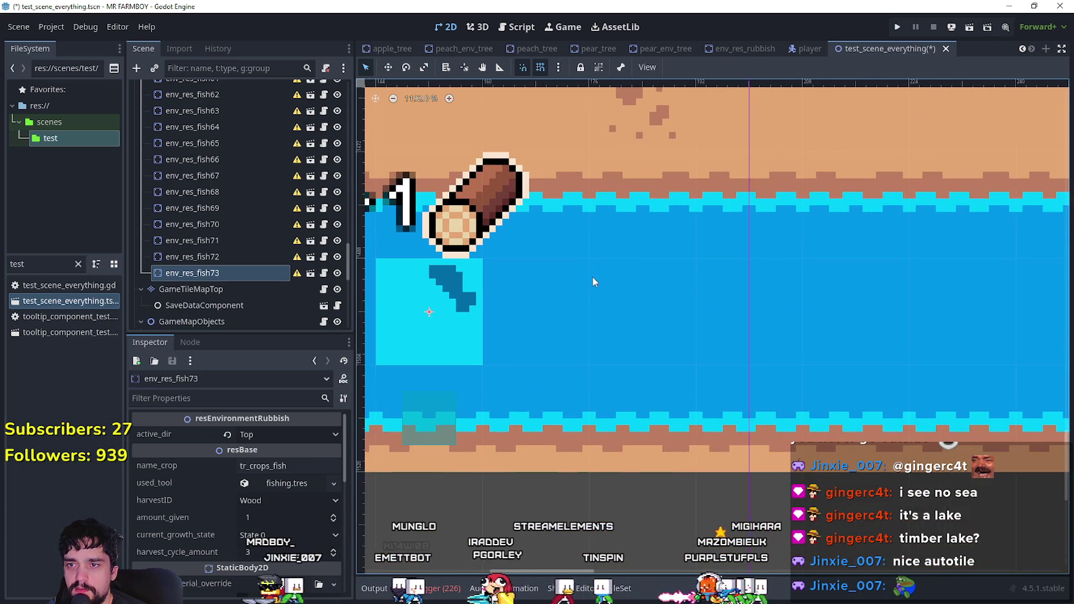
key("ctrl+d")
mouse_move(452, 307)
left_mouse_down()
mouse_move(584, 289)
mouse_move(568, 281)
mouse_move(686, 339)
mouse_move(682, 330)
left_mouse_up()
scroll(584, 289, "up", 2)
scroll(683, 329, "down", 1)
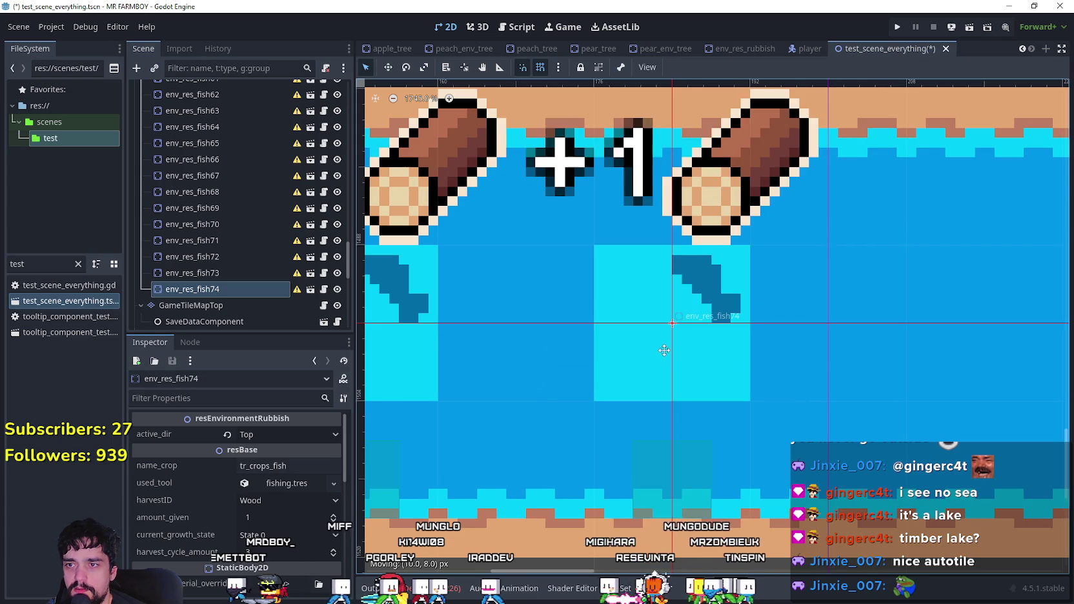
scroll(681, 324, "down", 6)
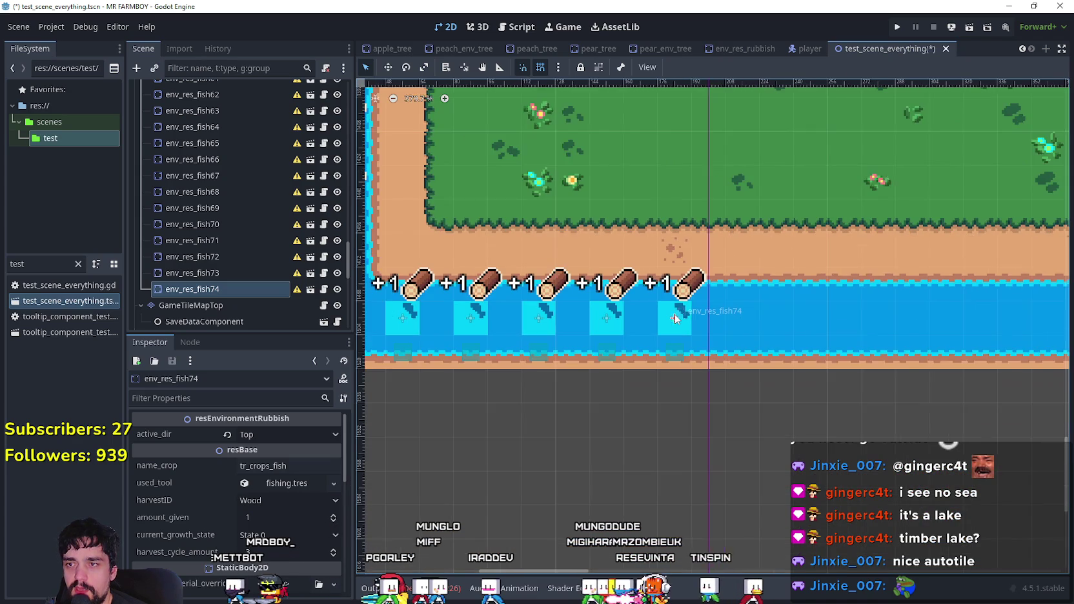
scroll(756, 354, "down", 3)
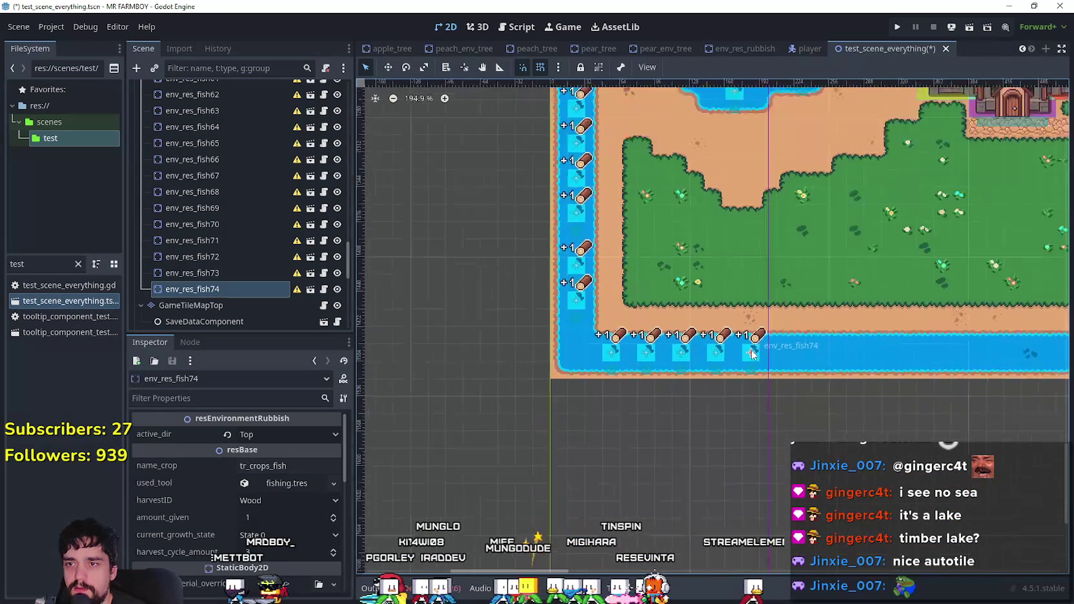
scroll(529, 355, "up", 4)
key("ctrl+d")
left_click_drag(496, 369, 621, 349)
- Add env_res_fish76 and env_res_fish77 further right along the riverbank
scroll(623, 362, "up", 8)
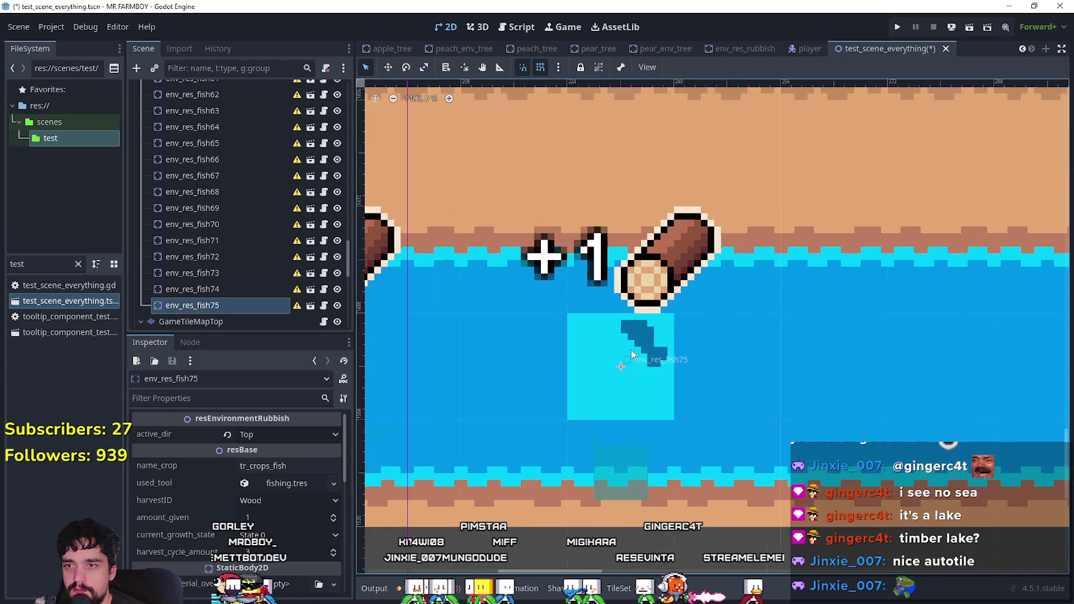
scroll(632, 367, "down", 5)
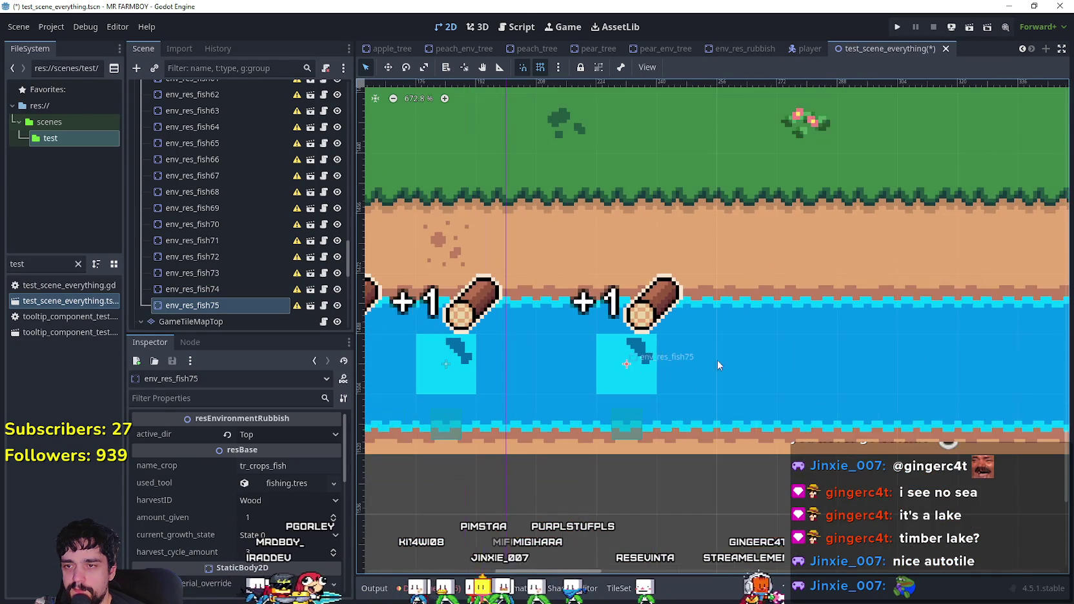
key("ctrl+d")
left_click_drag(400, 333, 583, 334)
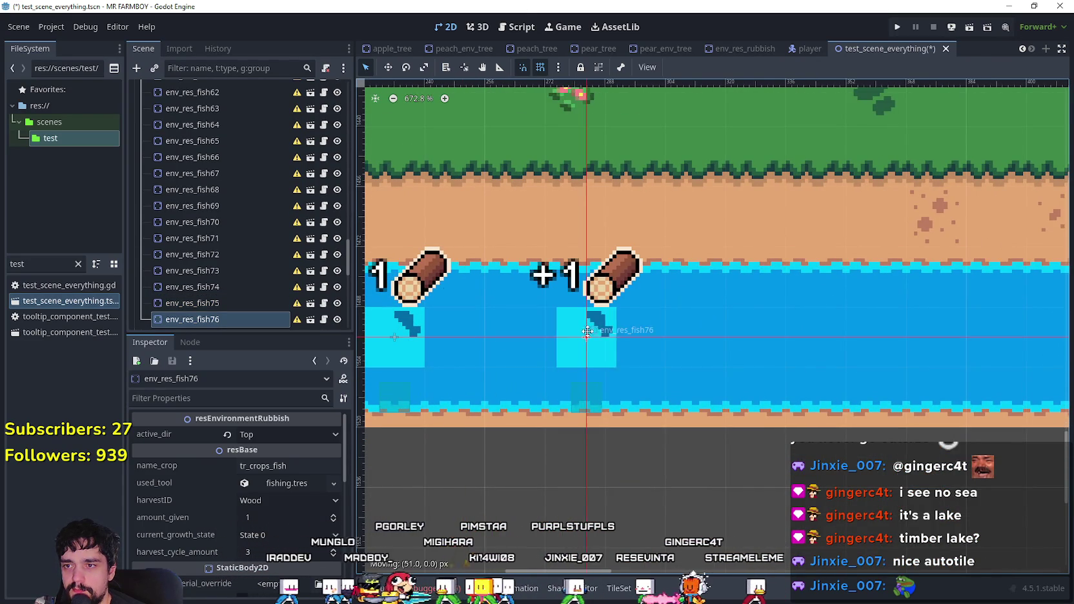
scroll(589, 331, "up", 2)
scroll(589, 331, "right", 4)
key("ctrl+d")
left_click_drag(446, 329, 736, 331)
- Add env_res_fish78, env_res_fish79 and env_res_fish80 in a line along the upper bank
scroll(801, 329, "down", 1)
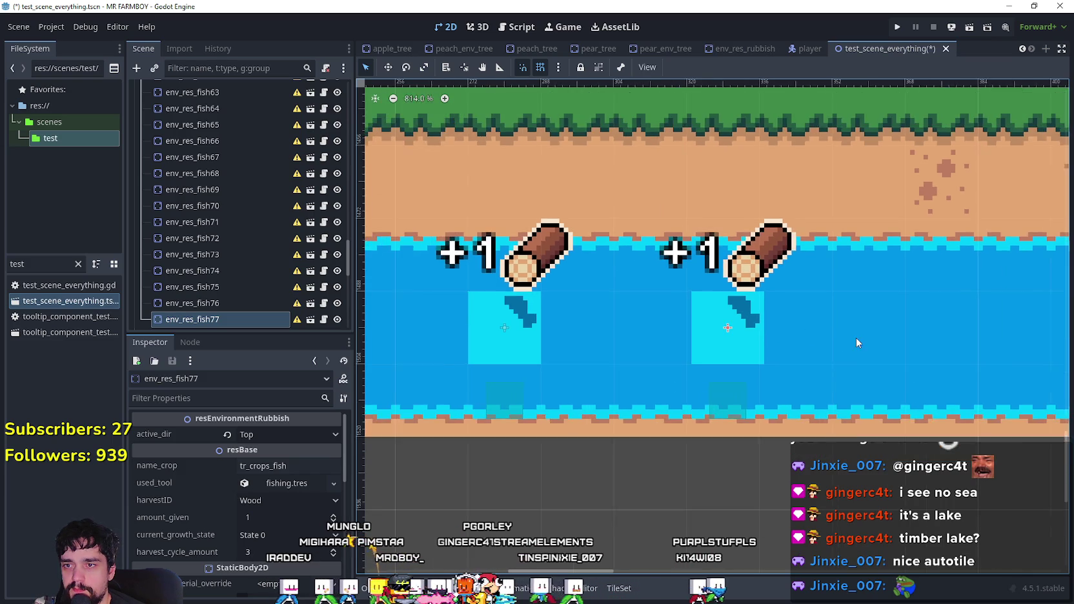
scroll(746, 302, "up", 5)
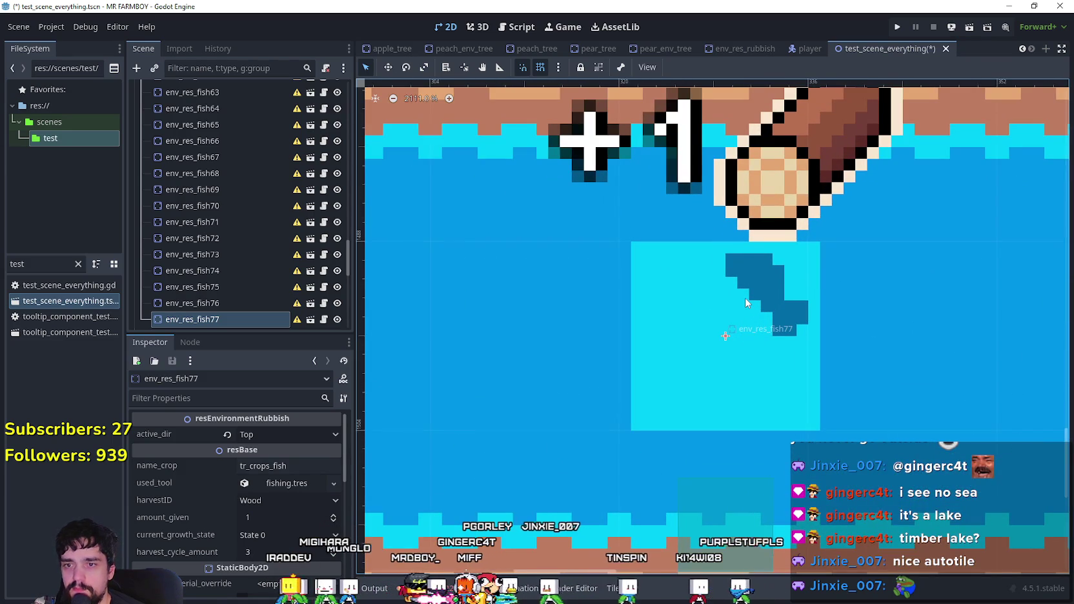
scroll(745, 298, "down", 4)
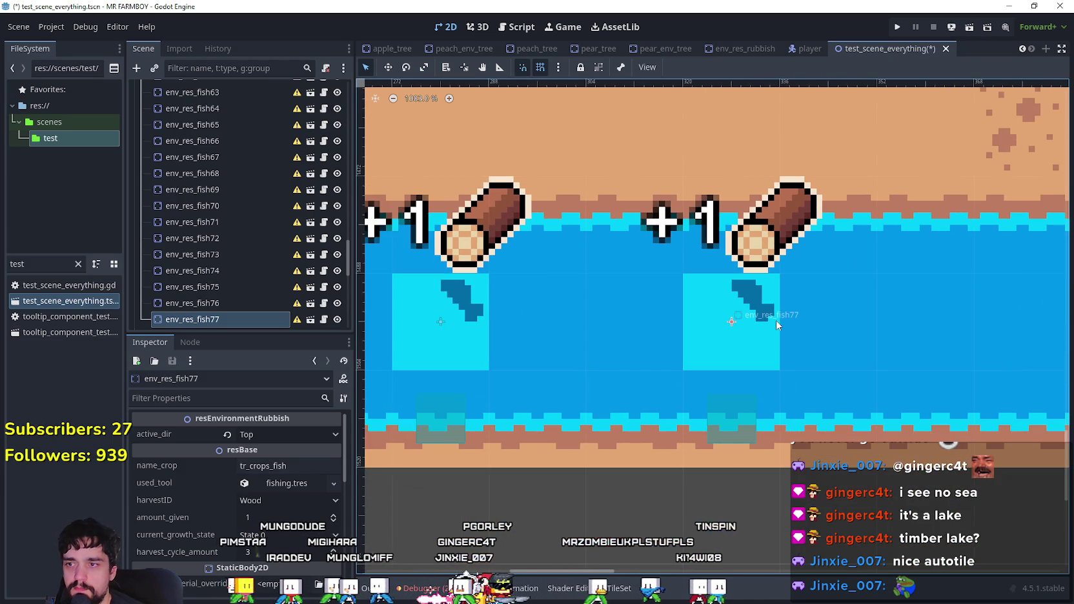
scroll(770, 328, "down", 1)
scroll(698, 348, "right", 5)
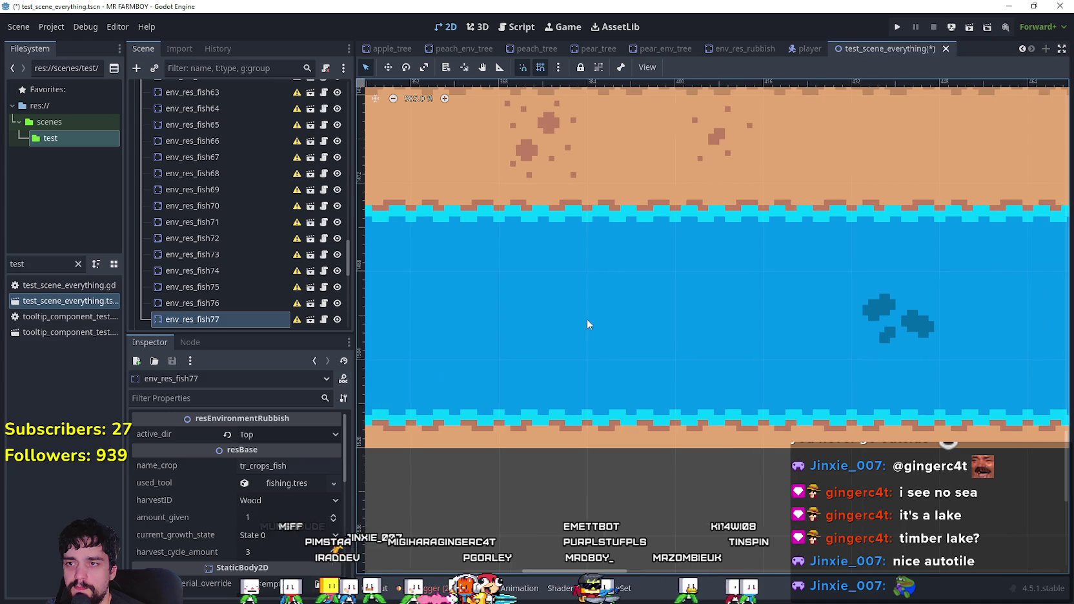
scroll(595, 328, "left", 5)
key("ctrl+d")
mouse_move(525, 356)
left_mouse_down()
mouse_move(656, 311)
mouse_move(769, 316)
left_mouse_up()
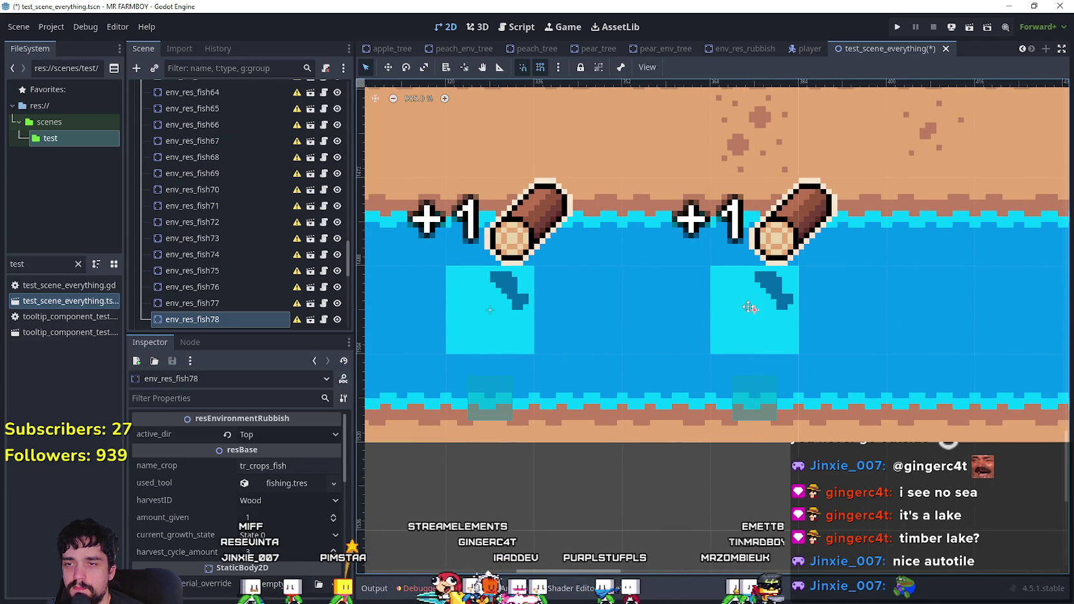
scroll(579, 298, "right", 4)
mouse_move(454, 296)
left_mouse_down()
mouse_move(726, 298)
mouse_move(695, 295)
left_mouse_up()
scroll(775, 300, "right", 3)
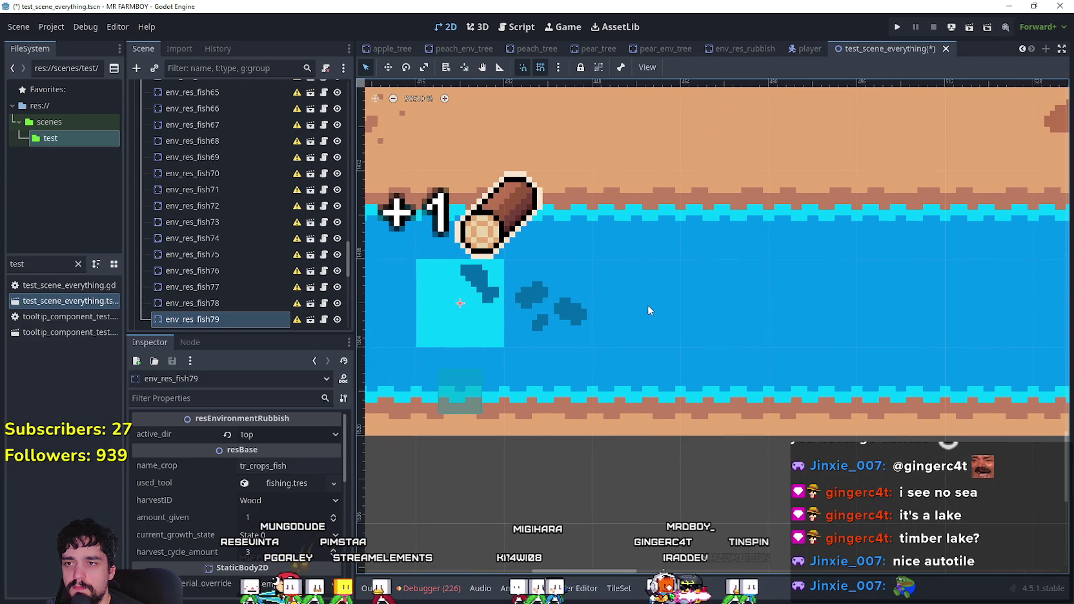
key("ctrl+d")
mouse_move(478, 302)
left_mouse_down()
mouse_move(766, 303)
mouse_move(678, 301)
mouse_move(719, 300)
left_mouse_up()
- Place env_res_fish81 right of env_res_fish80 and pan toward the stone bridge
scroll(741, 302, "up", 1)
scroll(742, 300, "up", 1)
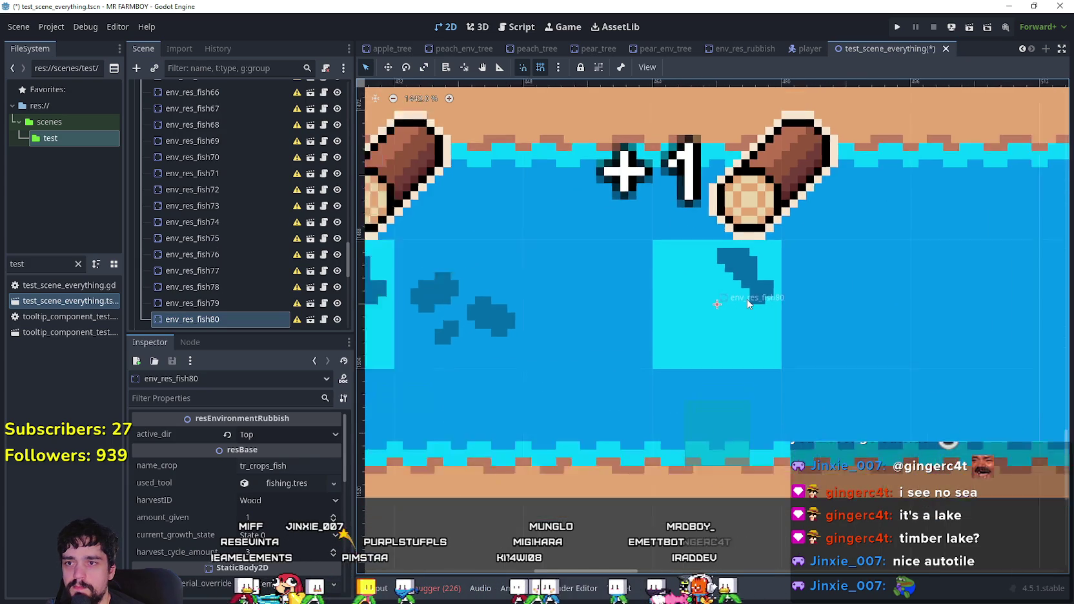
scroll(742, 300, "down", 3)
scroll(775, 292, "up", 1)
scroll(562, 310, "right", 2)
mouse_move(429, 292)
left_mouse_down()
mouse_move(752, 300)
mouse_move(722, 301)
left_mouse_up()
scroll(722, 302, "up", 1)
scroll(722, 302, "up", 3)
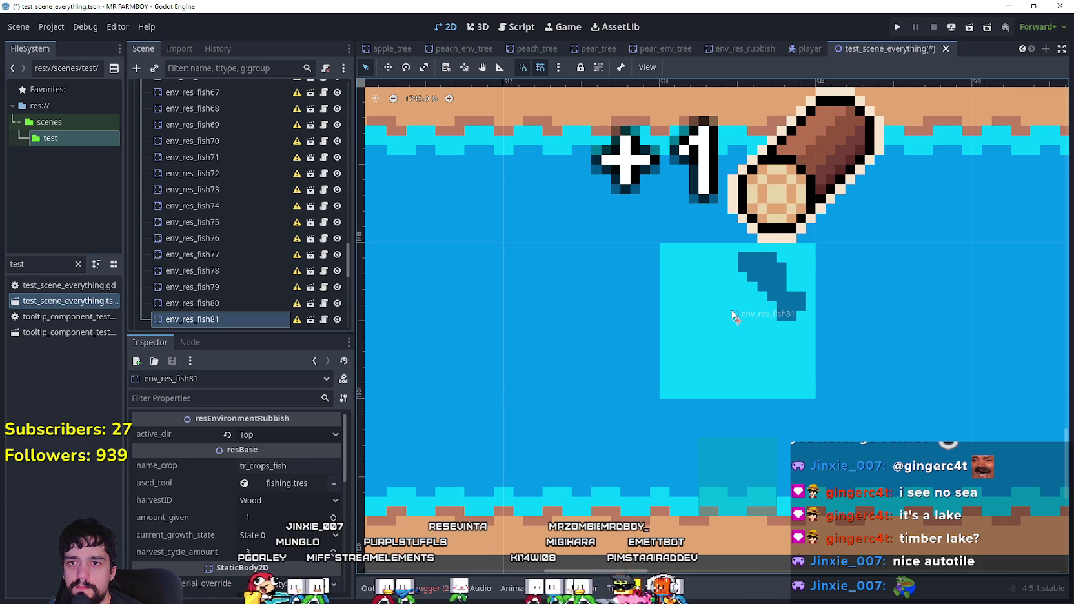
scroll(762, 334, "down", 4)
scroll(845, 345, "down", 2)
mouse_move(852, 330)
left_mouse_down()
mouse_move(422, 285)
mouse_move(510, 298)
left_mouse_up()
left_click(572, 302)
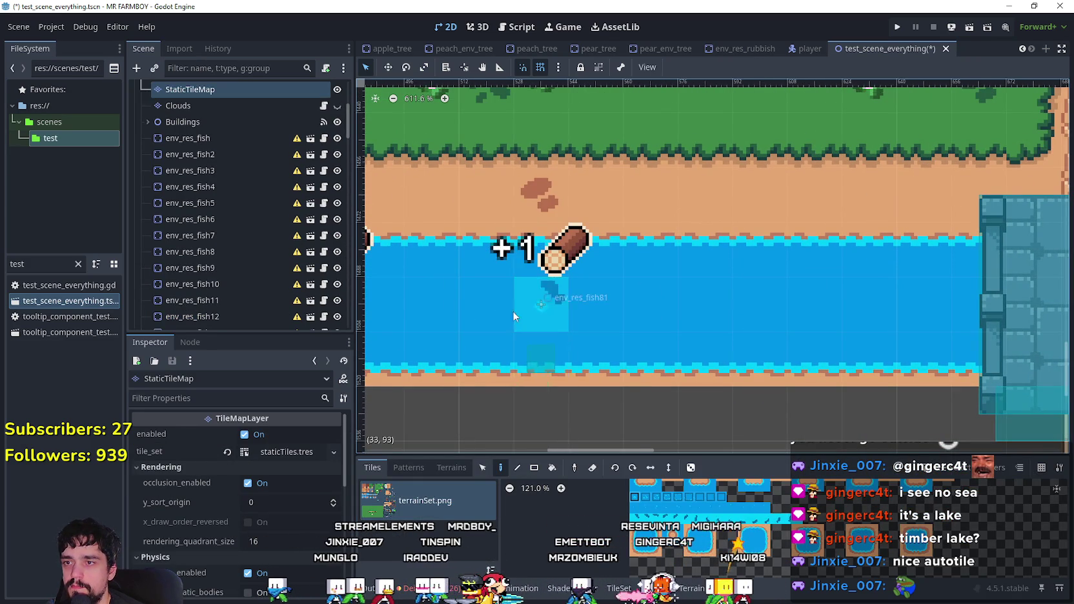
- Pan along the river, then select env_res_fish80 and duplicate it as env_res_fish81
scroll(533, 320, "down", 1)
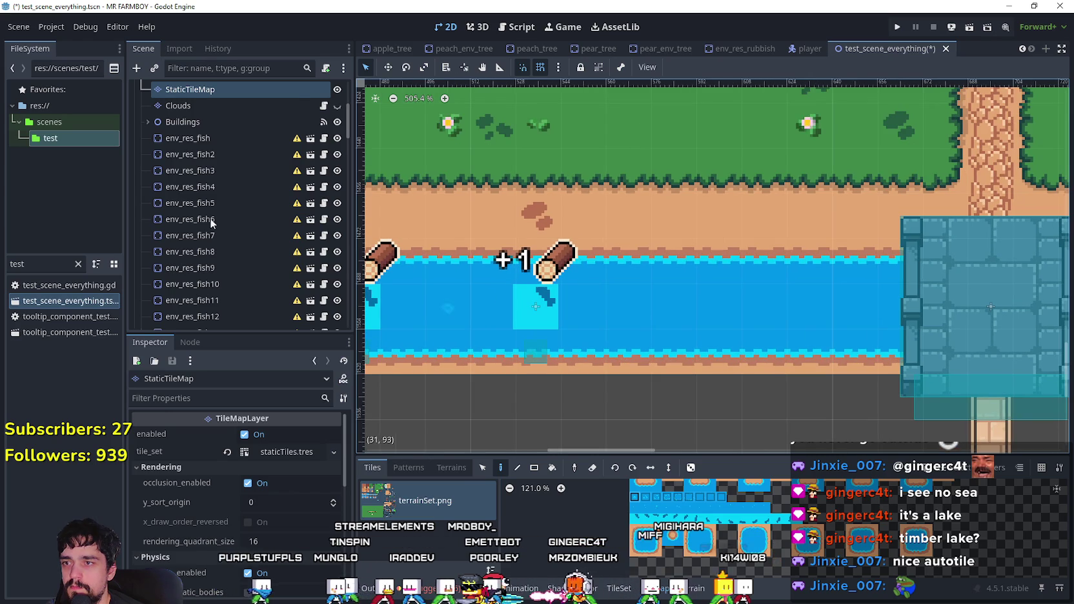
scroll(223, 212, "down", 10)
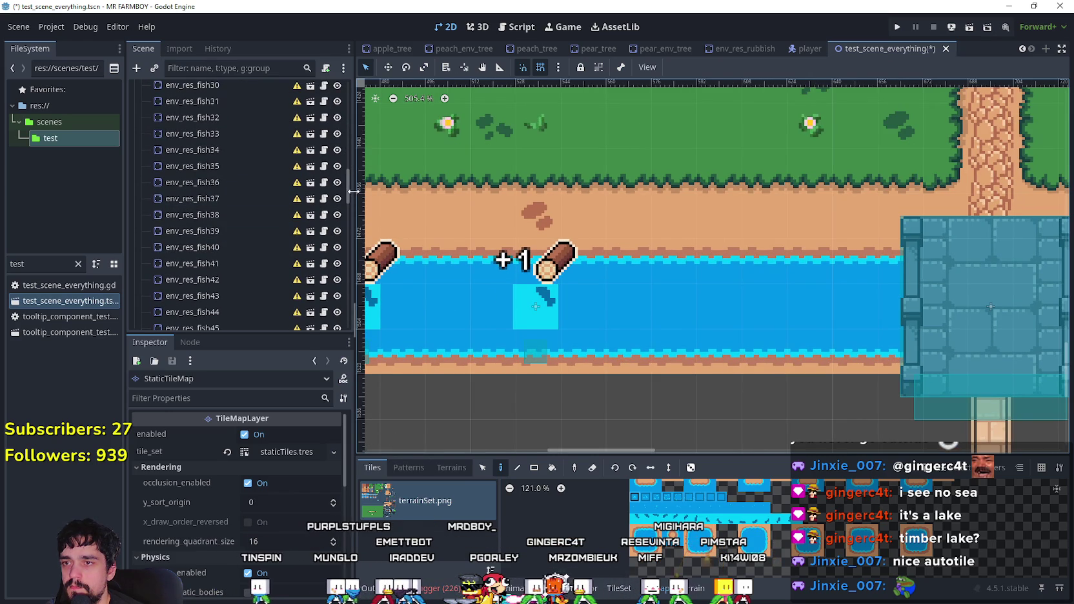
left_click_drag(491, 325, 613, 316)
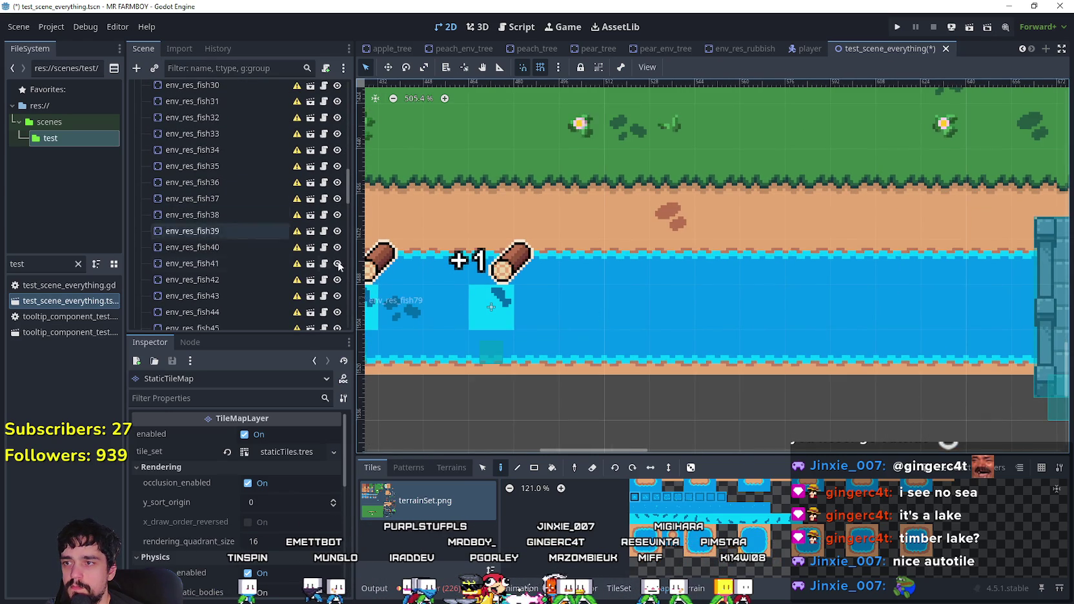
scroll(500, 312, "down", 1)
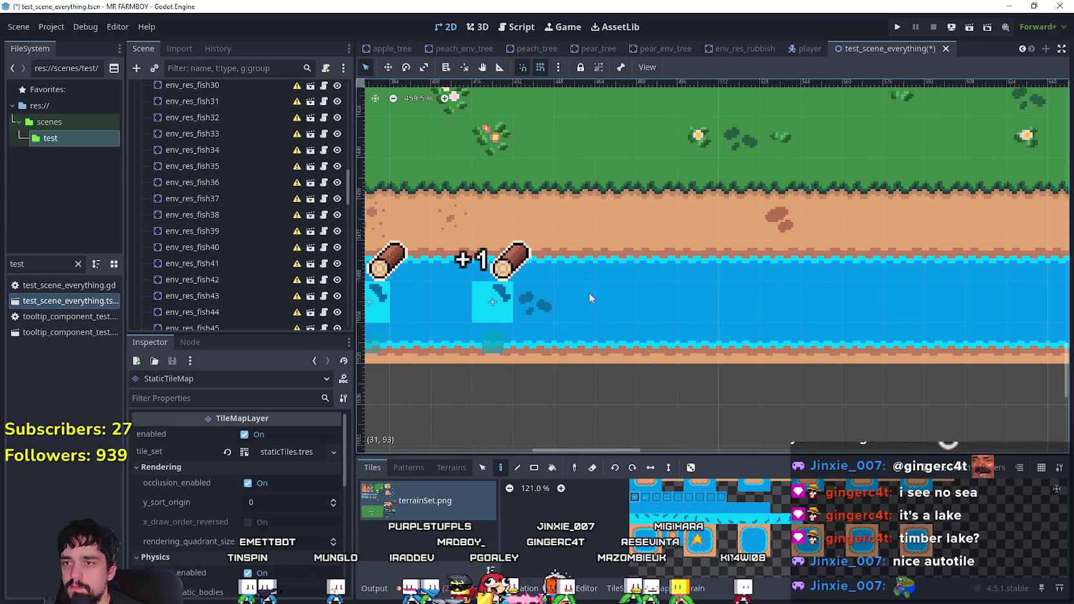
scroll(287, 248, "down", 12)
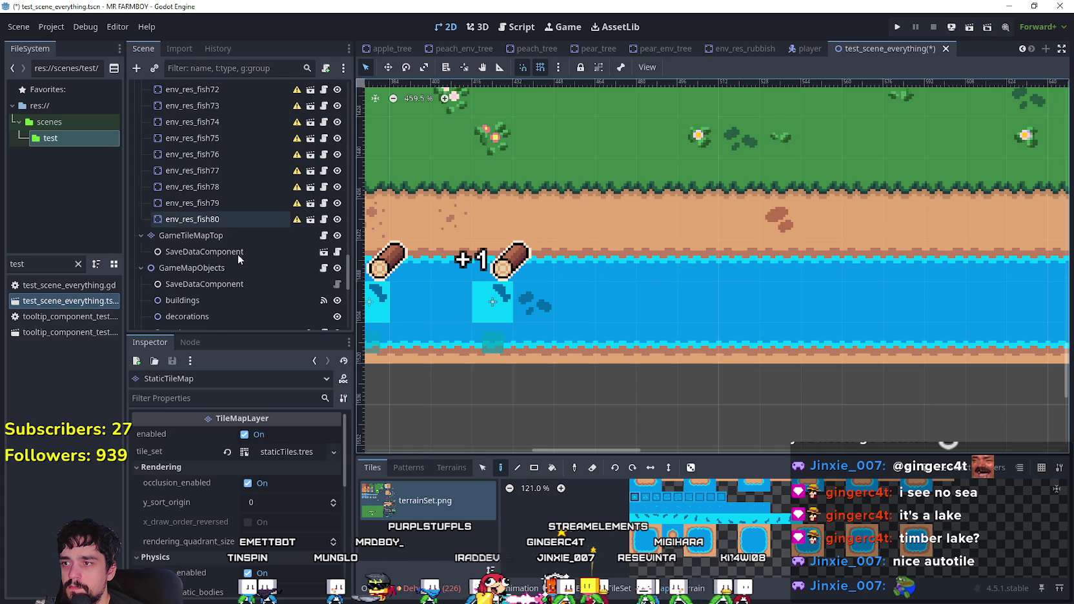
left_click(209, 220)
key("ctrl+d")
- Move env_res_fish81 right onto open water and add env_res_fish82 and env_res_fish83 to its right
scroll(477, 293, "up", 6)
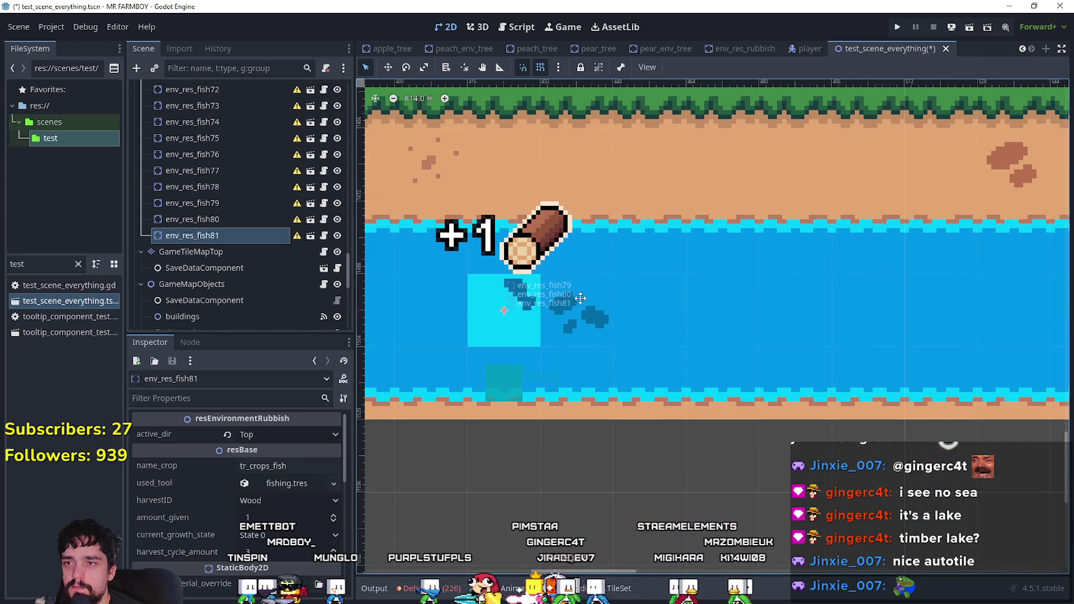
left_click_drag(541, 298, 749, 298)
scroll(518, 293, "up", 2)
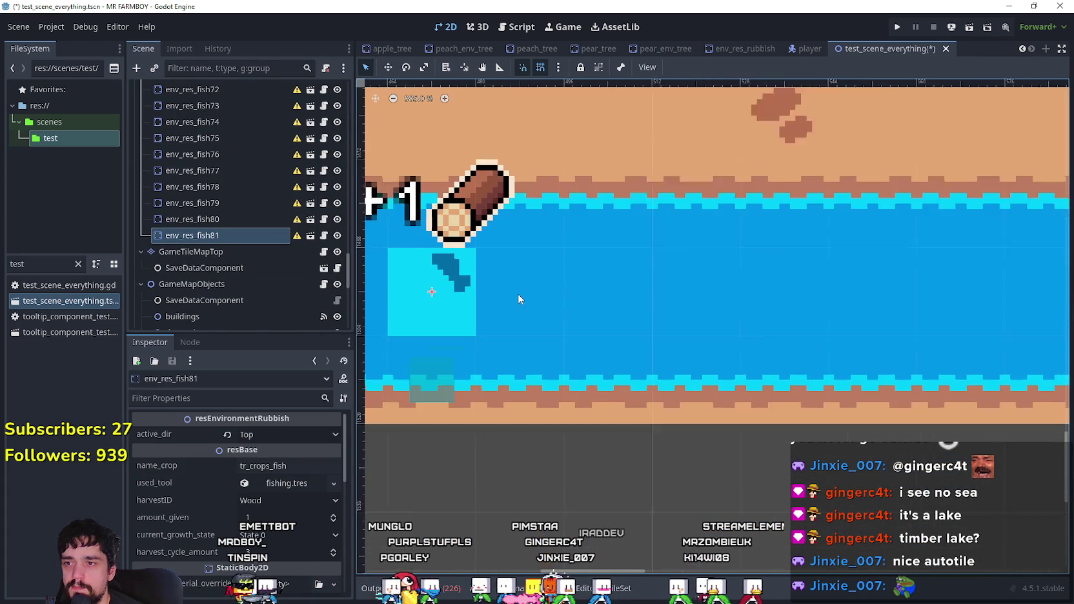
scroll(518, 294, "up", 1)
key("ctrl+d")
mouse_move(444, 292)
left_mouse_down()
mouse_move(774, 293)
mouse_move(735, 294)
left_mouse_up()
scroll(736, 295, "down", 4)
key("ctrl+d")
mouse_move(491, 311)
left_mouse_down()
mouse_move(807, 308)
mouse_move(757, 314)
left_mouse_up()
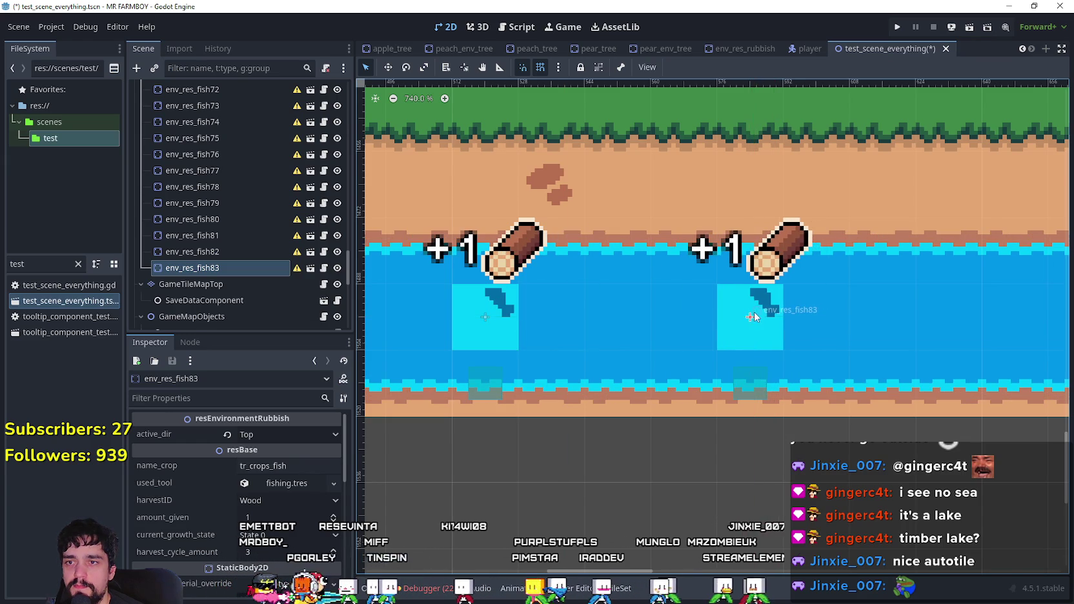
scroll(891, 317, "down", 10)
- Add env_res_fish86 in the river near the bridge
left_click_drag(891, 317, 510, 323)
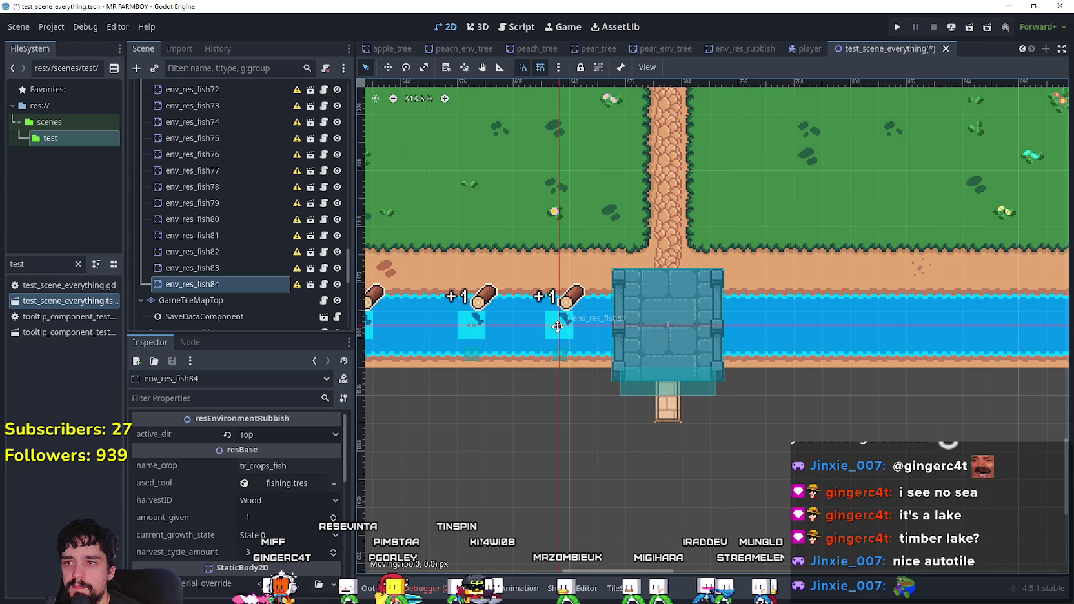
scroll(559, 335, "up", 6)
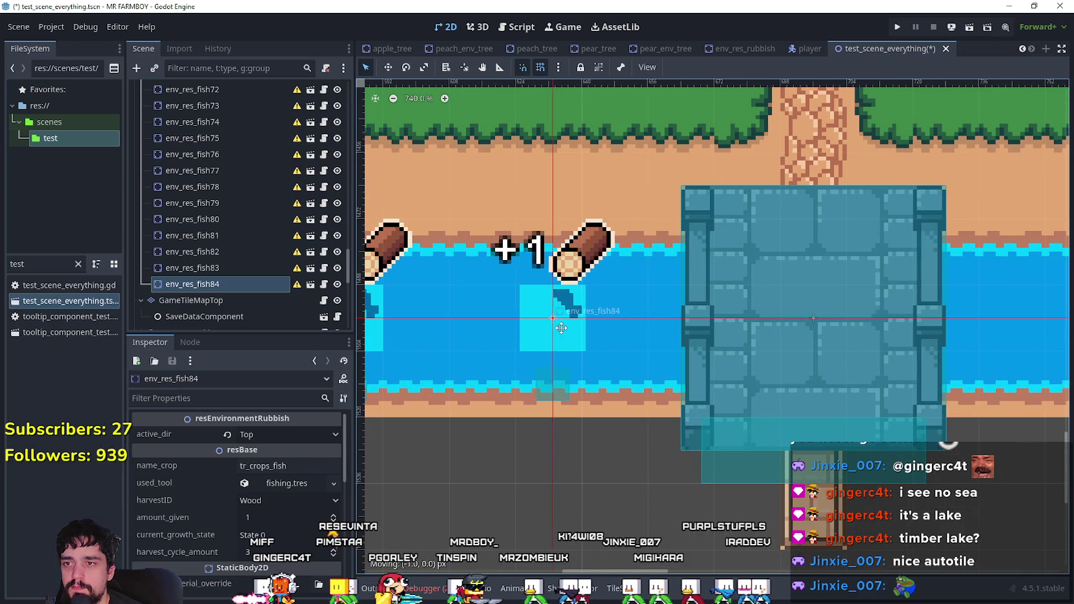
scroll(564, 331, "down", 1)
scroll(564, 334, "down", 4)
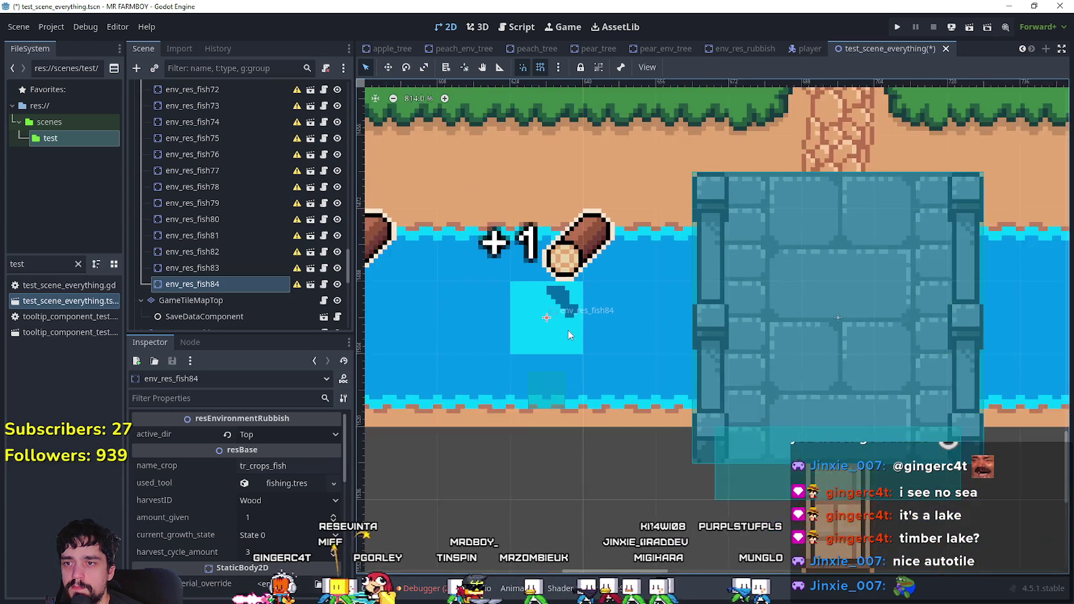
scroll(564, 335, "down", 1)
scroll(629, 343, "right", 4)
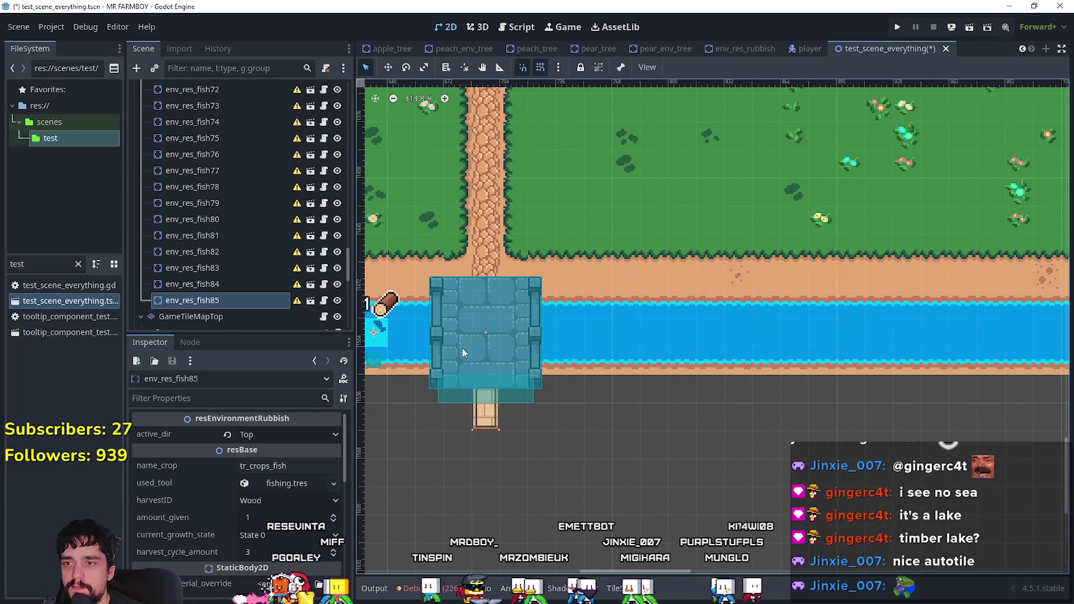
scroll(591, 336, "up", 5)
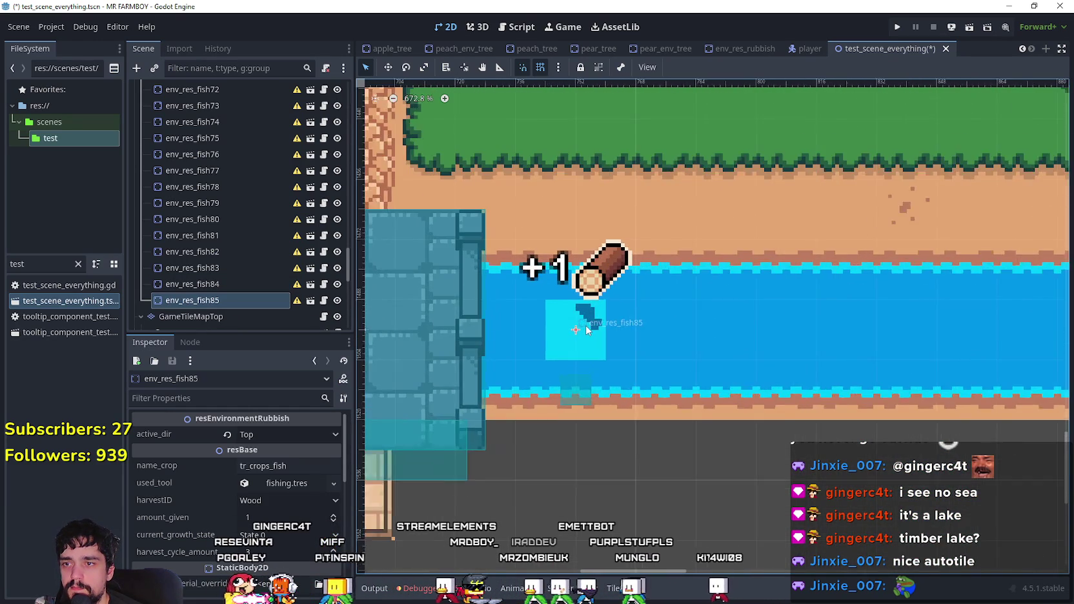
key("ctrl+d")
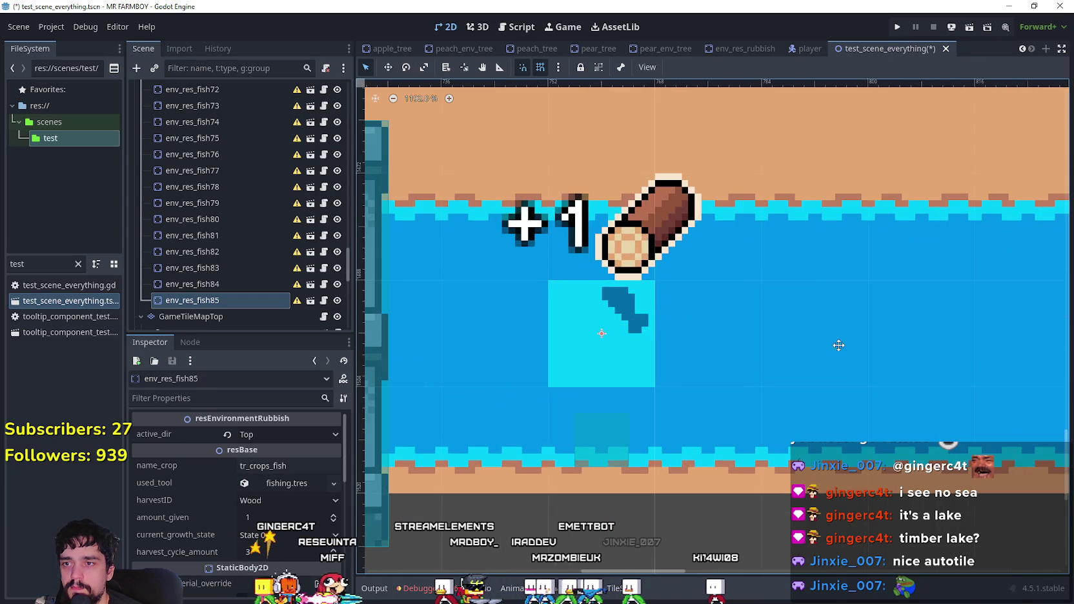
scroll(513, 312, "right", 5)
scroll(540, 314, "down", 1)
mouse_move(391, 319)
left_mouse_down()
mouse_move(589, 307)
mouse_move(594, 284)
mouse_move(630, 316)
left_mouse_up()
- Add env_res_fish87 through env_res_fish89, each spaced further right along the river
scroll(591, 300, "up", 4)
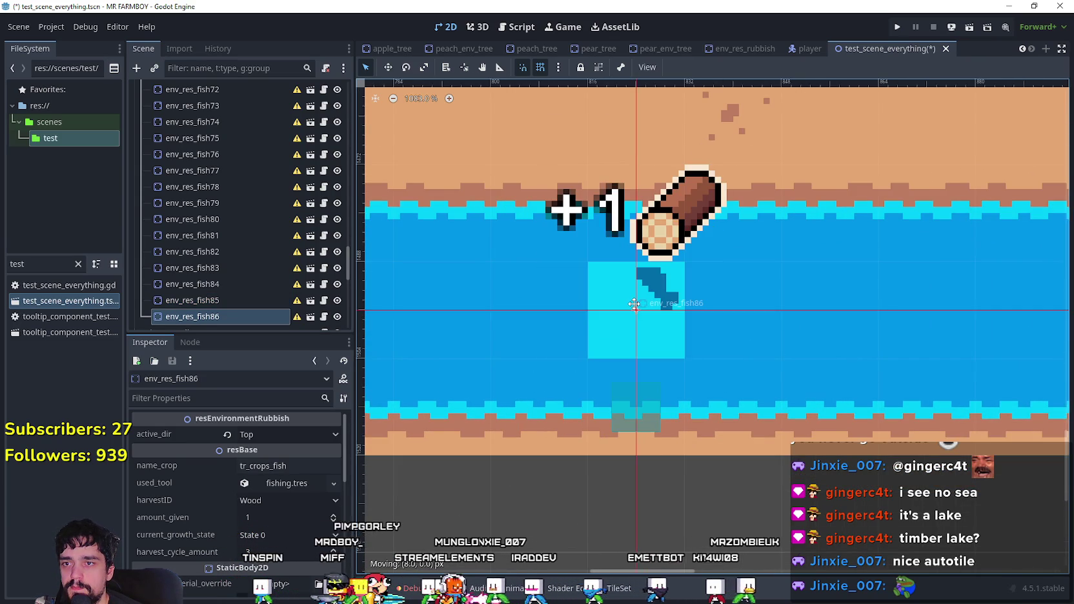
scroll(826, 324, "down", 4)
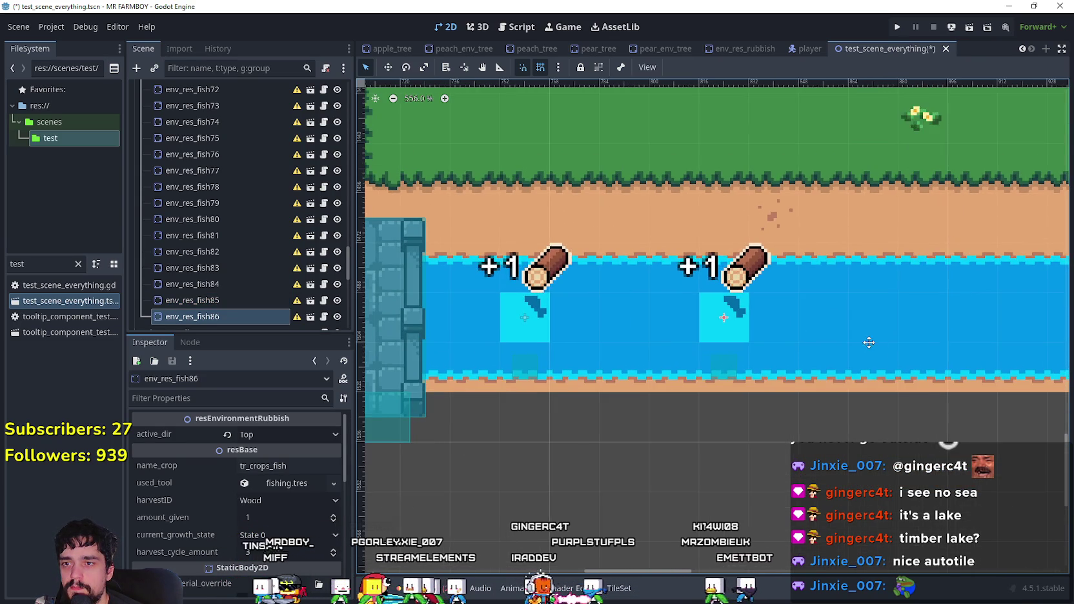
scroll(710, 333, "right", 5)
scroll(601, 330, "up", 1)
key("ctrl+d")
mouse_move(433, 332)
left_mouse_down()
mouse_move(651, 319)
mouse_move(643, 315)
left_mouse_up()
left_click_drag(852, 333, 621, 321)
left_click_drag(413, 306, 635, 301)
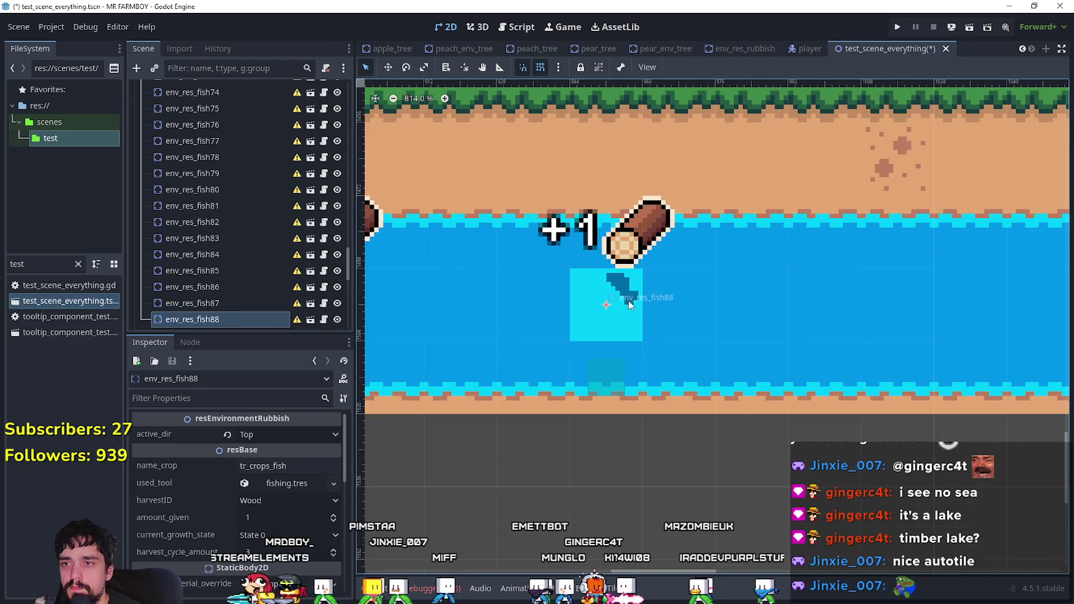
scroll(833, 333, "down", 3)
left_click_drag(846, 332, 542, 315)
mouse_move(415, 305)
left_mouse_down()
mouse_move(656, 306)
mouse_move(630, 298)
left_mouse_up()
scroll(679, 290, "up", 6)
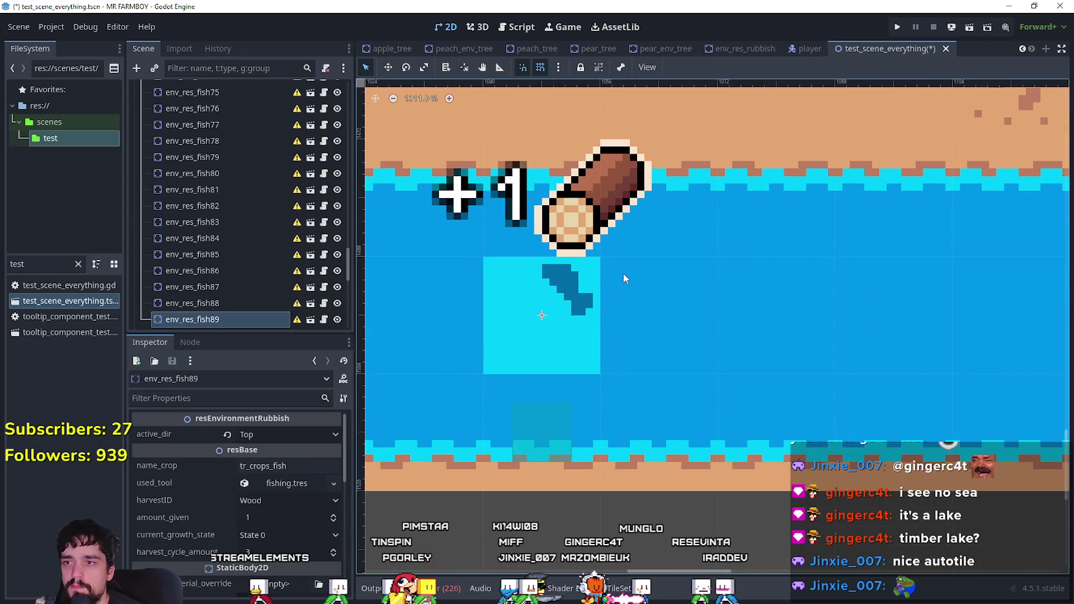
- Duplicate env_res_fish90 and place the copy, env_res_fish91, to its right along the river
scroll(675, 330, "down", 5)
scroll(803, 271, "down", 1)
left_click_drag(795, 283, 506, 271)
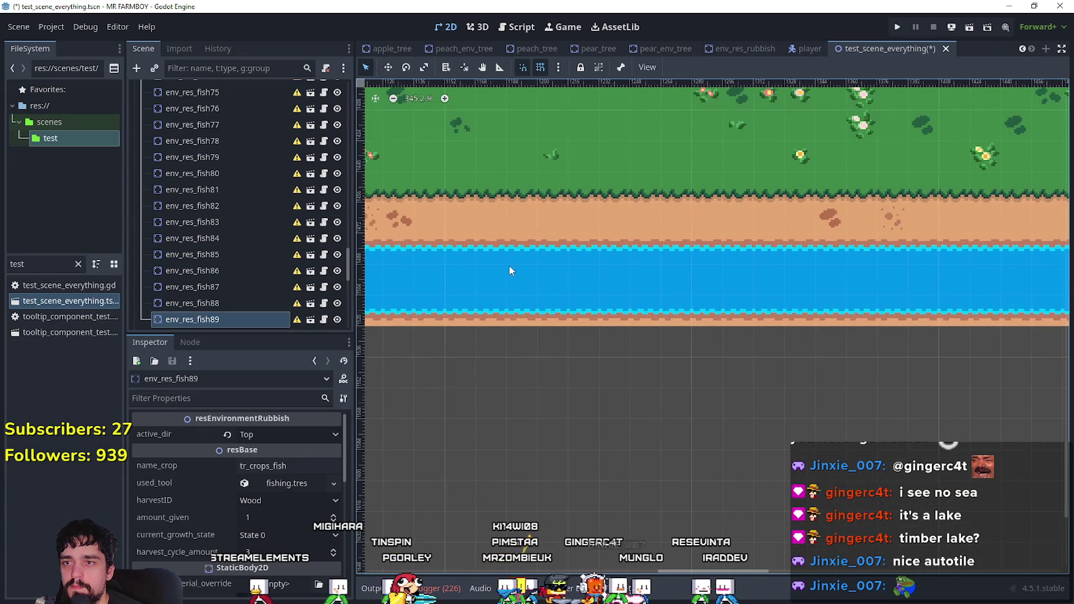
left_click_drag(396, 286, 664, 283)
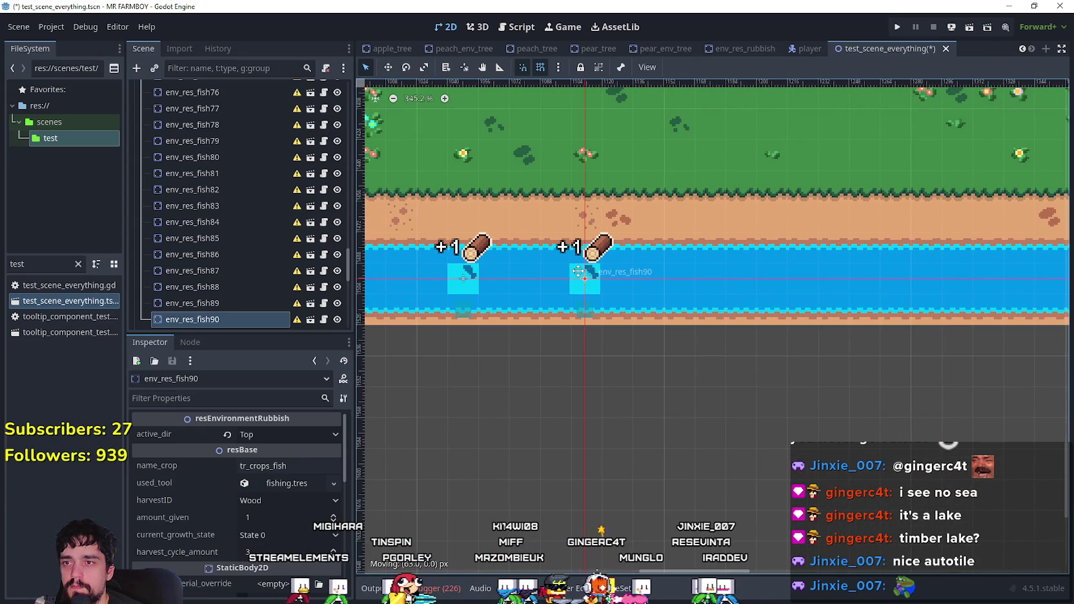
scroll(557, 275, "right", 2)
scroll(557, 273, "up", 2)
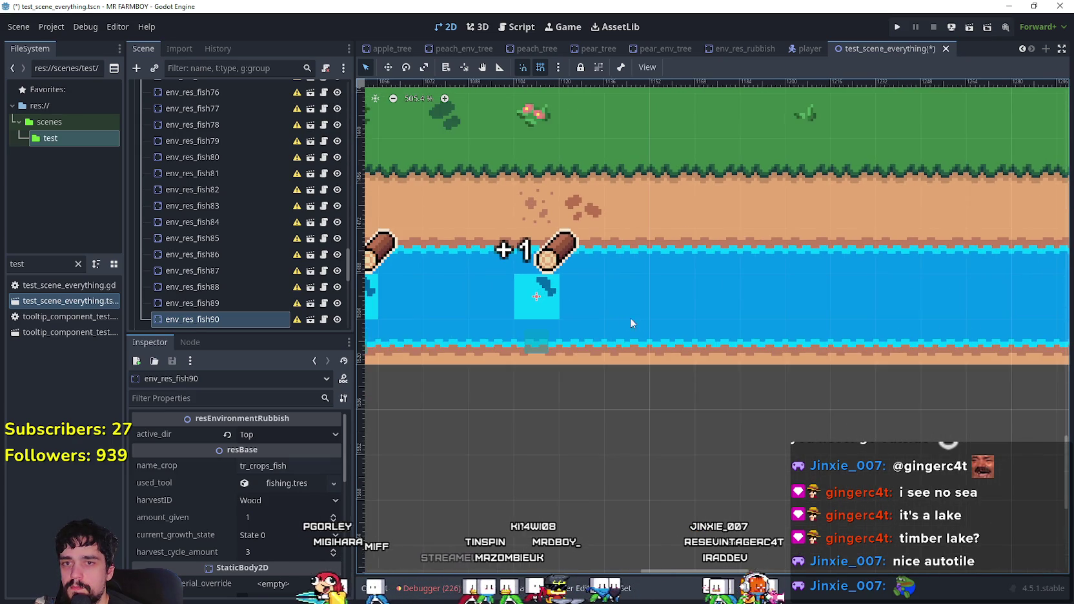
scroll(582, 319, "right", 4)
key("ctrl+d")
mouse_move(413, 284)
left_mouse_down()
mouse_move(558, 270)
mouse_move(552, 280)
mouse_move(578, 281)
left_mouse_up()
- Add env_res_fish93 further right along the river
scroll(720, 278, "down", 5)
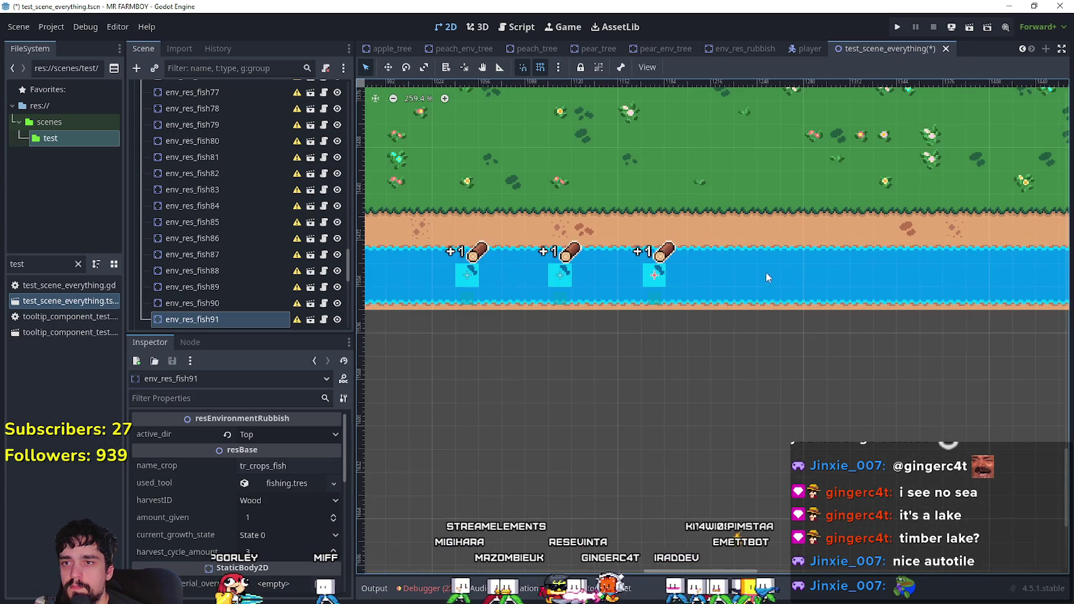
scroll(765, 277, "right", 4)
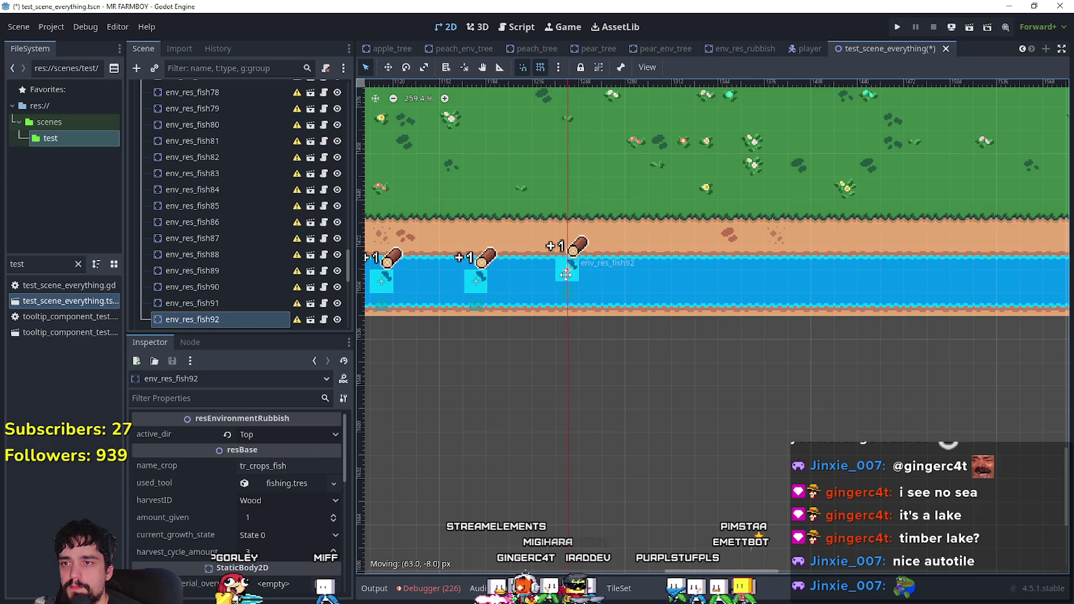
scroll(571, 281, "up", 6)
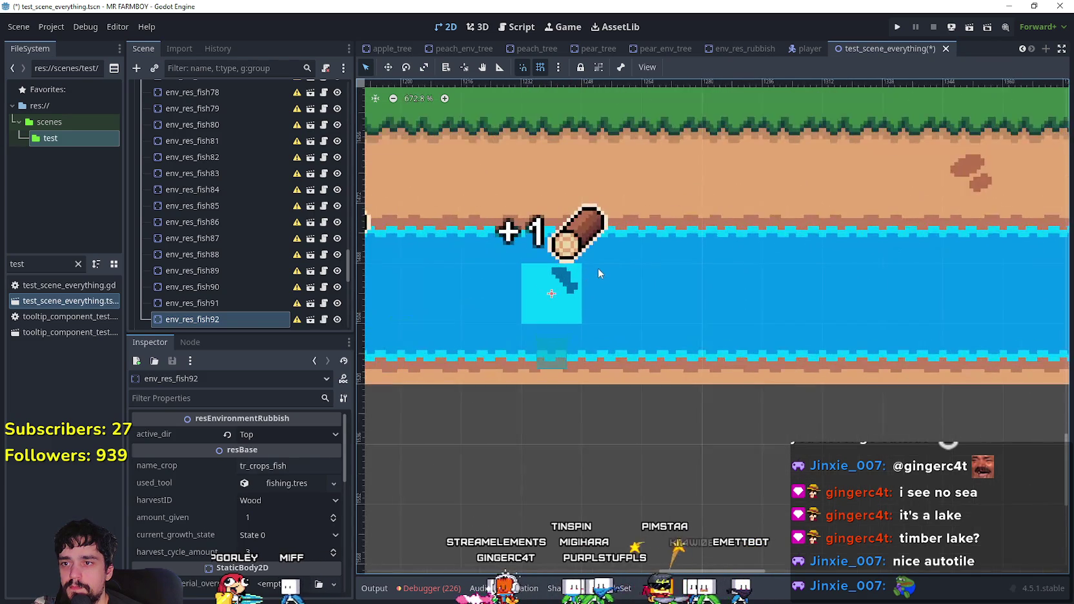
scroll(598, 269, "down", 6)
key("ctrl+d")
scroll(516, 299, "right", 2)
left_click_drag(405, 298, 559, 299)
scroll(507, 294, "up", 5)
scroll(590, 298, "down", 1)
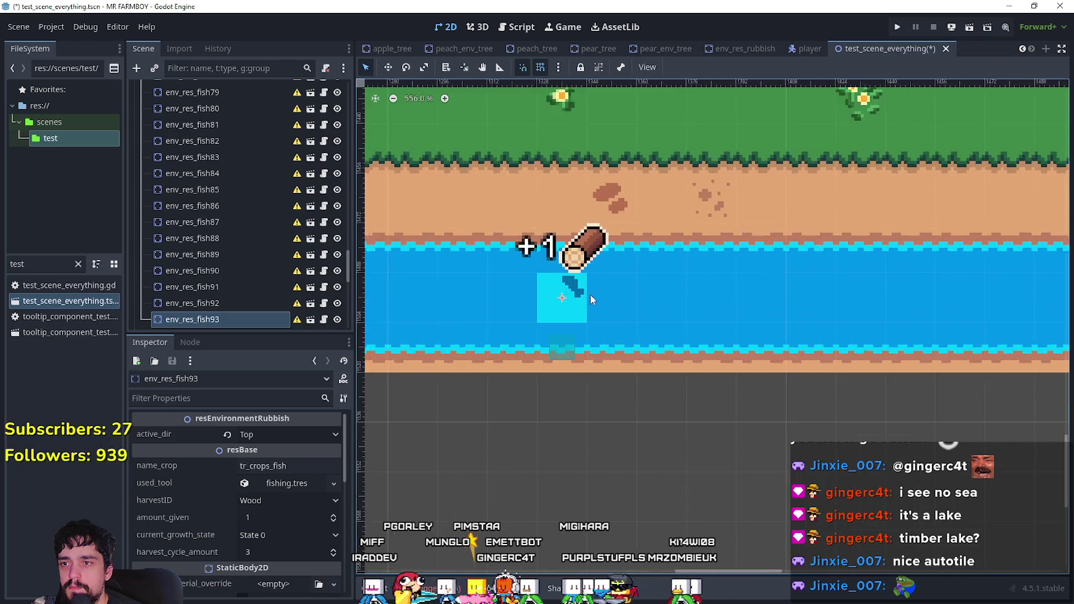
scroll(590, 294, "down", 5)
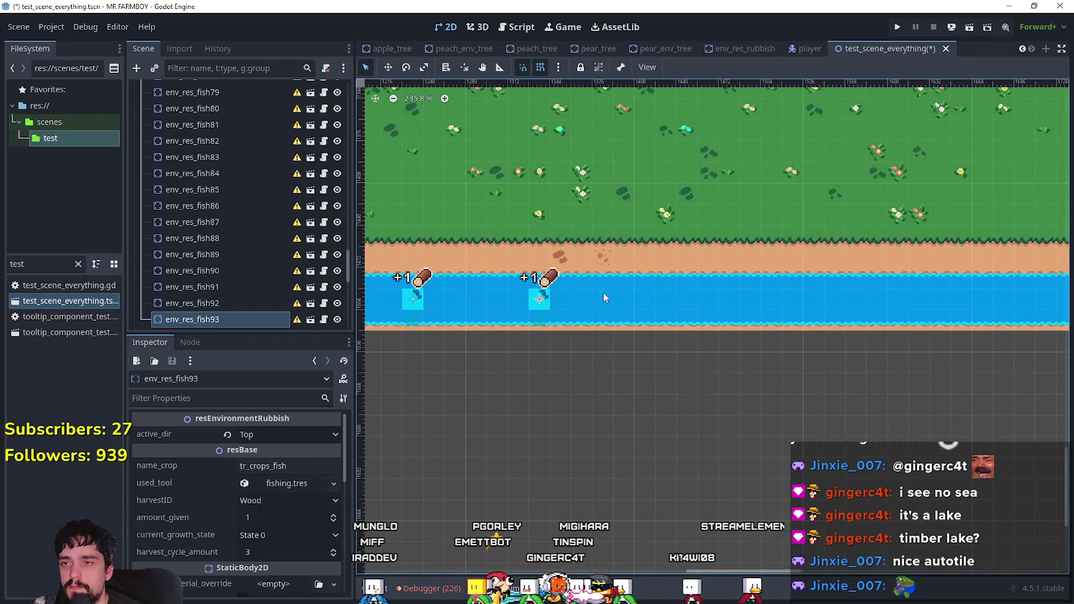
scroll(646, 297, "up", 4)
scroll(659, 295, "down", 3)
scroll(800, 299, "up", 3)
- Line up env_res_fish95 and env_res_fish96 along the shoreline and duplicate the last as env_res_fish97
key("ctrl+d")
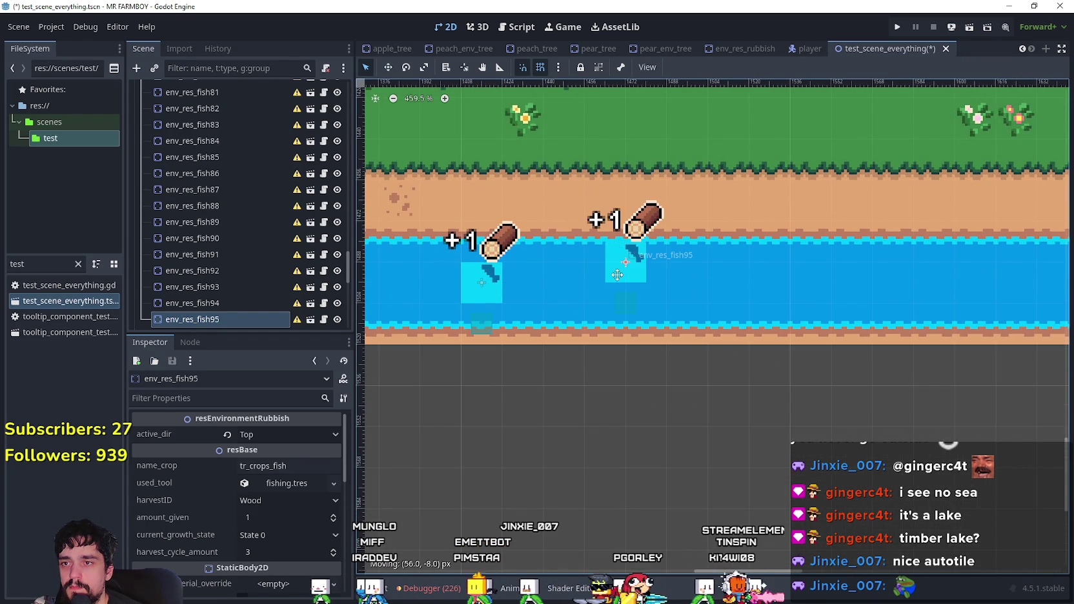
left_click_drag(617, 275, 638, 282)
scroll(666, 289, "up", 2)
scroll(744, 277, "down", 4)
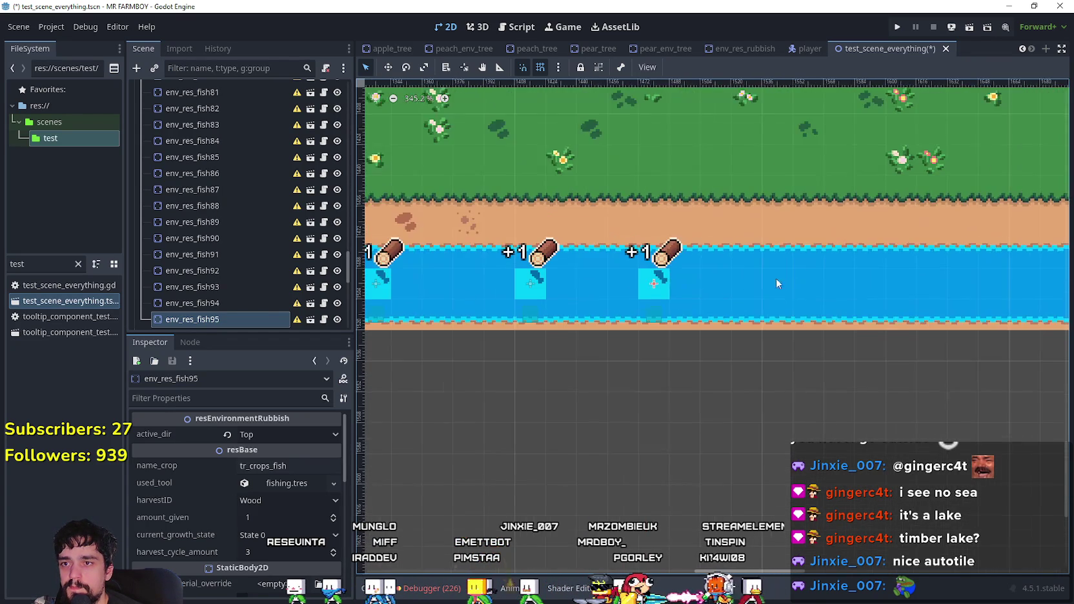
mouse_move(495, 282)
left_mouse_down()
mouse_move(653, 277)
mouse_move(613, 285)
mouse_move(577, 285)
mouse_move(676, 271)
mouse_move(641, 295)
mouse_move(645, 287)
left_mouse_up()
scroll(653, 277, "up", 3)
scroll(646, 287, "down", 2)
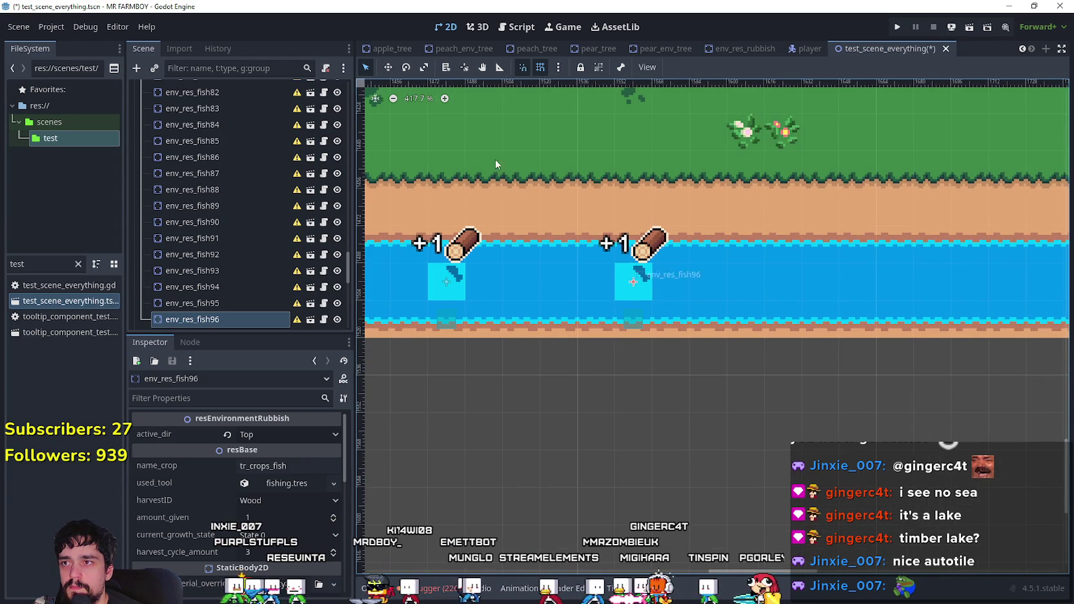
left_click(388, 68)
key("ctrl+d")
scroll(599, 244, "up", 1)
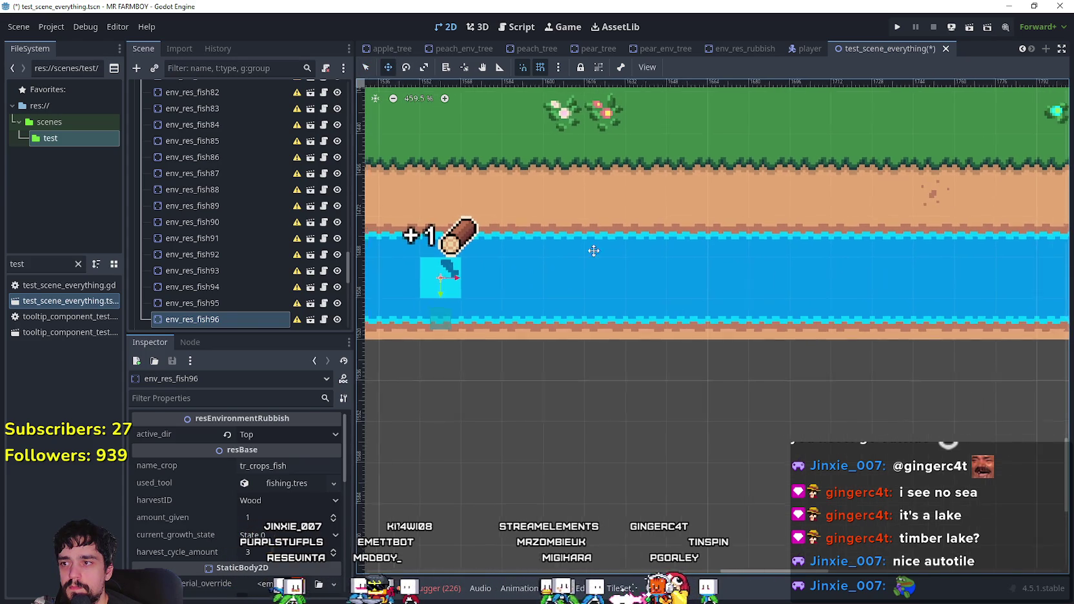
- Nudge env_res_fish97 into line along the river and zoom out to review the row
mouse_move(547, 279)
left_mouse_down()
mouse_move(567, 283)
mouse_move(547, 284)
left_mouse_up()
scroll(568, 283, "up", 2)
scroll(619, 298, "down", 6)
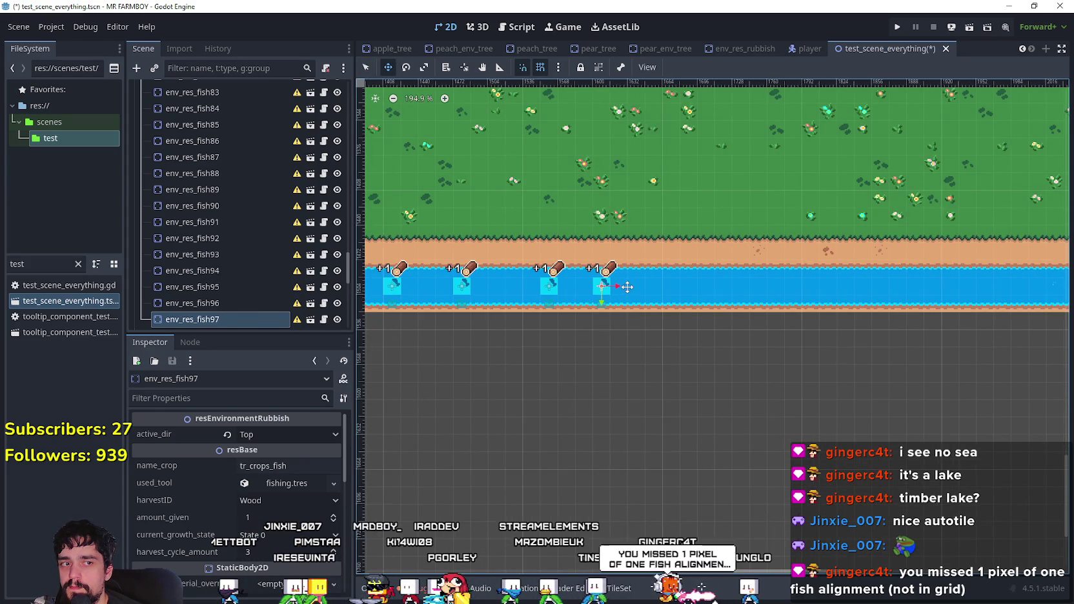
scroll(630, 302, "up", 6)
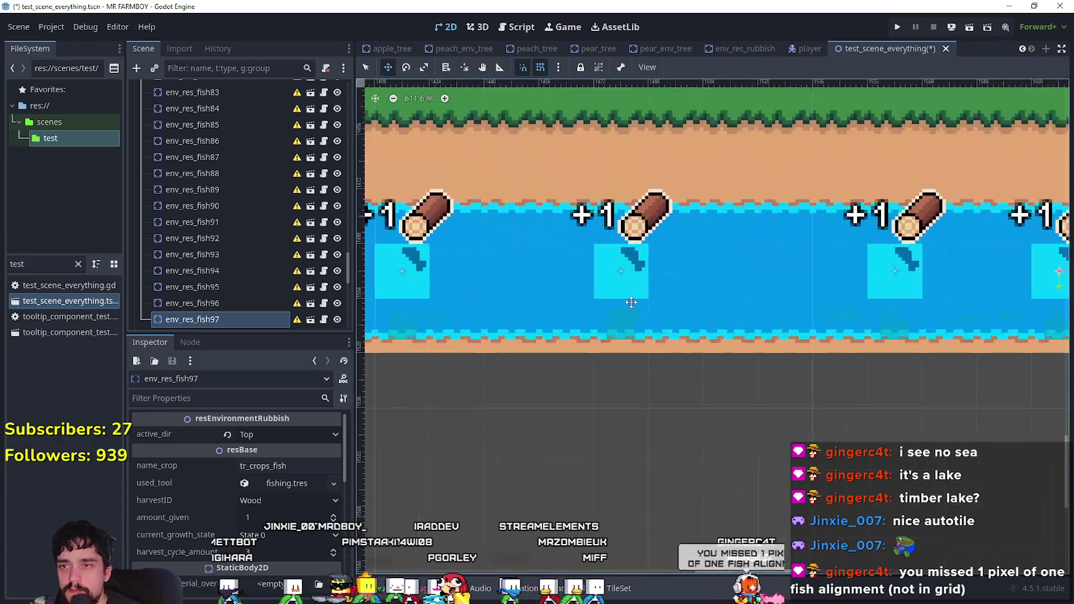
scroll(700, 299, "down", 1)
scroll(501, 279, "up", 3)
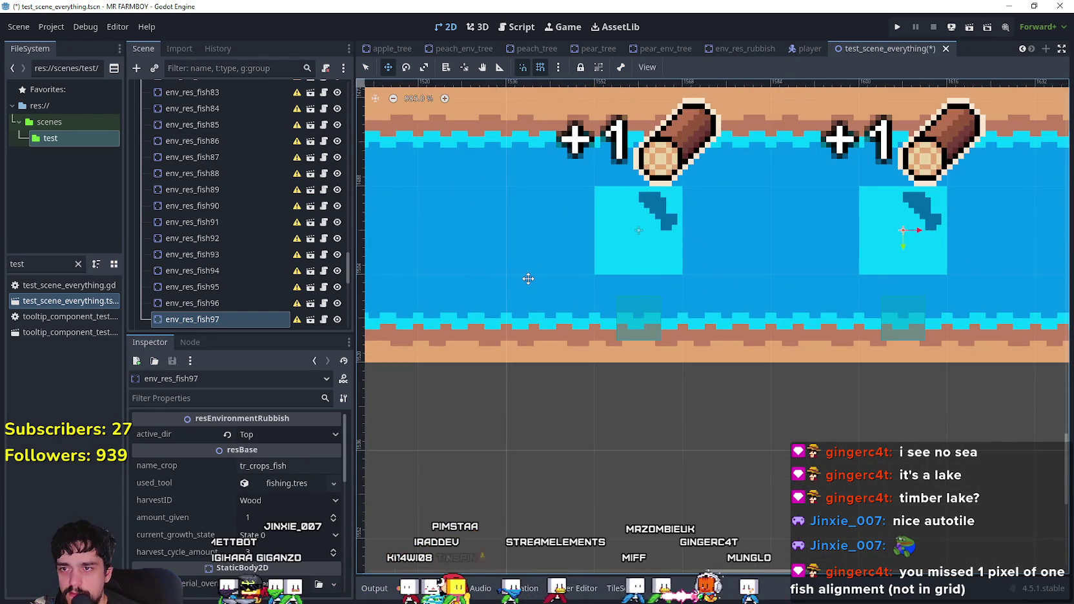
scroll(528, 278, "down", 2)
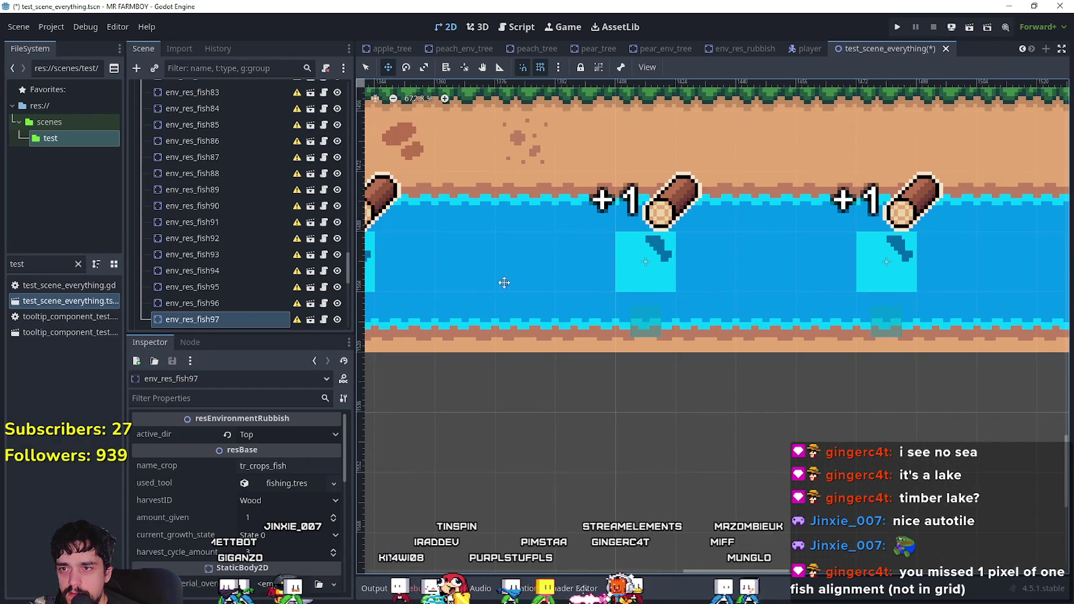
scroll(501, 282, "left", 5)
scroll(694, 348, "left", 5)
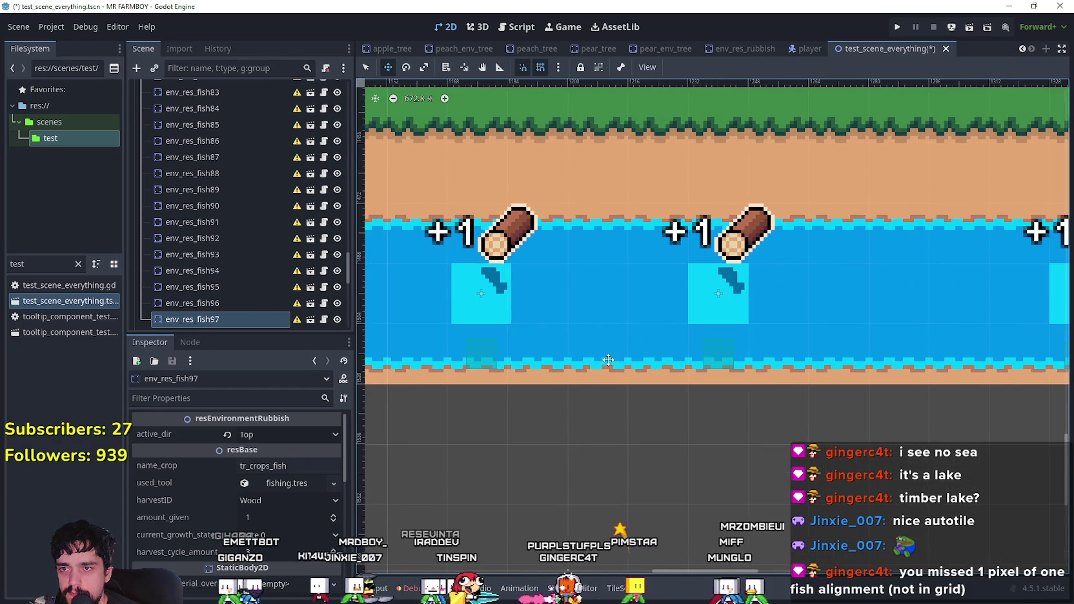
scroll(630, 342, "up", 2)
scroll(683, 307, "left", 3)
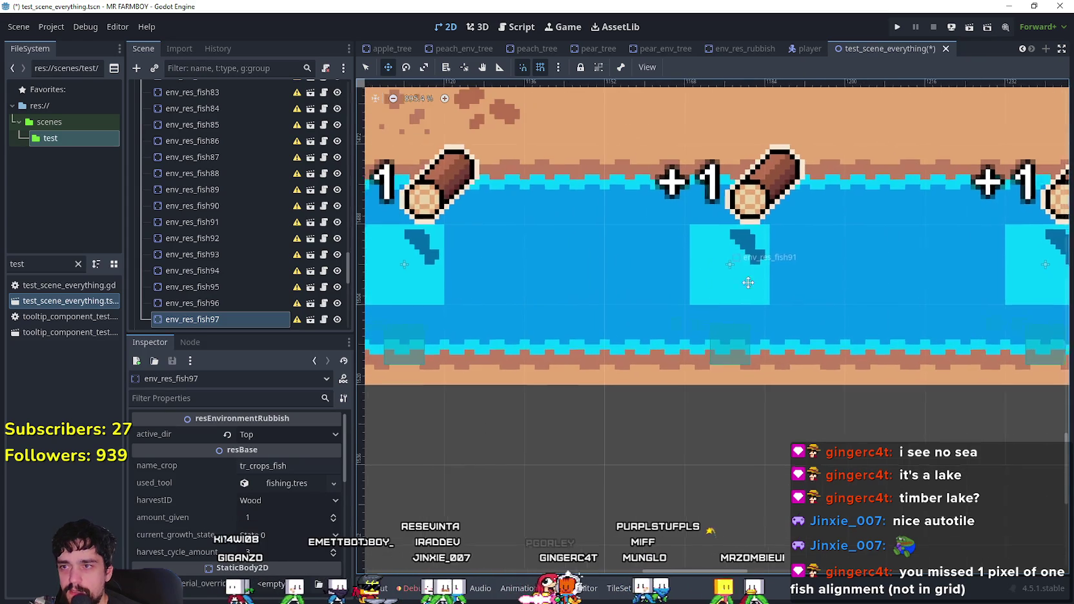
- Select env_res_fish91 to check its alignment and survey the fish spots across the map
left_click(367, 67)
left_click(721, 277)
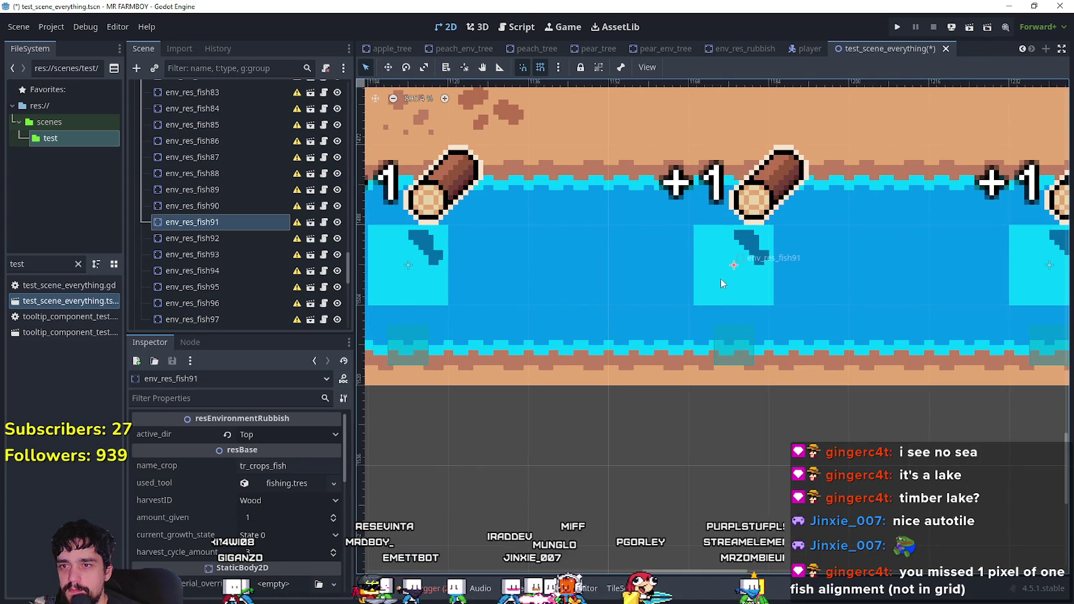
scroll(474, 266, "down", 5)
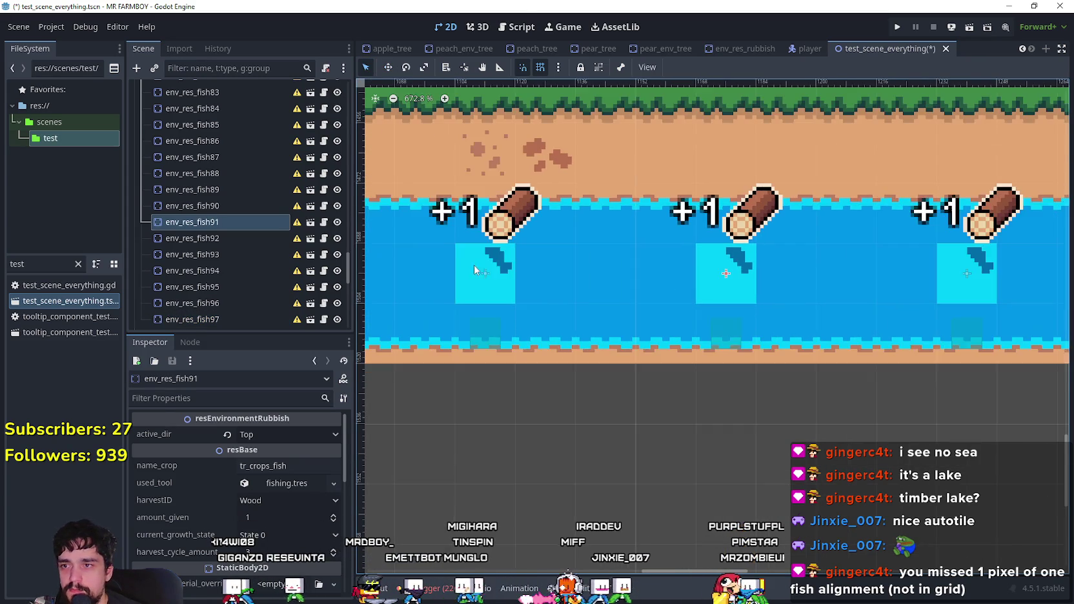
scroll(736, 300, "down", 1)
scroll(736, 300, "left", 2)
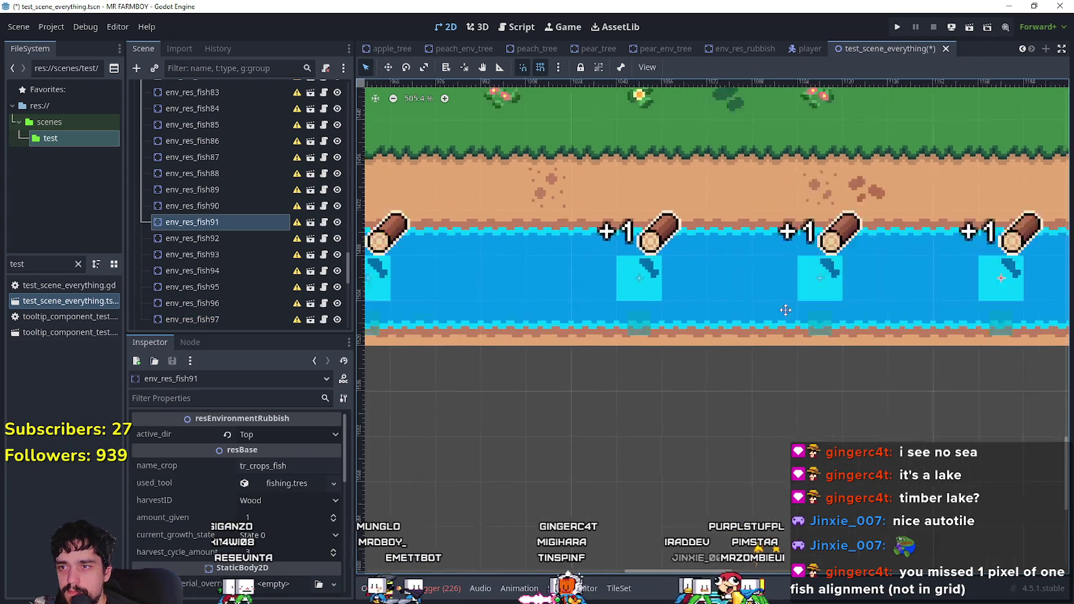
scroll(635, 301, "up", 2)
scroll(764, 312, "up", 1)
scroll(524, 315, "up", 1)
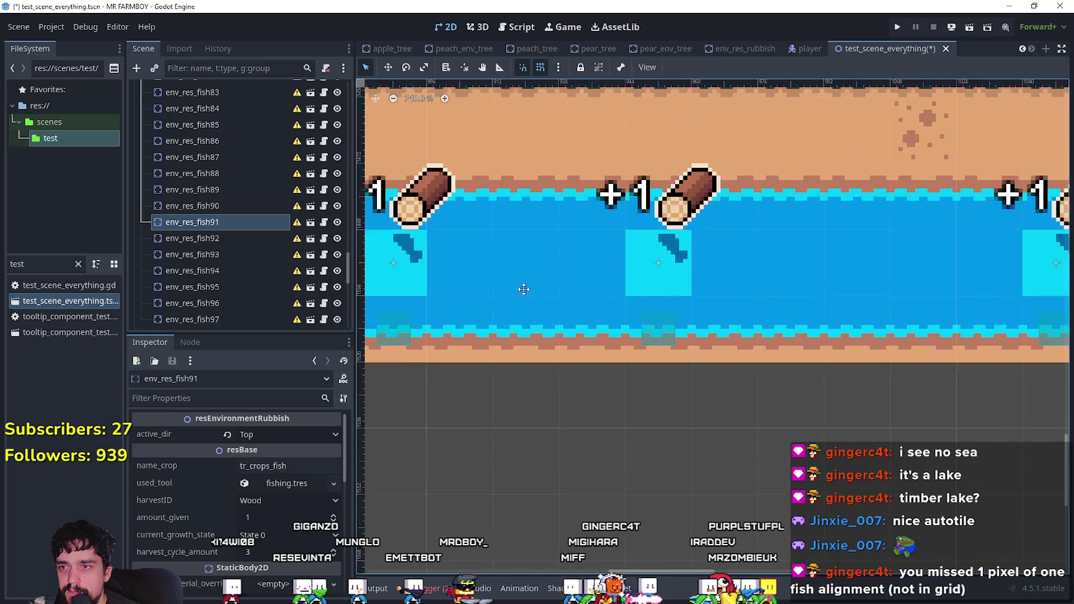
scroll(462, 333, "right", 1)
scroll(824, 336, "left", 2)
scroll(506, 328, "left", 8)
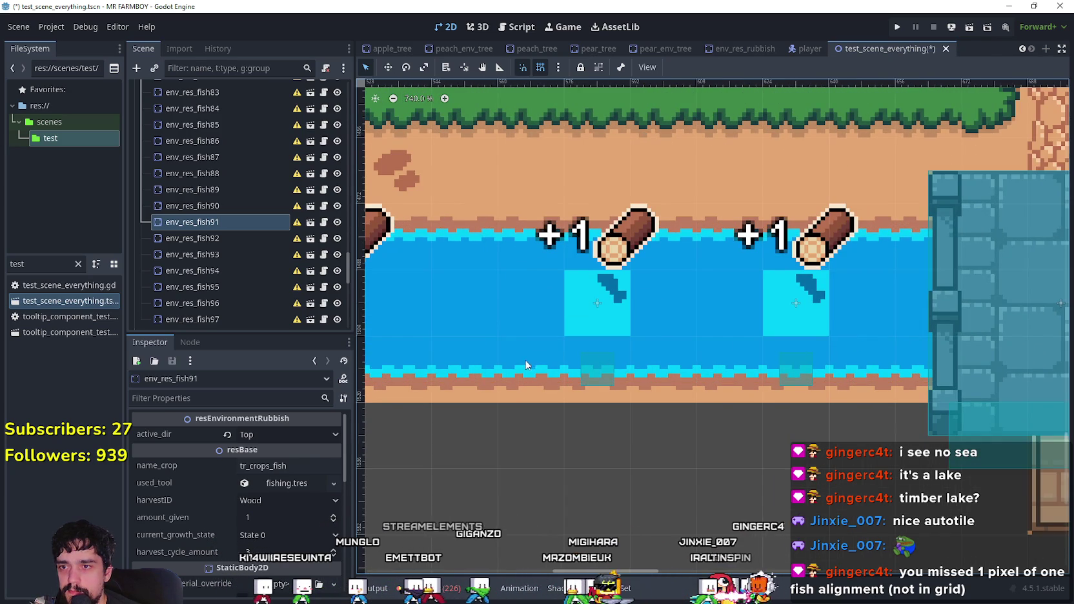
scroll(547, 360, "left", 4)
scroll(656, 373, "left", 2)
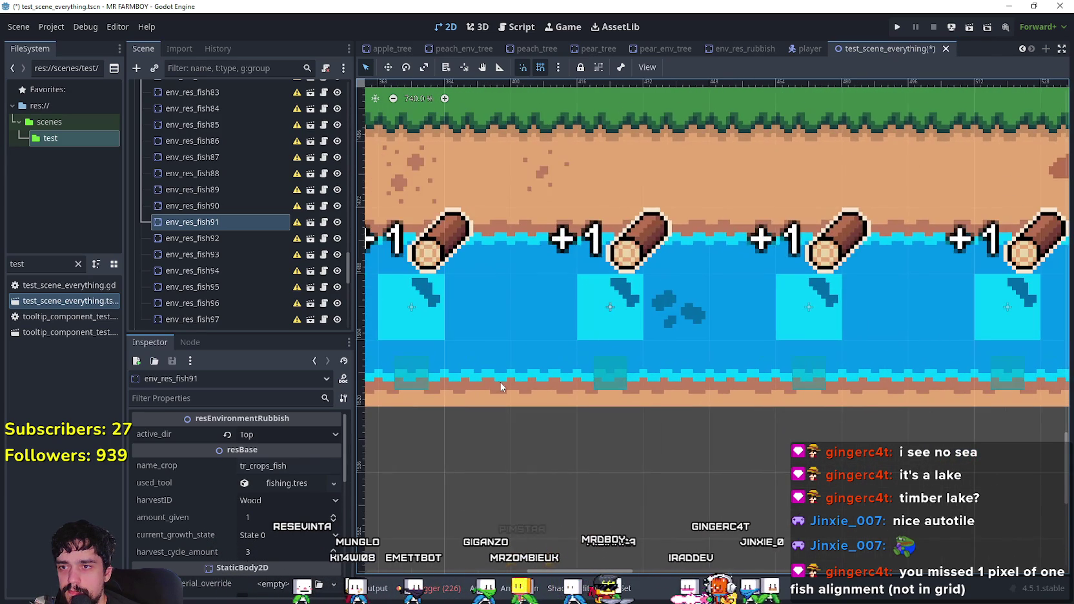
scroll(492, 363, "left", 8)
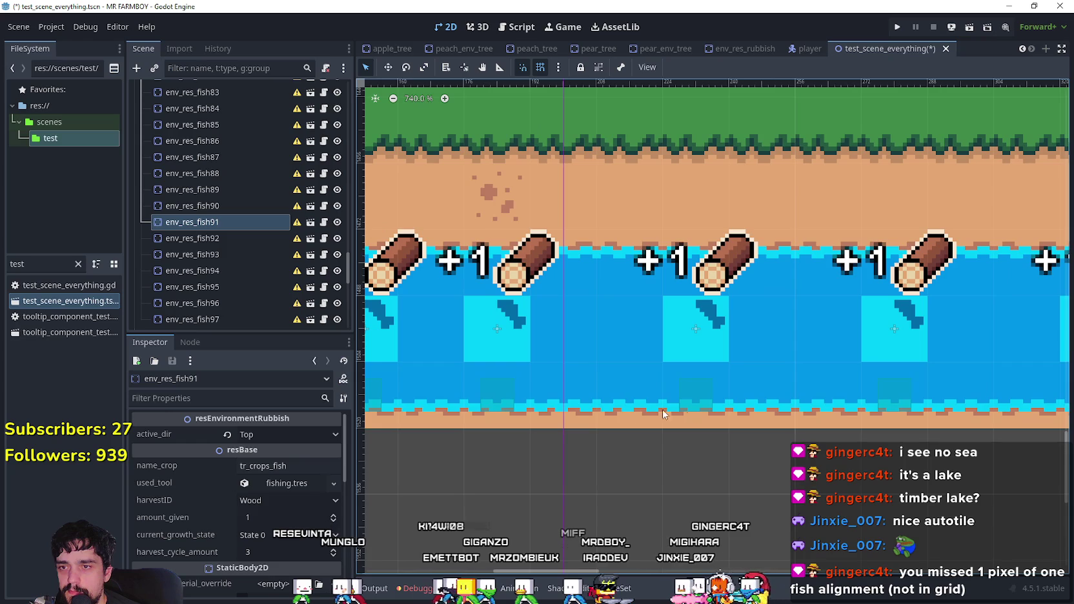
scroll(784, 413, "left", 2)
scroll(738, 447, "left", 4)
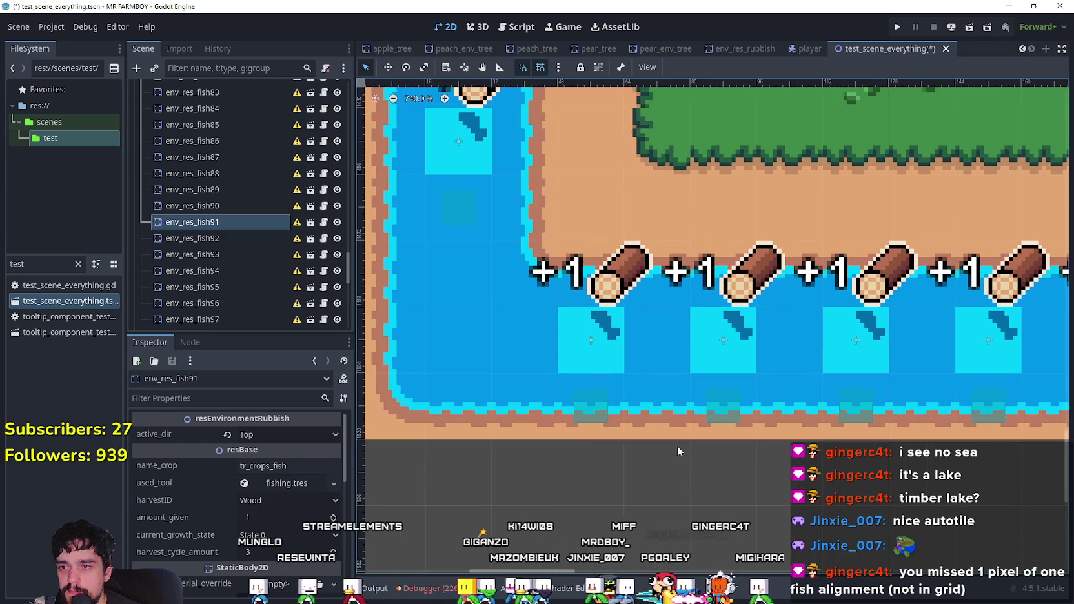
scroll(548, 421, "down", 12)
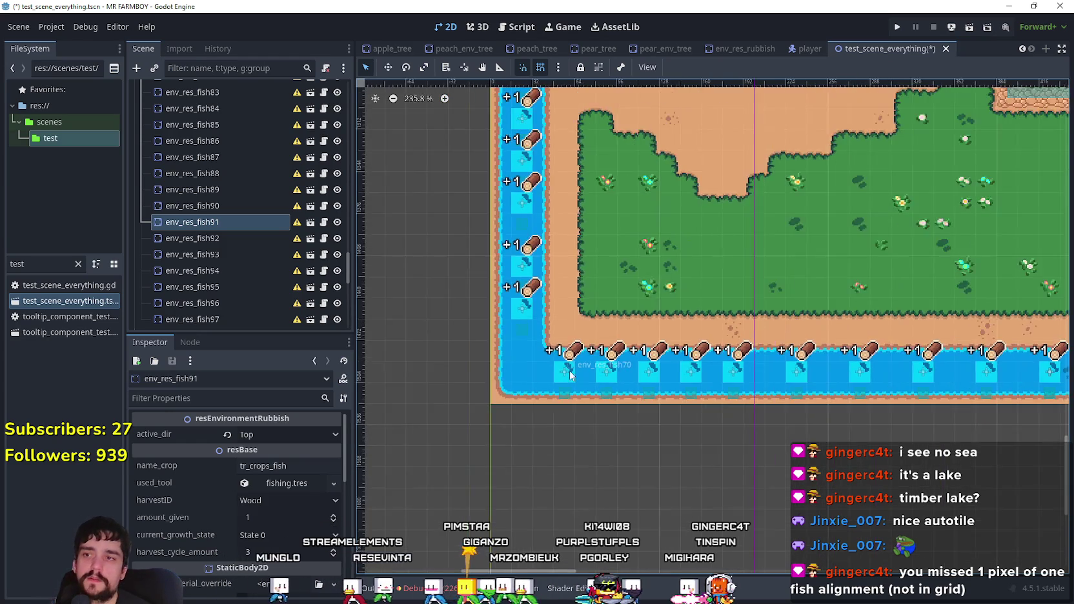
scroll(569, 373, "down", 6)
scroll(809, 354, "right", 4)
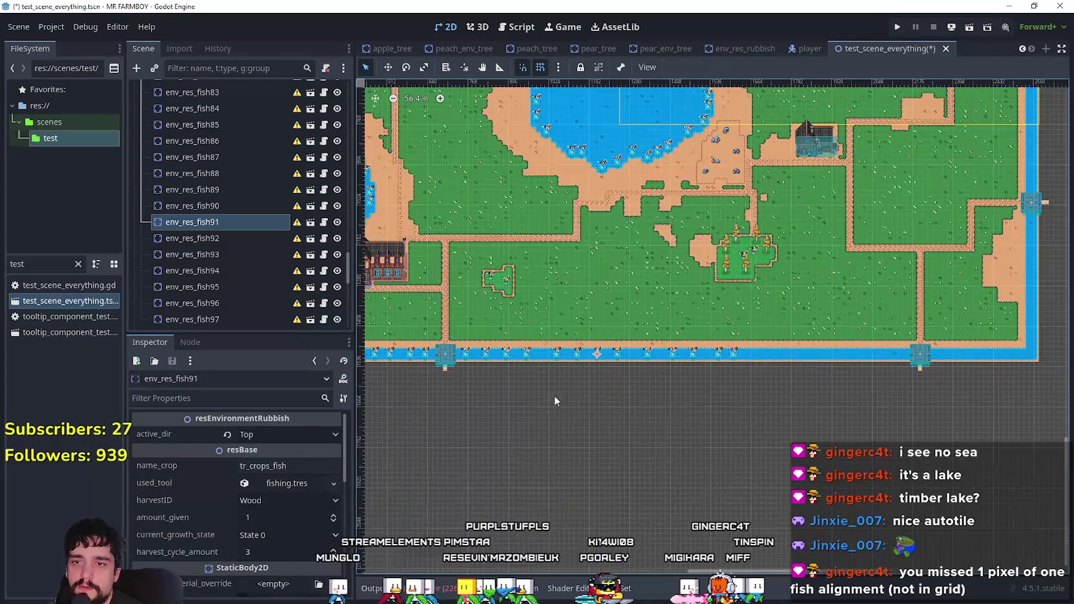
scroll(809, 354, "up", 16)
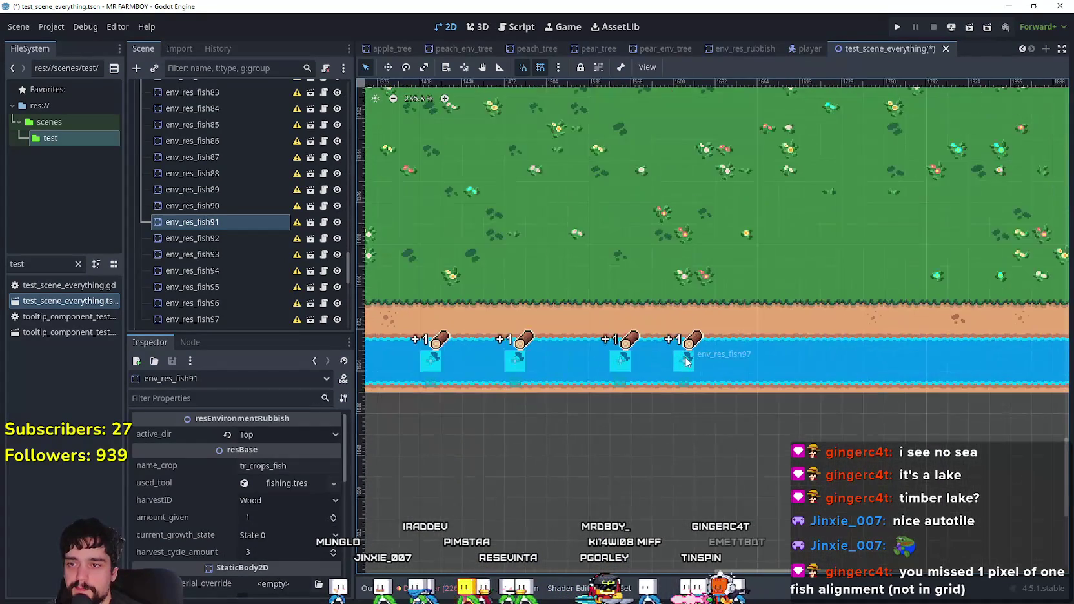
- Select env_res_fish97 and slide env_res_fish98 into line along the river
left_click(684, 360)
scroll(742, 374, "up", 6)
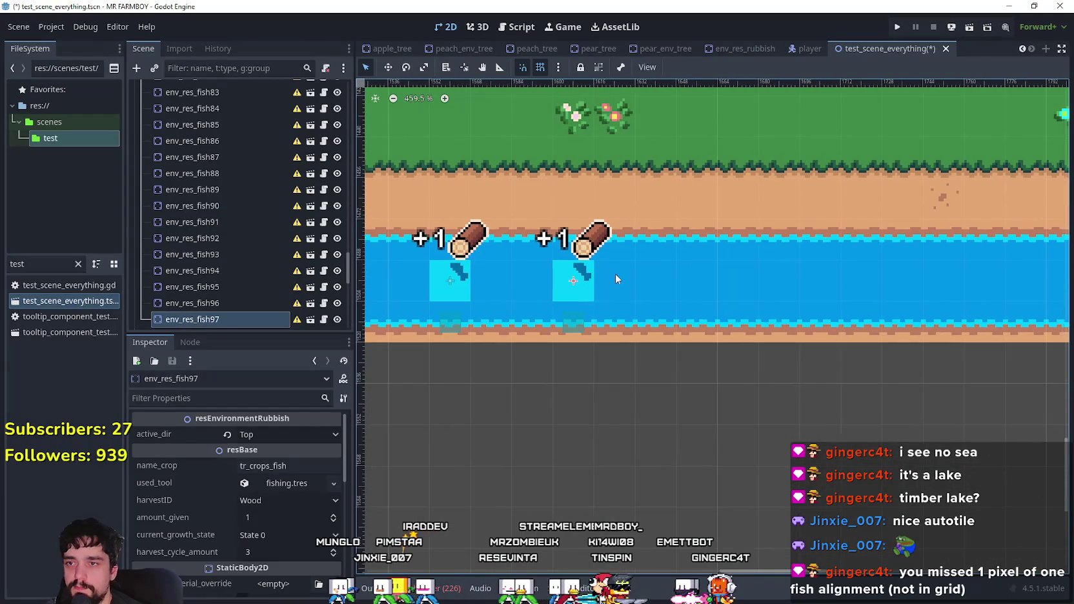
left_click(388, 67)
scroll(575, 283, "up", 3)
left_click_drag(768, 286, 736, 287)
scroll(735, 287, "up", 2)
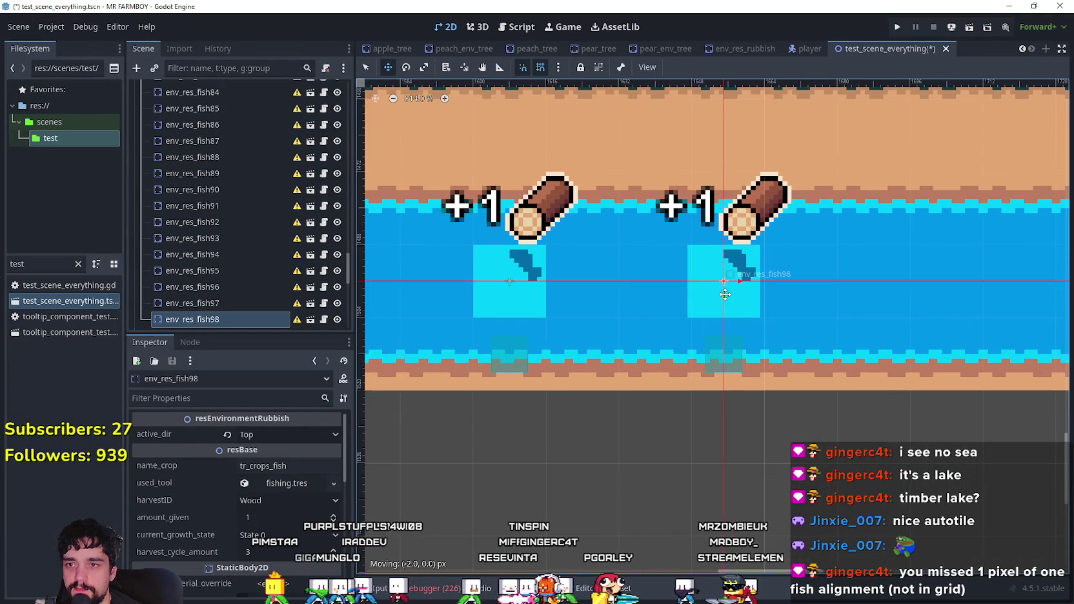
scroll(732, 294, "down", 2)
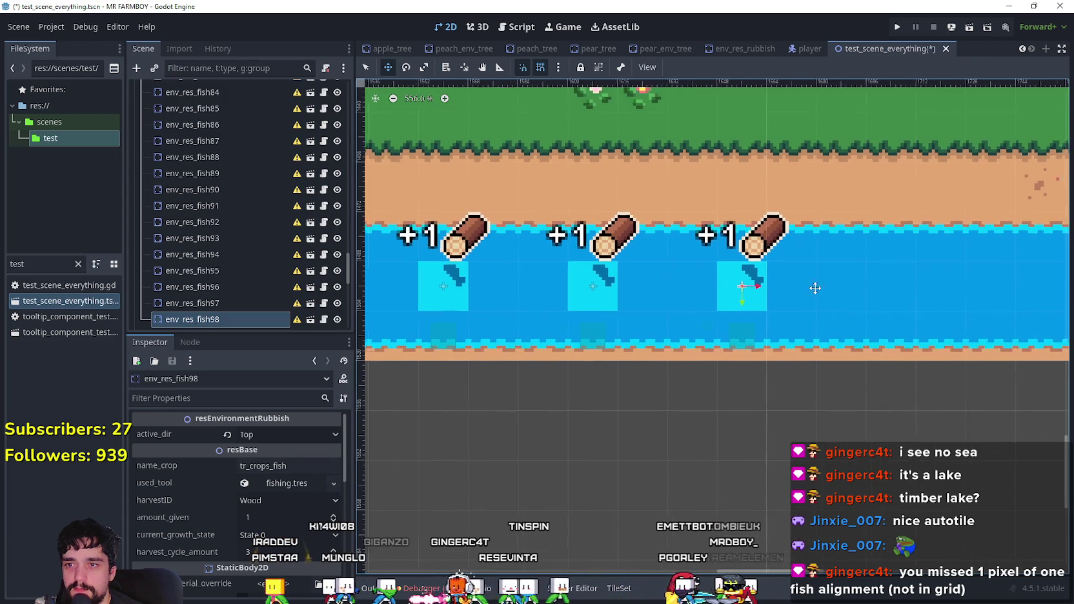
- Place env_res_fish99 and env_res_fish100 in line further along the river
mouse_move(572, 289)
left_mouse_down()
mouse_move(698, 287)
mouse_move(495, 264)
left_mouse_up()
scroll(604, 287, "up", 5)
scroll(697, 286, "down", 6)
scroll(557, 267, "up", 6)
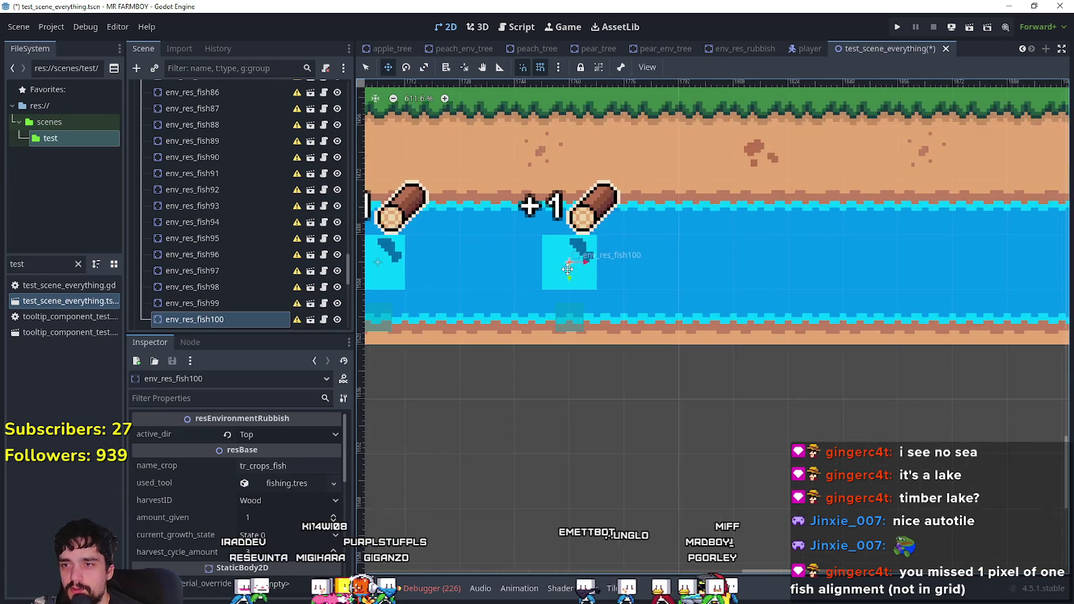
mouse_move(630, 271)
left_mouse_down()
mouse_move(655, 274)
mouse_move(618, 266)
left_mouse_up()
scroll(629, 271, "up", 1)
scroll(619, 261, "down", 10)
scroll(641, 255, "up", 10)
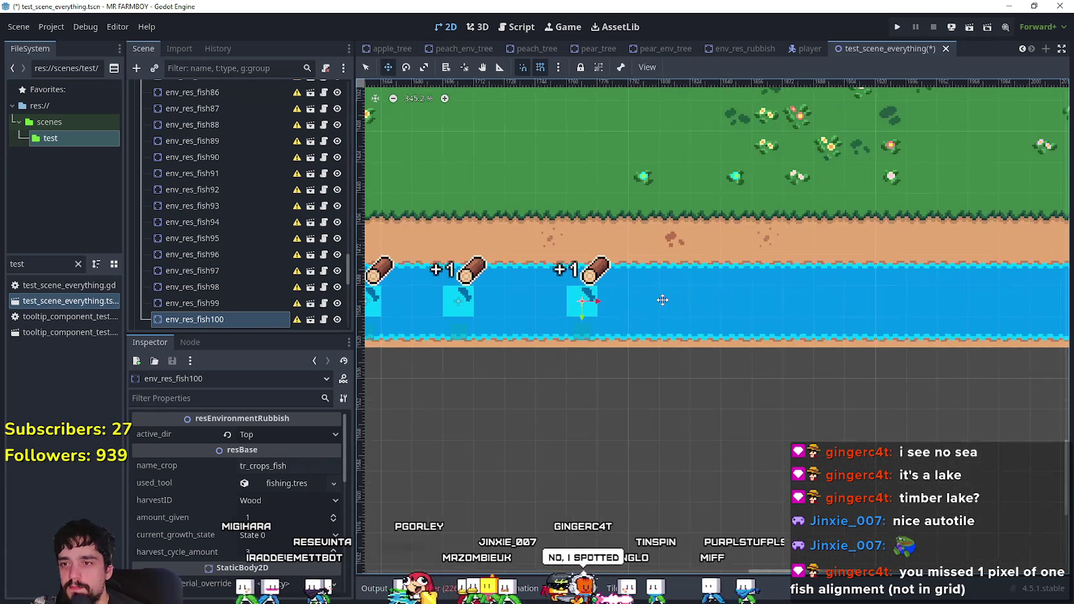
scroll(654, 300, "up", 5)
- Add env_res_fish101 through env_res_fish103, spaced along the river toward the bridge
key("ctrl+d")
mouse_move(510, 285)
left_mouse_down()
mouse_move(710, 313)
mouse_move(635, 297)
mouse_move(694, 304)
mouse_move(685, 295)
mouse_move(716, 326)
mouse_move(671, 278)
mouse_move(680, 278)
left_mouse_up()
scroll(639, 298, "up", 7)
scroll(684, 295, "down", 5)
key("ctrl+d")
scroll(646, 282, "up", 2)
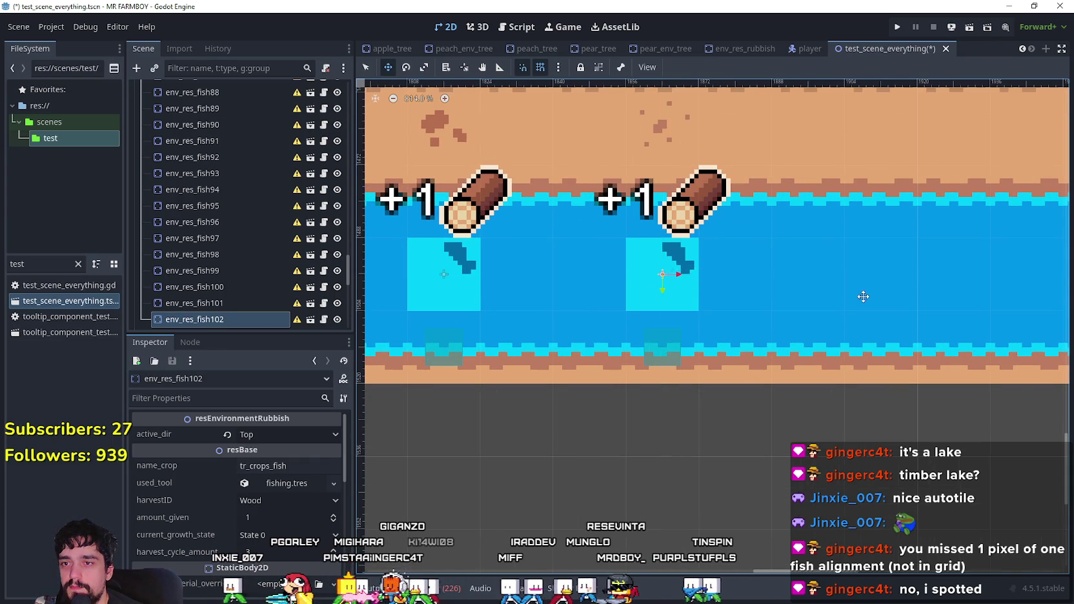
scroll(860, 296, "down", 2)
key("ctrl+d")
mouse_move(416, 298)
left_mouse_down()
mouse_move(568, 271)
mouse_move(627, 278)
mouse_move(556, 276)
mouse_move(589, 266)
mouse_move(614, 275)
left_mouse_up()
scroll(682, 283, "up", 3)
scroll(650, 291, "down", 3)
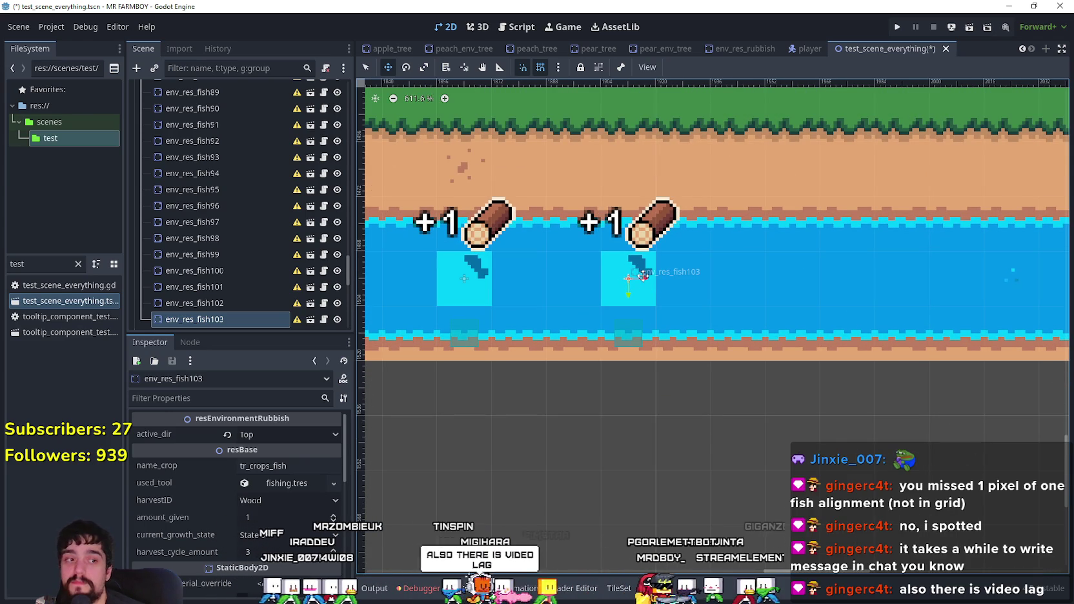
scroll(643, 276, "down", 6)
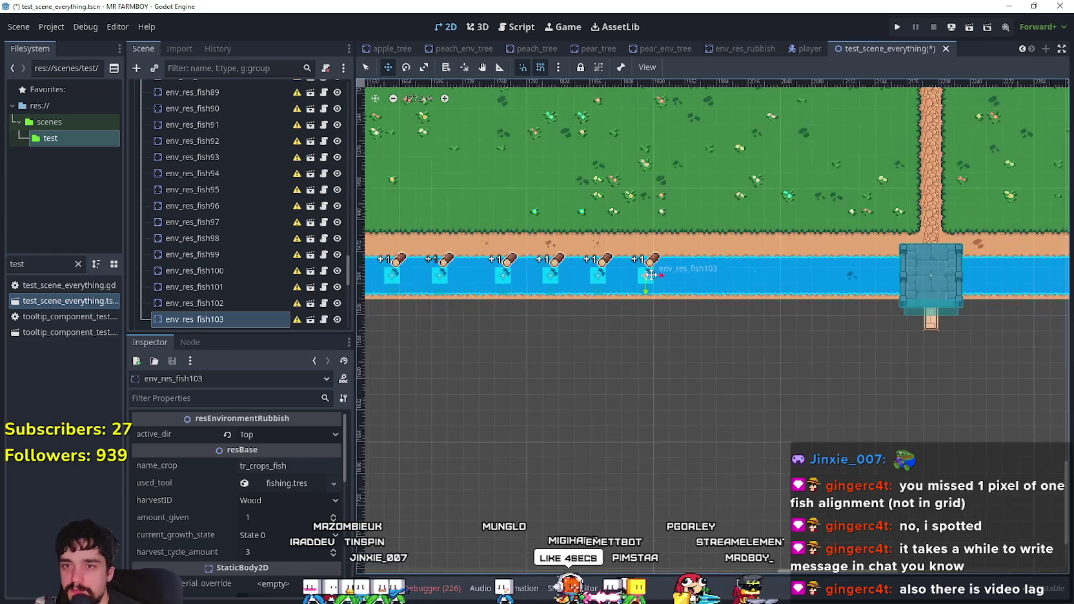
- Duplicate env_res_fish104 and drag the new env_res_fish105 along the river
scroll(650, 274, "down", 8)
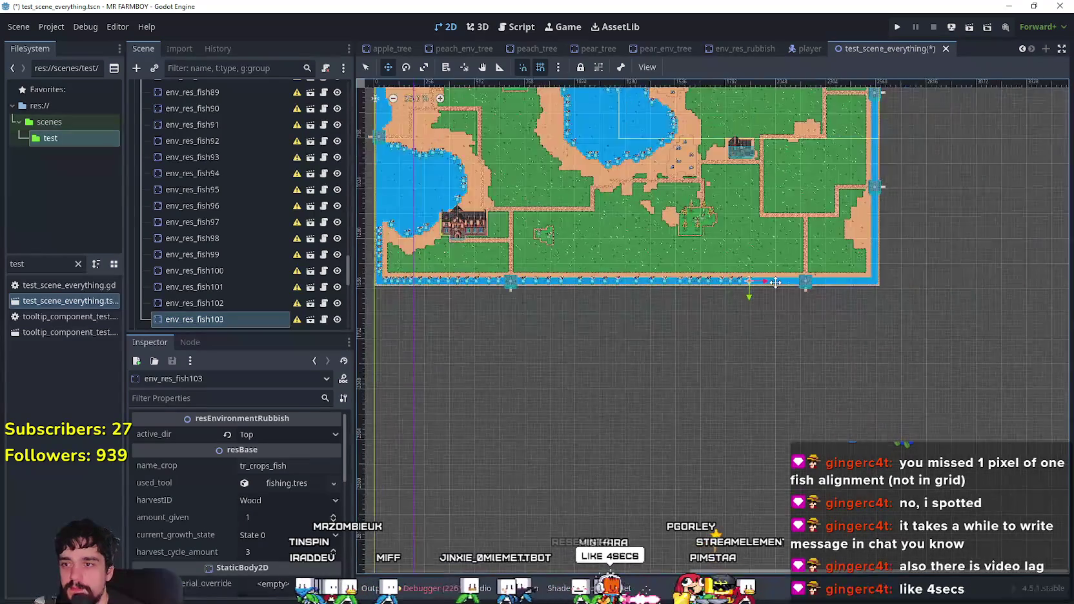
scroll(775, 282, "down", 1)
scroll(768, 193, "down", 2)
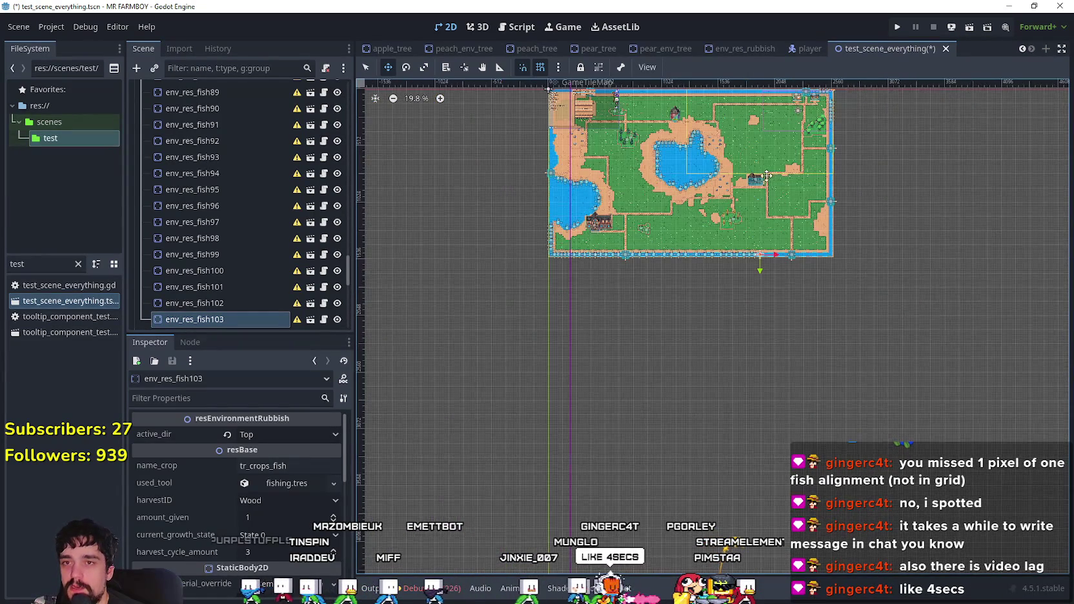
scroll(691, 211, "up", 1)
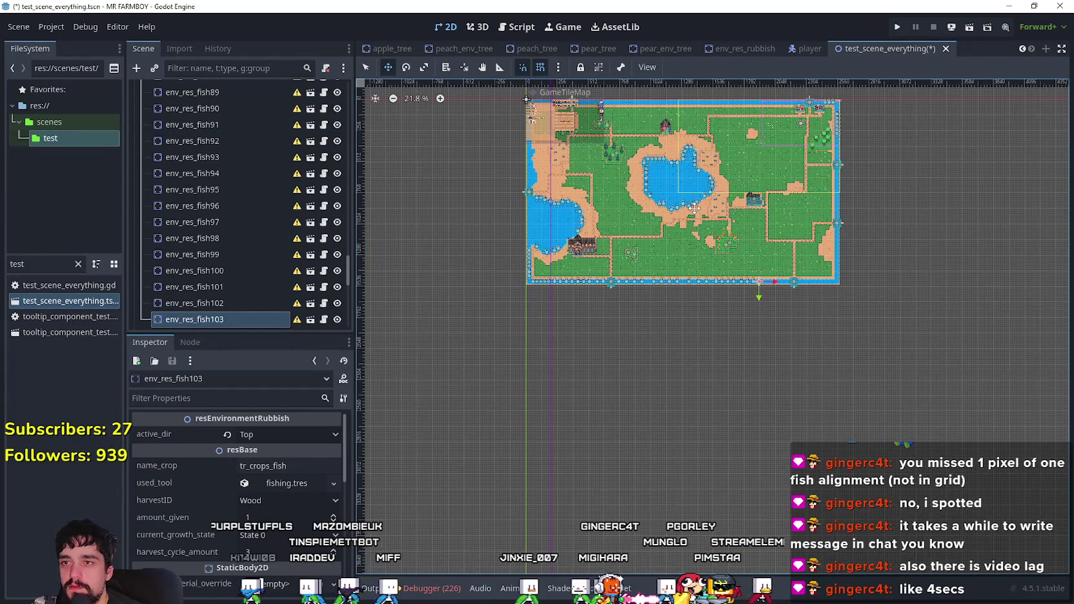
scroll(743, 197, "up", 5)
scroll(820, 372, "up", 4)
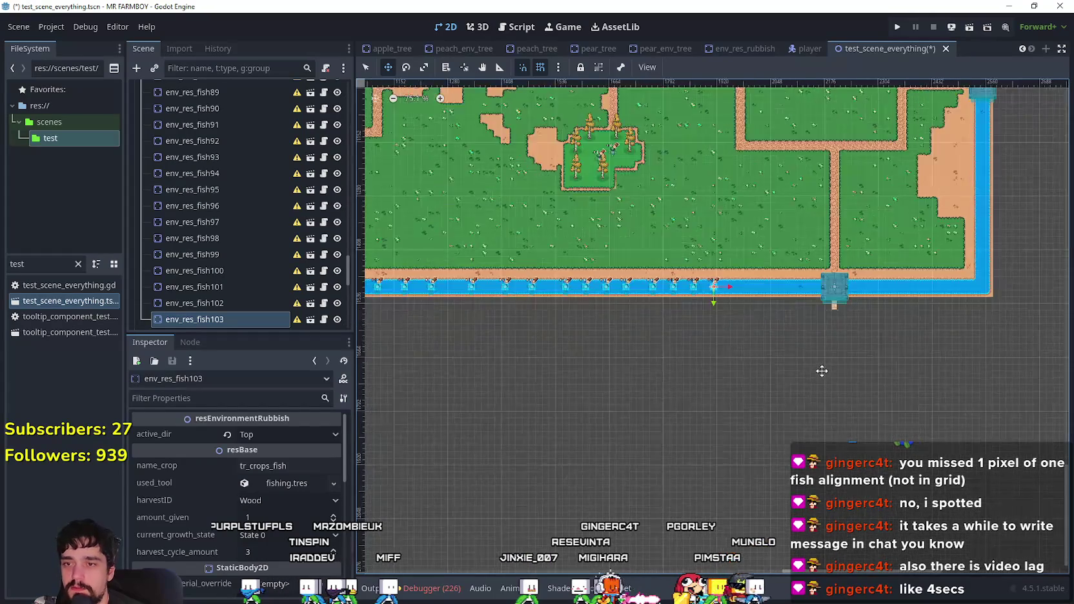
scroll(761, 288, "up", 8)
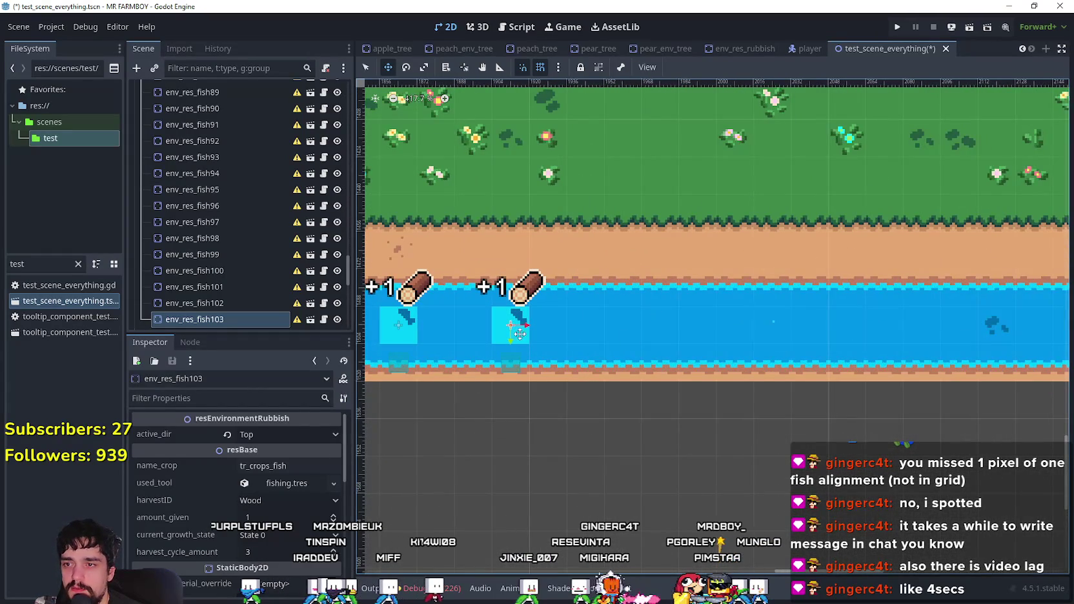
scroll(610, 328, "up", 7)
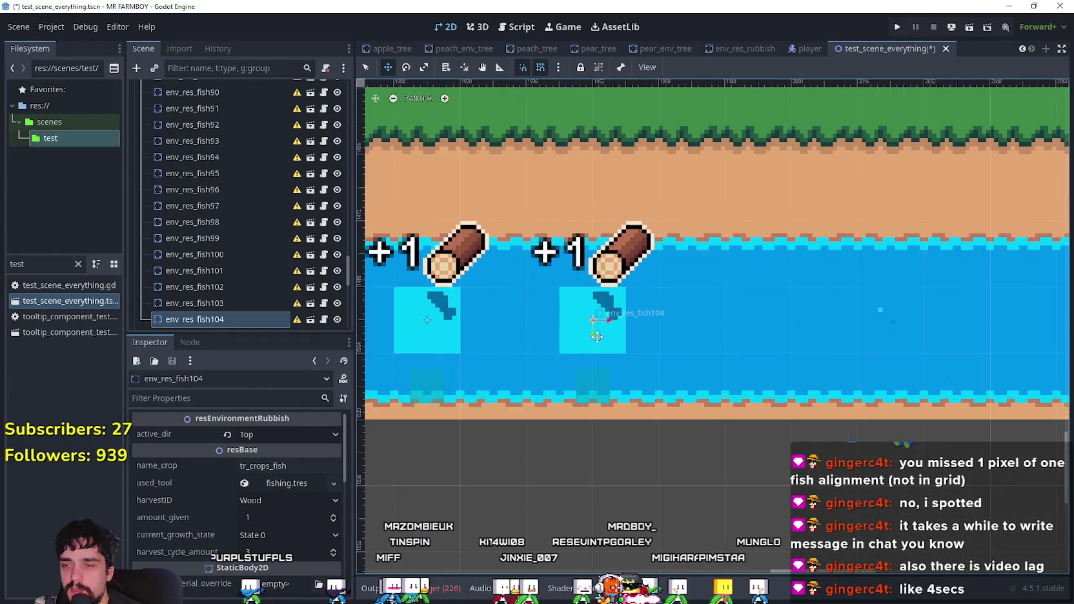
scroll(656, 326, "down", 5)
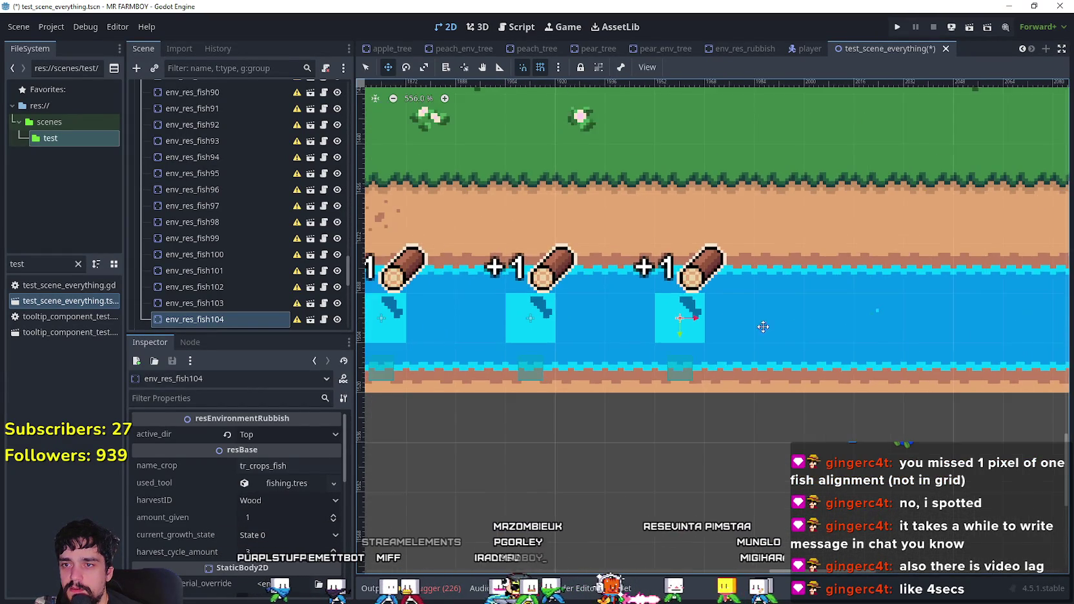
scroll(763, 323, "right", 5)
key("ctrl+d")
mouse_move(649, 295)
left_mouse_down()
mouse_move(619, 299)
mouse_move(725, 299)
mouse_move(612, 308)
left_mouse_up()
- Nudge env_res_fish105 with the arrow keys and move env_res_fish106 further along the river
scroll(604, 307, "up", 3)
key("Right")
key("Left")
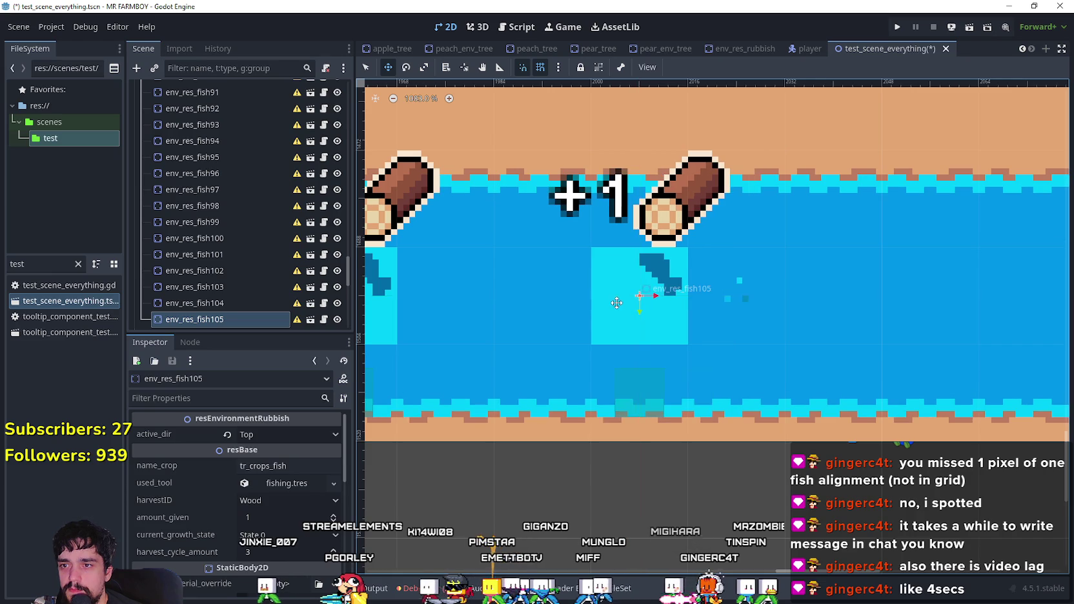
scroll(616, 302, "down", 5)
mouse_move(530, 295)
left_mouse_down()
mouse_move(648, 297)
mouse_move(633, 292)
left_mouse_up()
scroll(660, 299, "up", 4)
scroll(652, 289, "right", 6)
- Place env_res_fish107 through env_res_fish110 beside and beyond the stone bridge
left_click_drag(399, 291, 724, 291)
scroll(705, 281, "up", 2)
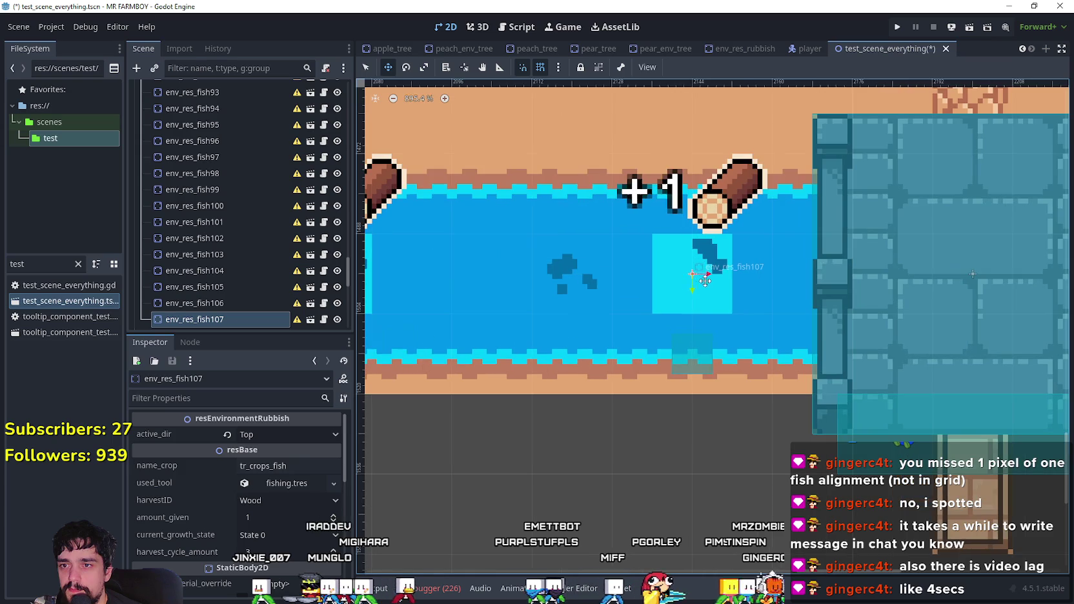
scroll(657, 283, "down", 7)
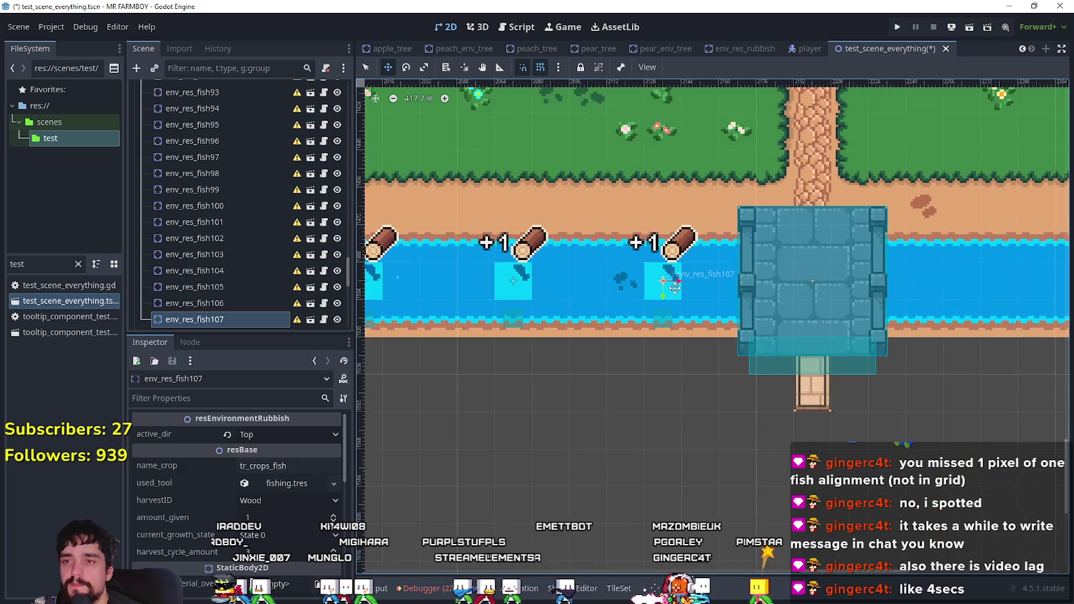
scroll(635, 283, "right", 5)
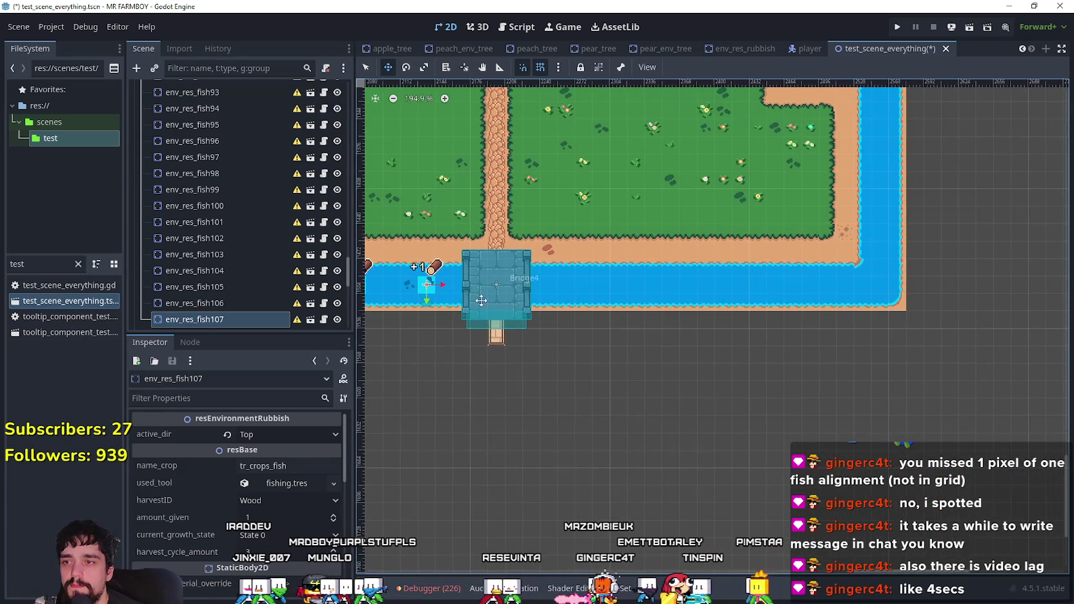
scroll(556, 288, "up", 15)
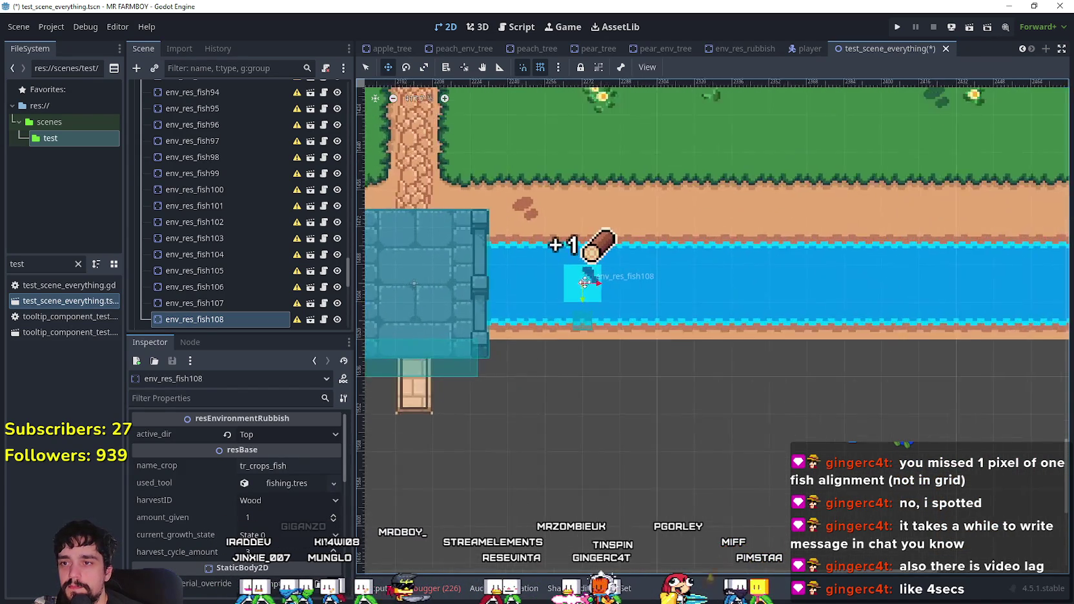
left_click_drag(542, 278, 543, 278)
scroll(542, 277, "down", 2)
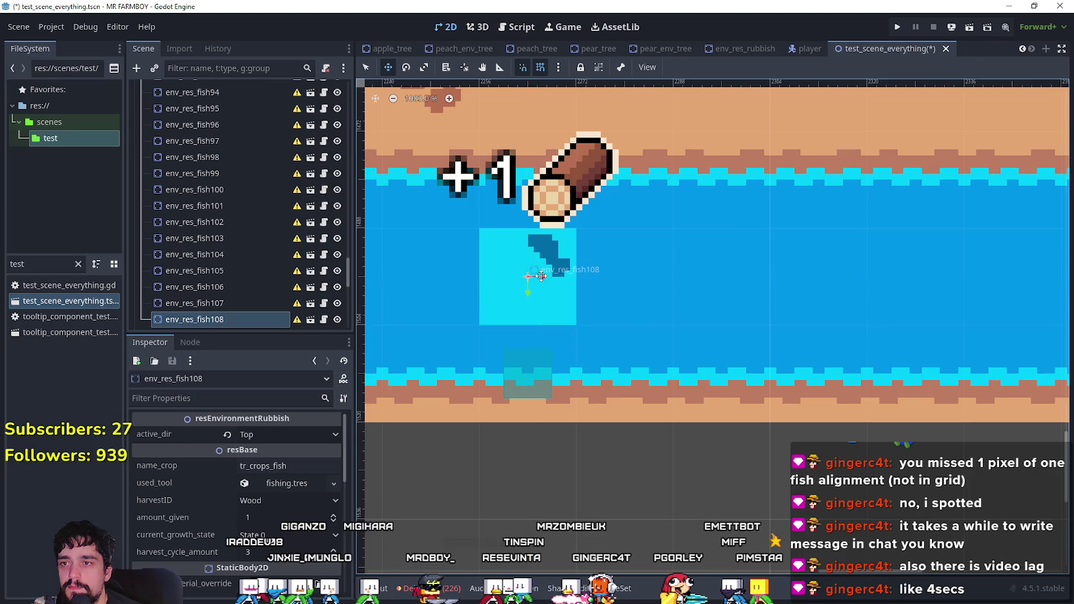
mouse_move(722, 281)
left_mouse_down()
mouse_move(793, 281)
mouse_move(723, 290)
mouse_move(742, 304)
mouse_move(787, 272)
mouse_move(738, 265)
left_mouse_up()
scroll(792, 281, "up", 3)
scroll(738, 264, "down", 8)
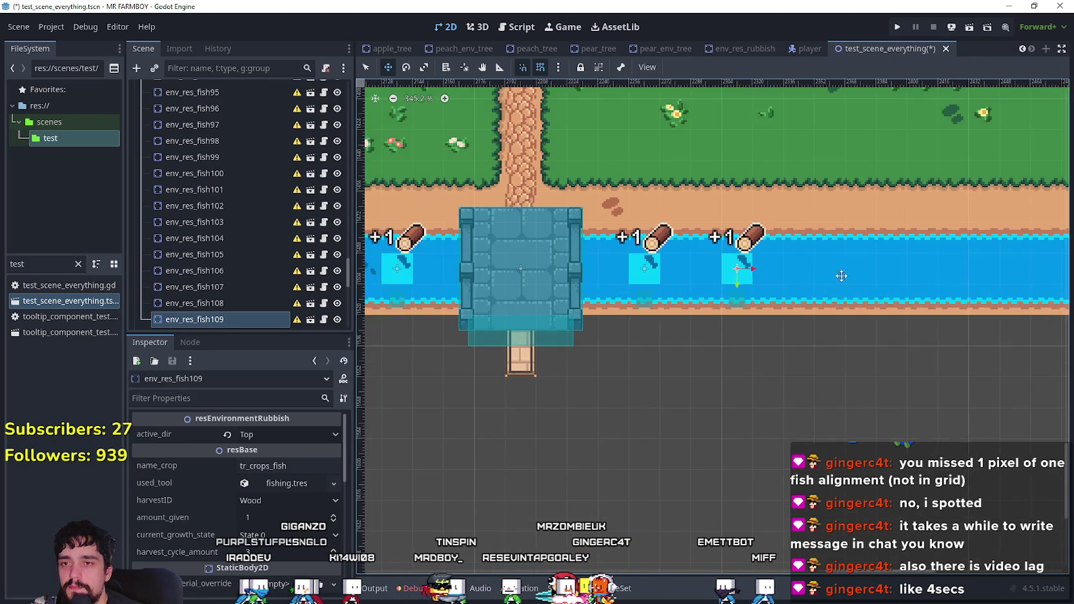
mouse_move(497, 272)
left_mouse_down()
mouse_move(658, 267)
mouse_move(640, 262)
left_mouse_up()
- Move env_res_fish111 and env_res_fish112 along the river toward the bend
scroll(657, 269, "up", 6)
scroll(639, 262, "down", 5)
scroll(646, 272, "right", 3)
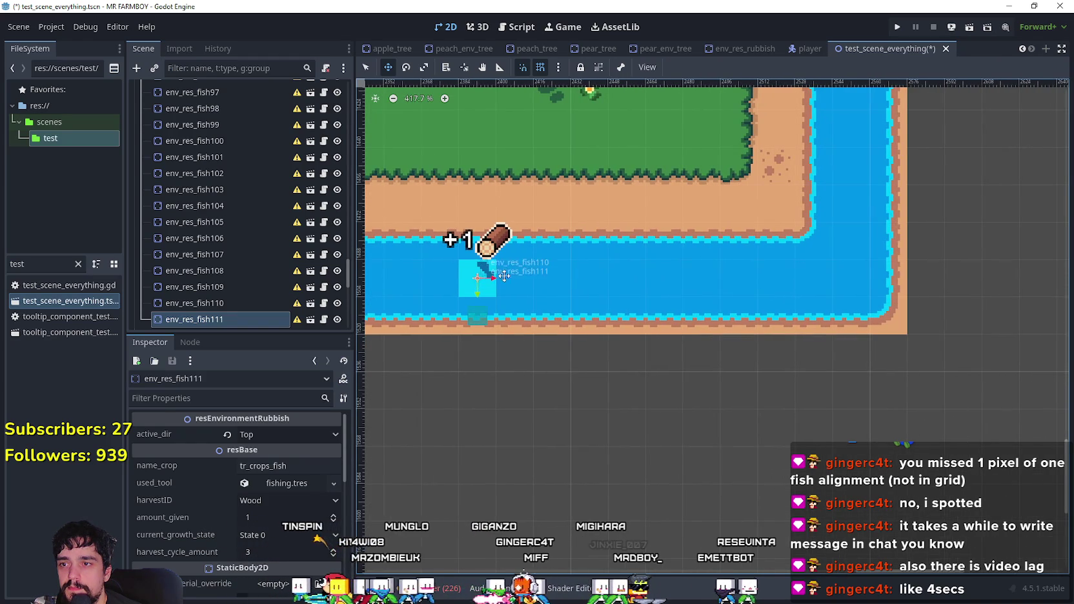
left_click_drag(490, 276, 619, 276)
scroll(617, 278, "up", 9)
scroll(610, 282, "down", 6)
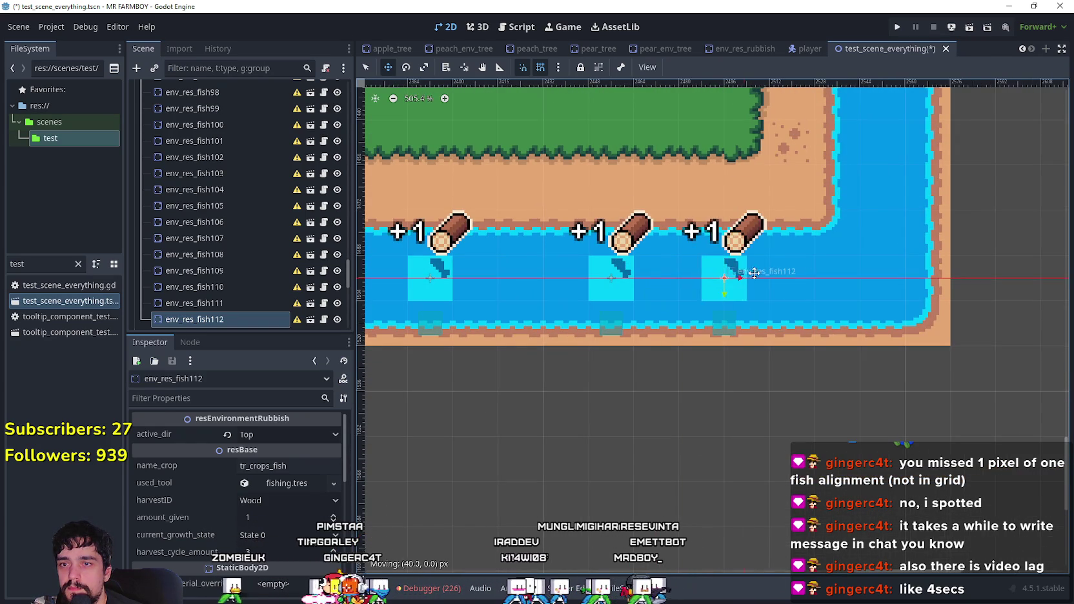
left_click_drag(748, 272, 789, 275)
scroll(803, 274, "up", 6)
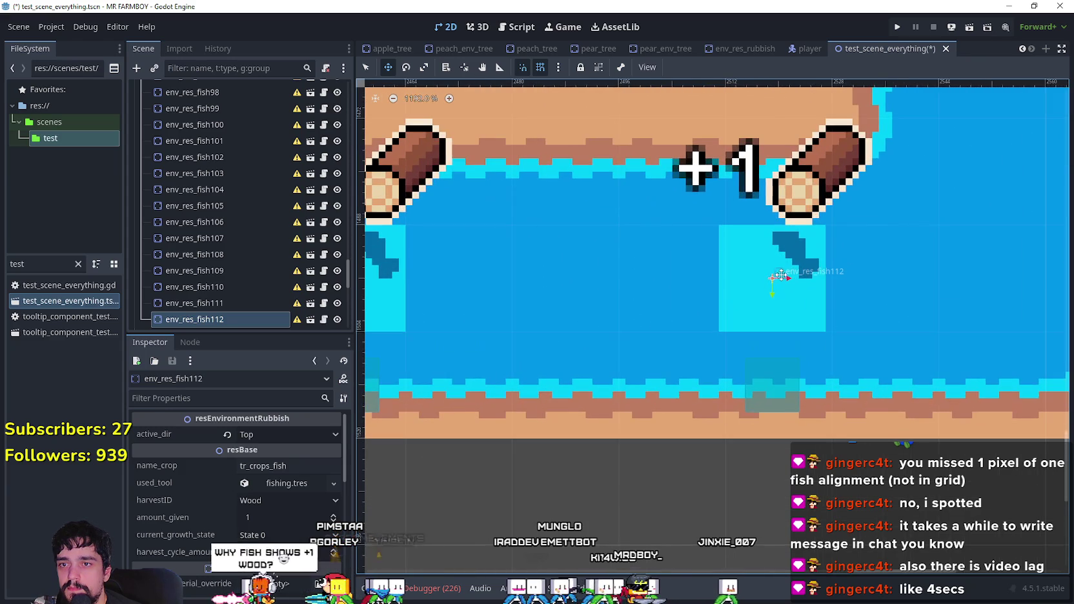
scroll(778, 275, "down", 7)
scroll(783, 277, "down", 3)
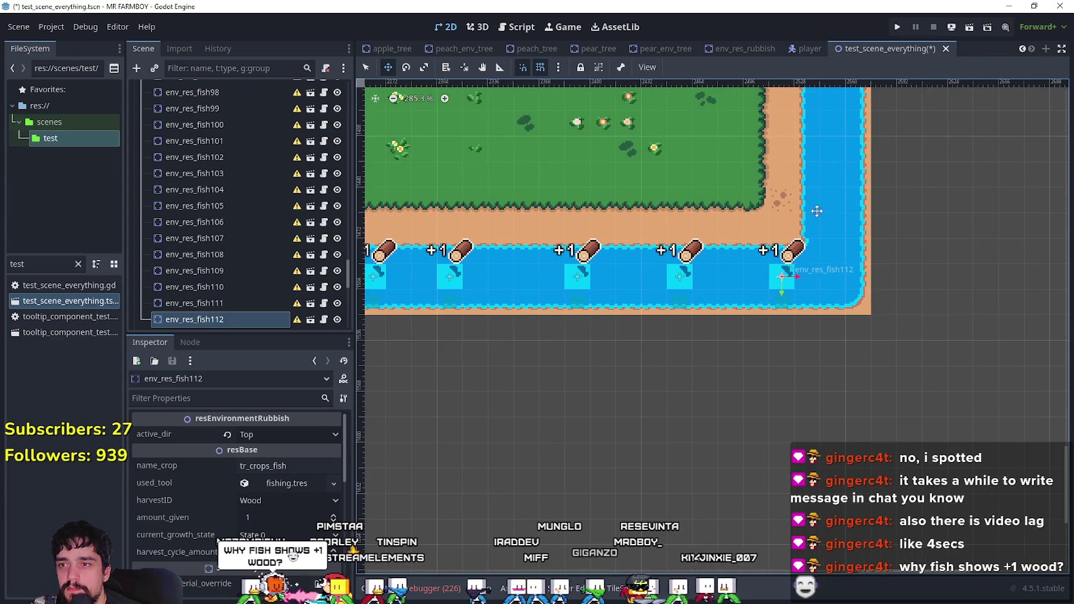
scroll(692, 232, "up", 4)
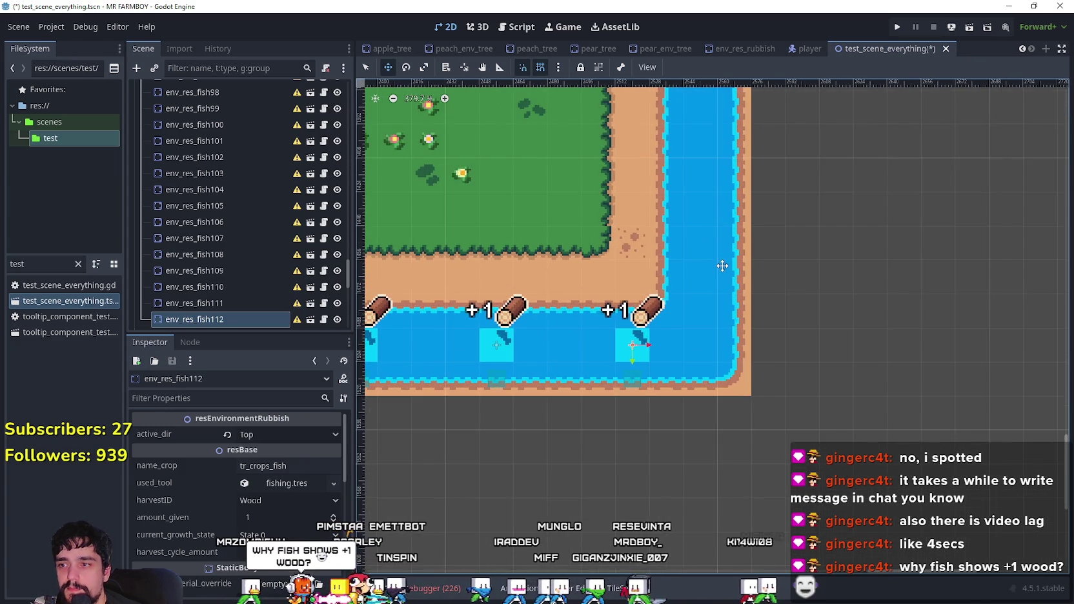
scroll(714, 273, "up", 1)
- Duplicate fish112 twice, stacking fish113 and fish114 northward up the east river
key("ctrl+d")
mouse_move(647, 328)
left_mouse_down()
mouse_move(710, 236)
mouse_move(689, 237)
left_mouse_up()
scroll(690, 236, "up", 1)
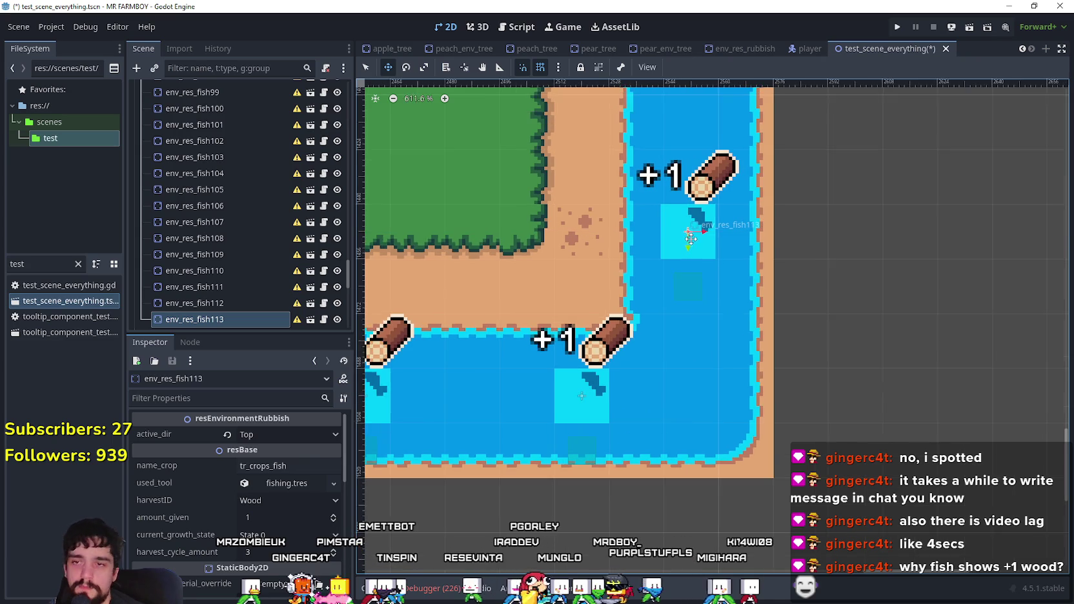
scroll(691, 238, "down", 1)
scroll(697, 238, "down", 1)
scroll(697, 237, "down", 3)
key("ctrl+d")
mouse_move(669, 373)
left_mouse_down()
mouse_move(667, 295)
mouse_move(678, 283)
left_mouse_up()
scroll(668, 294, "up", 7)
scroll(681, 287, "down", 1)
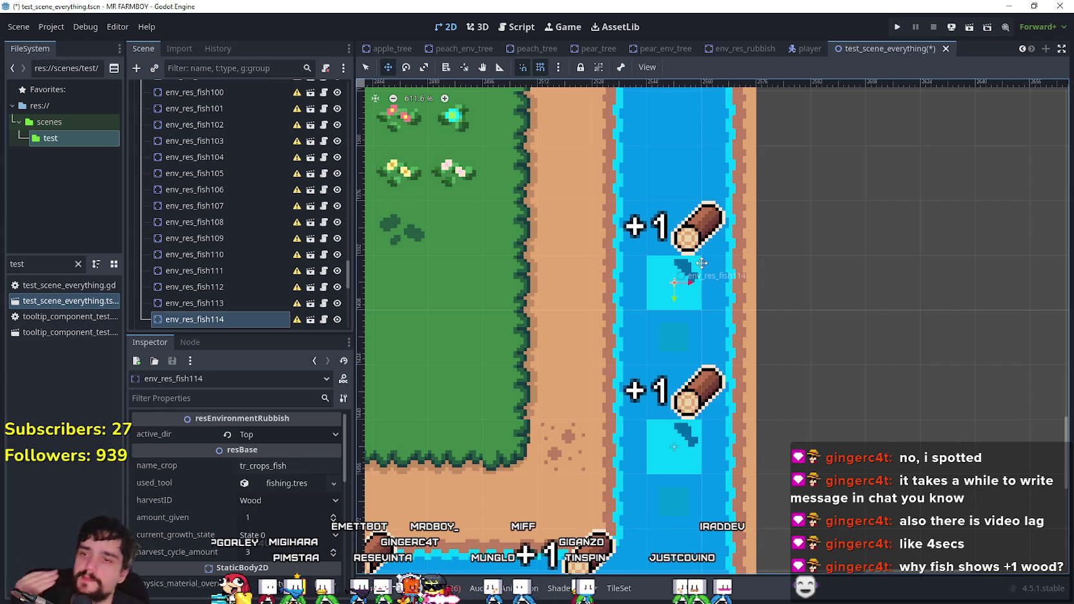
- Duplicate env_res_fish115 and drag the new fish116 up the river above it
scroll(750, 454, "down", 3)
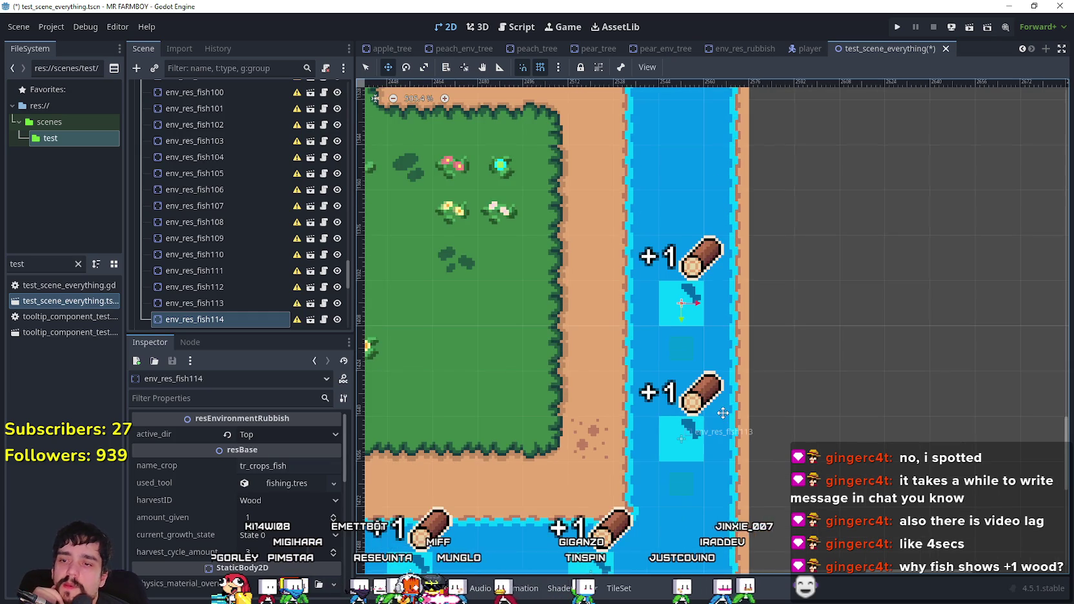
scroll(749, 271, "down", 3)
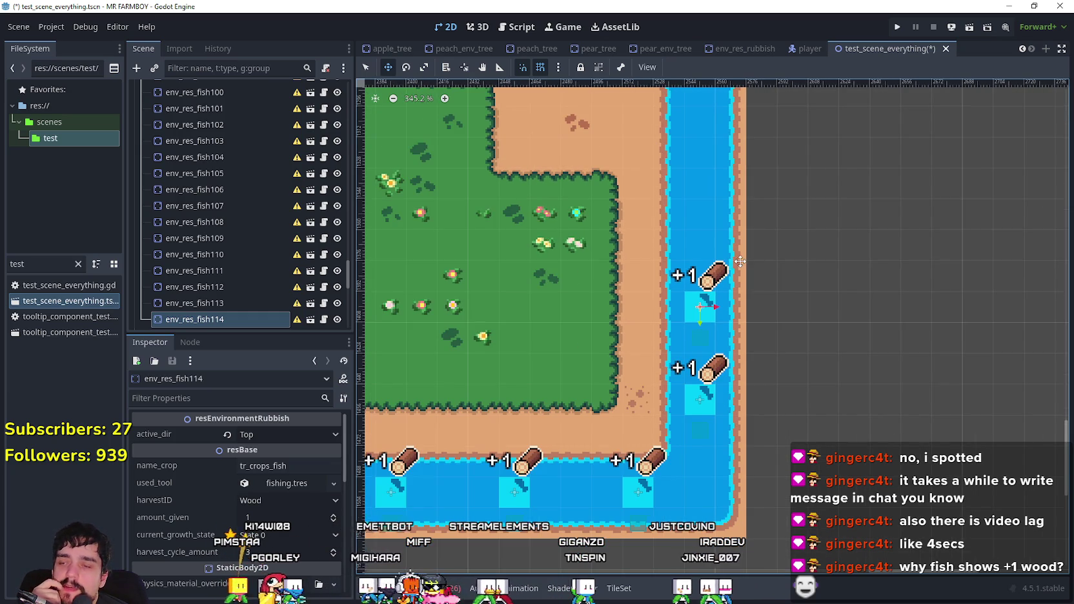
scroll(705, 299, "up", 3)
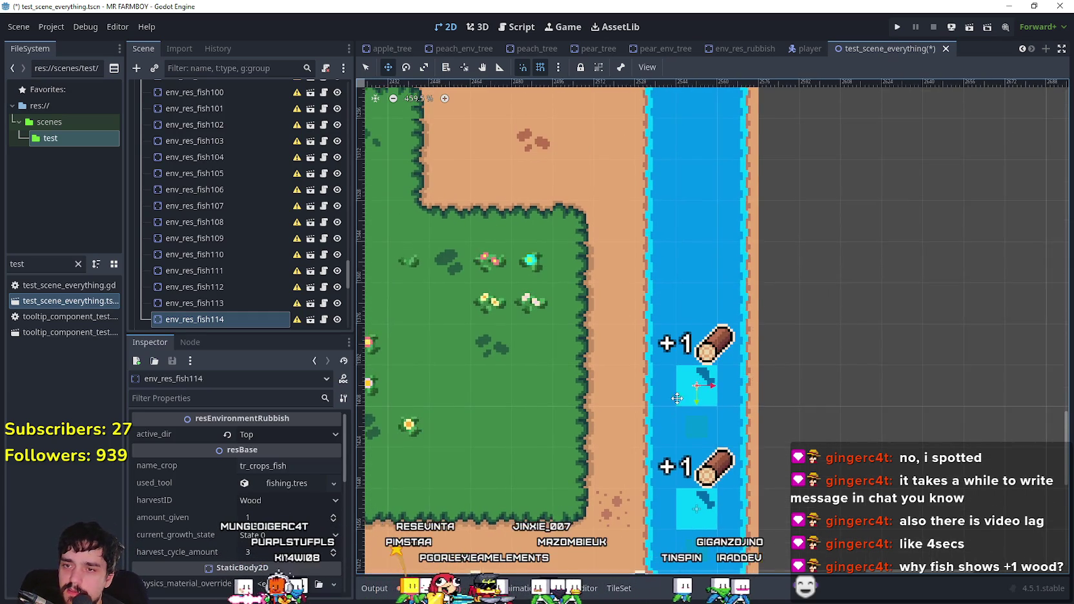
scroll(698, 379, "up", 2)
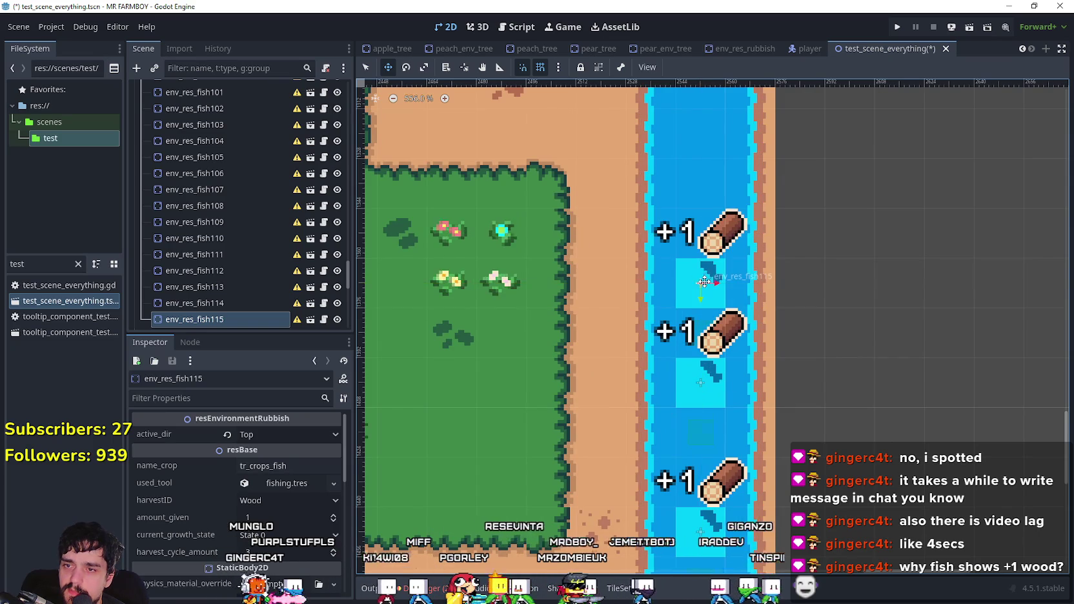
scroll(704, 275, "up", 5)
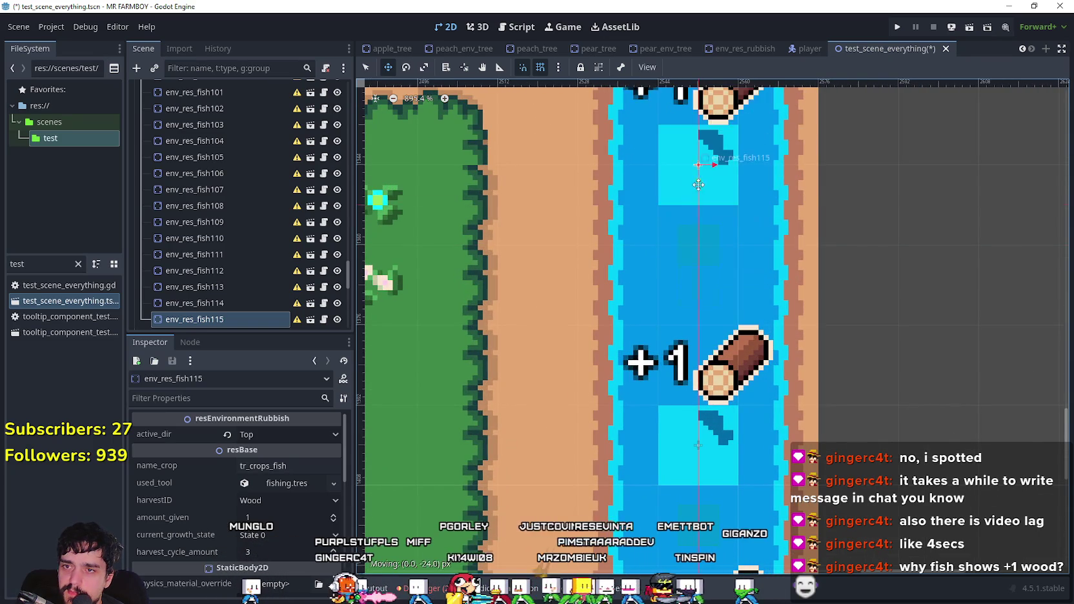
scroll(700, 184, "up", 1)
scroll(699, 184, "down", 5)
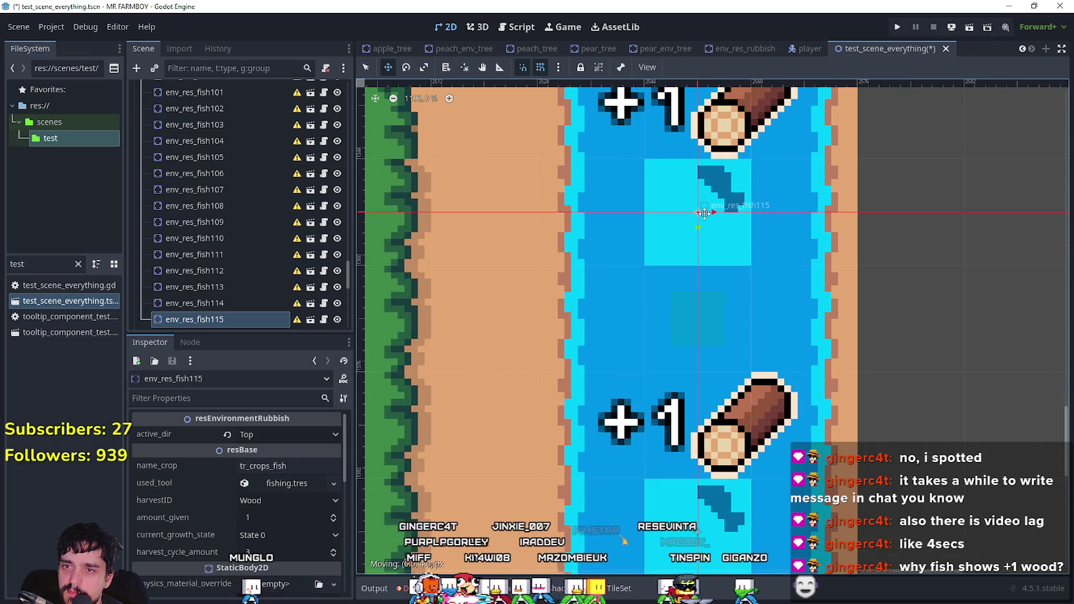
scroll(704, 212, "up", 4)
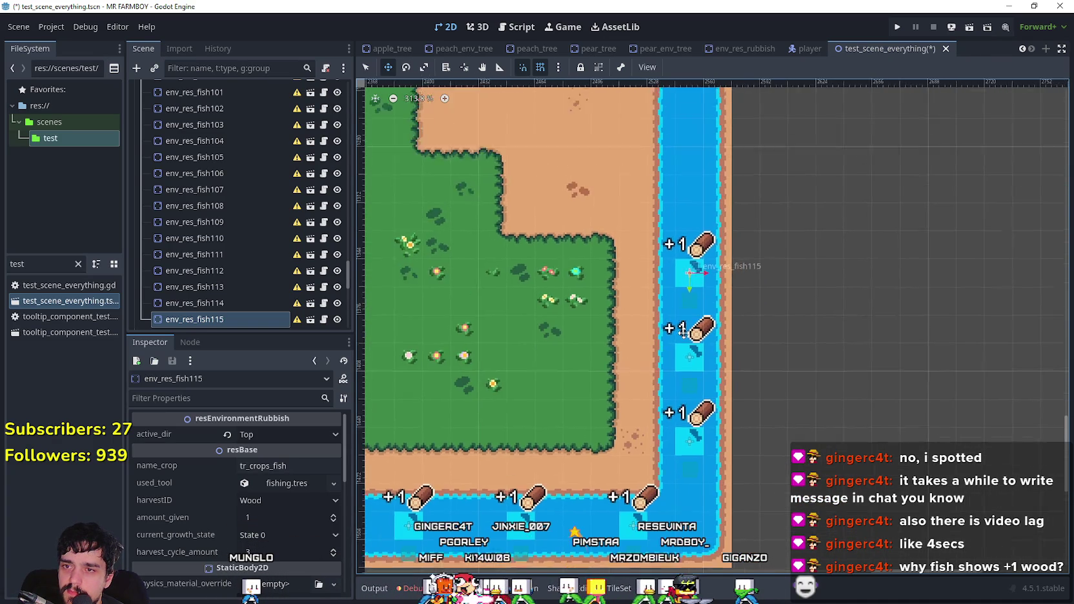
scroll(653, 383, "up", 1)
key("ctrl+d")
mouse_move(653, 383)
left_mouse_down()
mouse_move(656, 258)
mouse_move(656, 306)
left_mouse_up()
scroll(659, 307, "up", 1)
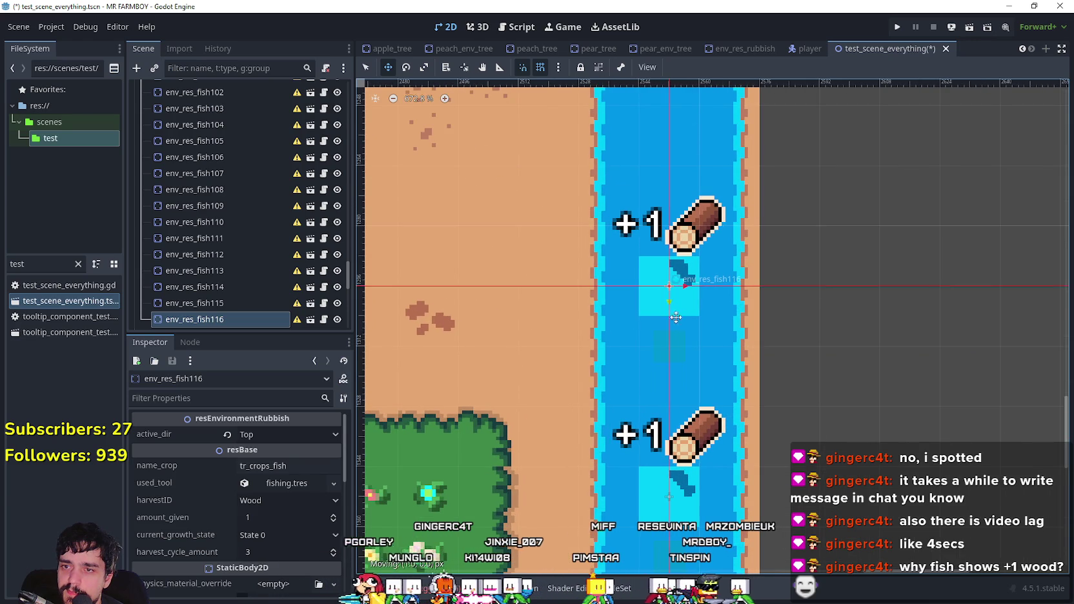
scroll(675, 316, "up", 1)
- Move fish117, fish118 and fish119 further up the east river
mouse_move(673, 428)
left_mouse_down()
mouse_move(648, 232)
mouse_move(675, 222)
mouse_move(710, 441)
left_mouse_up()
scroll(682, 224, "down", 2)
mouse_move(676, 264)
left_mouse_down()
mouse_move(692, 253)
mouse_move(724, 446)
left_mouse_up()
mouse_move(690, 312)
left_mouse_down()
mouse_move(707, 240)
mouse_move(749, 245)
mouse_move(703, 250)
left_mouse_up()
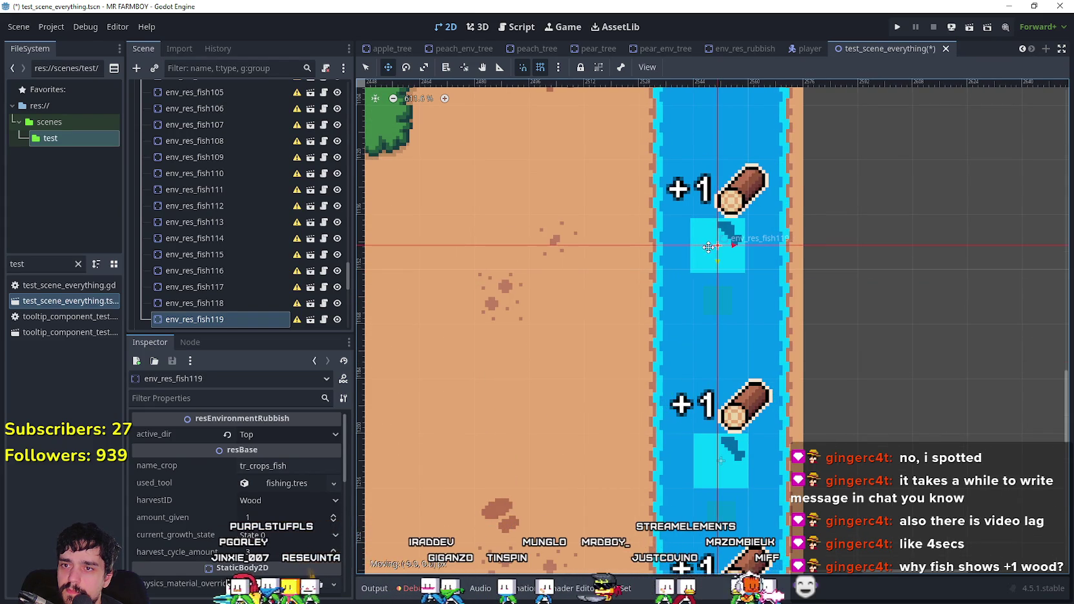
scroll(708, 248, "up", 6)
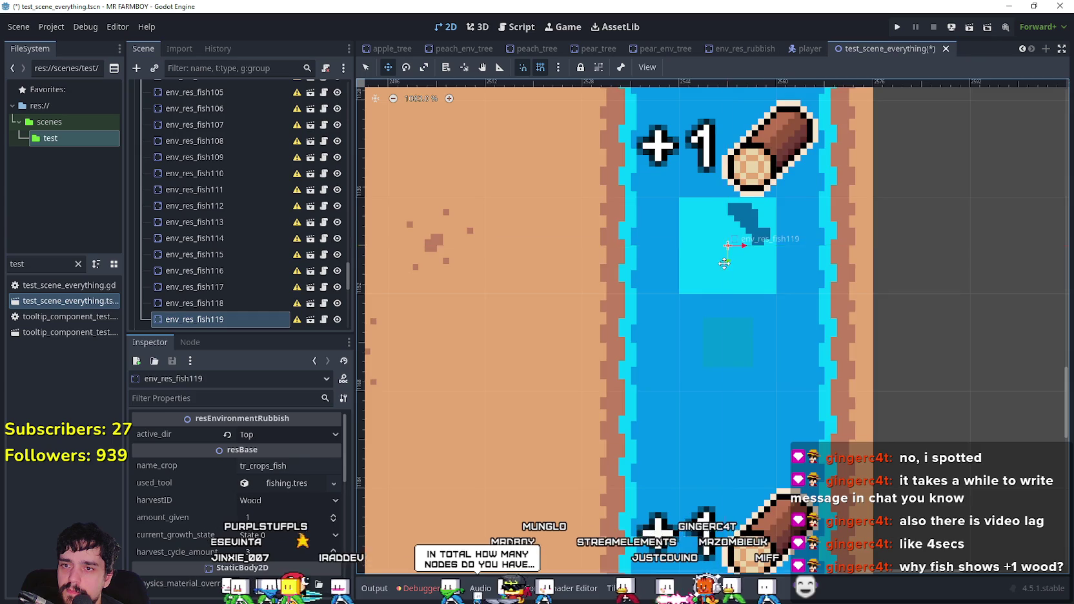
scroll(724, 264, "down", 6)
- Duplicate more fish past the bridge, placing fish121 and fish122 upriver and creating fish123
key("ctrl+d")
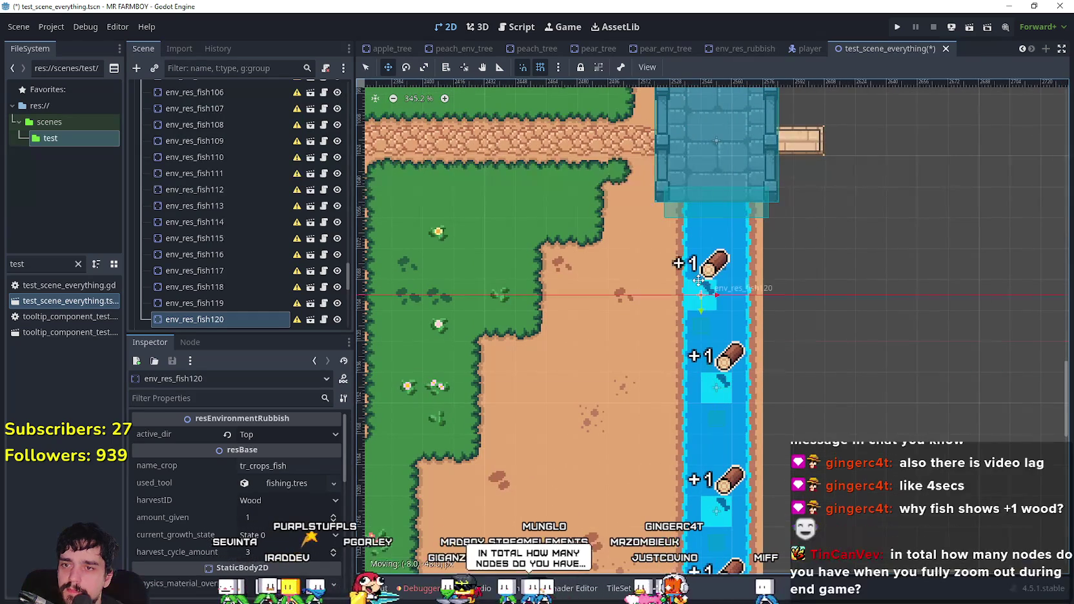
scroll(718, 282, "up", 8)
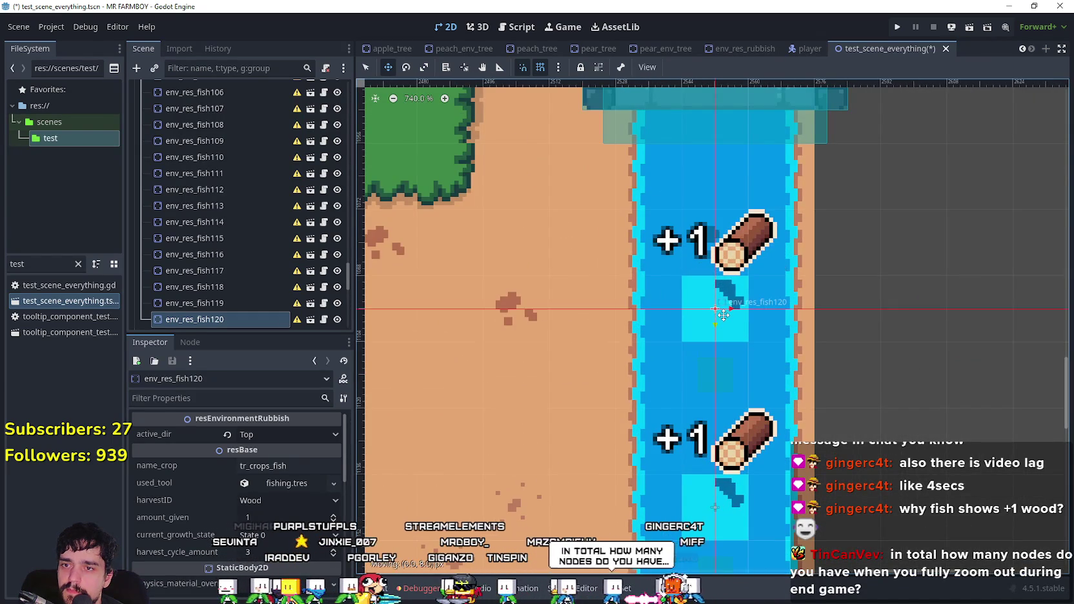
scroll(723, 314, "down", 13)
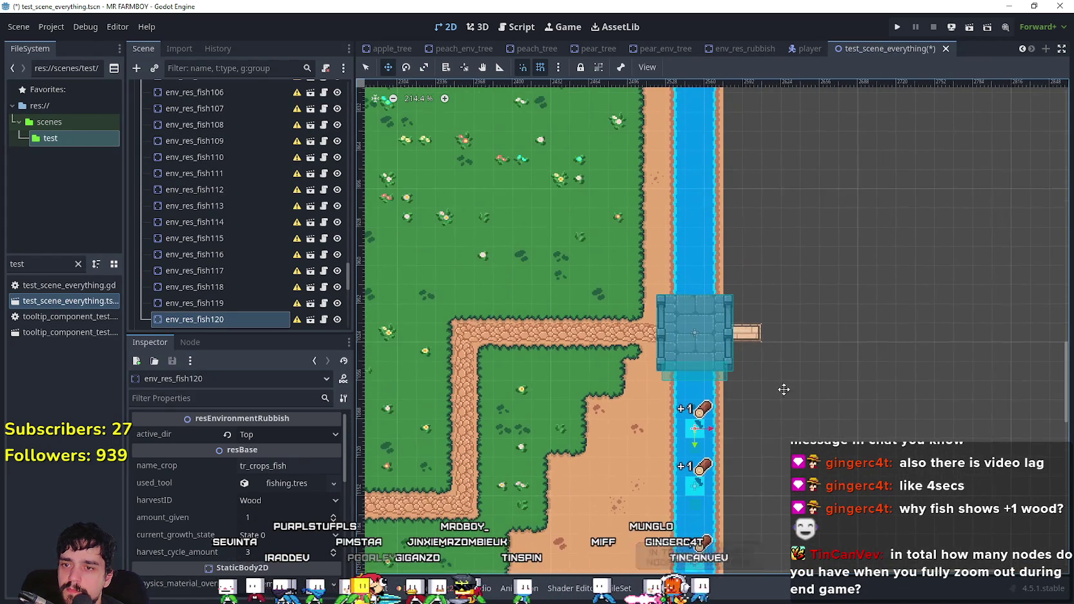
scroll(697, 223, "up", 10)
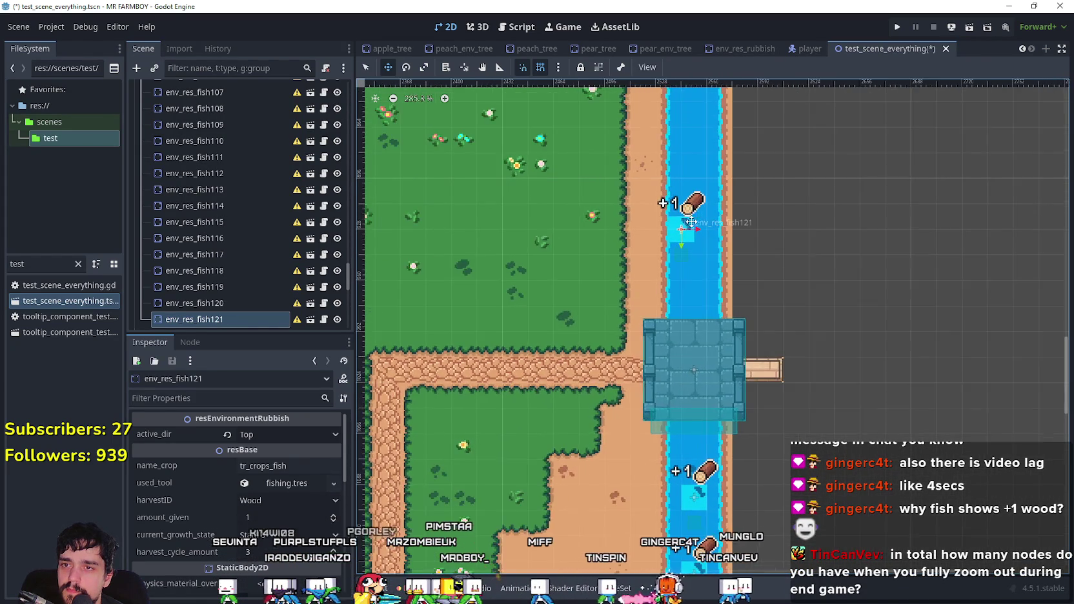
left_click_drag(713, 277, 702, 253)
key("ctrl+d")
scroll(698, 247, "up", 3)
mouse_move(704, 391)
left_mouse_down()
mouse_move(670, 226)
mouse_move(719, 240)
mouse_move(718, 395)
mouse_move(703, 396)
left_mouse_up()
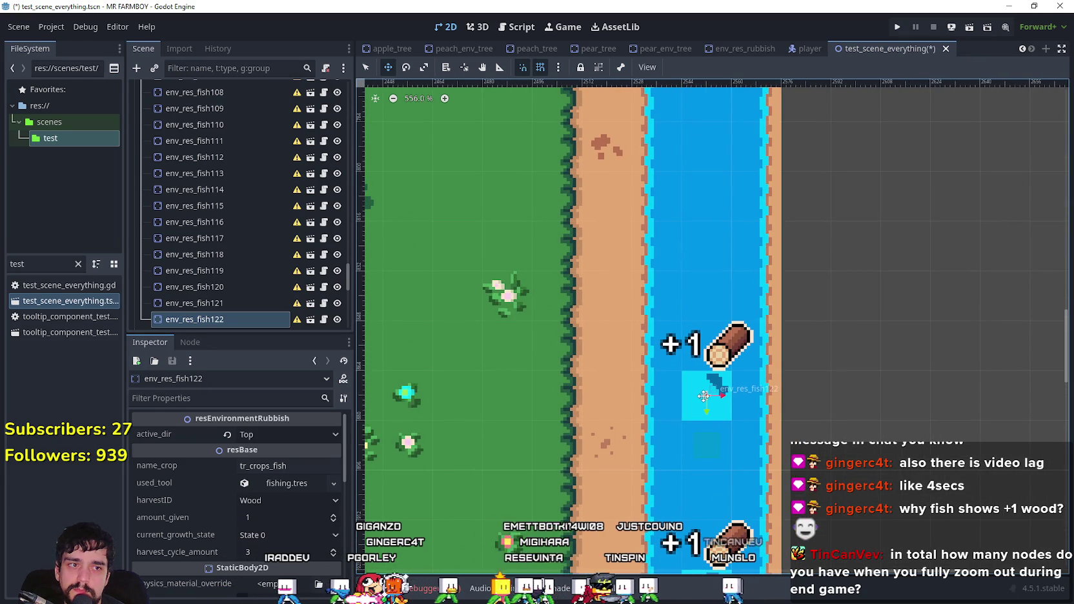
scroll(703, 394, "up", 1)
key("ctrl+d")
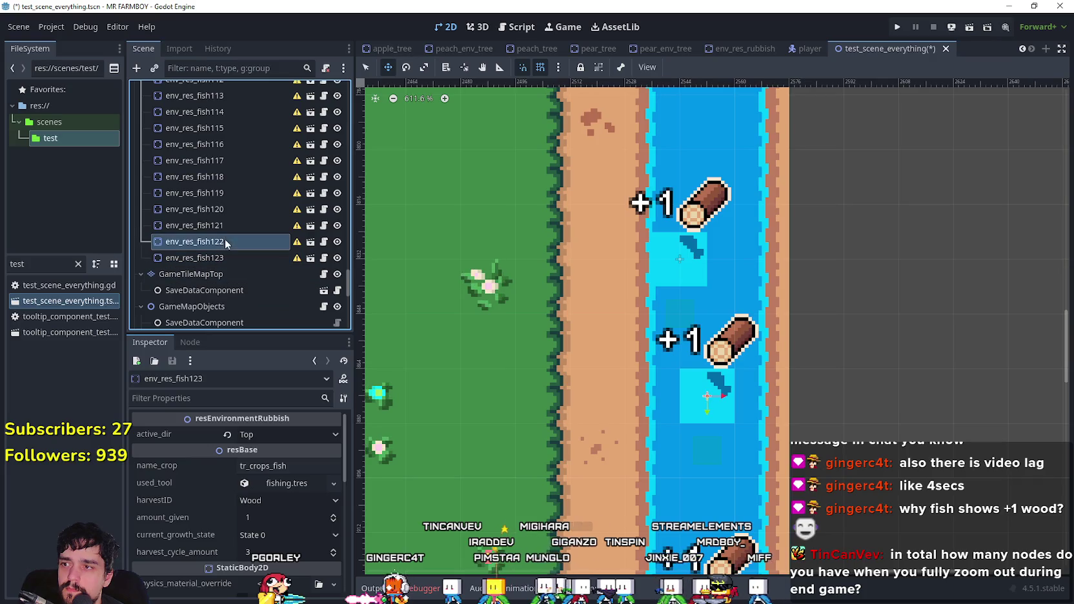
- Select env_res_fish123 in the Scene dock and move it up the river
left_click(231, 218)
left_click(222, 257)
mouse_move(726, 271)
left_mouse_down()
mouse_move(698, 319)
mouse_move(554, 318)
mouse_move(601, 276)
left_mouse_up()
scroll(554, 318, "up", 2)
scroll(671, 361, "down", 3)
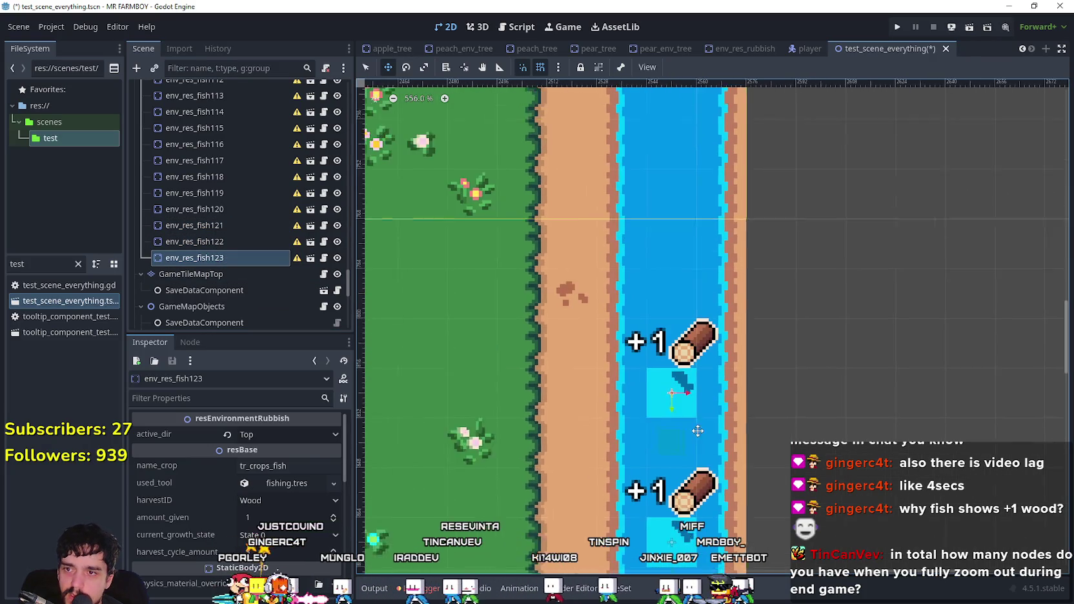
- Duplicate and place fish124, fish125 and fish126 successively up the river
key("ctrl+d")
left_click_drag(671, 366, 667, 267)
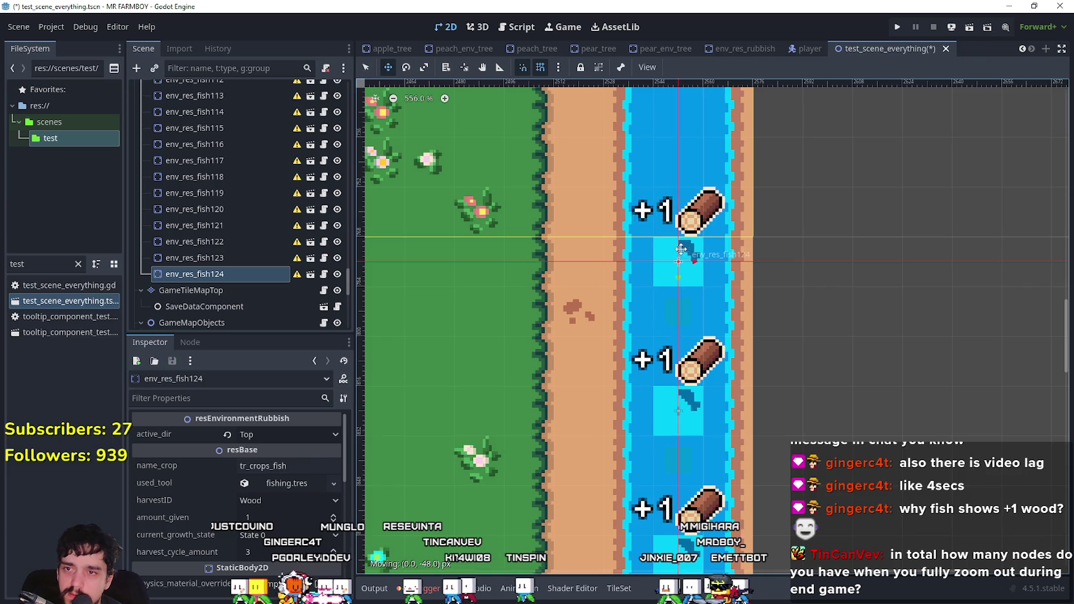
scroll(681, 258, "up", 5)
key("ctrl+d")
mouse_move(710, 429)
left_mouse_down()
mouse_move(662, 234)
mouse_move(692, 187)
mouse_move(710, 187)
mouse_move(715, 211)
left_mouse_up()
scroll(703, 226, "up", 2)
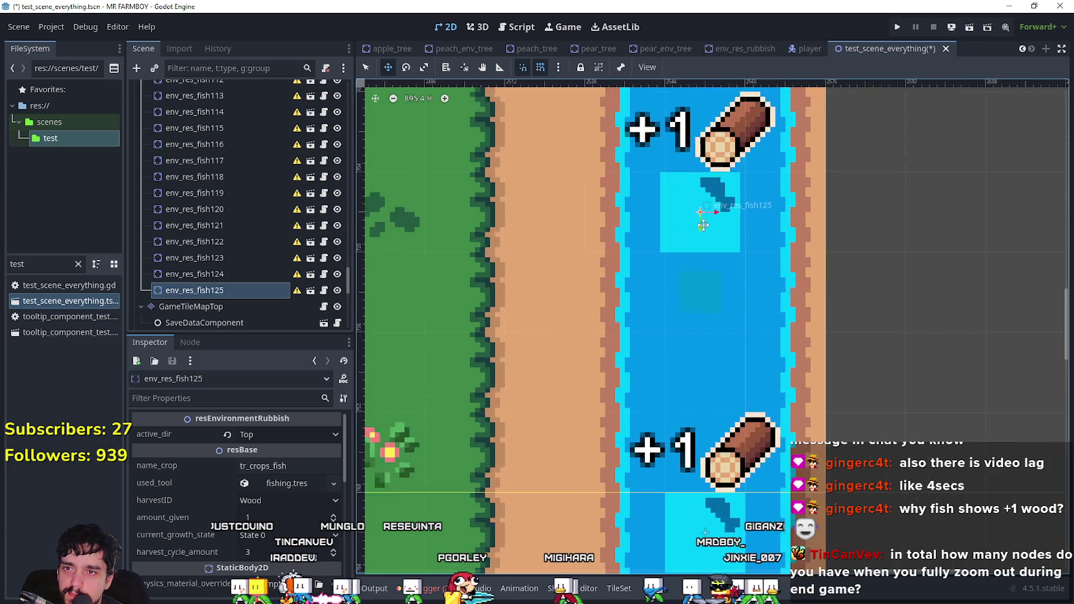
scroll(700, 385, "down", 1)
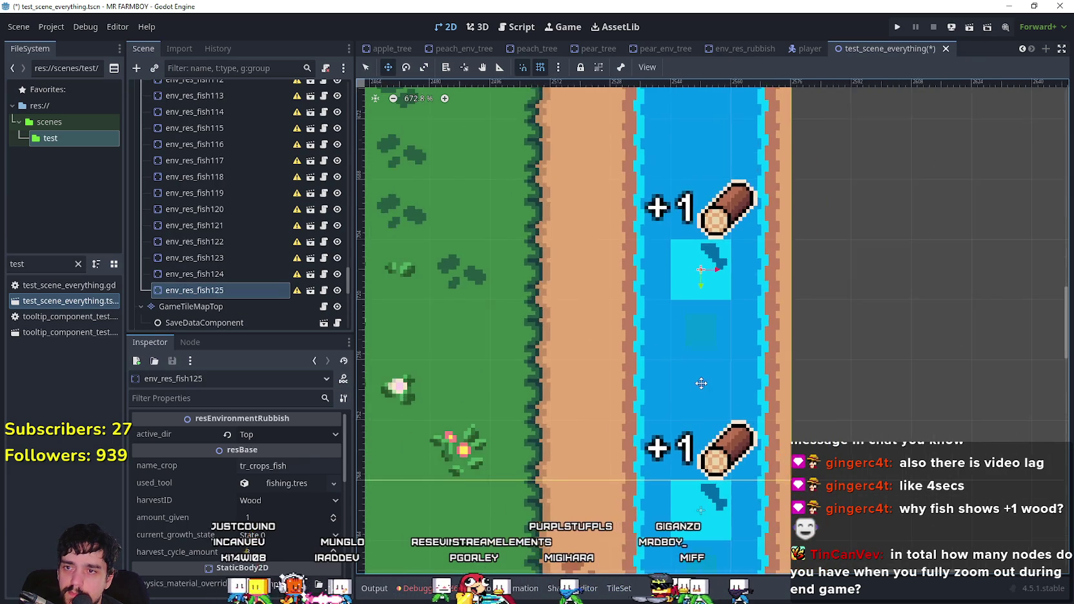
scroll(700, 385, "down", 2)
key("ctrl+d")
left_click_drag(700, 422, 655, 339)
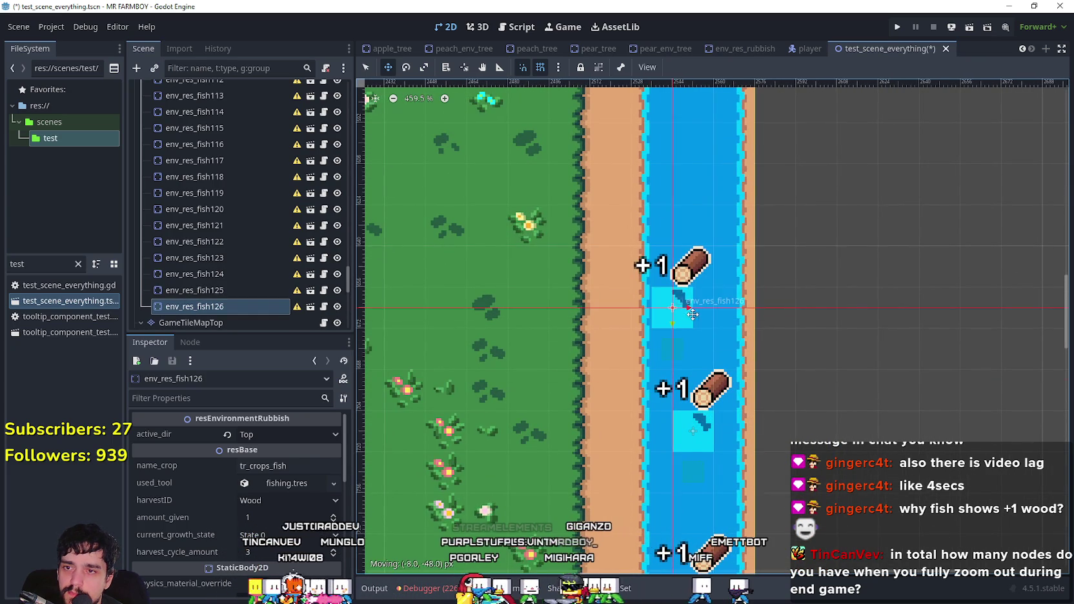
scroll(693, 308, "up", 3)
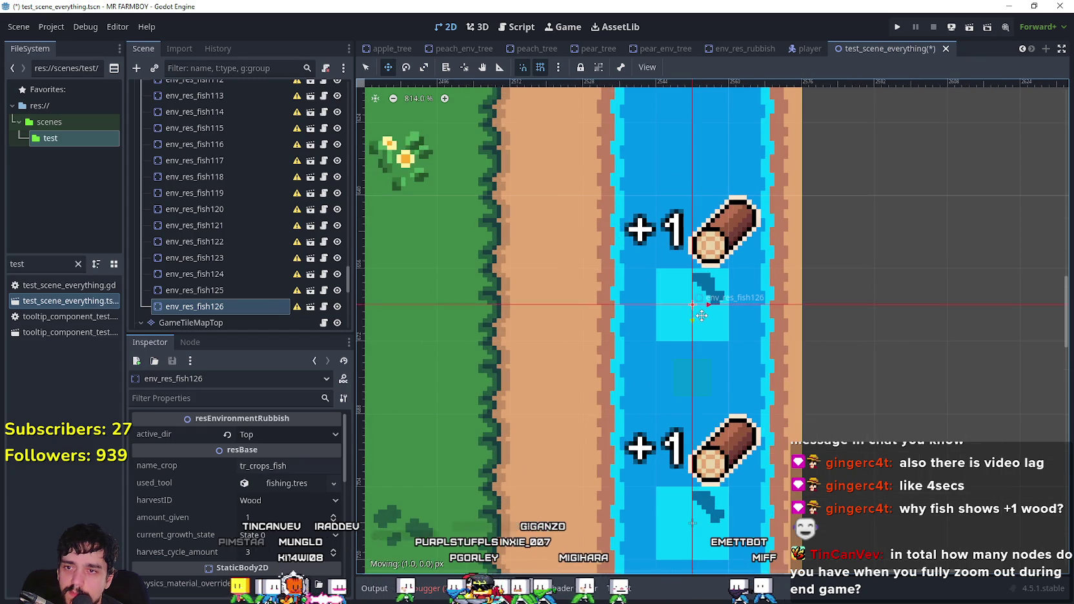
scroll(700, 316, "down", 2)
- Add fish127 and fish128 just above the bridge, and line up fish129 in the river
key("ctrl+d")
mouse_move(692, 430)
left_mouse_down()
mouse_move(672, 261)
mouse_move(691, 228)
mouse_move(708, 475)
mouse_move(705, 182)
left_mouse_up()
scroll(691, 227, "down", 2)
scroll(695, 334, "down", 3)
key("ctrl+d")
scroll(706, 182, "up", 5)
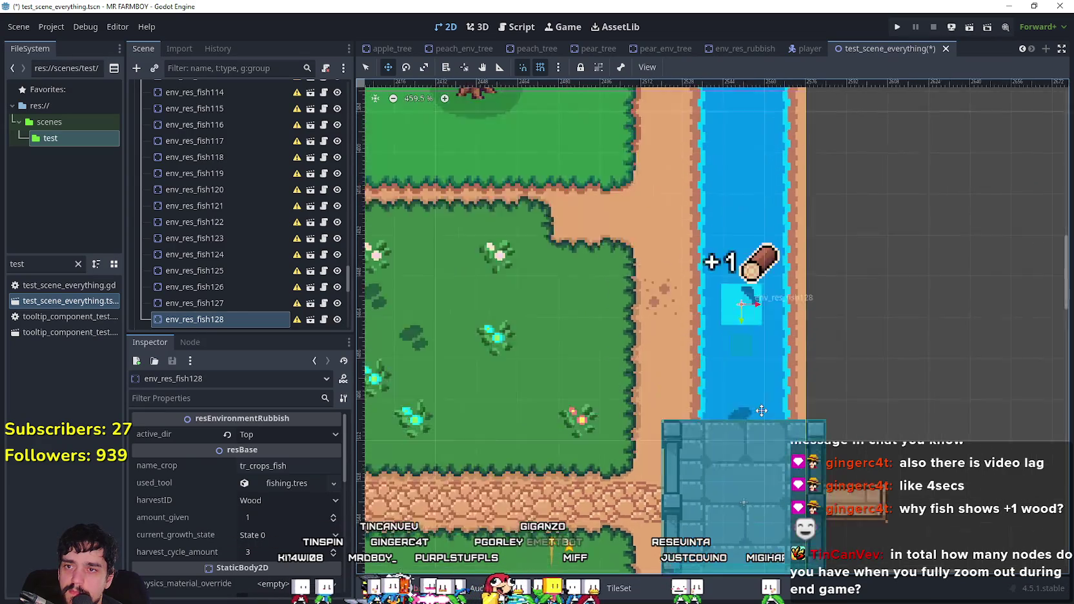
mouse_move(759, 395)
left_mouse_down()
mouse_move(761, 437)
mouse_move(758, 420)
mouse_move(803, 452)
mouse_move(763, 450)
left_mouse_up()
scroll(763, 450, "down", 2)
scroll(745, 509, "up", 1)
left_click_drag(710, 356, 739, 333)
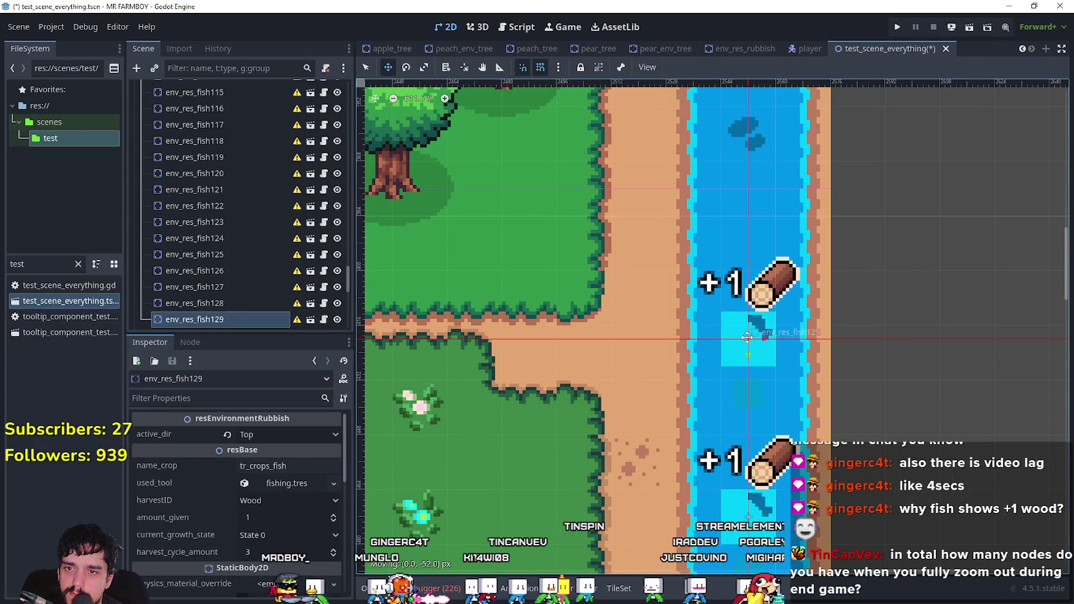
scroll(747, 336, "up", 3)
- Create fish130 above fish129 and adjust it into grid alignment with the column
key("ctrl+d")
left_click_drag(747, 433, 749, 122)
scroll(757, 340, "up", 2)
scroll(758, 339, "up", 2)
mouse_move(732, 464)
left_mouse_down()
mouse_move(691, 366)
mouse_move(748, 395)
left_mouse_up()
scroll(752, 393, "up", 1)
scroll(749, 380, "down", 3)
scroll(746, 376, "up", 6)
left_click_drag(742, 379, 736, 366)
left_click_drag(737, 413, 744, 450)
scroll(747, 444, "down", 10)
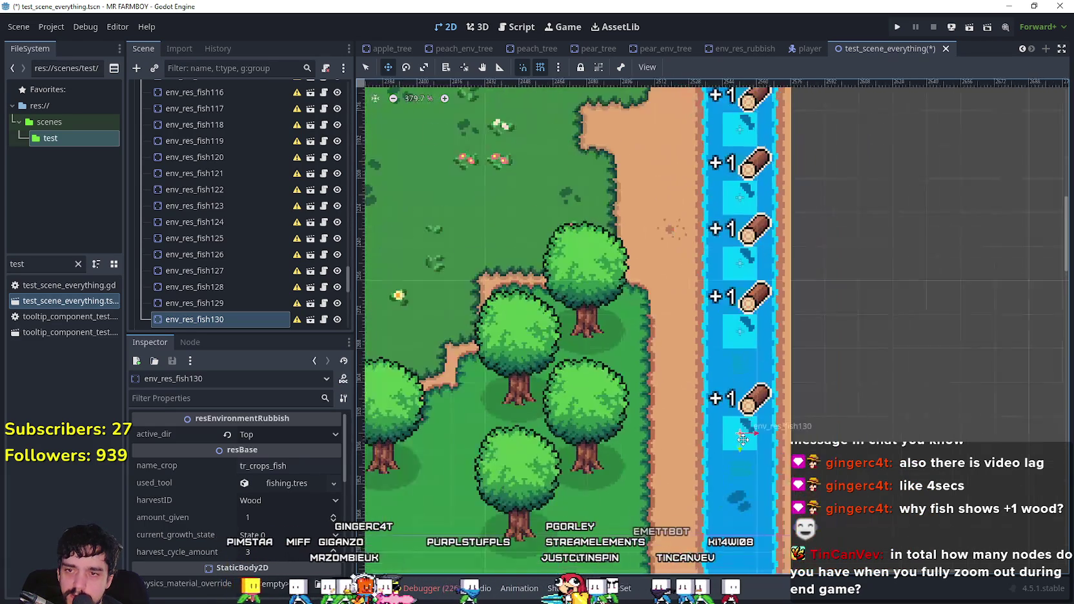
scroll(743, 439, "down", 4)
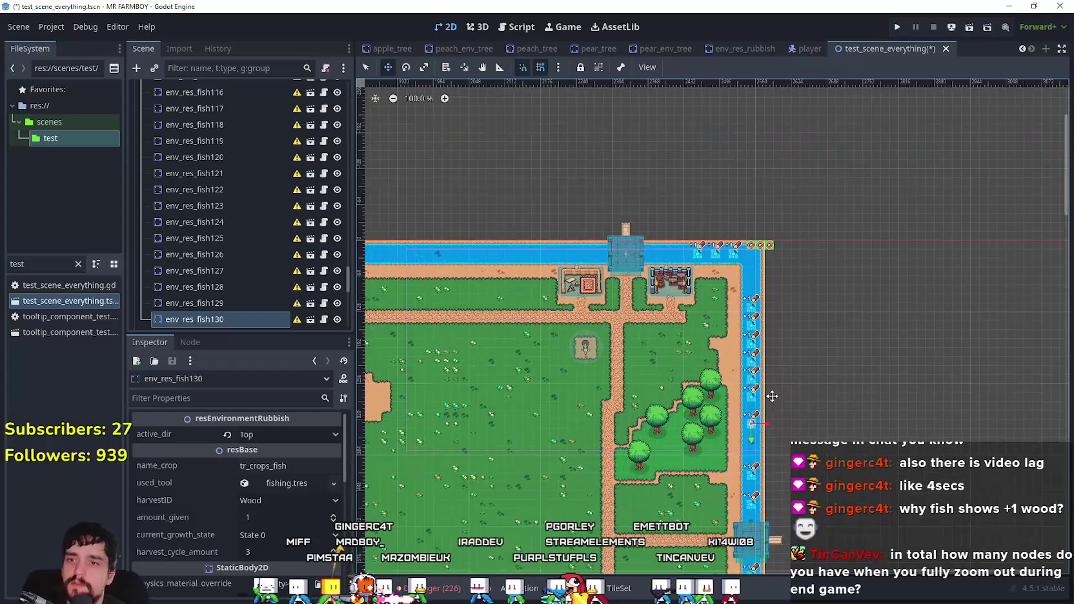
scroll(742, 452, "down", 2)
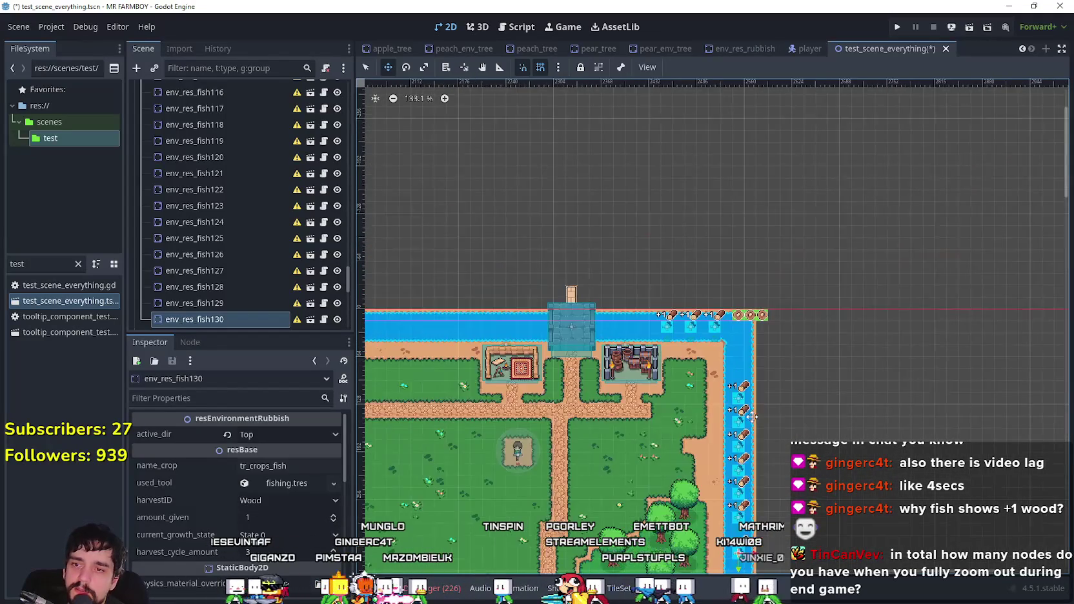
scroll(749, 452, "up", 4)
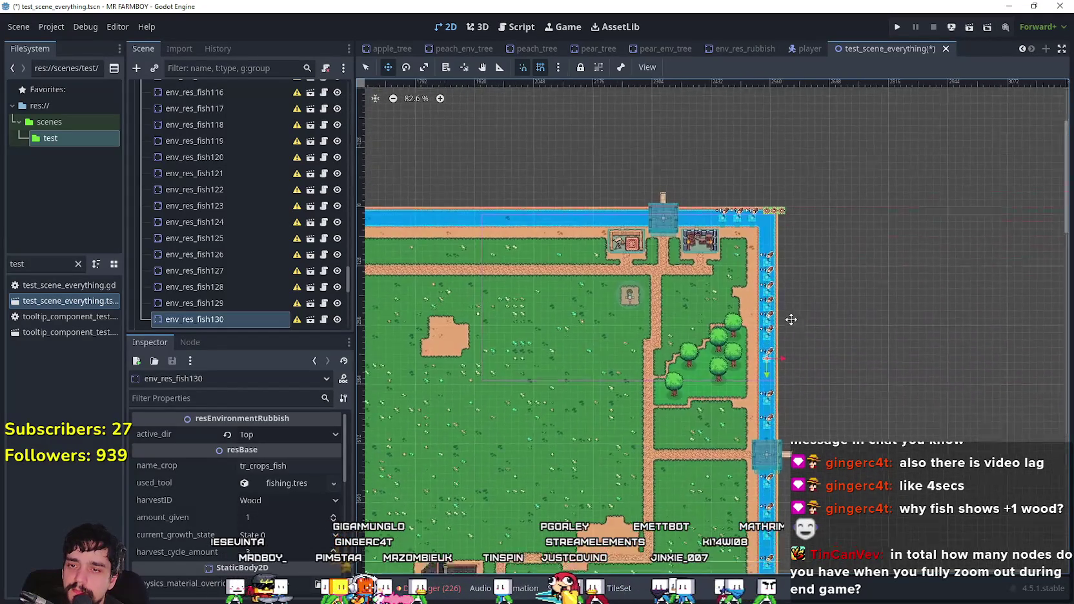
scroll(764, 365, "up", 1)
scroll(767, 387, "down", 4)
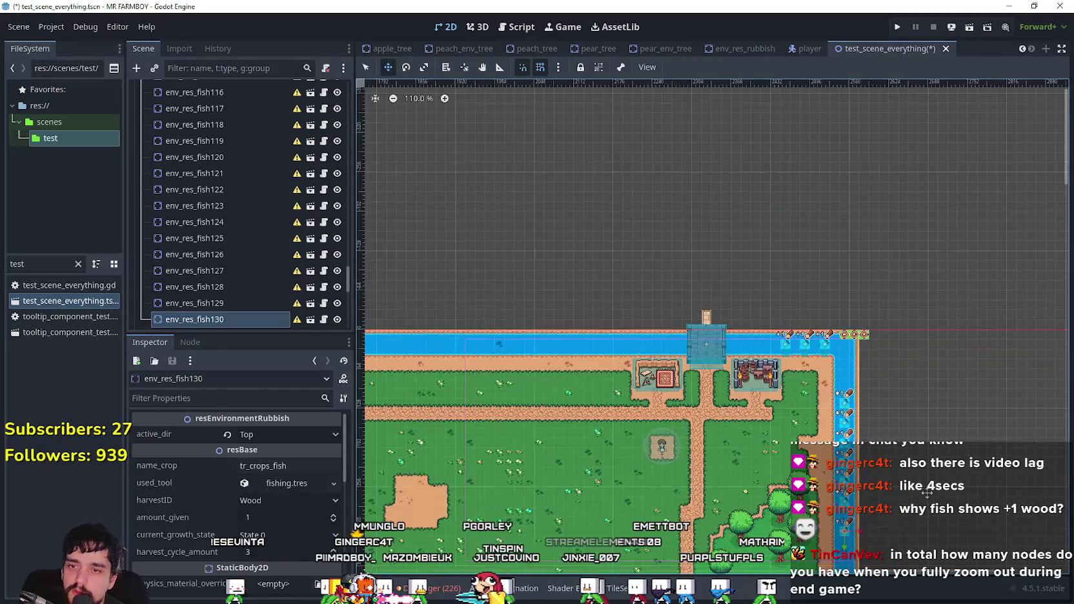
mouse_move(347, 294)
left_mouse_down()
mouse_move(351, 210)
mouse_move(339, 117)
left_mouse_up()
- Delete env_res_fish2 and env_res_fish4, confirming each removal
left_click(208, 161)
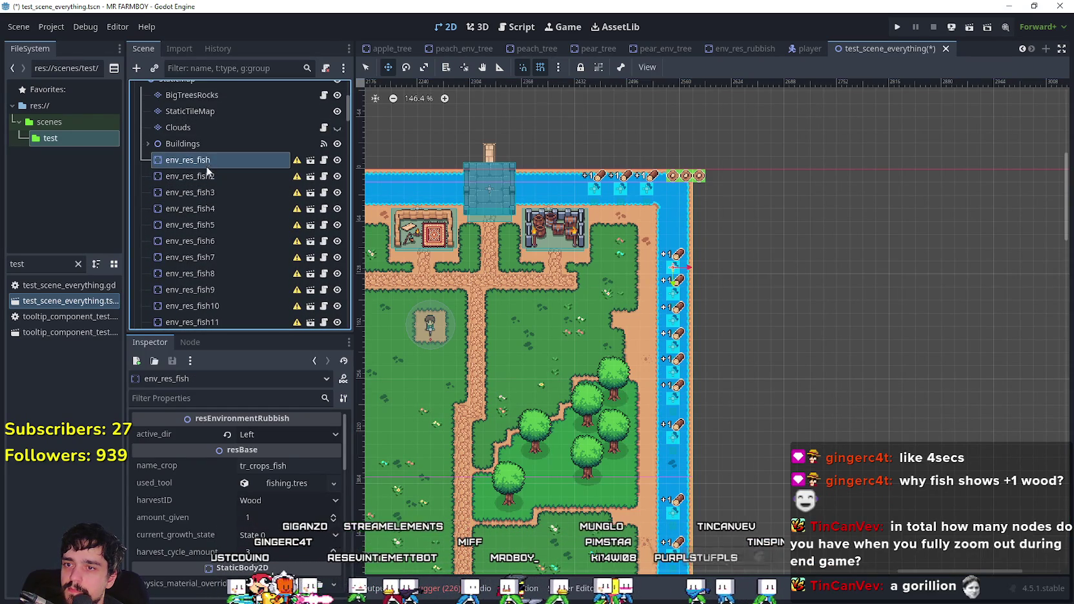
left_click(210, 177)
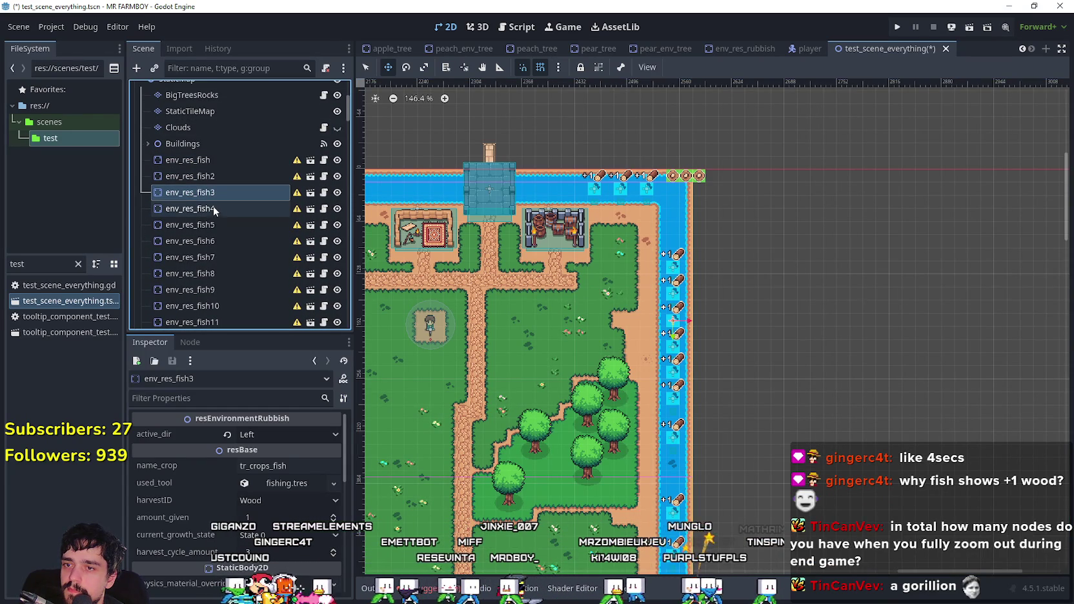
left_click(213, 177)
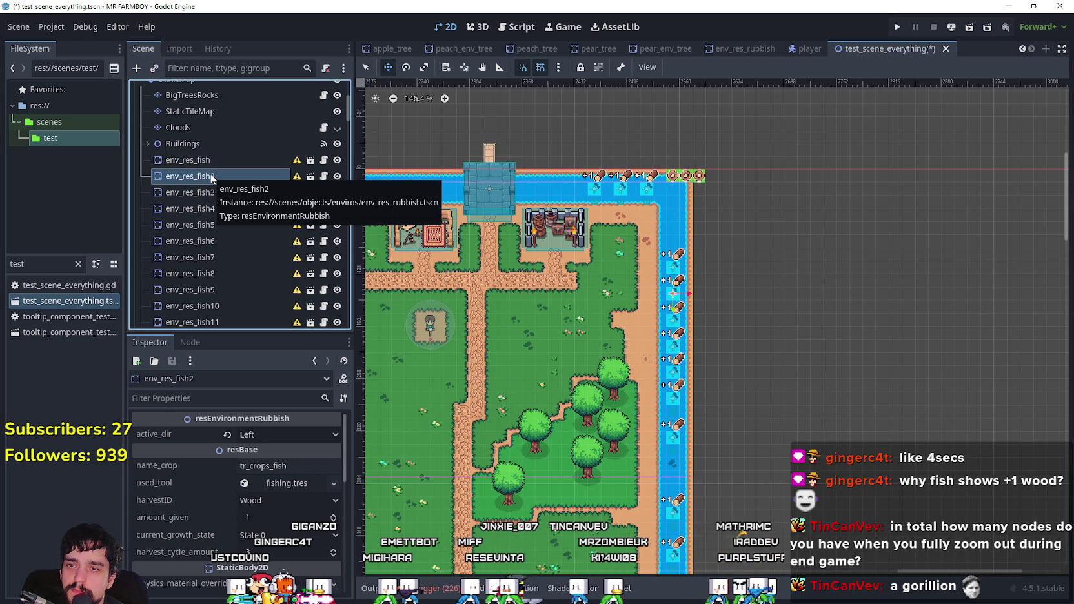
key("Delete")
key("Return")
left_click(222, 191)
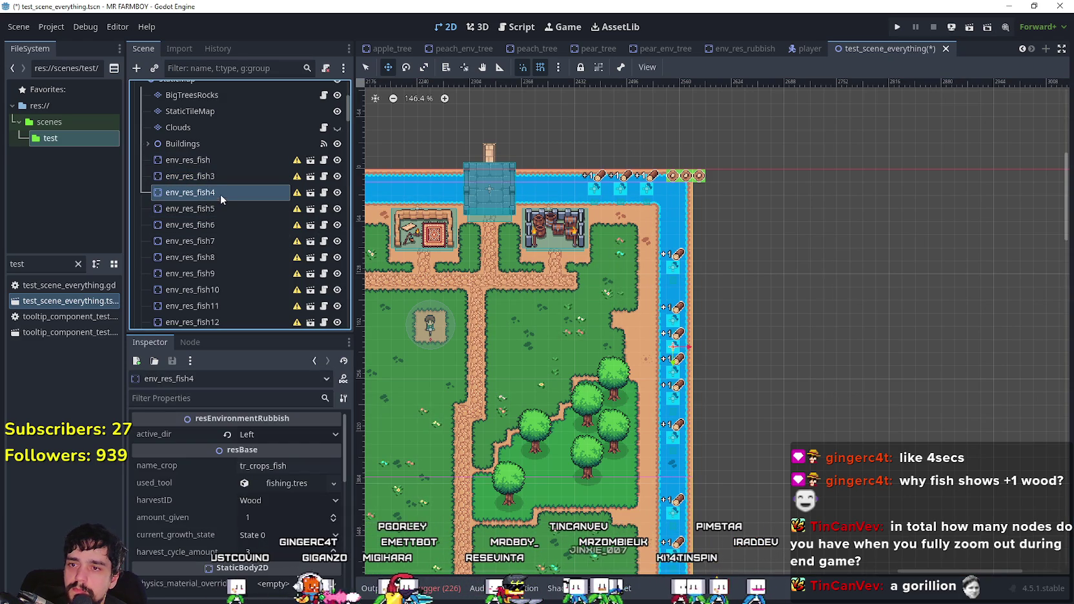
key("Delete")
key("Return")
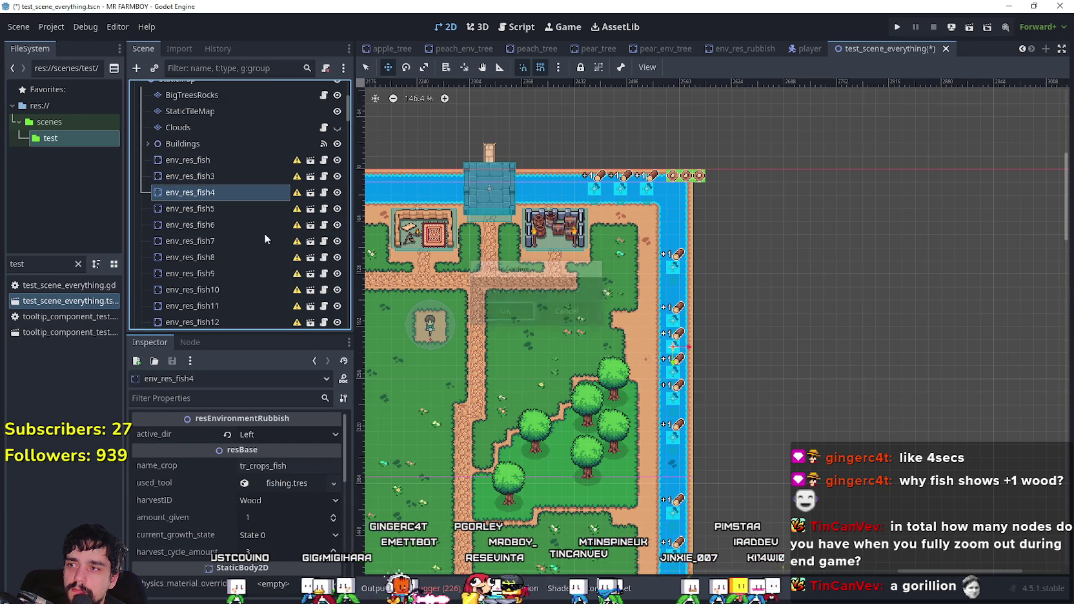
- Delete env_res_fish6 and env_res_fish7, confirming each removal
left_click(233, 214)
key("Delete")
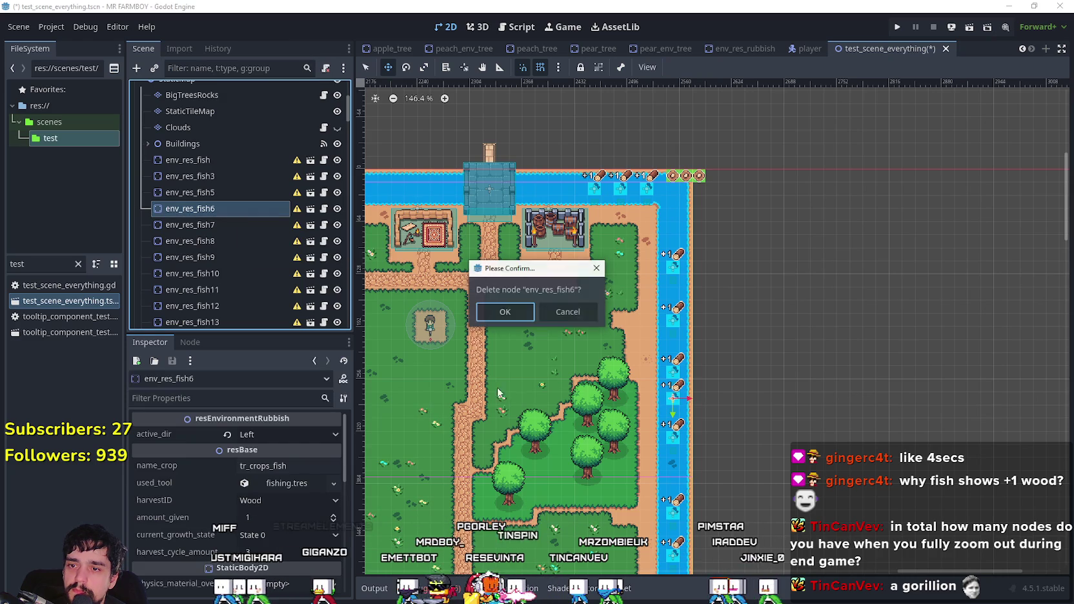
left_click(507, 310)
scroll(643, 293, "up", 3)
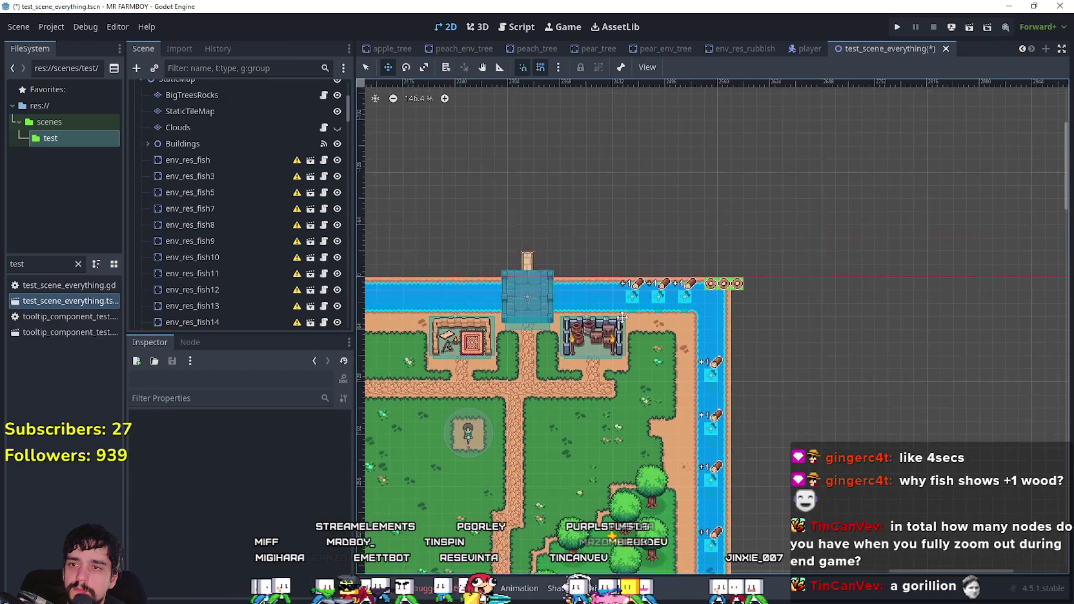
left_click(222, 222)
left_click(218, 211)
left_click(219, 222)
left_click(219, 207)
key("Delete")
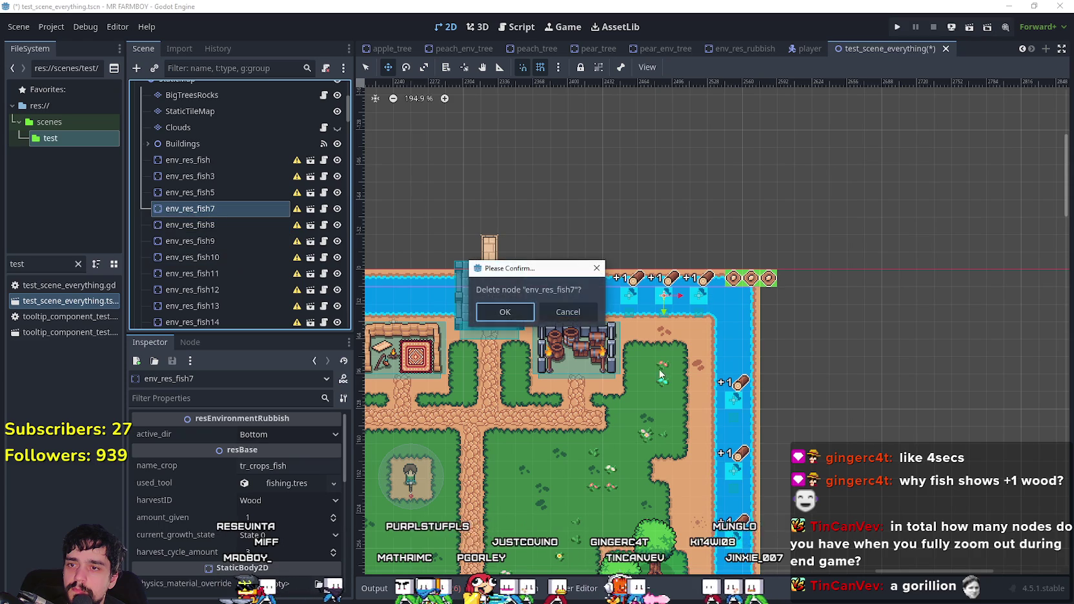
left_click(527, 315)
scroll(812, 325, "down", 3)
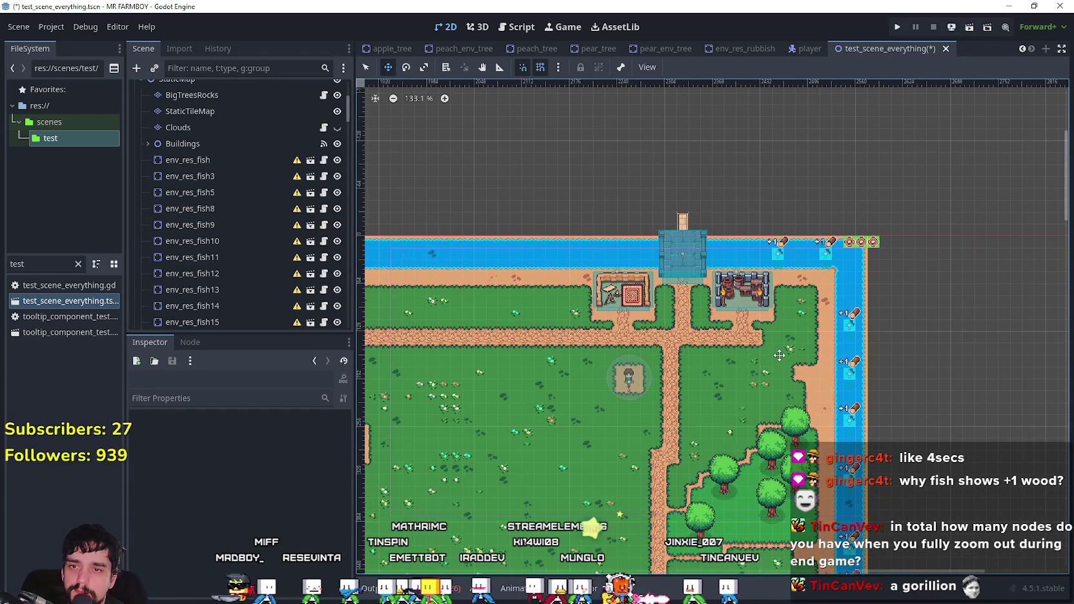
- Duplicate env_res_fish130 into env_res_fish131 and place it in the north river by the bridge
scroll(801, 252, "down", 2)
scroll(346, 201, "down", 5)
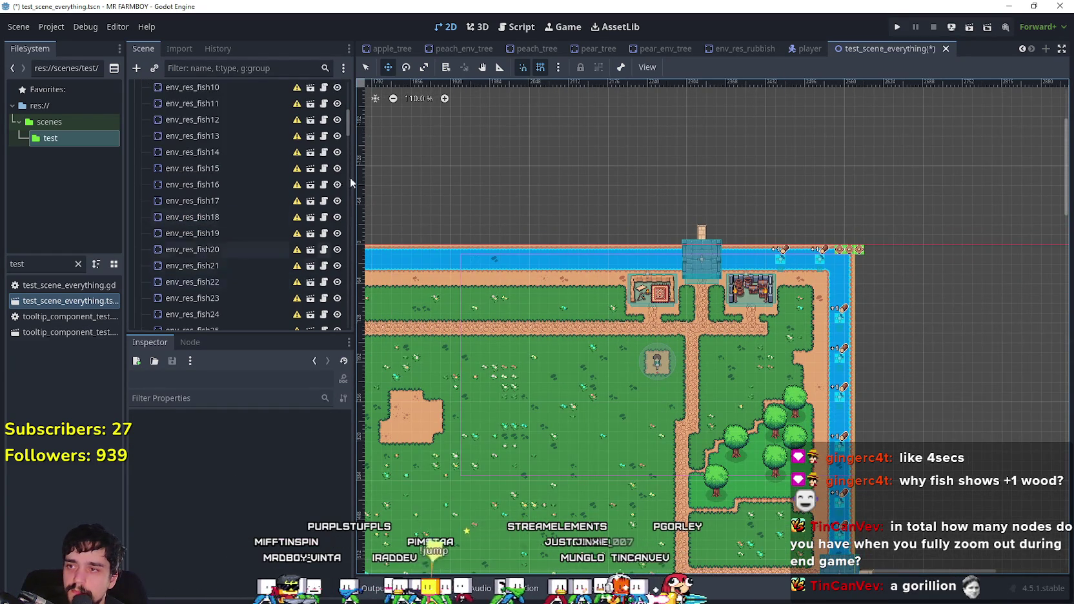
left_click_drag(346, 131, 351, 297)
left_click(242, 190)
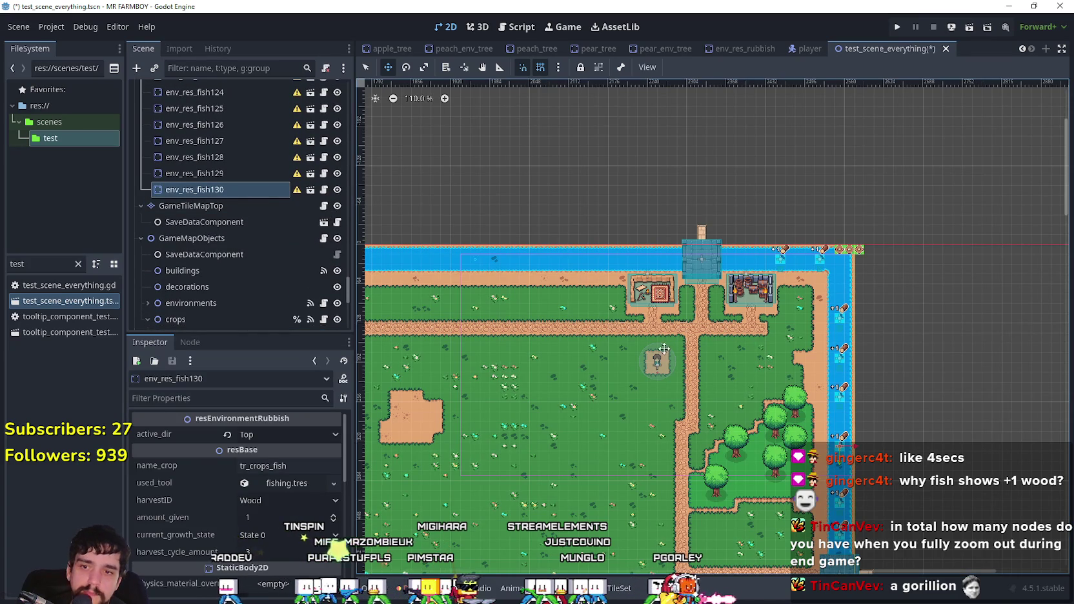
key("ctrl+d")
scroll(815, 443, "up", 3)
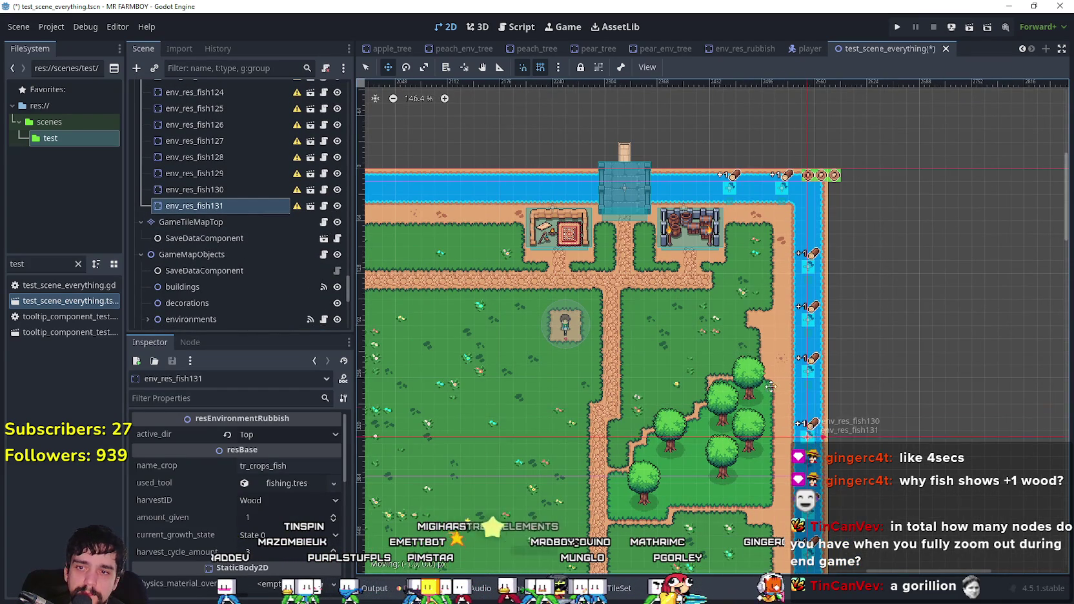
scroll(671, 187, "up", 9)
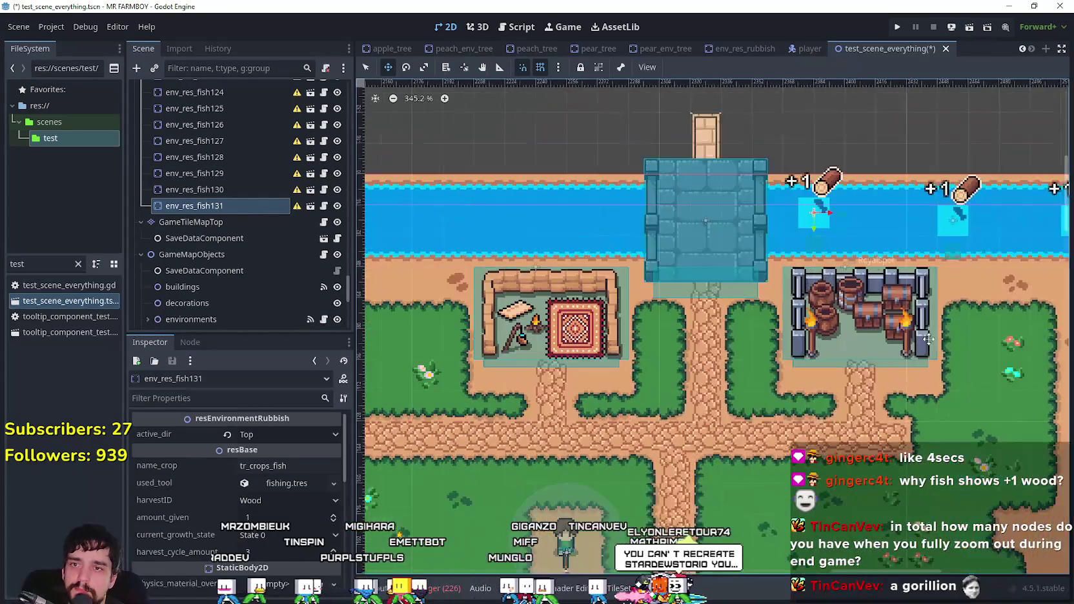
left_click_drag(928, 339, 1008, 369)
left_click_drag(918, 264, 921, 257)
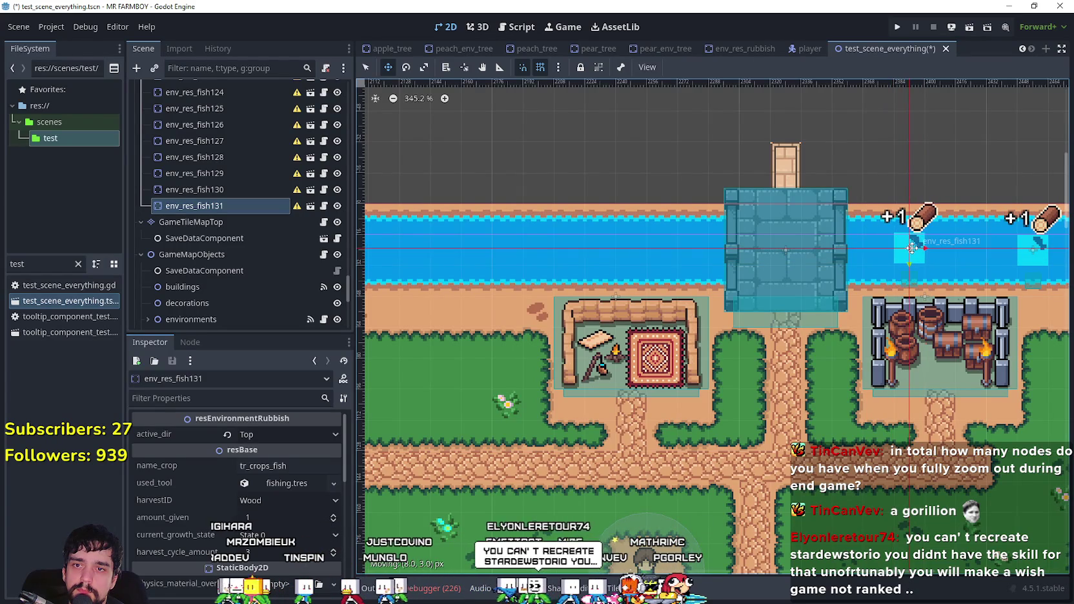
left_click_drag(911, 247, 910, 248)
- Duplicate env_res_fish131 into env_res_fish132 and move it west past the bridge
scroll(913, 252, "up", 9)
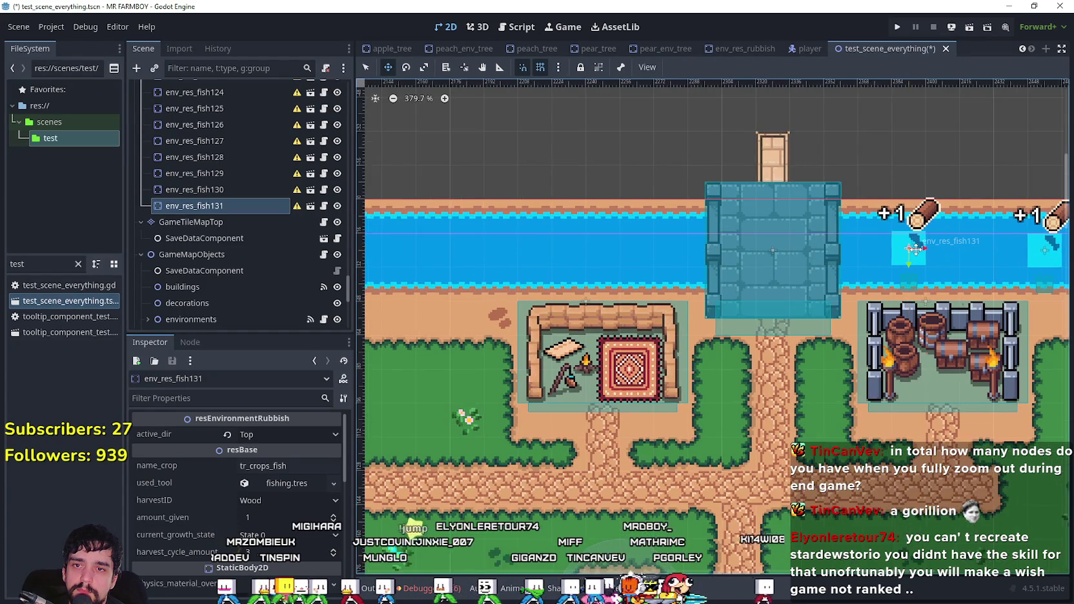
scroll(803, 296, "down", 3)
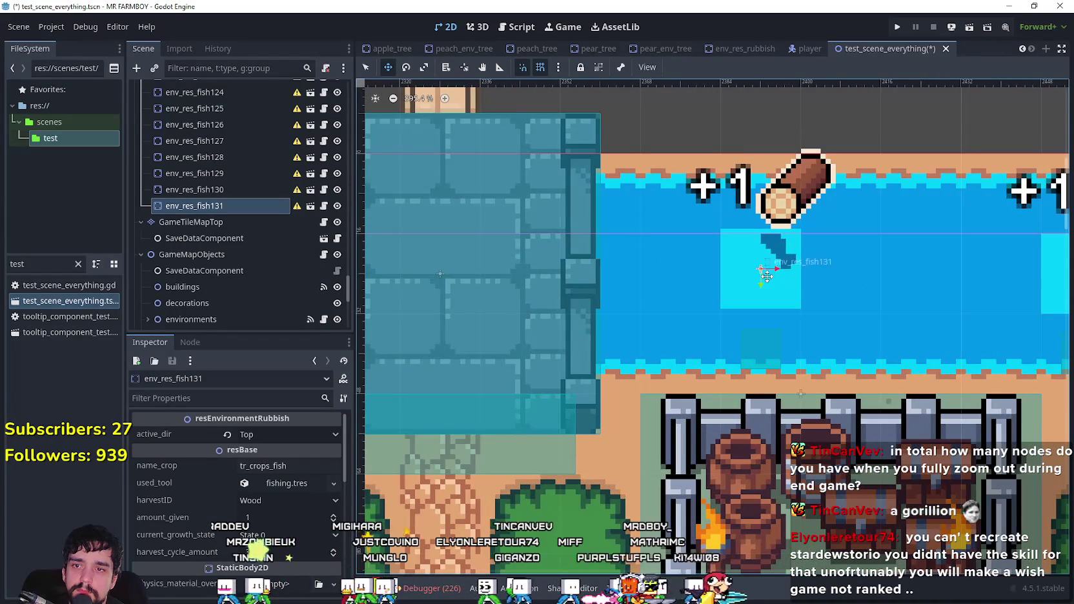
scroll(761, 271, "down", 3)
scroll(693, 318, "down", 3)
scroll(856, 303, "left", 5)
key("ctrl+d")
key("Left")
left_click_drag(740, 305, 740, 304)
- Add env_res_fish133 and env_res_fish134 as copies, each placed further west along the river
scroll(742, 308, "up", 7)
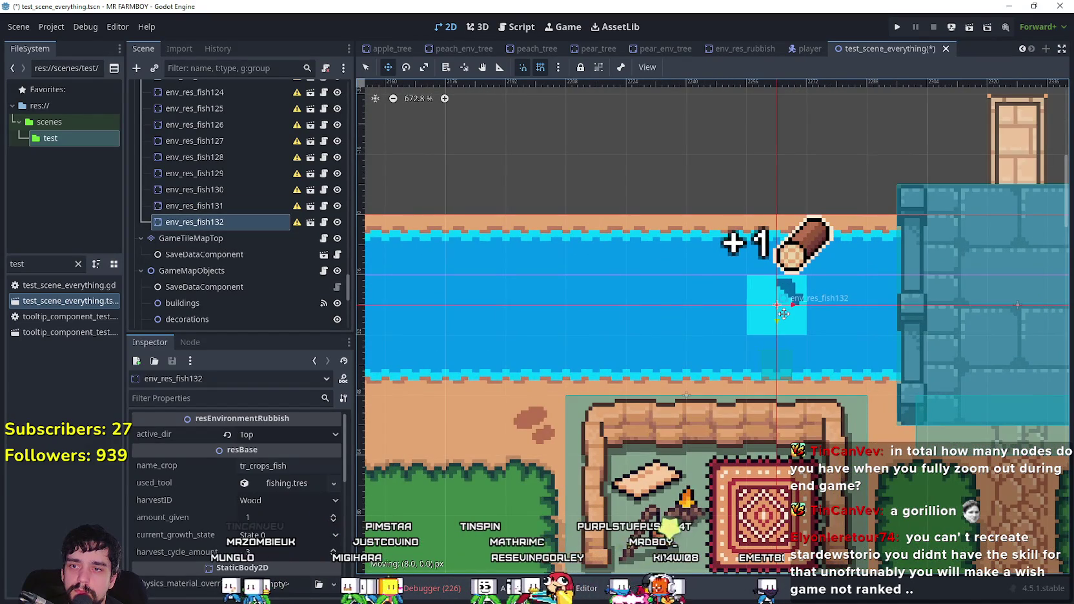
scroll(784, 314, "left", 4)
key("ctrl+d")
left_click_drag(955, 326, 714, 328)
scroll(819, 306, "up", 3)
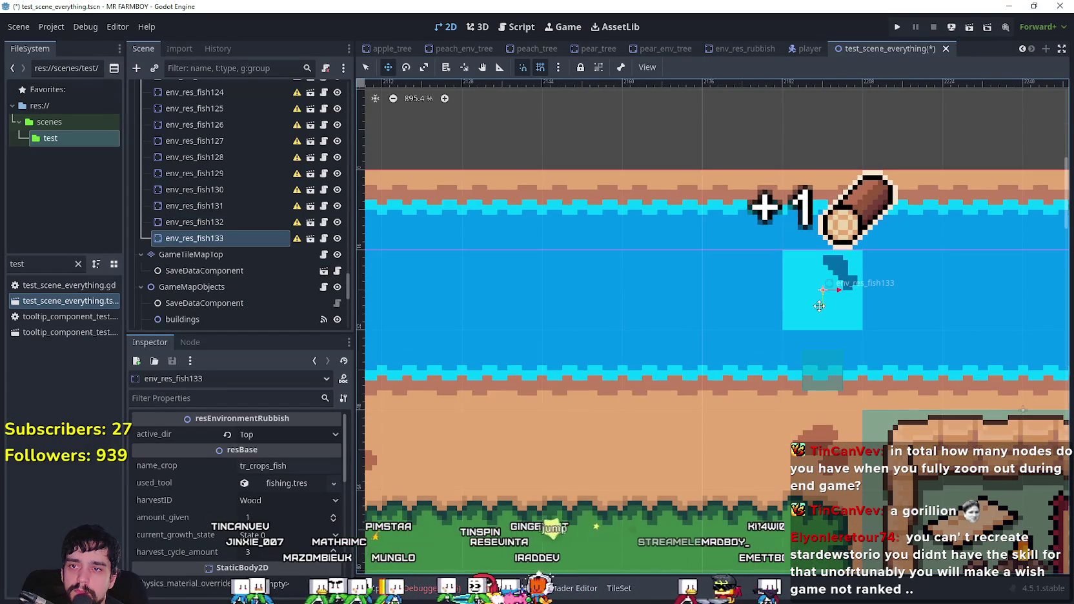
key("ctrl+d")
mouse_move(818, 307)
left_mouse_down()
mouse_move(547, 290)
mouse_move(583, 289)
mouse_move(551, 343)
left_mouse_up()
- Add env_res_fish135 and env_res_fish136 as copies, continuing west along the river
scroll(552, 343, "down", 5)
scroll(898, 303, "left", 5)
key("ctrl+d")
left_click_drag(898, 302, 753, 296)
scroll(753, 296, "up", 5)
key("ctrl+d")
left_click_drag(846, 297, 579, 294)
- Add env_res_fish137 and env_res_fish138 as copies, extending the river line westward
scroll(429, 339, "down", 1)
scroll(430, 338, "left", 5)
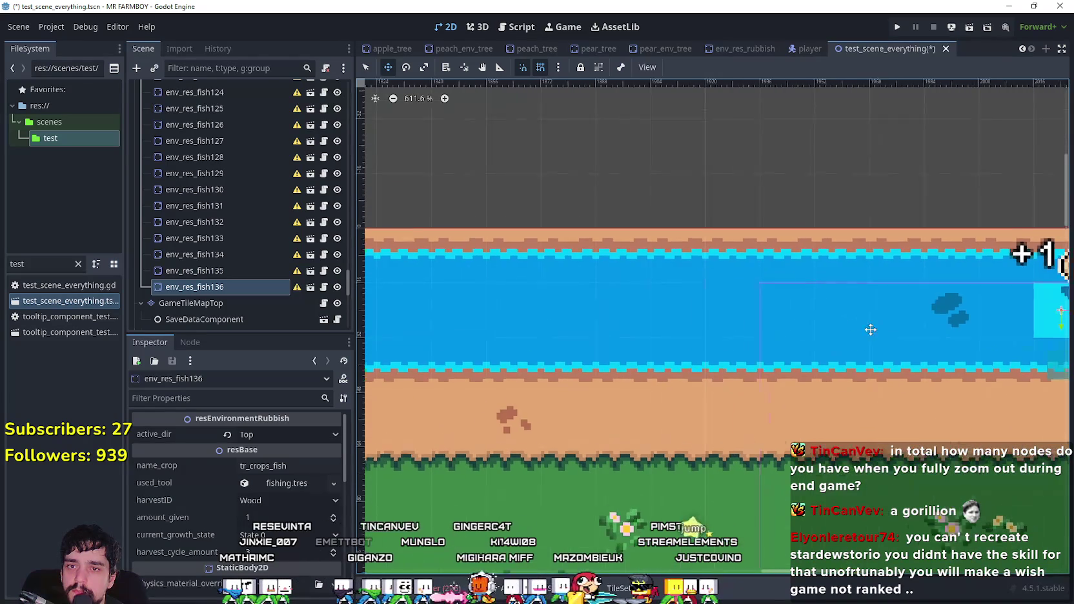
key("ctrl+d")
mouse_move(886, 309)
left_mouse_down()
mouse_move(548, 309)
mouse_move(583, 300)
left_mouse_up()
scroll(583, 300, "up", 3)
scroll(583, 300, "left", 5)
key("ctrl+d")
left_click_drag(872, 303, 650, 301)
- Duplicate env_res_fish138 into env_res_fish139, the westernmost river spot
scroll(650, 301, "down", 2)
scroll(650, 302, "left", 5)
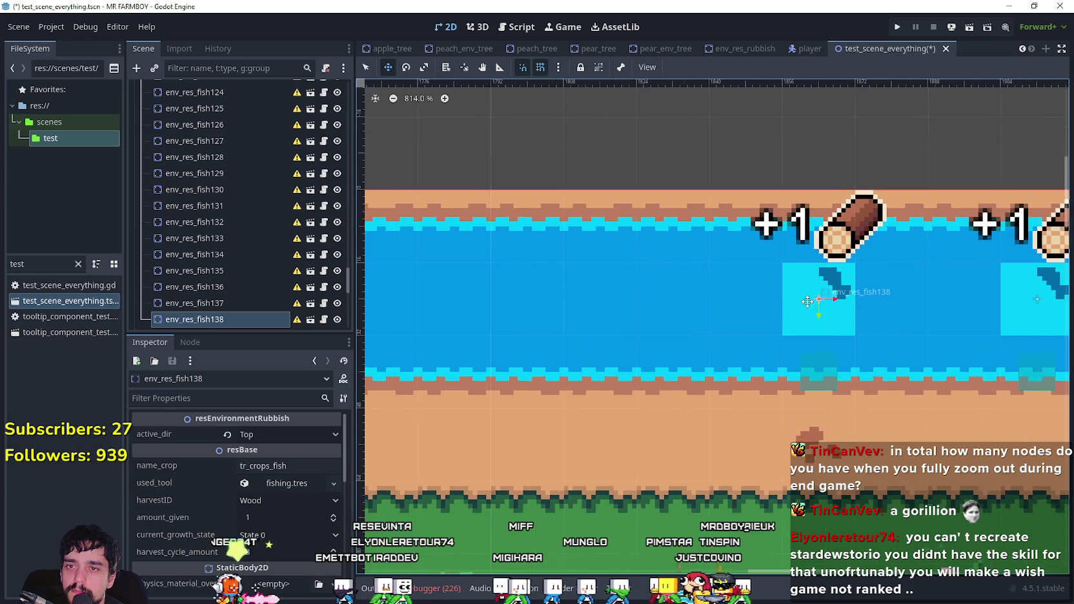
key("ctrl+d")
mouse_move(811, 303)
left_mouse_down()
mouse_move(620, 307)
mouse_move(593, 294)
mouse_move(608, 294)
left_mouse_up()
scroll(593, 294, "up", 3)
scroll(608, 295, "down", 3)
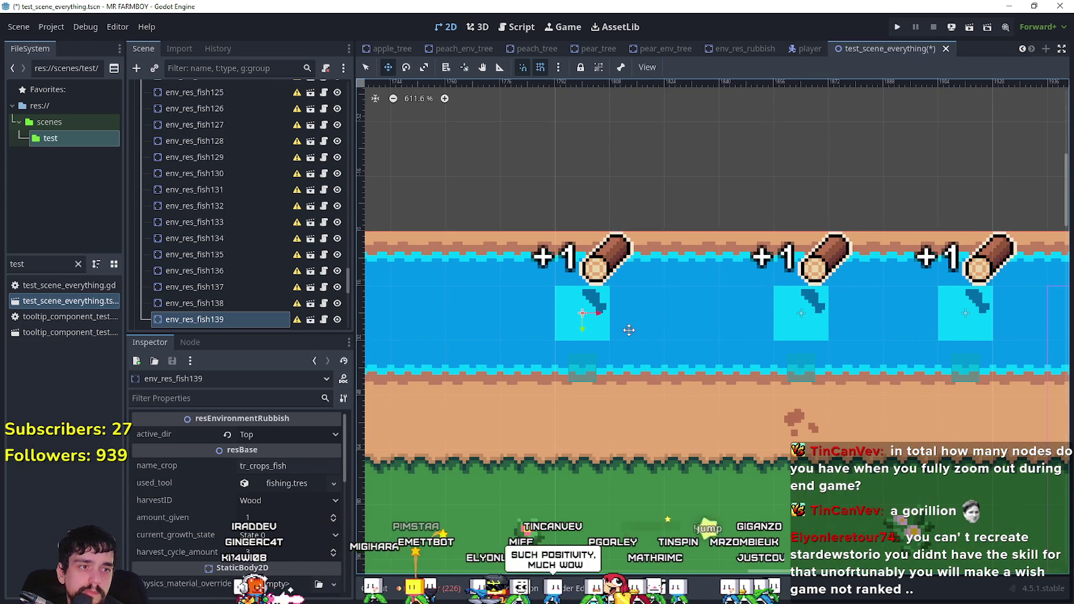
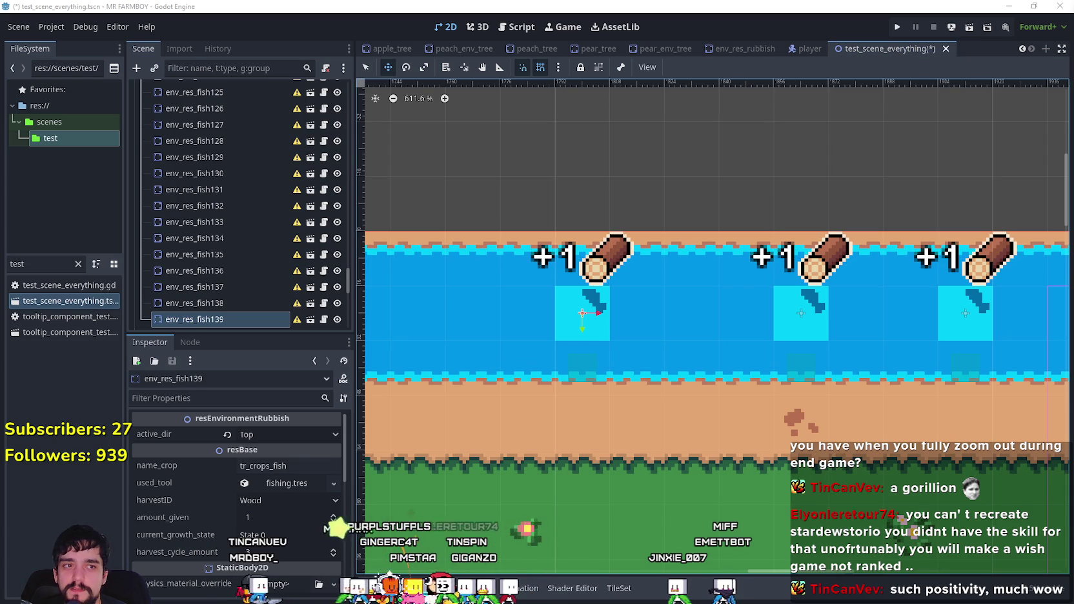
- Duplicate the last fishing spot as fish140 and fish141, moving each left along the river
scroll(675, 297, "up", 2)
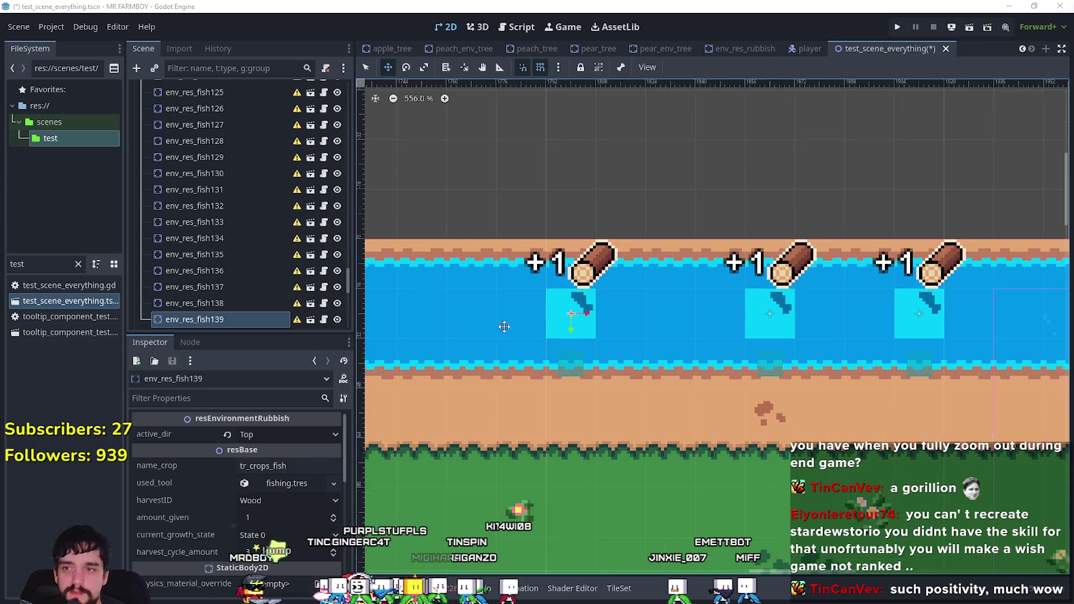
key("ctrl+d")
mouse_move(743, 300)
left_mouse_down()
mouse_move(522, 294)
mouse_move(534, 299)
left_mouse_up()
scroll(581, 296, "up", 5)
scroll(585, 340, "down", 7)
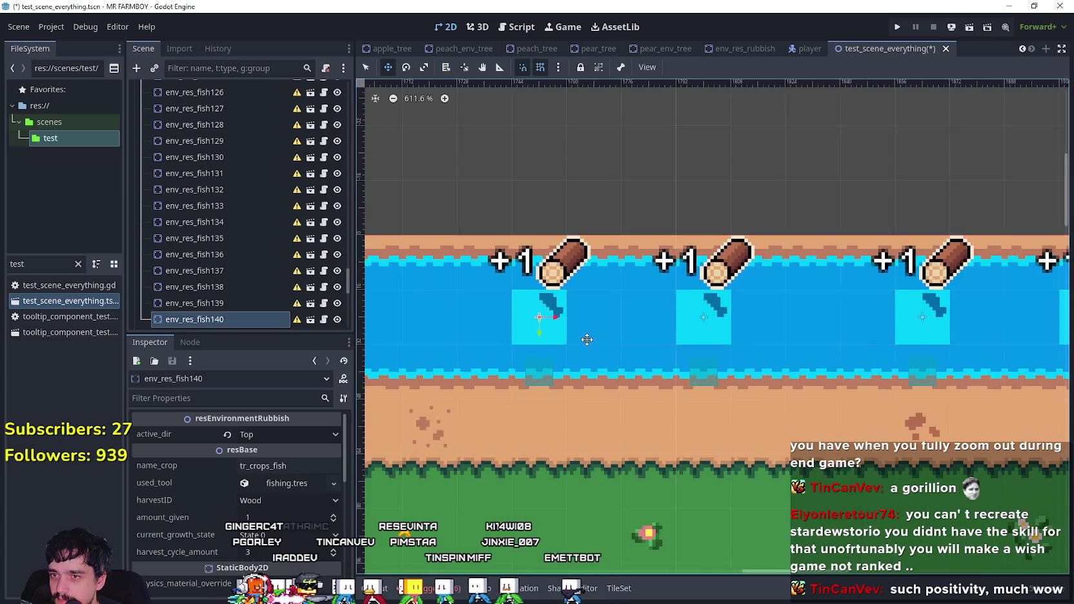
scroll(855, 355, "left", 3)
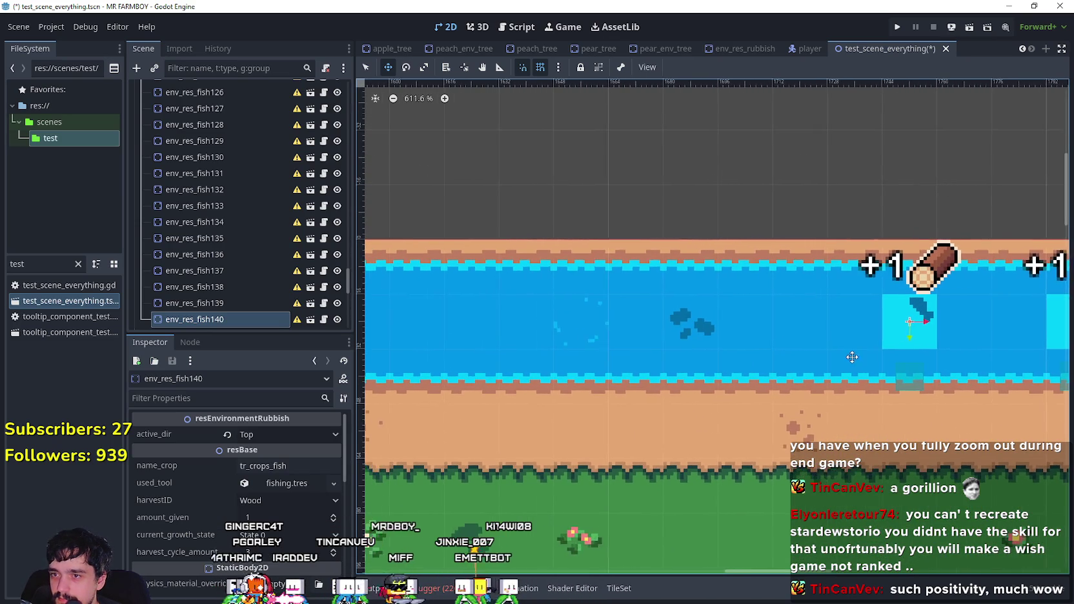
scroll(855, 354, "down", 1)
left_click_drag(852, 325, 757, 323)
- Line up fish142 with the row of fishing spots on the river's top shore
scroll(767, 324, "up", 5)
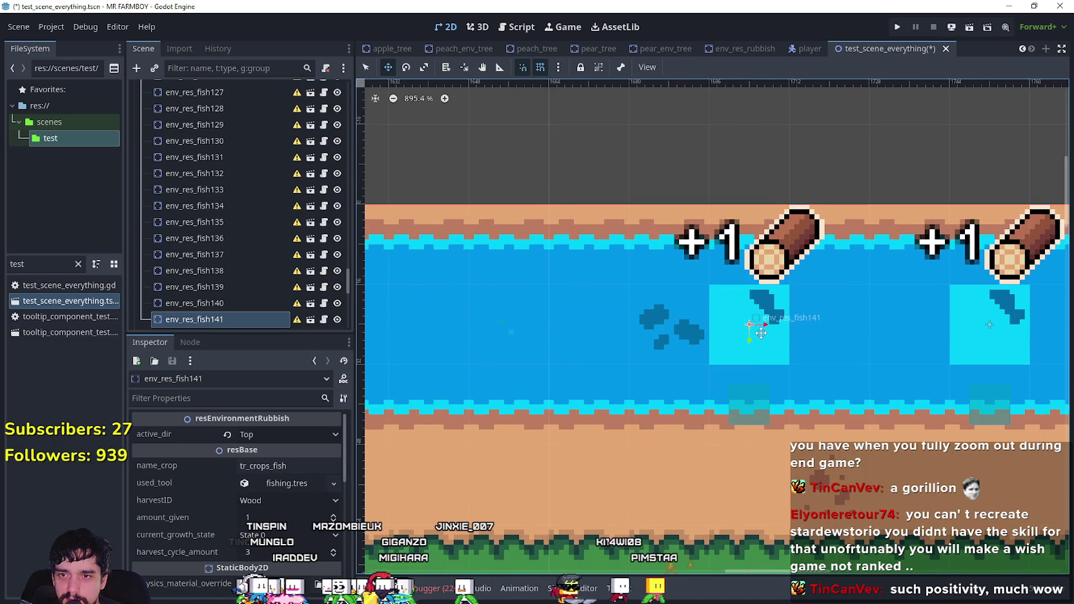
scroll(756, 335, "down", 1)
scroll(700, 333, "down", 2)
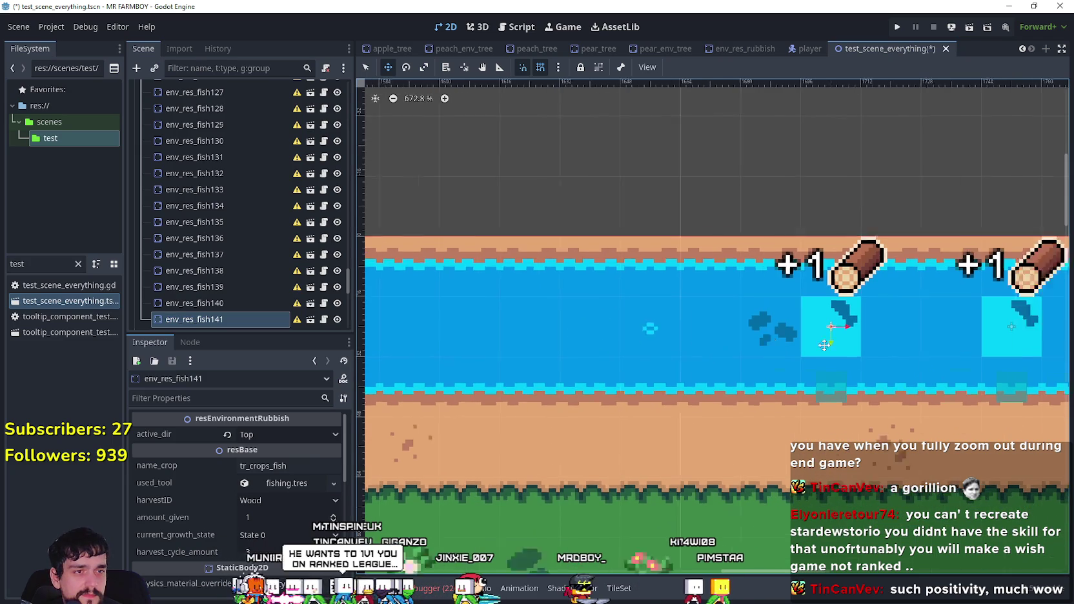
scroll(819, 347, "up", 1)
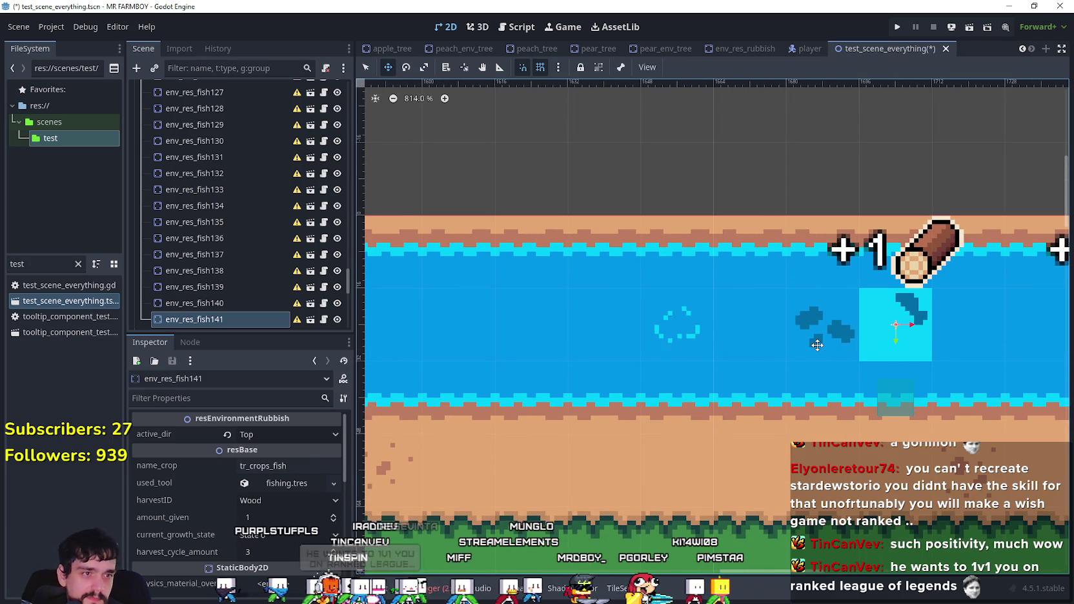
scroll(815, 344, "down", 2)
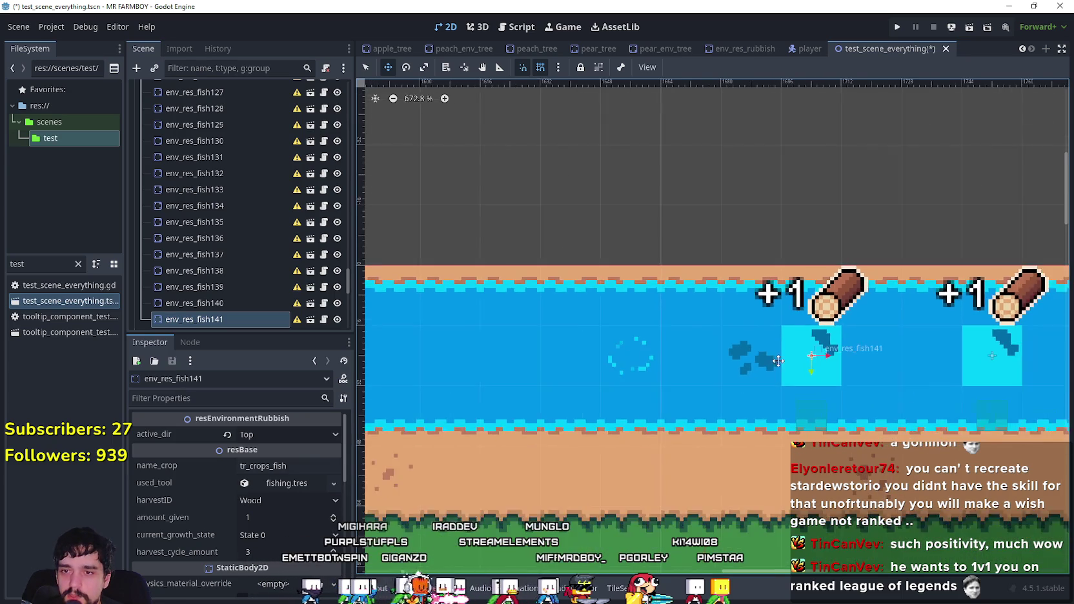
scroll(783, 358, "down", 4)
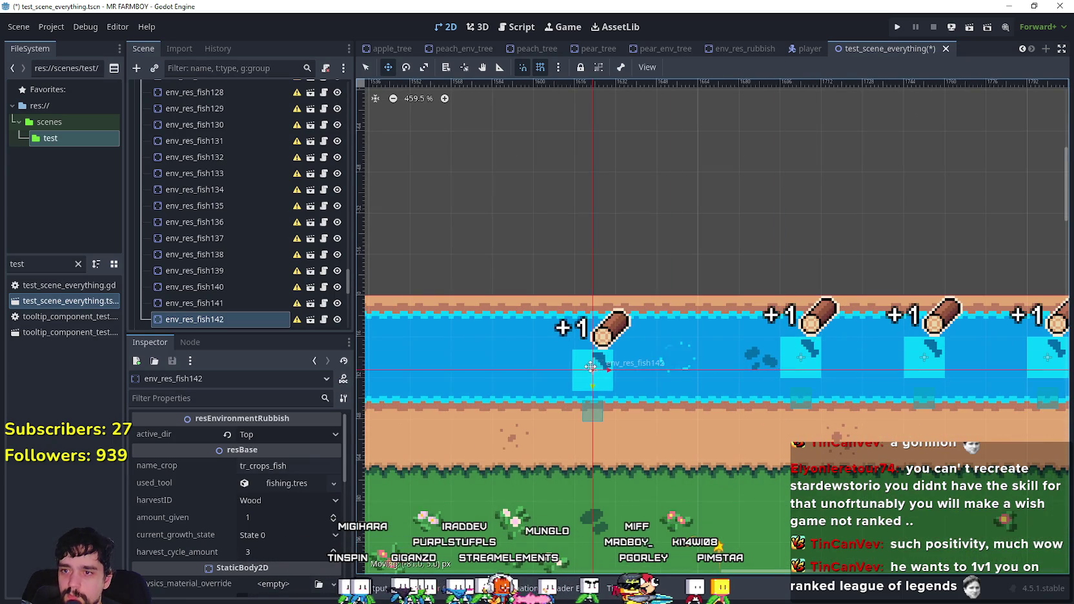
left_click_drag(591, 368, 587, 358)
scroll(593, 358, "up", 9)
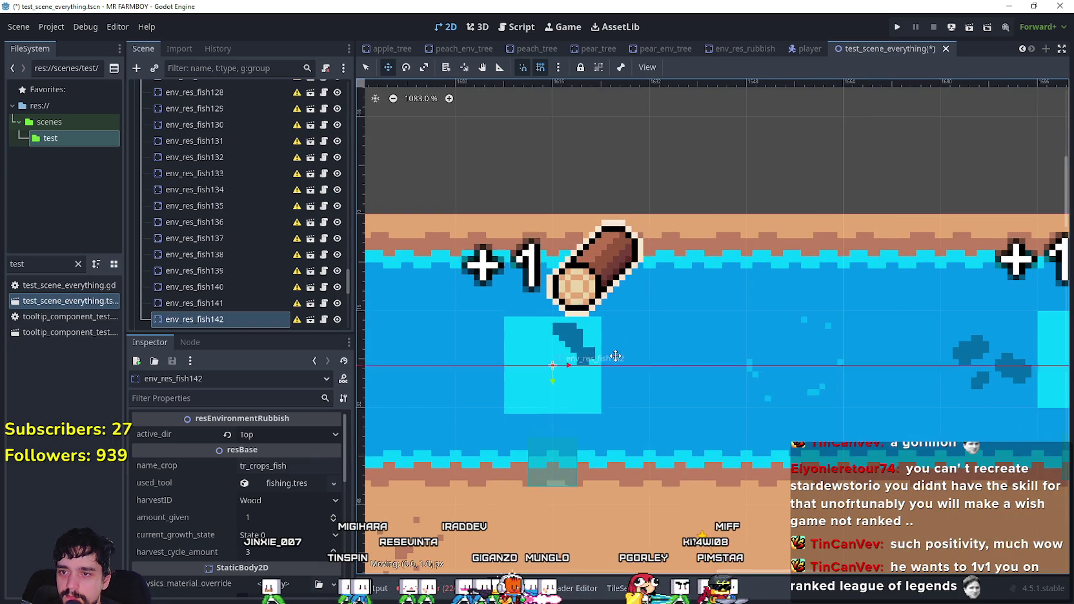
- Duplicate fish142 into fish143 and place it further left along the river
key("ctrl+d")
scroll(630, 351, "down", 3)
scroll(775, 348, "left", 4)
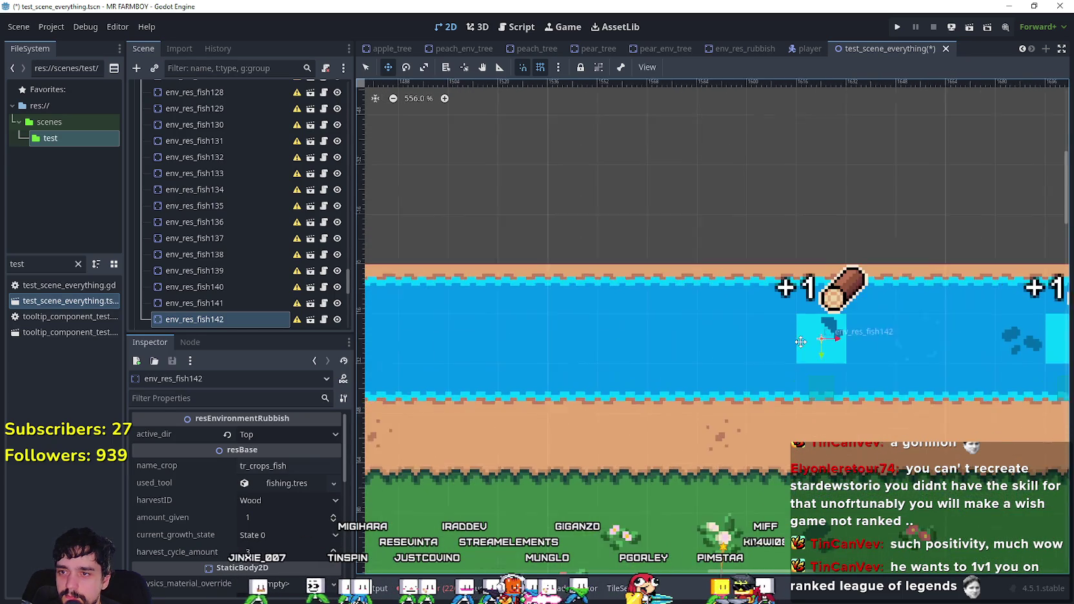
mouse_move(823, 342)
left_mouse_down()
mouse_move(604, 326)
mouse_move(647, 334)
mouse_move(643, 344)
left_mouse_up()
scroll(643, 344, "down", 1)
scroll(614, 348, "up", 3)
scroll(587, 355, "down", 1)
scroll(587, 355, "down", 2)
- Create fish144 and fish145 as copies, moving fish144 left along the river
key("ctrl+d")
mouse_move(942, 349)
left_mouse_down()
mouse_move(721, 337)
mouse_move(759, 346)
left_mouse_up()
key("ctrl+d")
scroll(787, 347, "left", 2)
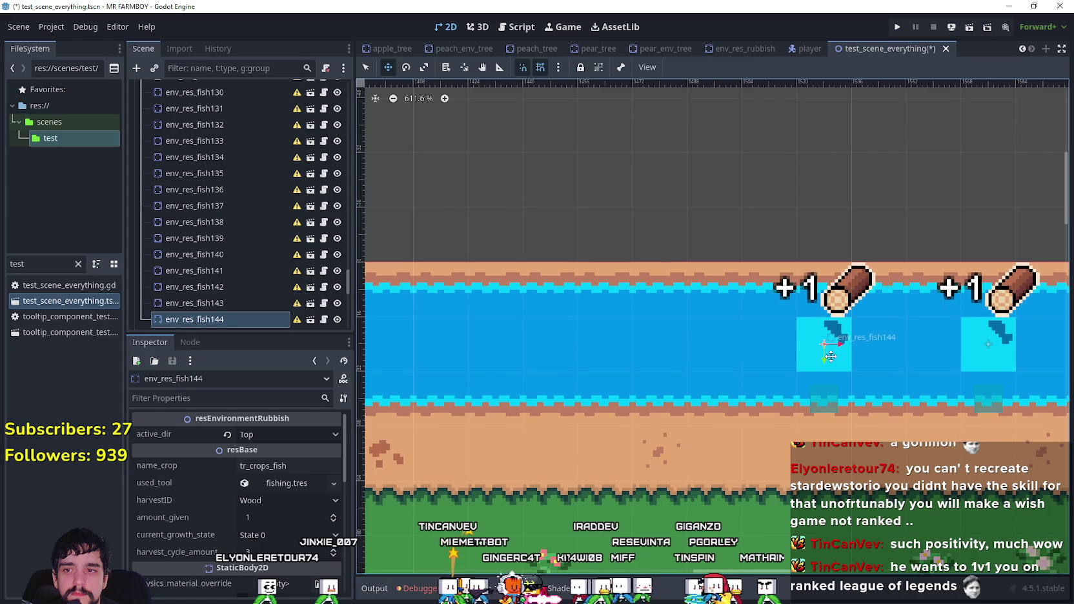
scroll(593, 348, "up", 5)
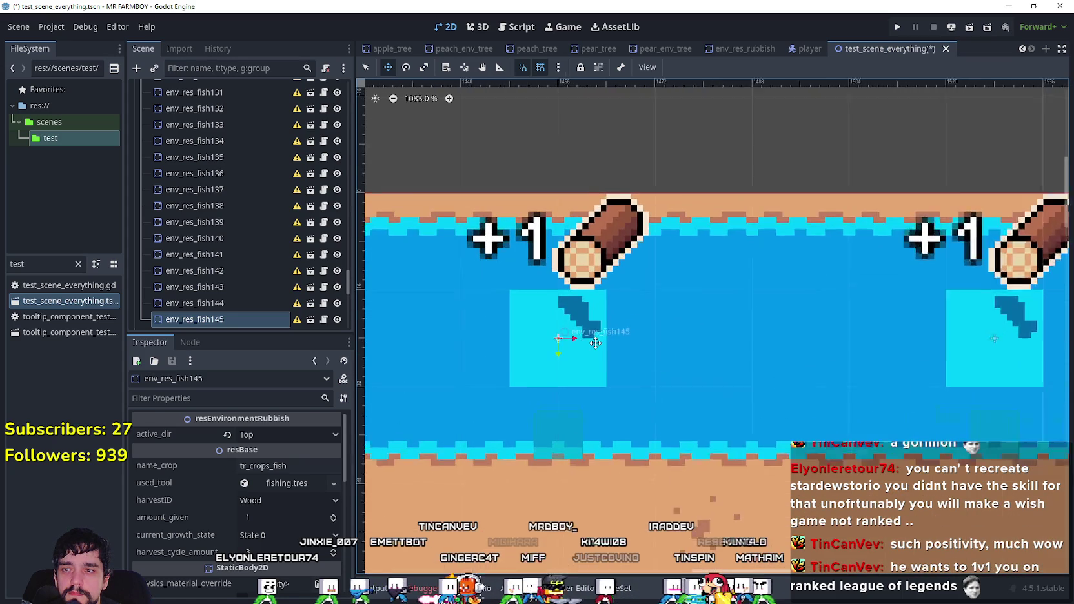
scroll(647, 340, "down", 5)
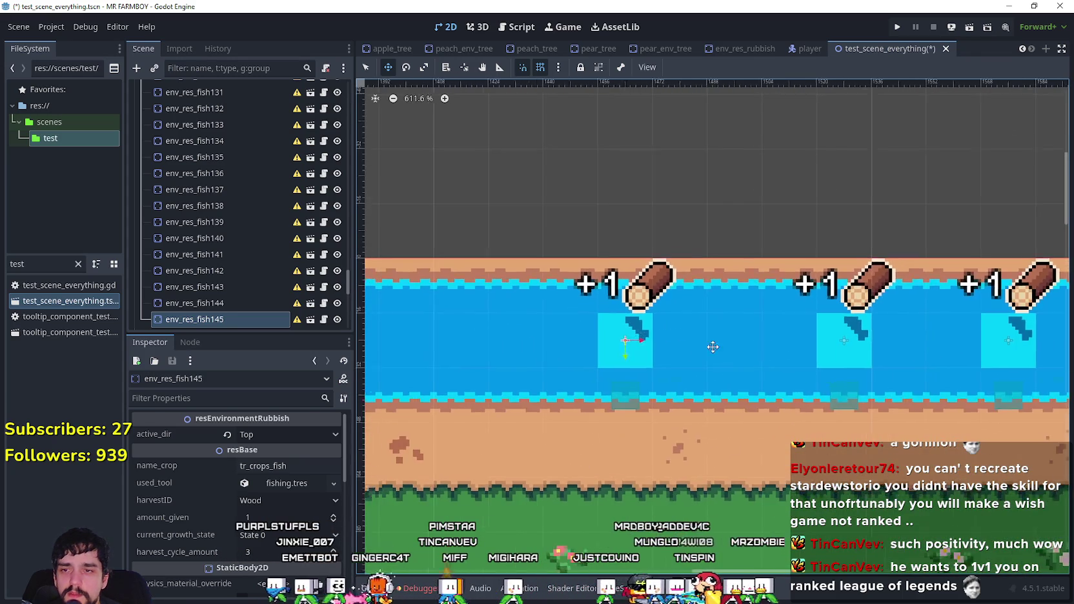
scroll(863, 310, "up", 2)
- Add fish146 and fish147 as copies and position them in the river row
key("ctrl+d")
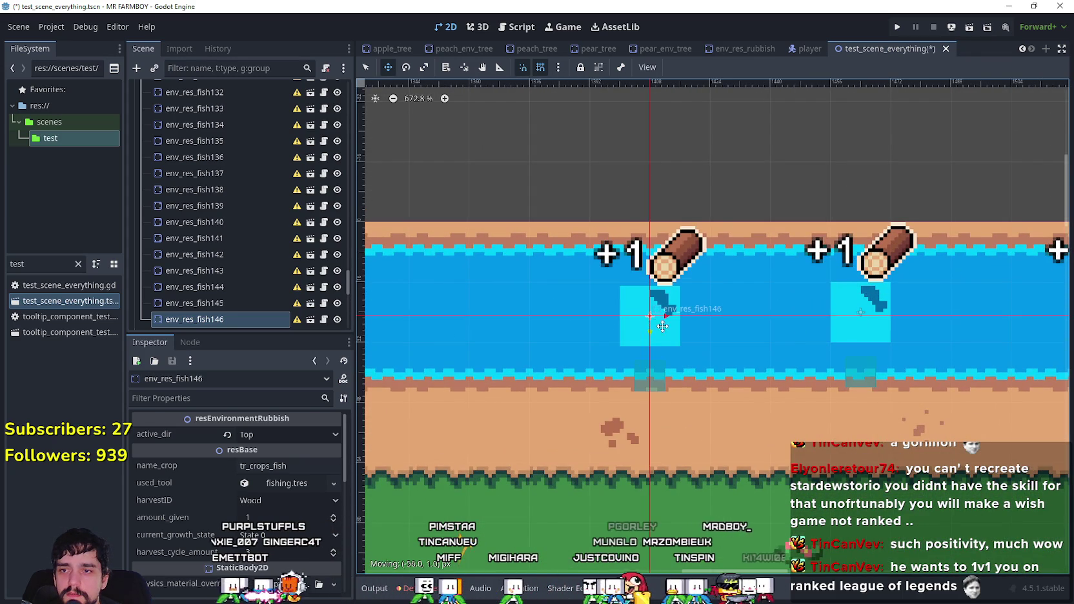
left_click_drag(654, 325, 678, 321)
scroll(555, 252, "up", 4)
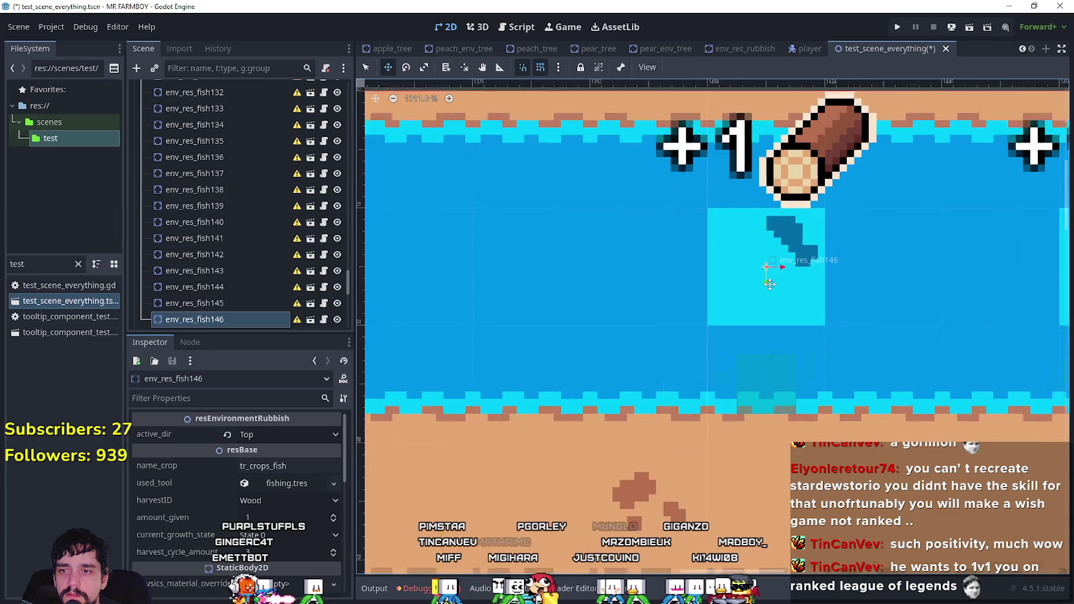
key("ctrl+d")
mouse_move(617, 249)
left_mouse_down()
mouse_move(449, 256)
mouse_move(649, 278)
left_mouse_up()
scroll(649, 278, "down", 8)
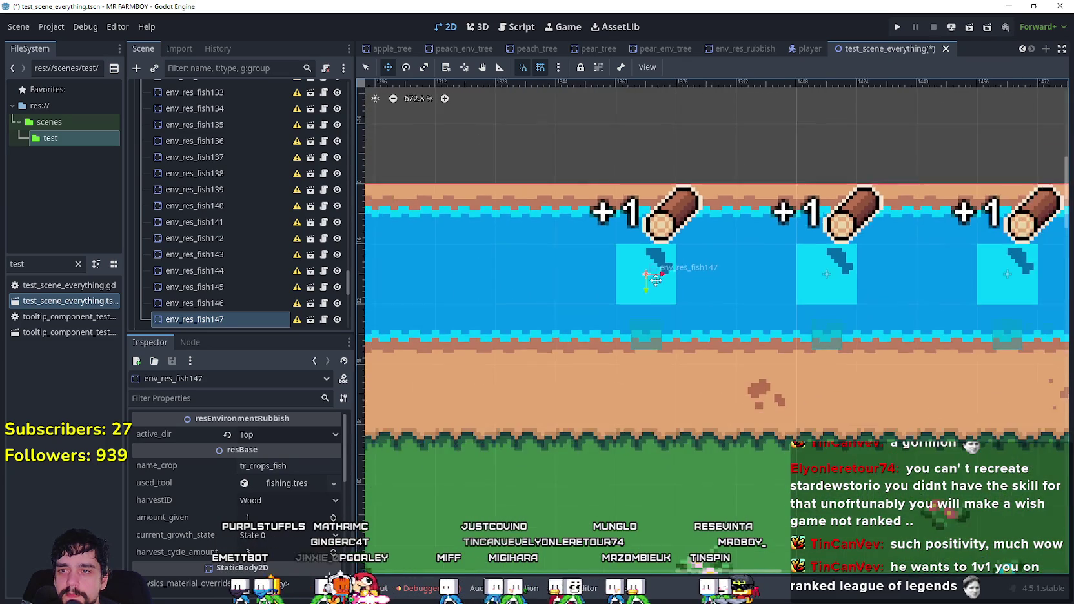
- Add fish148 to the river row and select fish147 to check its placement
key("ctrl+d")
scroll(840, 304, "up", 3)
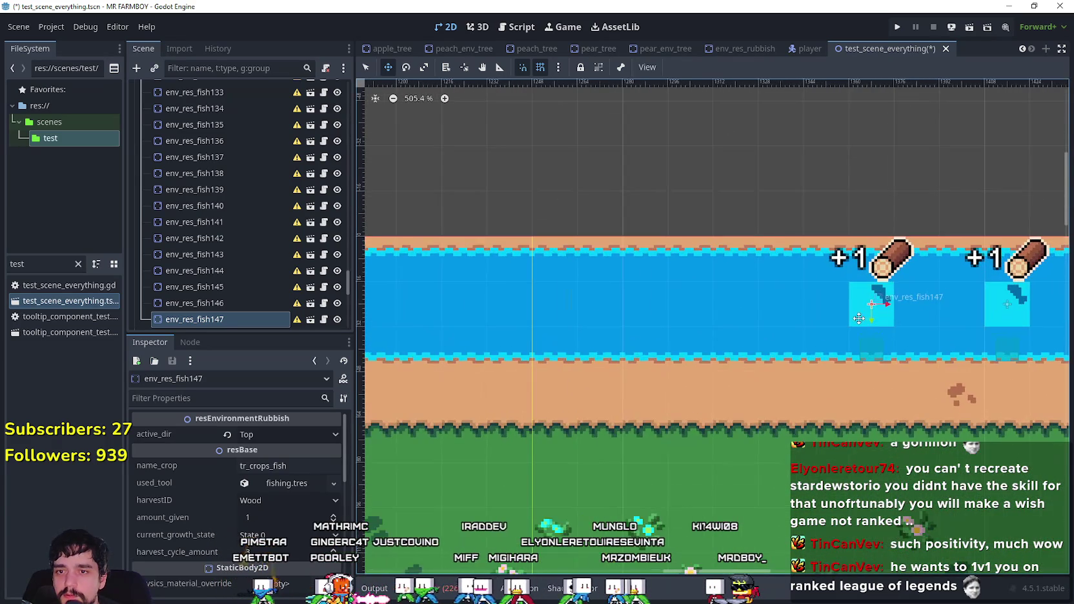
left_click_drag(748, 309, 742, 304)
scroll(742, 301, "up", 4)
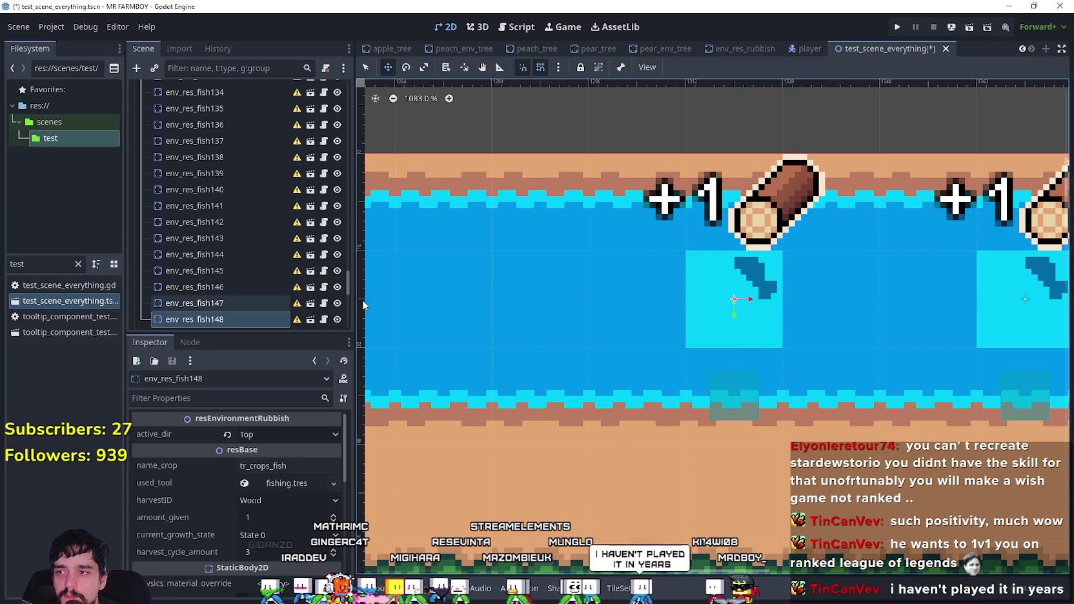
scroll(716, 259, "down", 5)
left_click(198, 297)
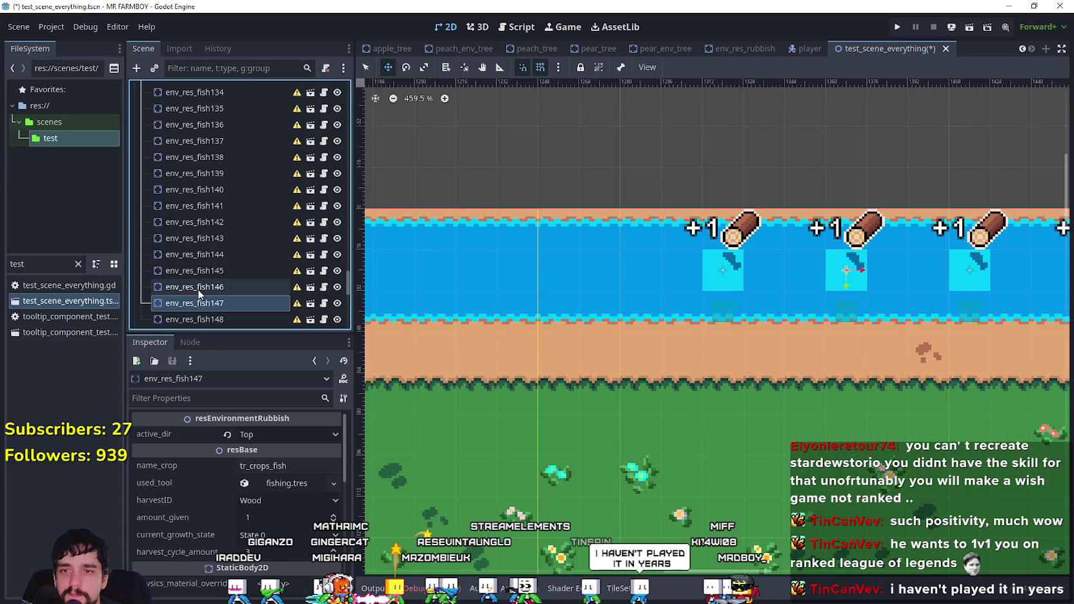
- Check fish145, then duplicate a fishing spot as fish149 and move it along the river
left_click(196, 272)
scroll(195, 273, "down", 4)
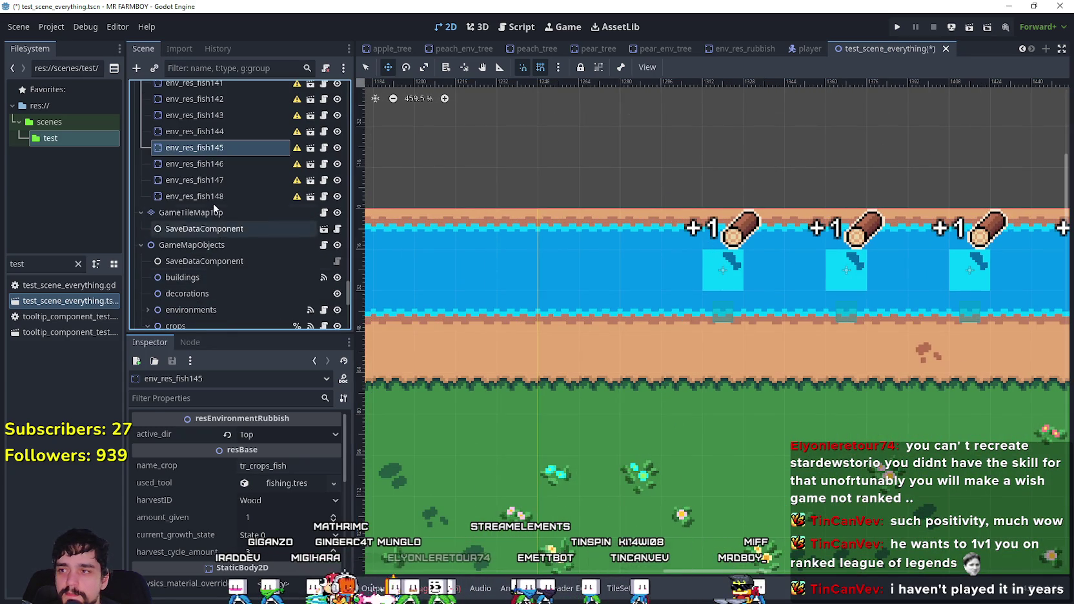
left_click(230, 197)
scroll(673, 278, "up", 3)
key("ctrl+d")
mouse_move(800, 270)
left_mouse_down()
mouse_move(566, 264)
mouse_move(818, 310)
mouse_move(565, 310)
mouse_move(885, 294)
mouse_move(875, 321)
left_mouse_up()
- Add fish150 and fish151, shifting fish151 further left along the river
key("ctrl+d")
scroll(601, 313, "down", 2)
left_click_drag(739, 317, 727, 320)
scroll(727, 320, "up", 3)
scroll(726, 327, "down", 3)
left_click_drag(643, 312, 870, 312)
scroll(919, 337, "up", 2)
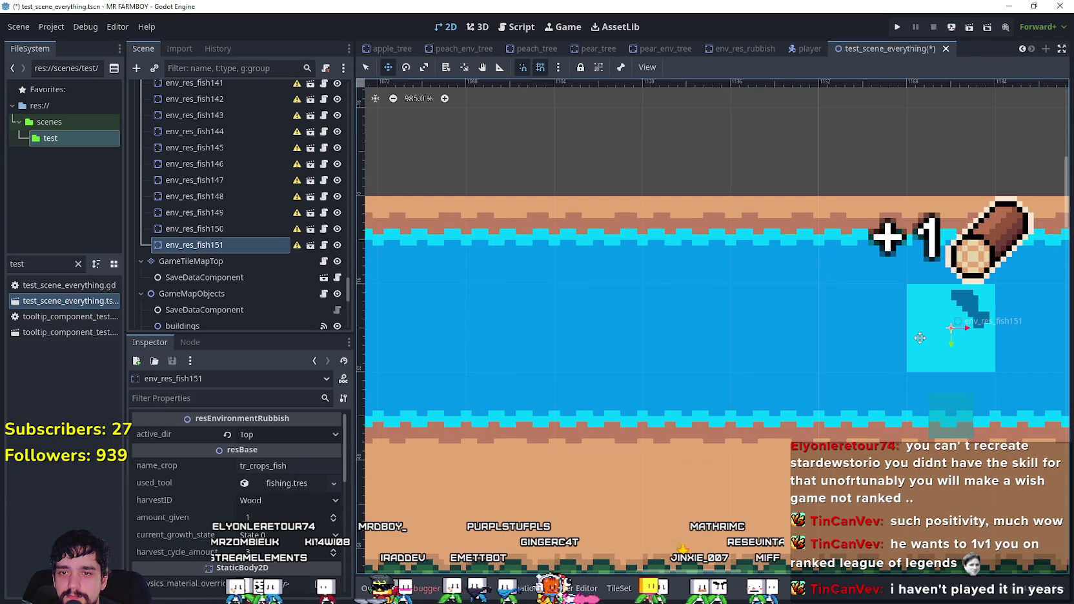
- Add fish152 through fish154, placing fish154 left of fish153
key("ctrl+d")
mouse_move(941, 348)
left_mouse_down()
mouse_move(675, 345)
mouse_move(679, 337)
left_mouse_up()
scroll(695, 324, "down", 8)
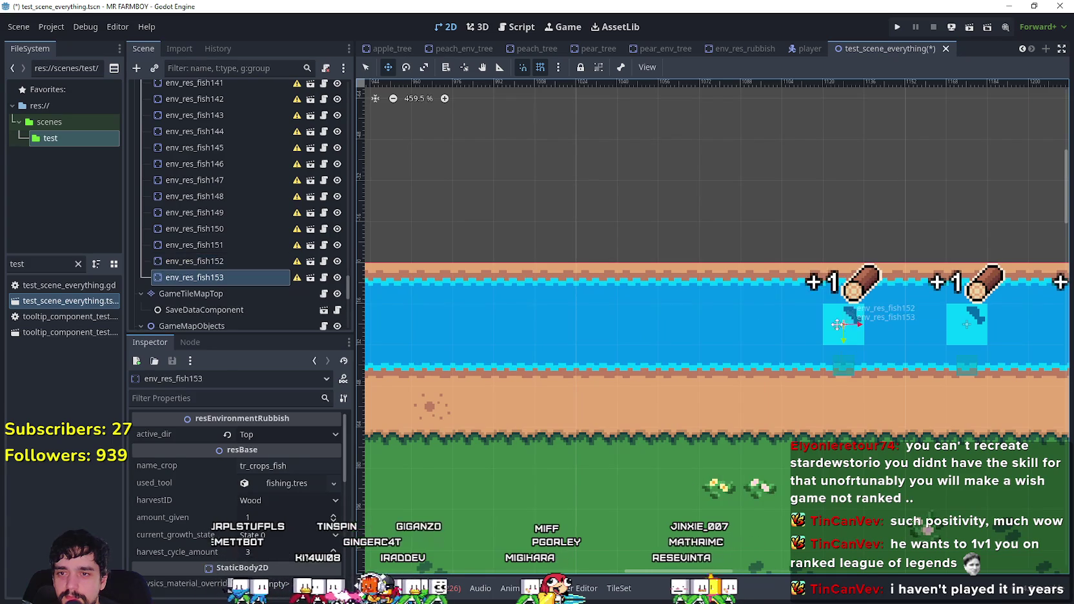
scroll(844, 324, "up", 11)
scroll(693, 328, "down", 8)
key("ctrl+d")
mouse_move(950, 359)
left_mouse_down()
mouse_move(794, 339)
mouse_move(583, 338)
mouse_move(898, 319)
mouse_move(593, 319)
mouse_move(656, 301)
left_mouse_up()
scroll(795, 334, "up", 3)
- Duplicate fish155, fish156 and fish157, shifting fish157 one grid step left
key("ctrl+d")
scroll(583, 339, "down", 2)
scroll(897, 319, "up", 7)
key("ctrl+d")
scroll(594, 312, "up", 4)
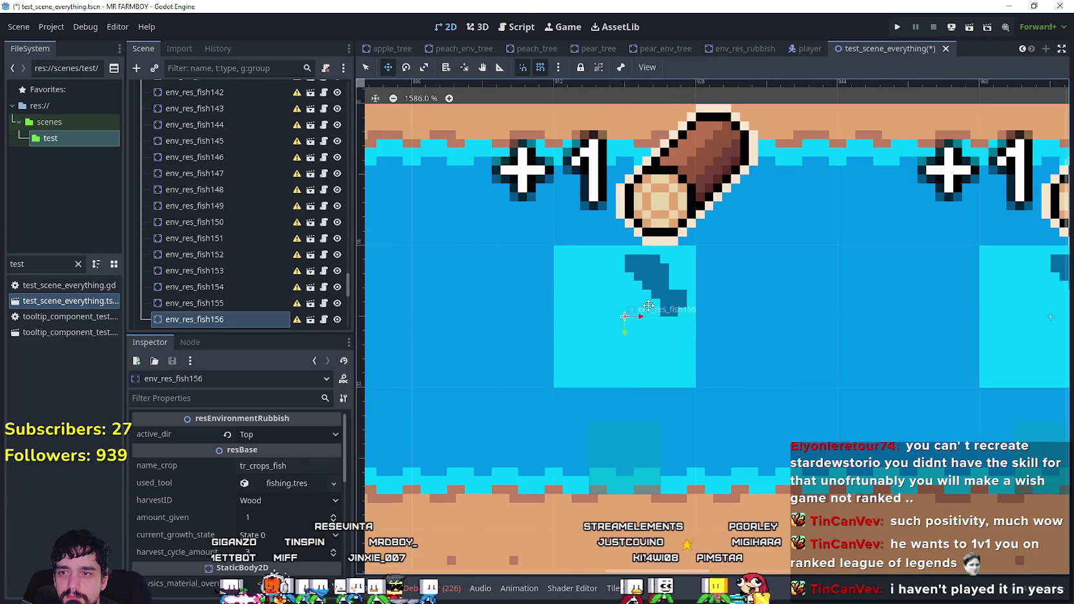
scroll(653, 303, "down", 13)
key("ctrl+d")
left_click_drag(740, 325, 717, 325)
scroll(775, 319, "up", 4)
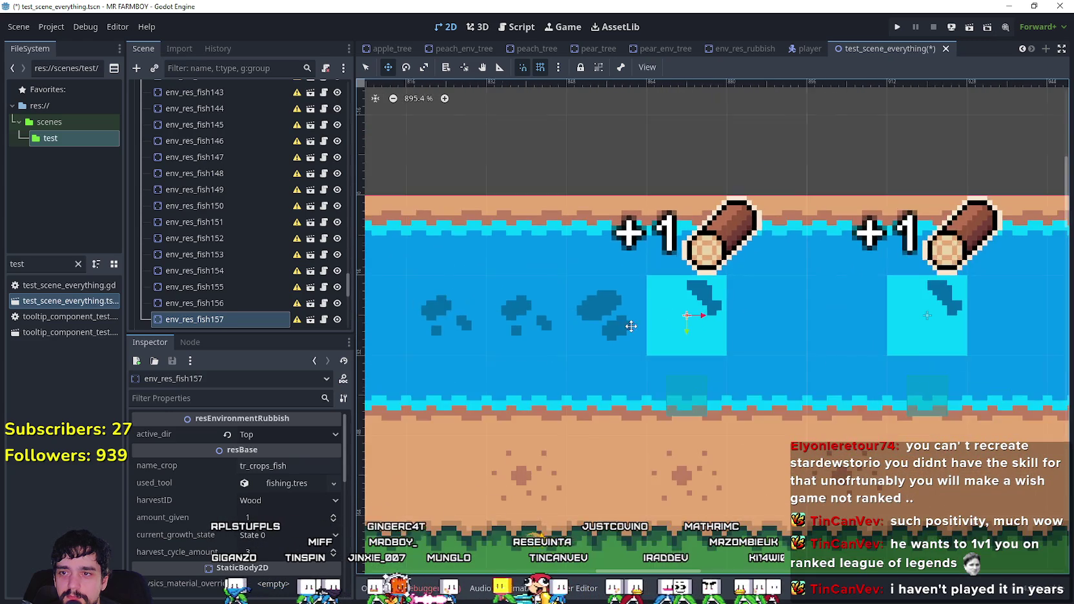
- Add fish158 24 px further left along the river
left_click_drag(631, 326, 779, 312)
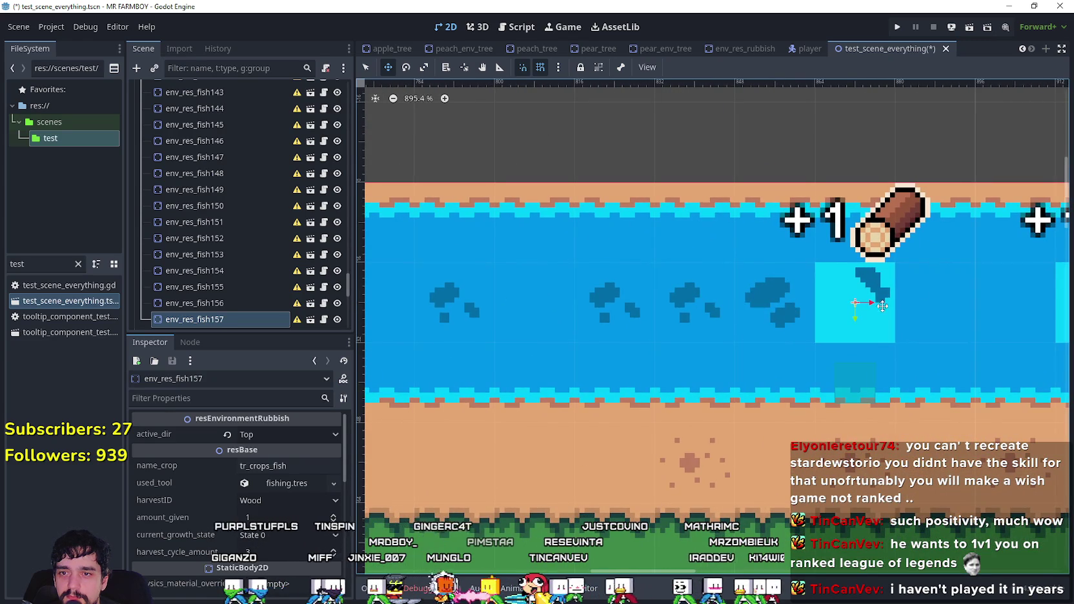
key("ctrl+d")
mouse_move(638, 296)
left_mouse_down()
mouse_move(495, 303)
mouse_move(672, 301)
left_mouse_up()
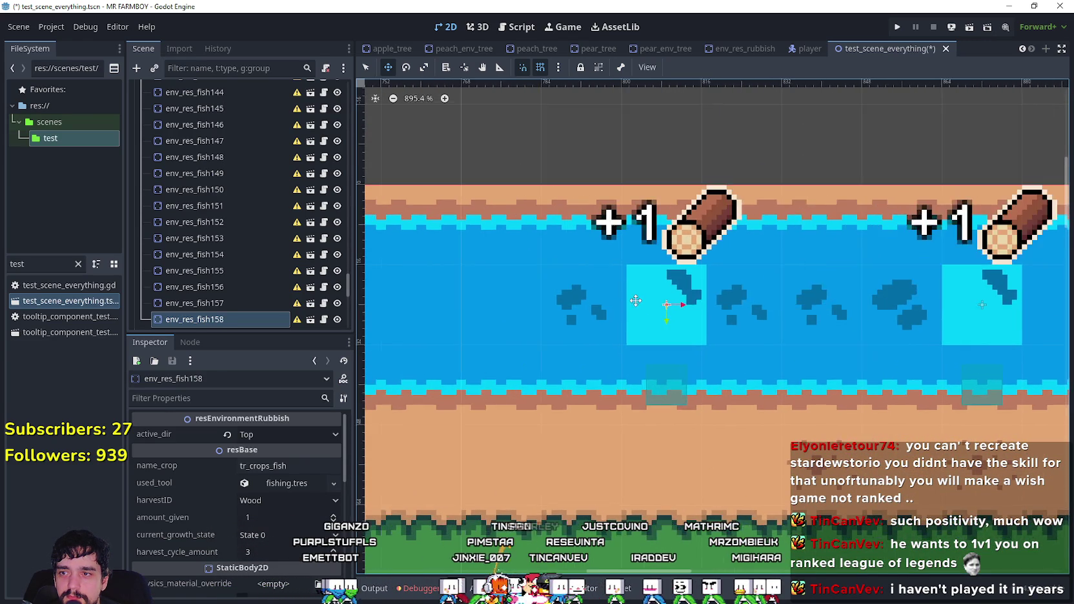
scroll(671, 301, "up", 2)
scroll(625, 298, "down", 4)
mouse_move(462, 322)
left_mouse_down()
mouse_move(935, 336)
mouse_move(686, 324)
mouse_move(810, 325)
mouse_move(807, 354)
mouse_move(795, 336)
left_mouse_up()
scroll(752, 324, "up", 4)
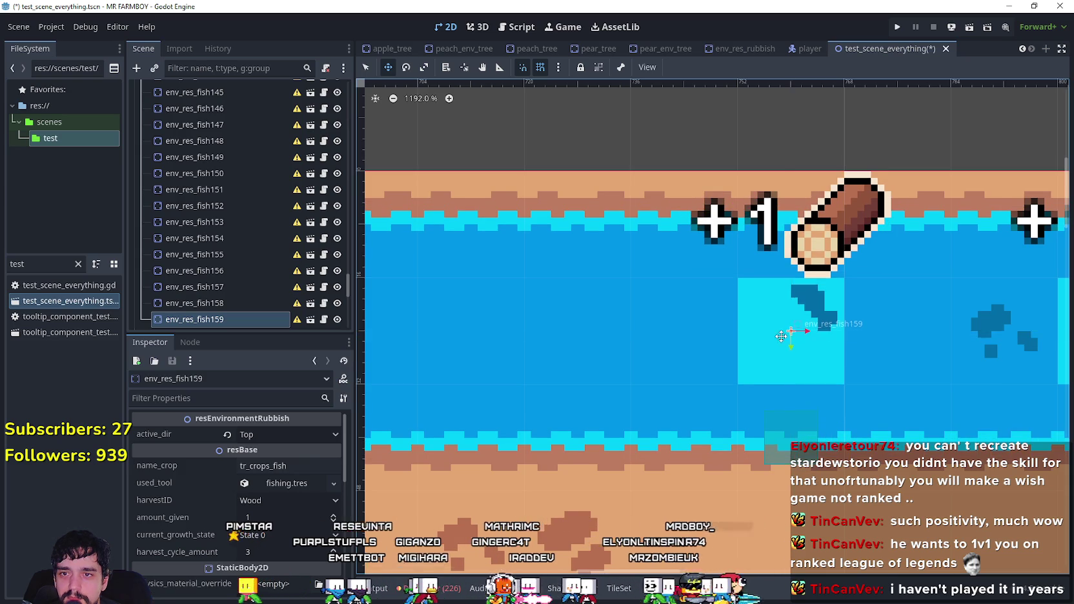
- Add fish160 and fish161 at the river's left end beside the Discord sign
scroll(795, 335, "down", 2)
key("ctrl+d")
left_click_drag(944, 345, 643, 339)
mouse_move(650, 344)
left_mouse_down()
mouse_move(825, 309)
mouse_move(550, 311)
mouse_move(671, 317)
left_mouse_up()
key("ctrl+d")
scroll(671, 316, "down", 5)
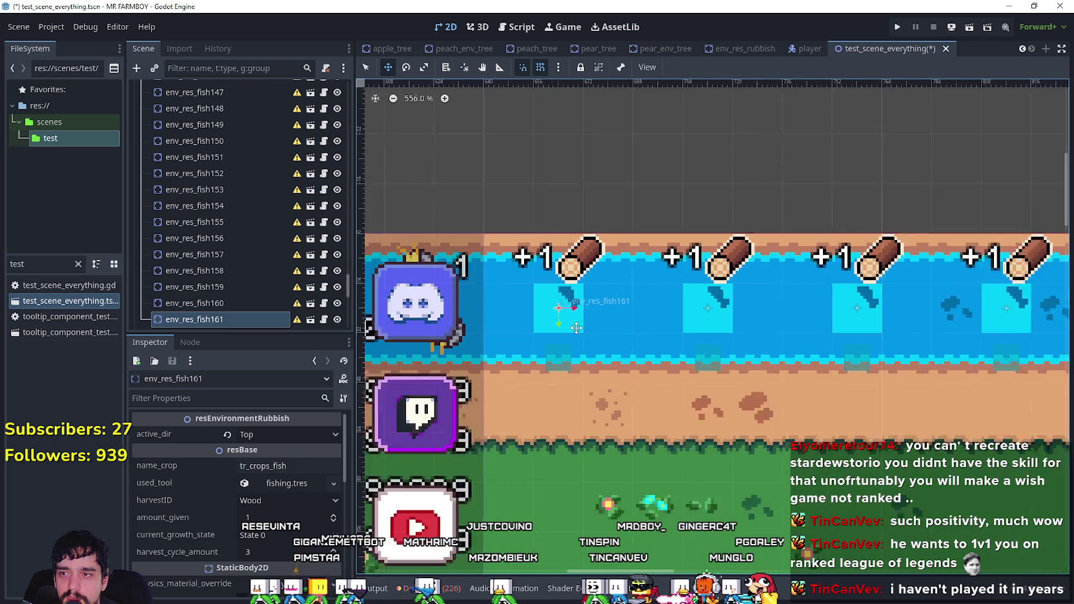
scroll(929, 319, "up", 1)
scroll(929, 320, "down", 1)
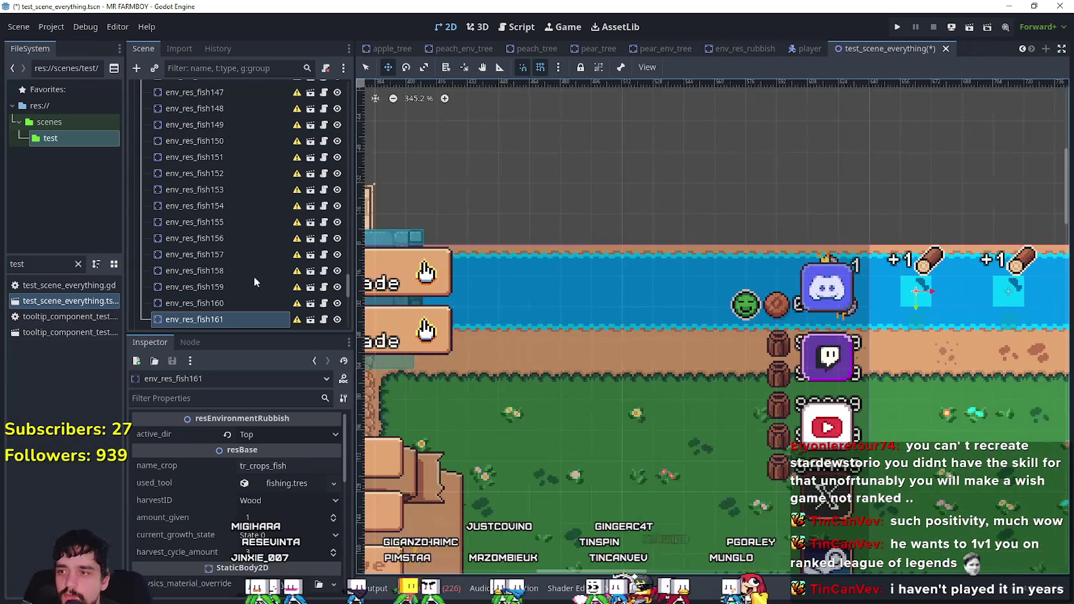
- Duplicate spots env_res_fish162 to env_res_fish164 and place them leftward along the river
left_click_drag(349, 284, 346, 346)
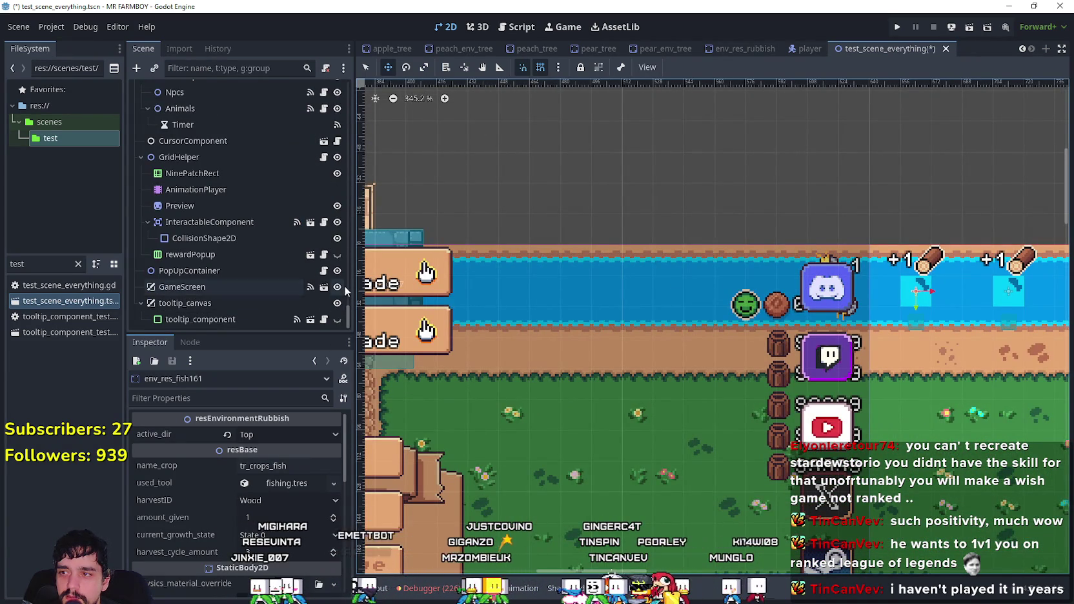
scroll(923, 299, "up", 3)
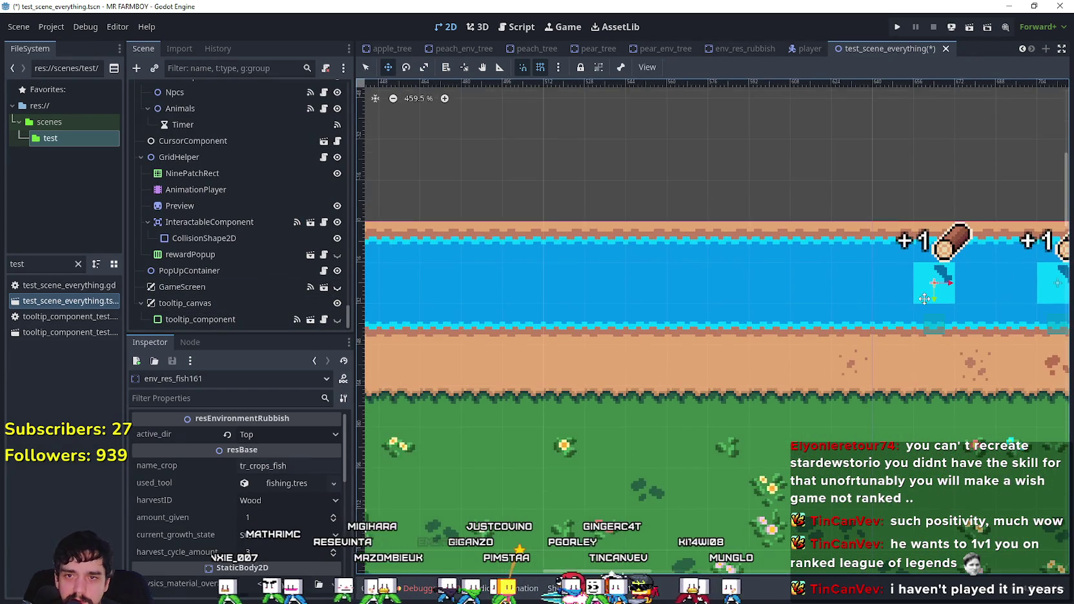
scroll(924, 299, "up", 2)
scroll(283, 242, "up", 5)
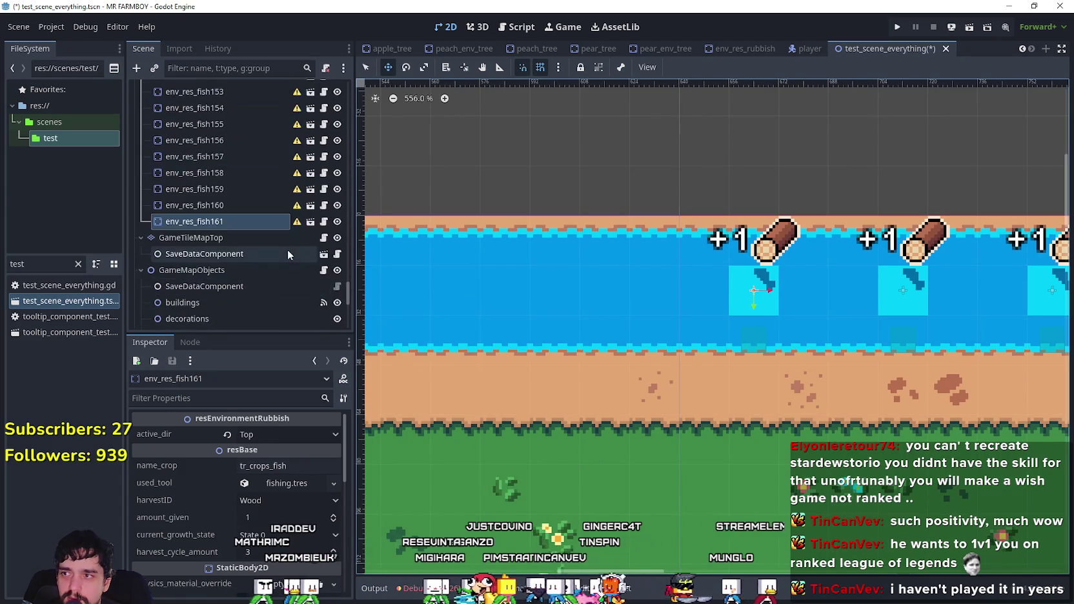
scroll(815, 275, "up", 2)
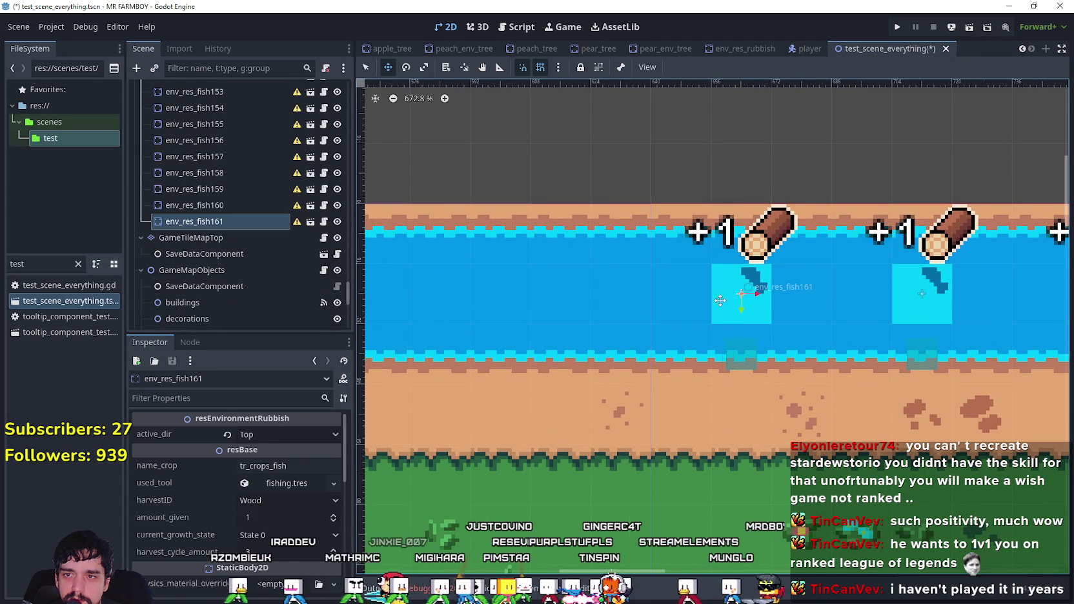
scroll(739, 295, "up", 1)
key("ctrl+d")
mouse_move(739, 295)
left_mouse_down()
mouse_move(528, 295)
mouse_move(849, 300)
mouse_move(639, 277)
mouse_move(508, 283)
mouse_move(550, 281)
left_mouse_up()
key("ctrl+d")
scroll(520, 276, "up", 1)
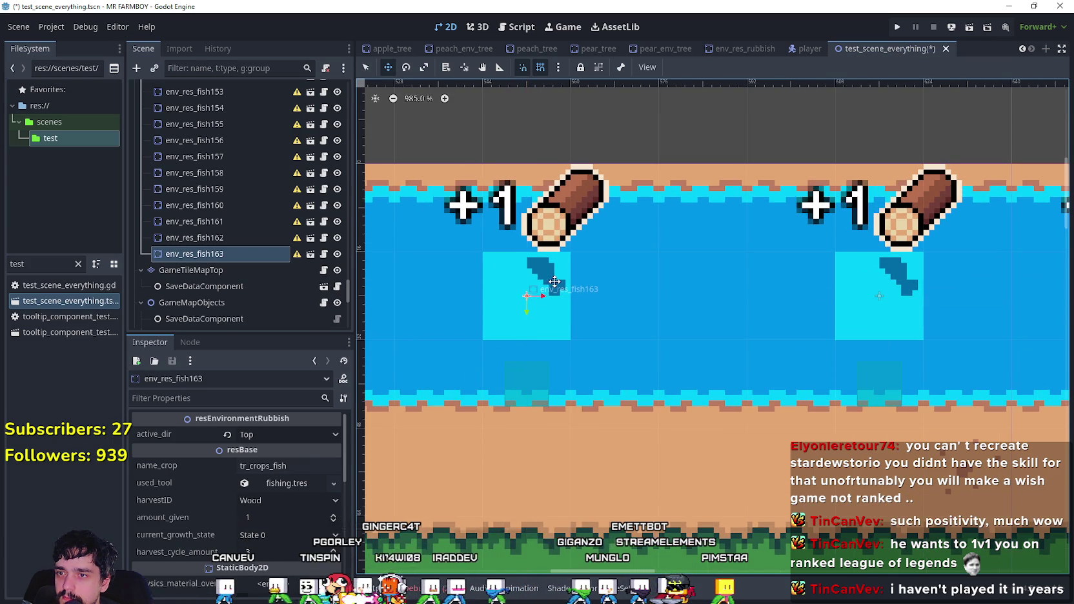
scroll(555, 282, "down", 2)
key("ctrl+d")
left_click_drag(832, 315, 594, 314)
- Add env_res_fish165 to env_res_fish167, spaced further left toward and past the bridge
scroll(803, 319, "left", 5)
scroll(803, 322, "up", 2)
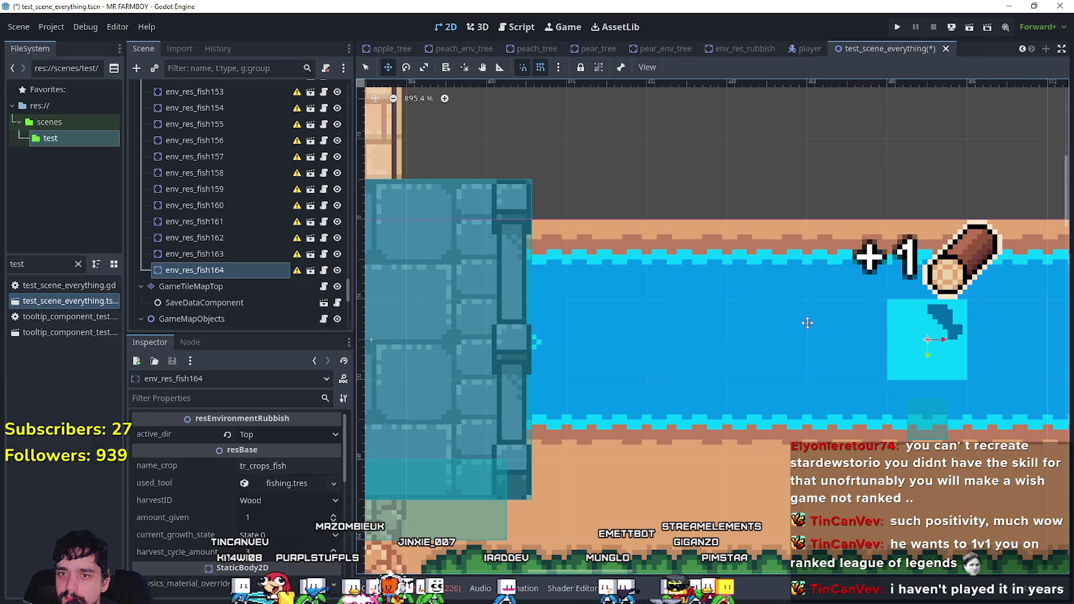
key("ctrl+d")
left_click_drag(890, 325, 650, 330)
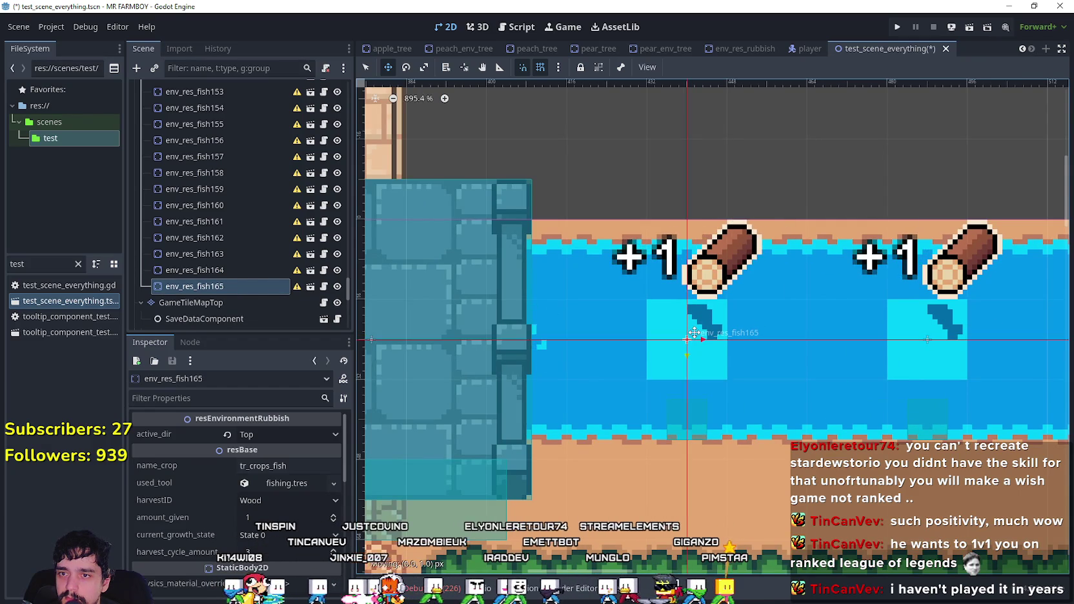
scroll(693, 371, "down", 2)
scroll(694, 372, "down", 2)
scroll(693, 371, "left", 5)
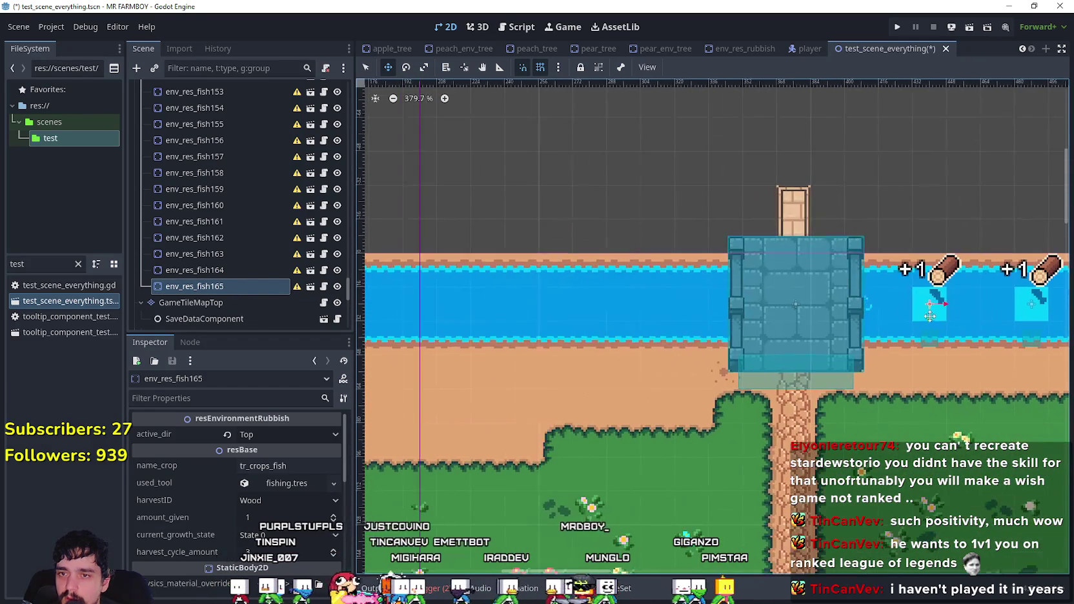
key("ctrl+d")
mouse_move(929, 302)
left_mouse_down()
mouse_move(639, 296)
mouse_move(692, 308)
left_mouse_up()
scroll(639, 296, "up", 4)
scroll(854, 329, "down", 1)
scroll(854, 329, "left", 3)
key("ctrl+d")
left_click_drag(954, 335, 737, 321)
- Add env_res_fish168 to env_res_fish170, continuing left up to the river corner
scroll(738, 321, "up", 1)
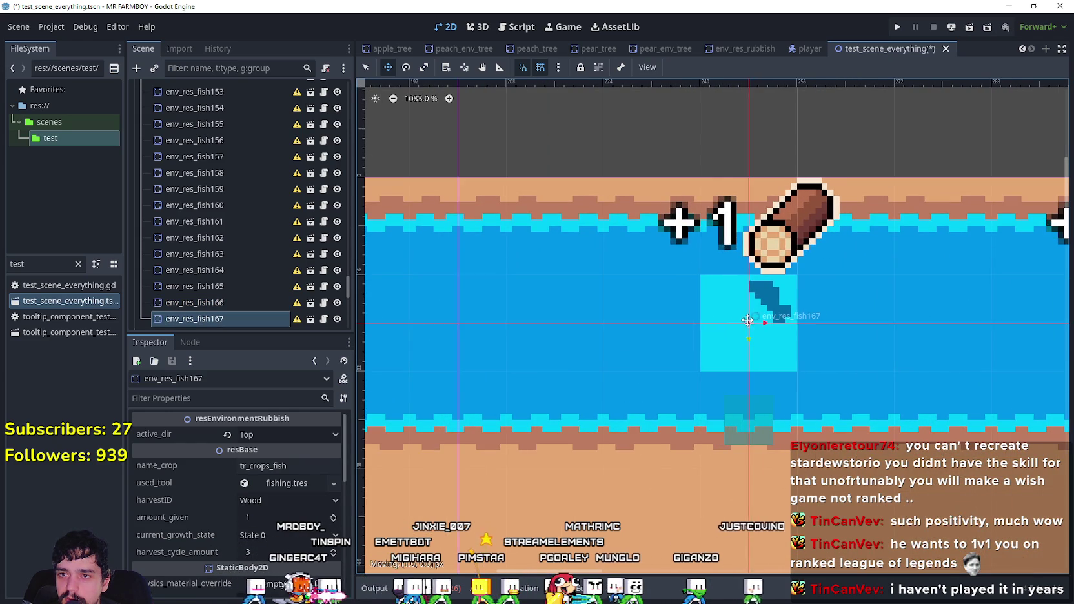
scroll(680, 339, "down", 1)
scroll(833, 314, "left", 3)
key("ctrl+d")
left_click_drag(833, 315, 612, 310)
scroll(820, 306, "left", 3)
key("ctrl+d")
left_click_drag(818, 307, 546, 313)
scroll(549, 322, "down", 12)
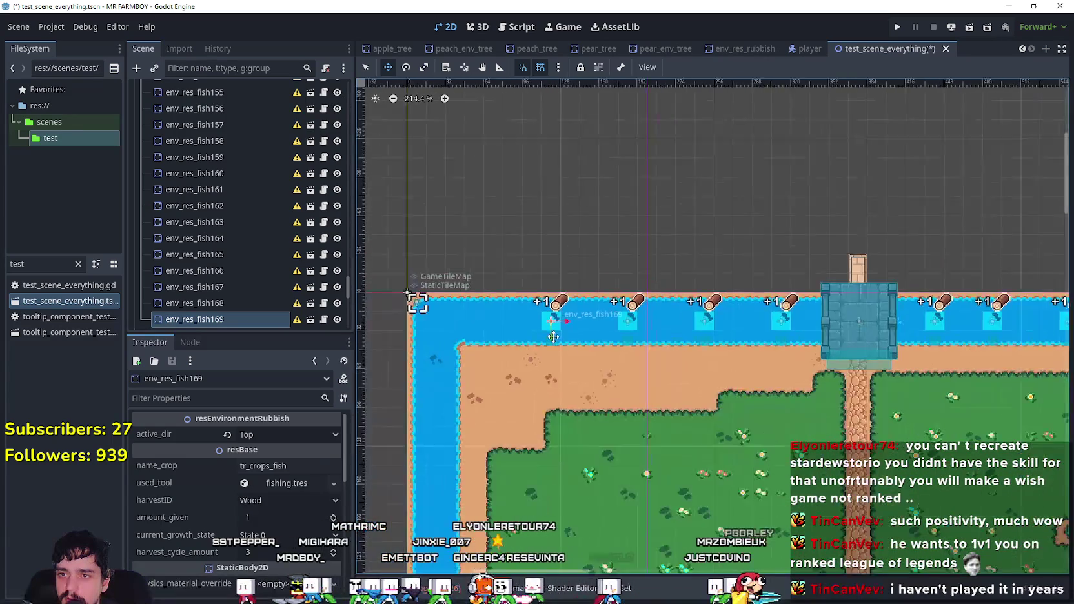
scroll(554, 336, "down", 3)
scroll(756, 322, "up", 7)
key("ctrl+d")
left_click_drag(825, 310, 684, 307)
- Place env_res_fish171 to env_res_fish173 heading down into the vertical channel
scroll(684, 307, "up", 4)
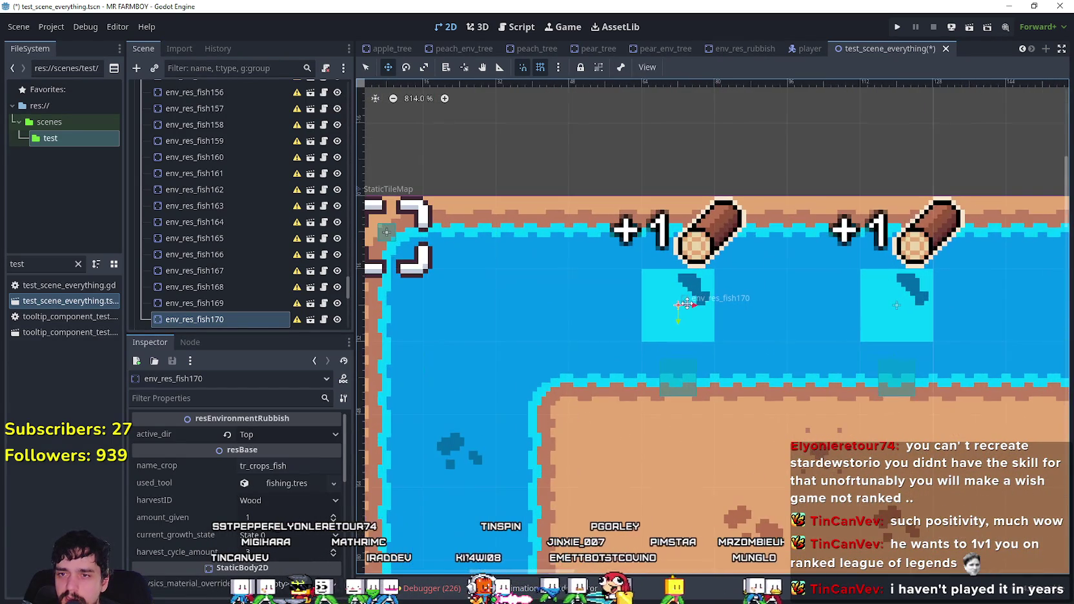
scroll(686, 305, "up", 3)
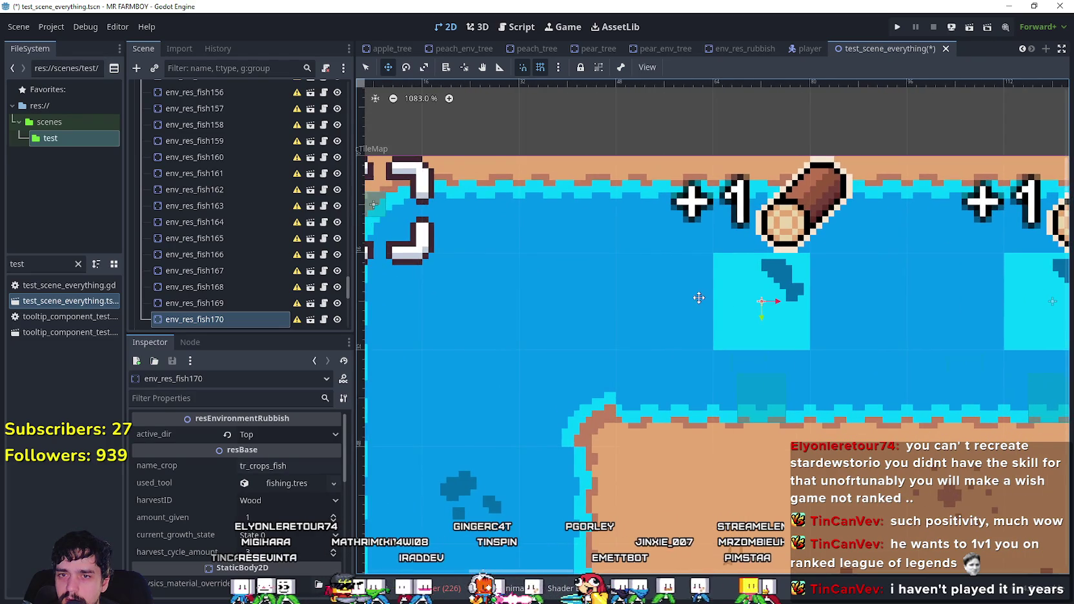
scroll(700, 297, "down", 4)
key("ctrl+d")
mouse_move(831, 233)
left_mouse_down()
mouse_move(777, 246)
mouse_move(617, 428)
mouse_move(628, 428)
left_mouse_up()
scroll(628, 427, "up", 3)
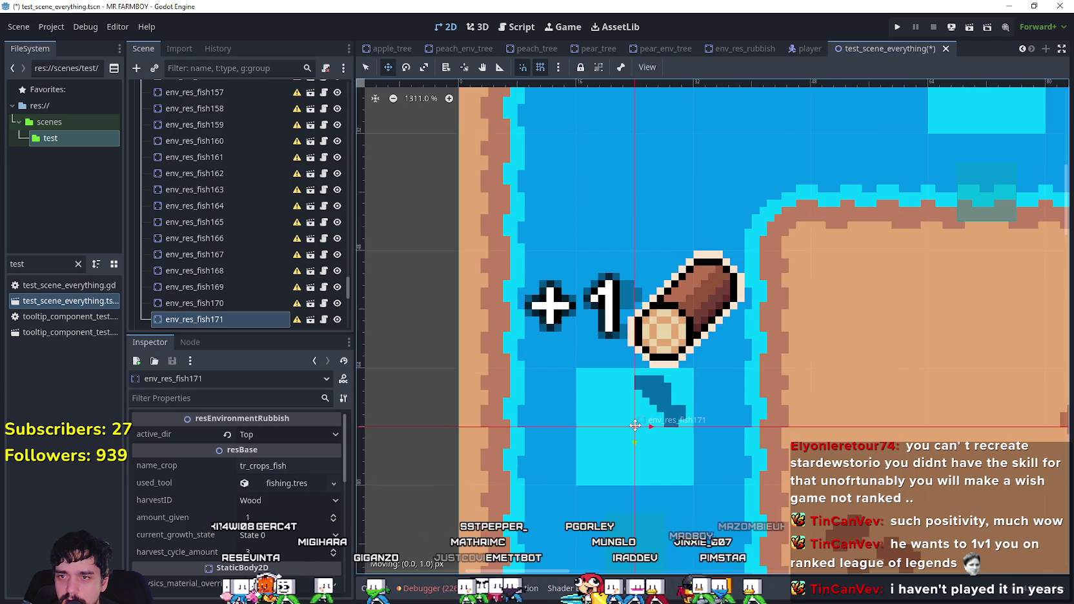
scroll(754, 445, "down", 6)
scroll(754, 444, "down", 3)
scroll(650, 177, "up", 2)
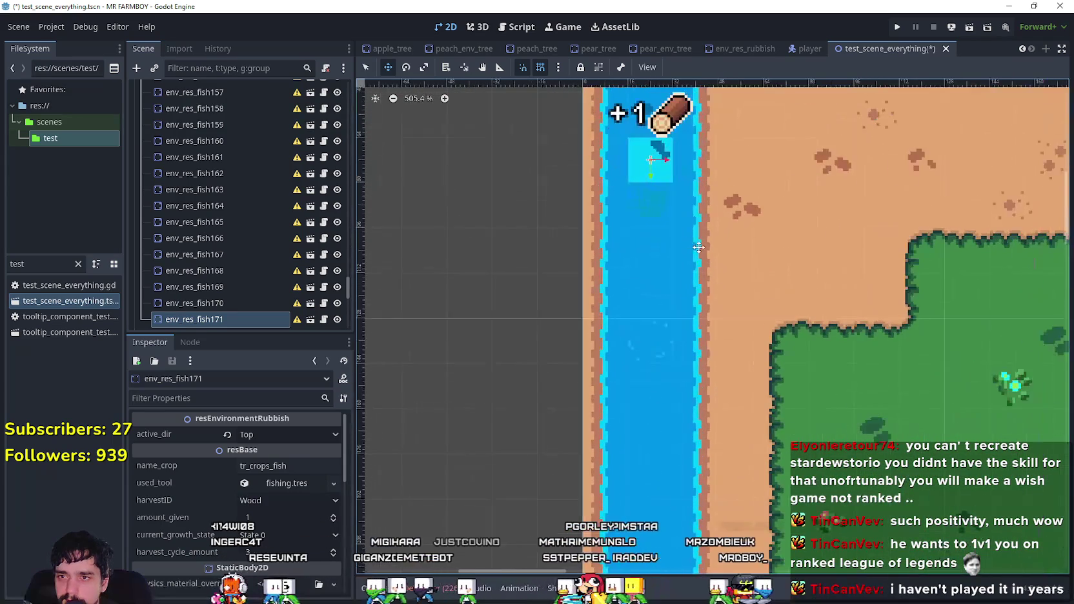
left_click_drag(647, 201, 656, 236)
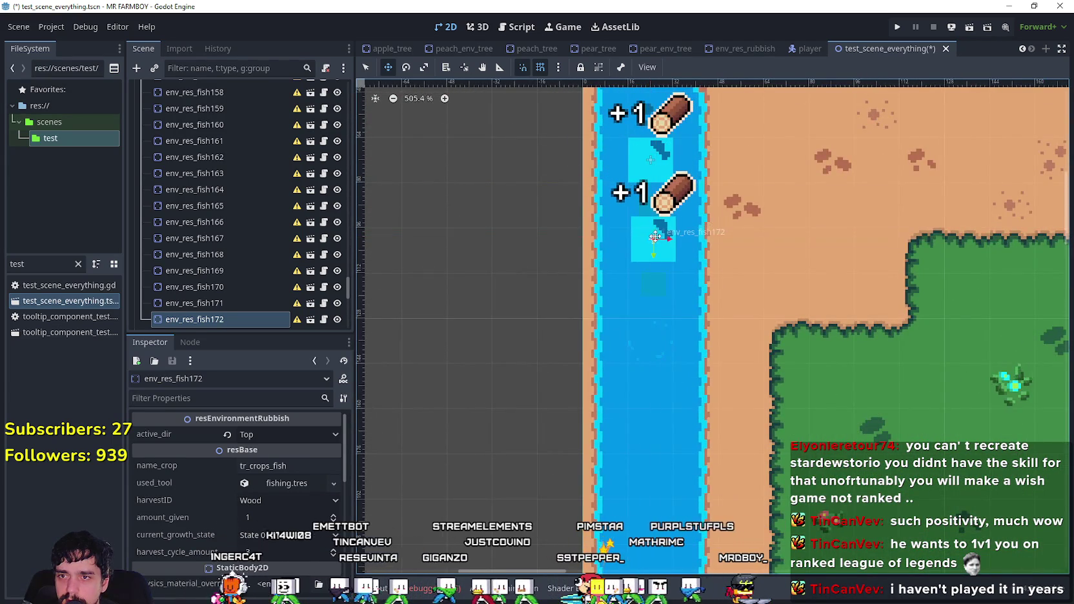
scroll(654, 237, "up", 3)
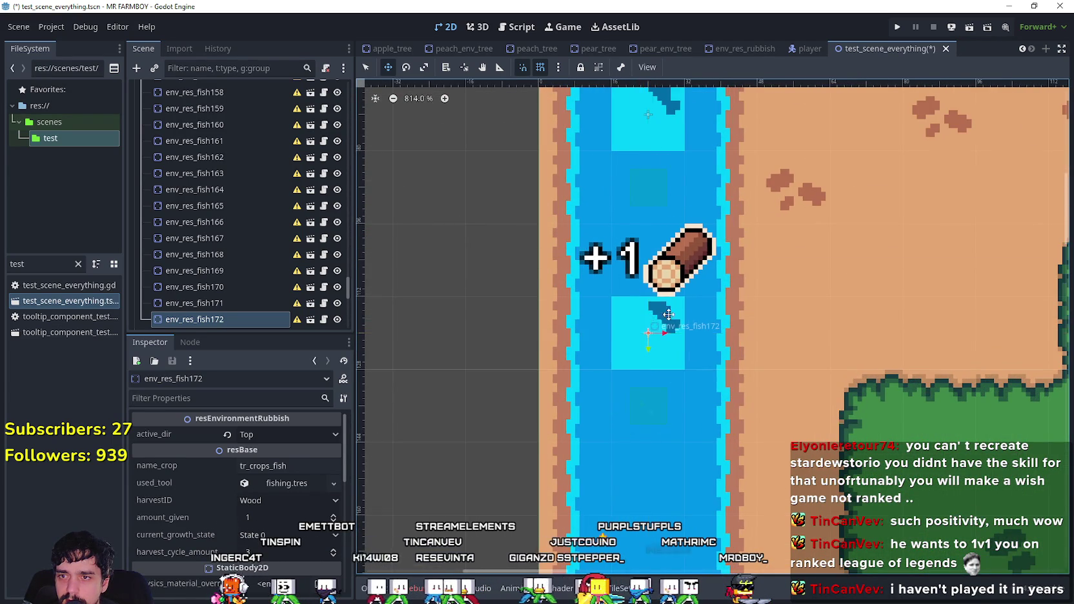
scroll(653, 314, "down", 4)
scroll(693, 274, "up", 1)
left_click_drag(667, 189, 660, 306)
- Position env_res_fish174 and env_res_fish175 further down the channel's left bank, fine-tuning placement
scroll(671, 279, "up", 8)
scroll(660, 306, "down", 8)
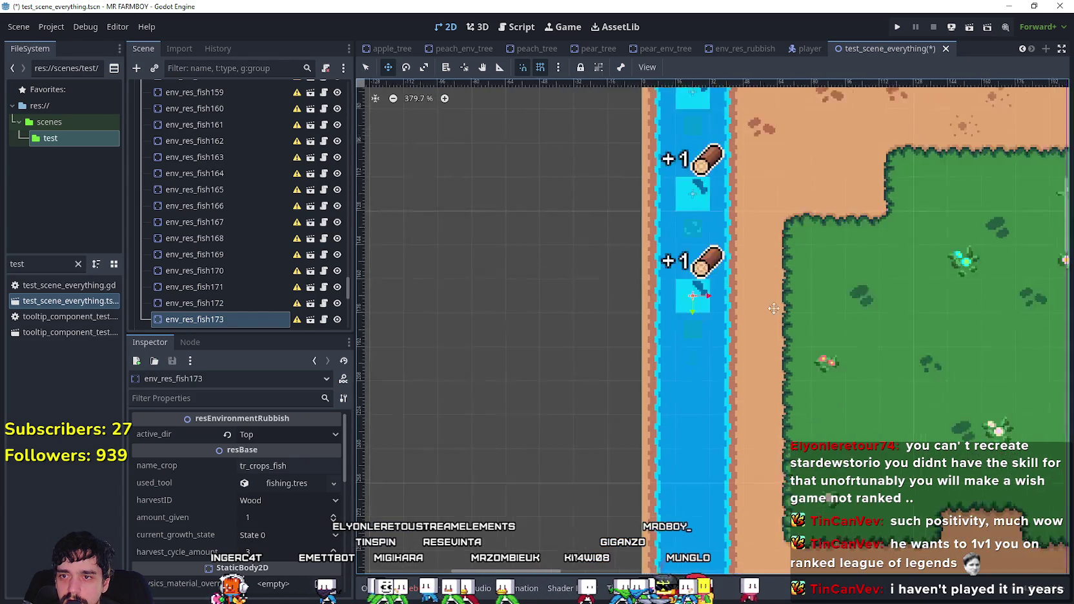
scroll(598, 279, "up", 8)
mouse_move(599, 272)
left_mouse_down()
mouse_move(598, 300)
mouse_move(600, 277)
mouse_move(615, 294)
mouse_move(810, 306)
mouse_move(690, 473)
mouse_move(601, 443)
mouse_move(549, 362)
mouse_move(620, 316)
left_mouse_up()
scroll(605, 300, "up", 6)
scroll(620, 313, "up", 2)
scroll(616, 291, "down", 3)
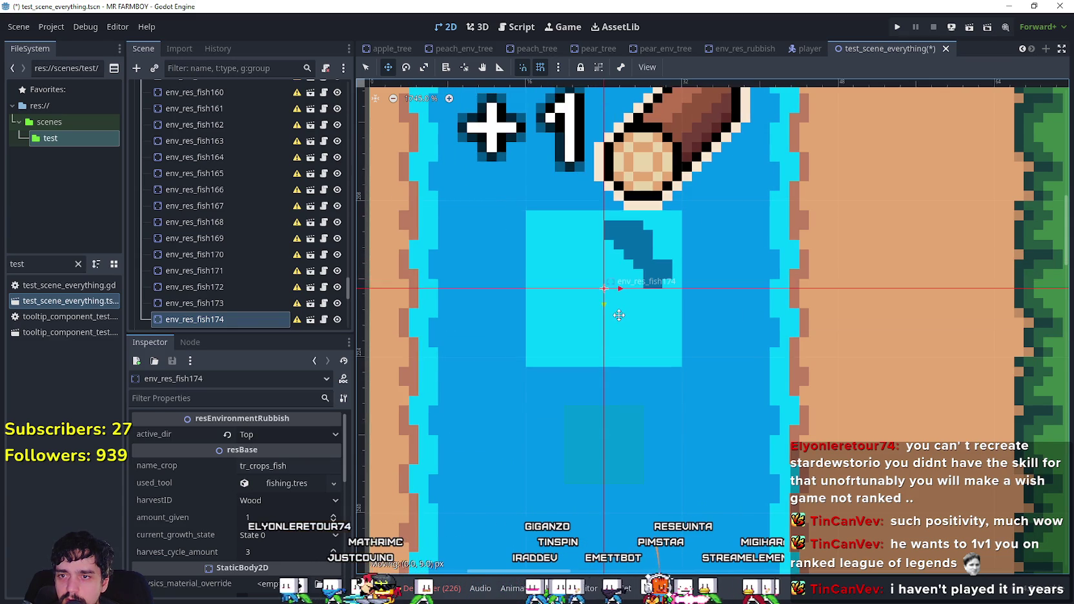
scroll(619, 284, "down", 3)
scroll(619, 296, "down", 3)
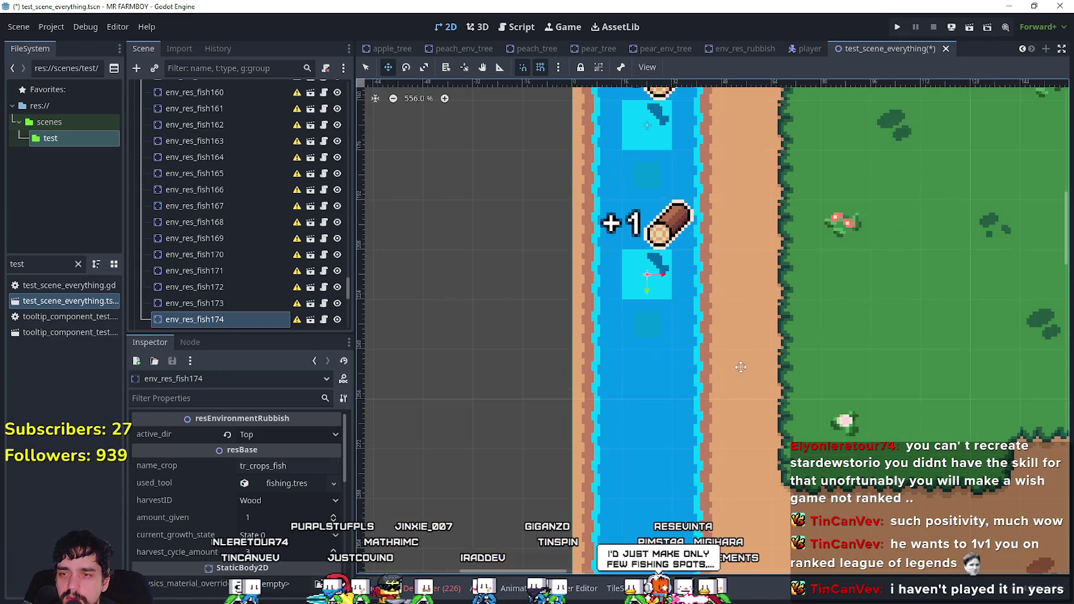
scroll(600, 245, "down", 3)
mouse_move(578, 142)
left_mouse_down()
mouse_move(519, 242)
mouse_move(563, 331)
left_mouse_up()
scroll(564, 229, "up", 3)
scroll(568, 304, "down", 5)
scroll(665, 360, "down", 2)
left_click_drag(597, 294, 597, 316)
- Place env_res_fish176 and env_res_fish177 lower in the channel, bringing the downstream bend into view
scroll(597, 300, "up", 3)
scroll(592, 303, "up", 3)
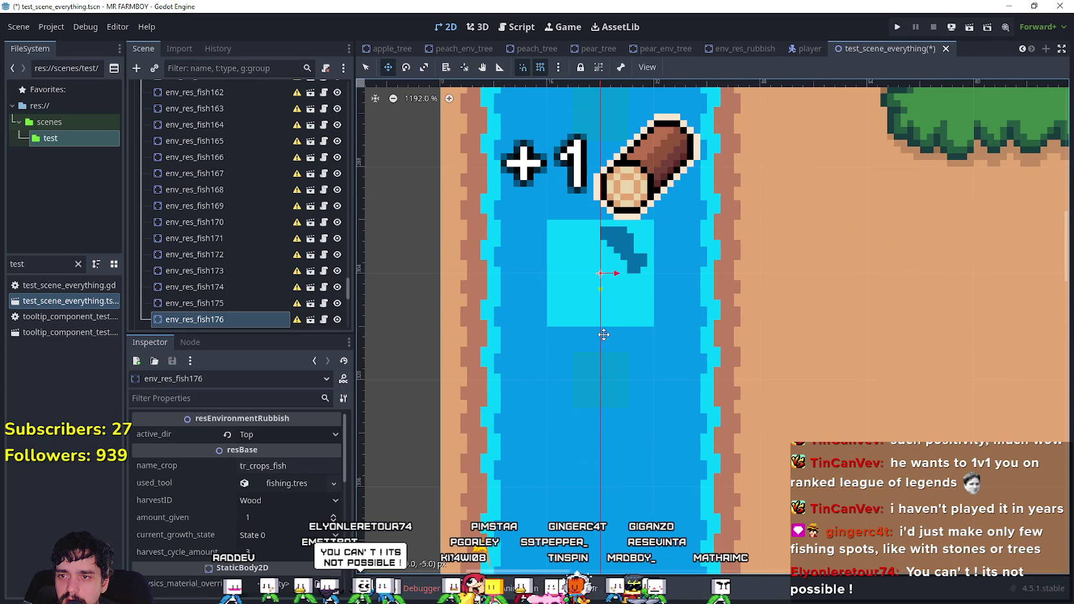
scroll(605, 303, "up", 2)
left_click_drag(603, 274, 606, 352)
scroll(609, 352, "down", 6)
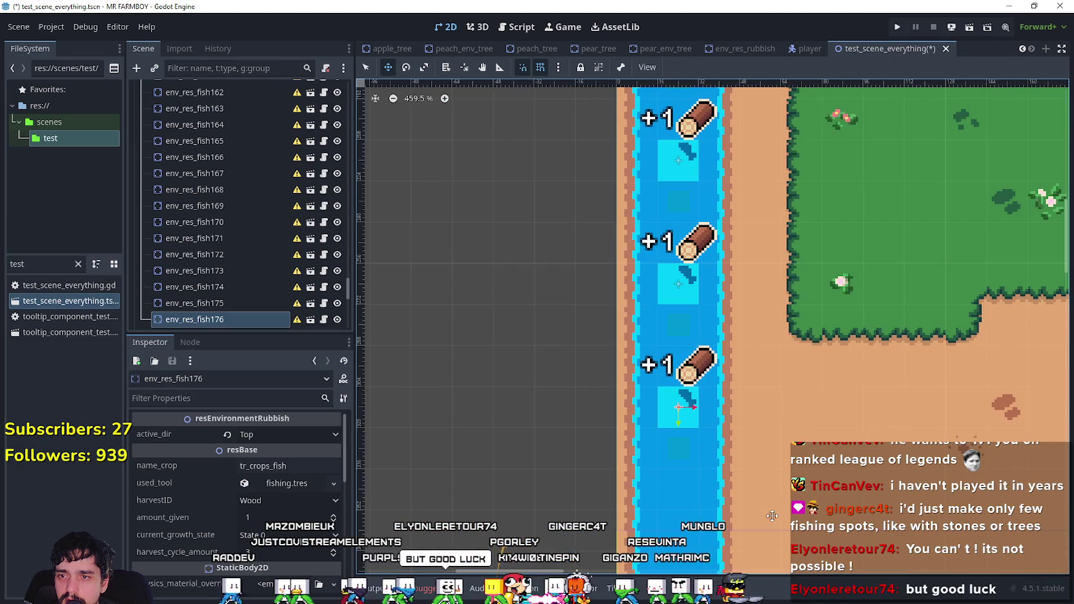
scroll(681, 353, "up", 2)
key("ctrl+d")
left_click_drag(626, 187, 629, 331)
scroll(629, 331, "up", 3)
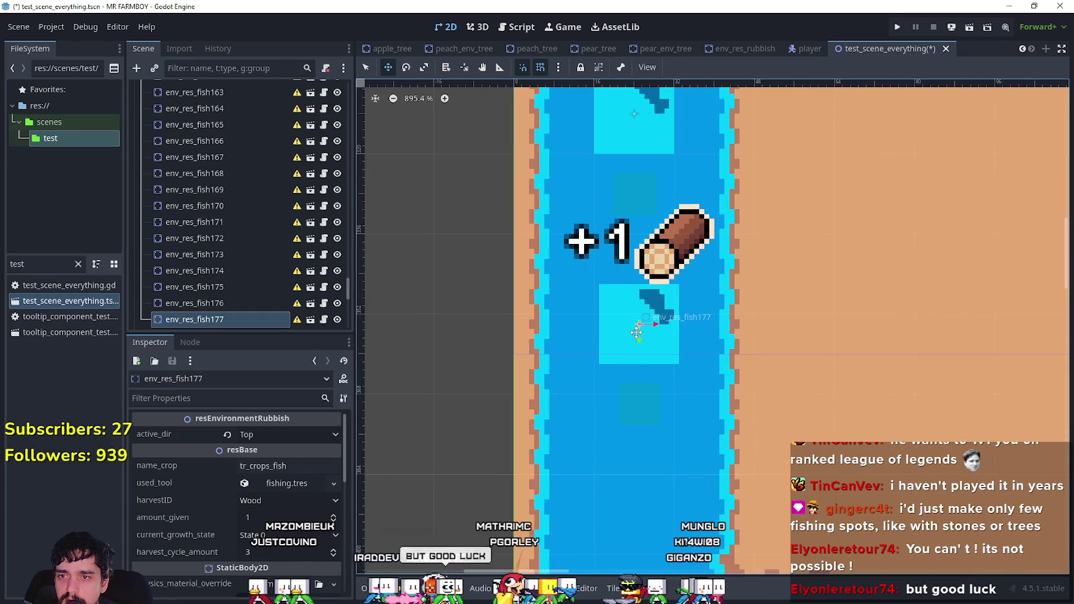
scroll(631, 359, "down", 4)
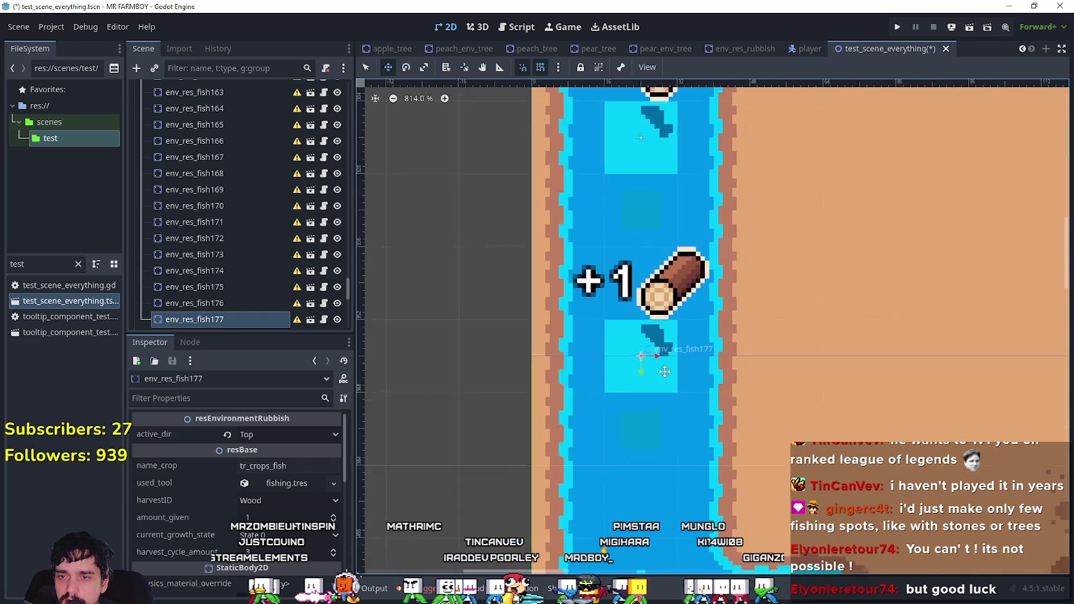
left_click_drag(766, 375, 635, 316)
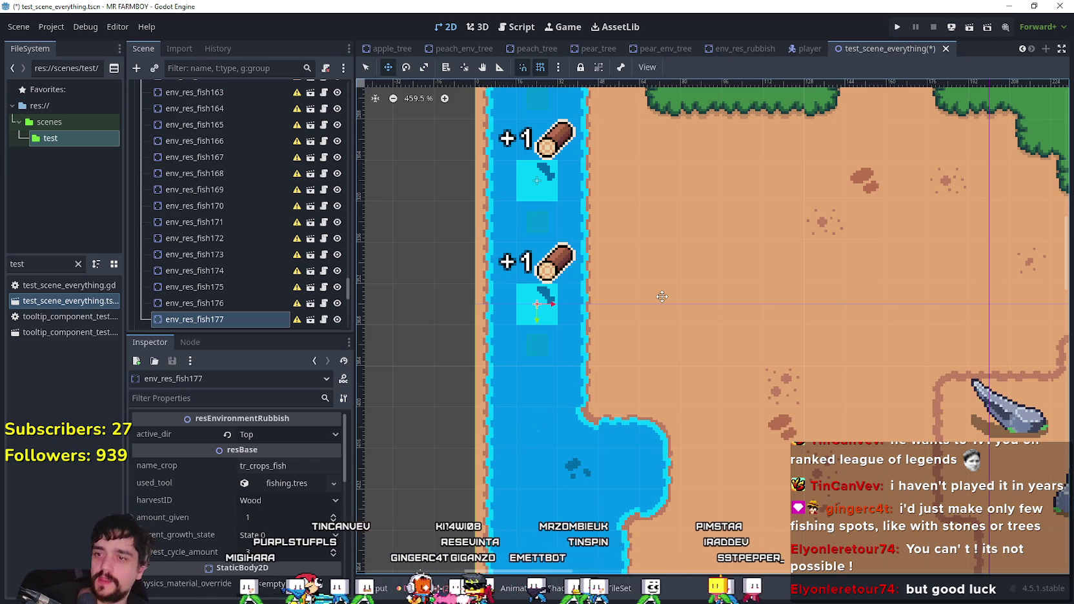
- Add env_res_fish178 further down the river and env_res_fish179 at the river bend
scroll(378, 213, "up", 3)
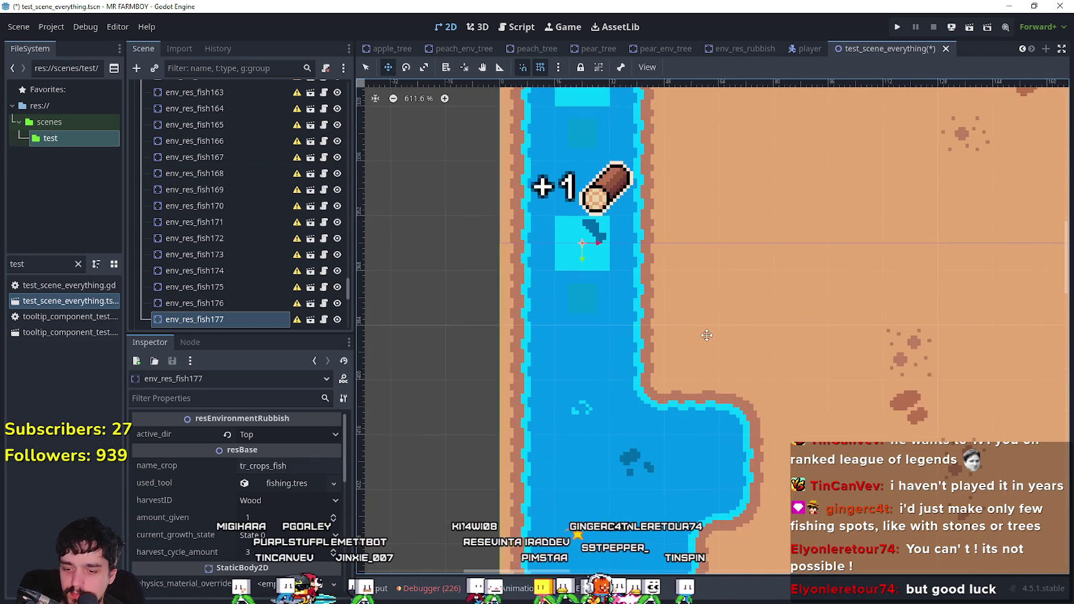
key("ctrl+d")
mouse_move(570, 239)
left_mouse_down()
mouse_move(569, 327)
mouse_move(598, 353)
left_mouse_up()
scroll(569, 326, "up", 7)
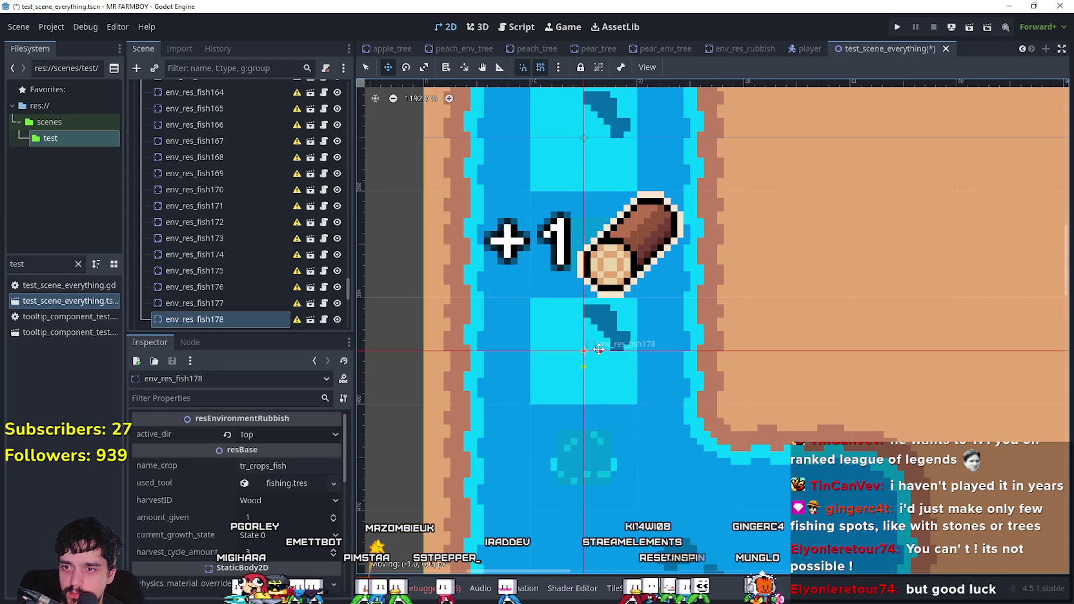
scroll(714, 363, "down", 9)
scroll(725, 366, "down", 4)
scroll(663, 284, "up", 3)
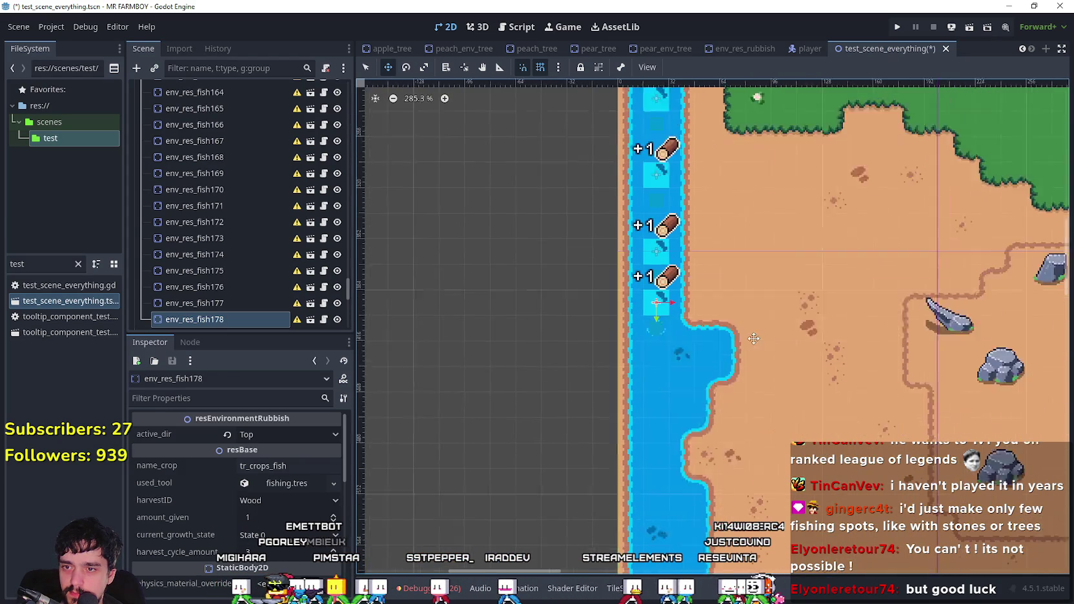
scroll(662, 284, "up", 5)
left_click_drag(536, 203, 652, 305)
scroll(651, 305, "down", 2)
scroll(659, 313, "up", 2)
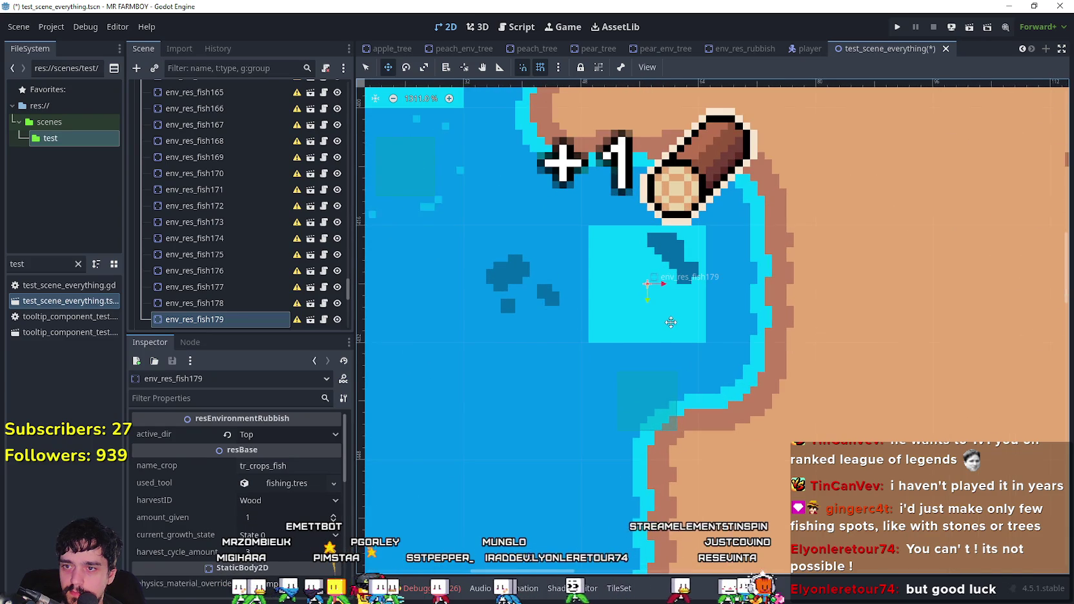
scroll(665, 322, "down", 1)
scroll(665, 321, "down", 3)
scroll(646, 271, "up", 2)
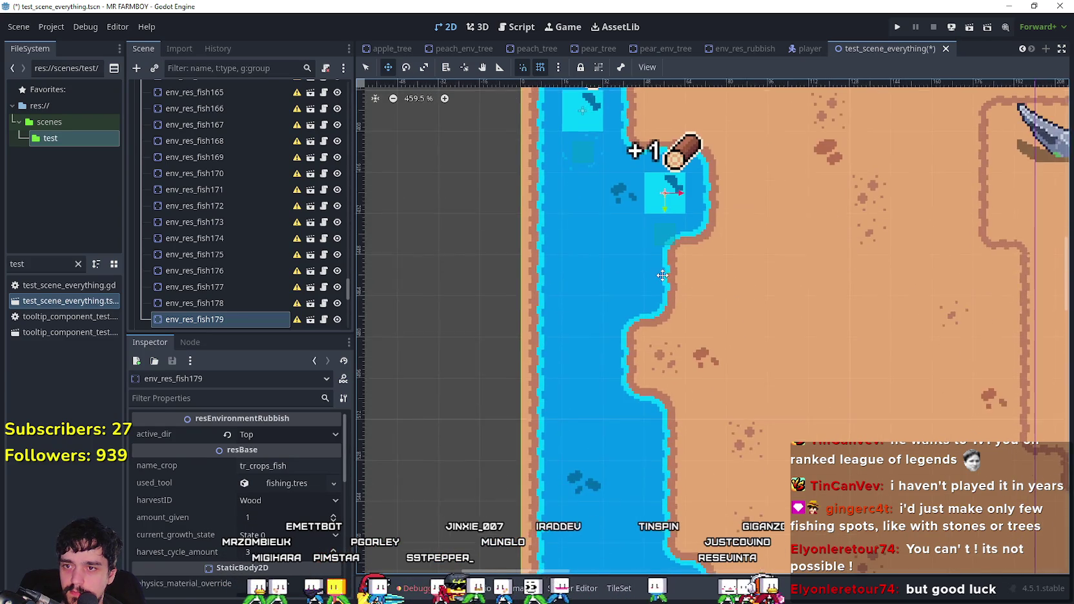
- Place env_res_fish180 and env_res_fish181 down the bank, and env_res_fish182 against the bank
left_click_drag(605, 216, 608, 268)
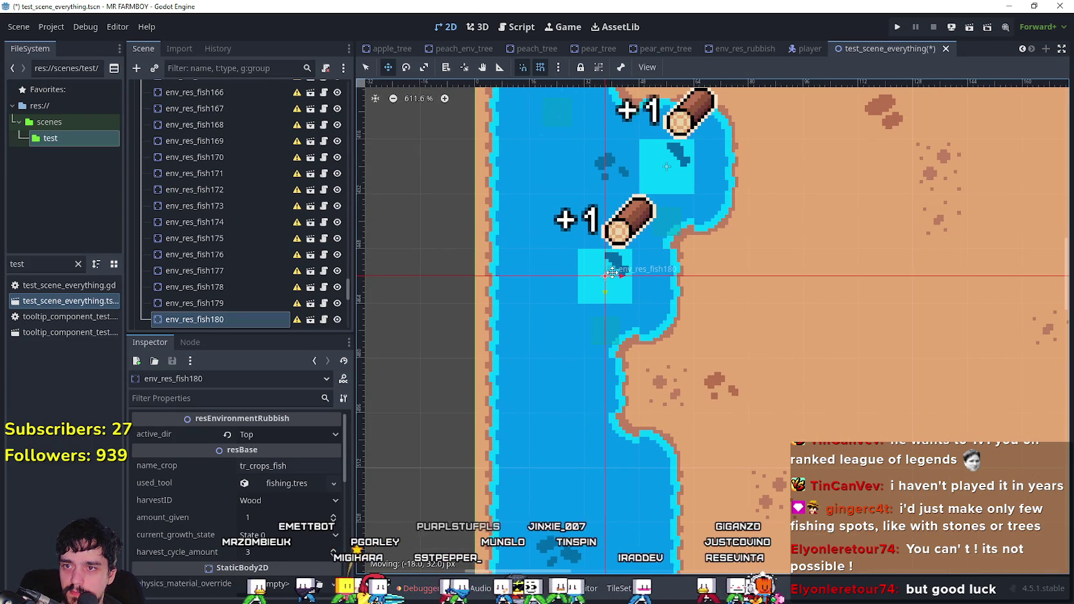
scroll(759, 331, "down", 2)
scroll(647, 308, "up", 3)
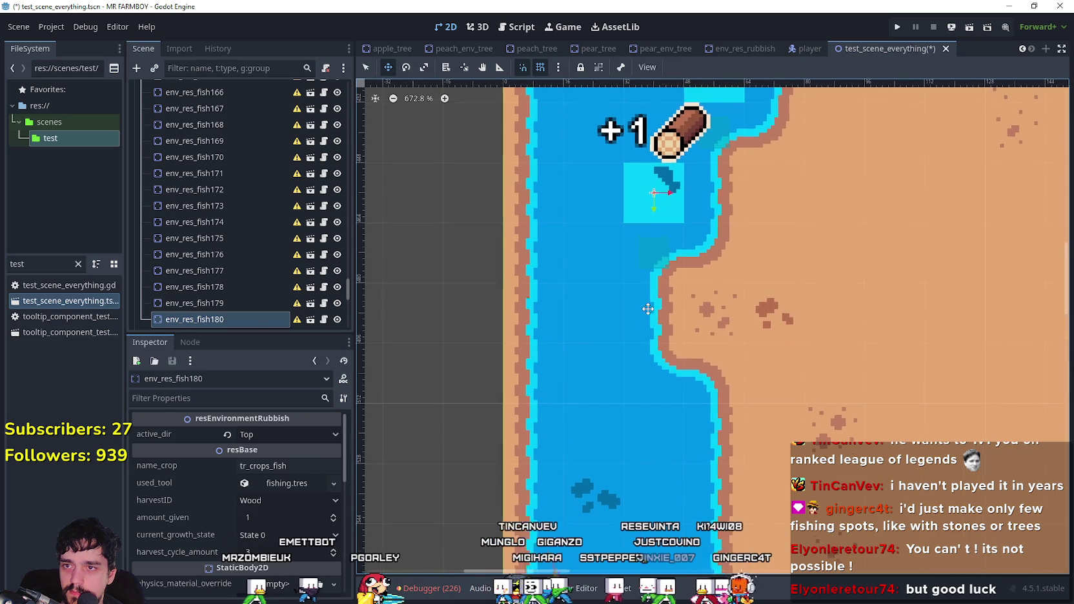
left_click_drag(597, 254, 600, 295)
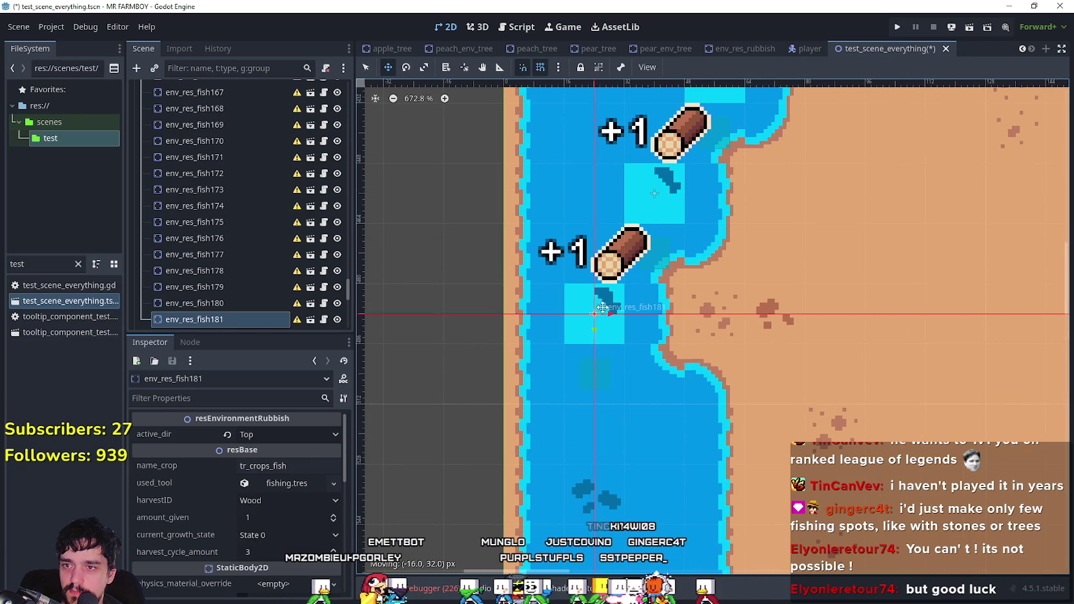
scroll(607, 284, "down", 2)
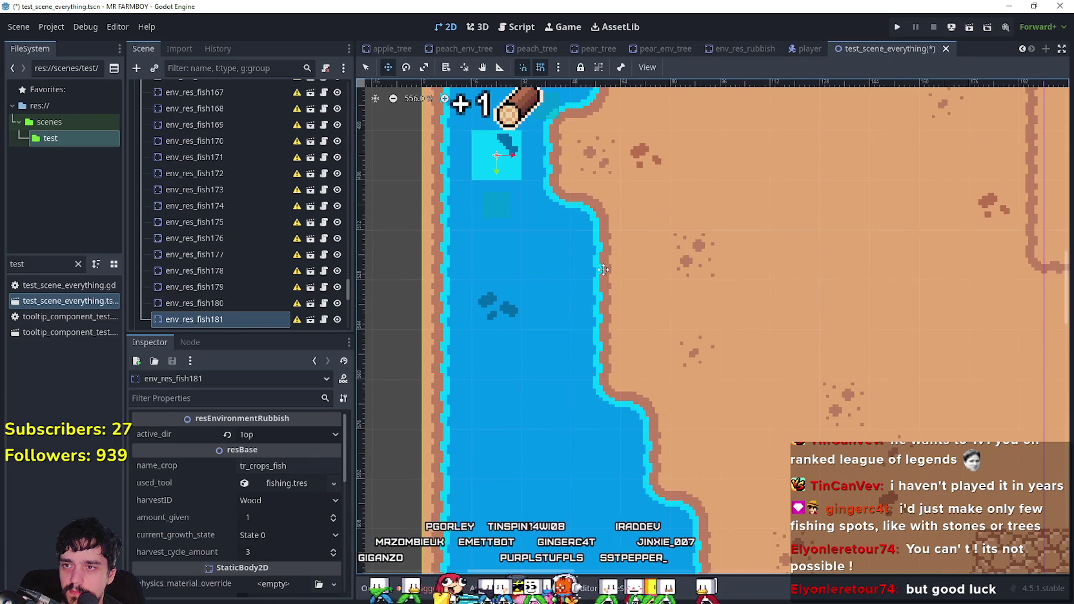
scroll(600, 266, "up", 1)
mouse_move(486, 146)
left_mouse_down()
mouse_move(482, 255)
mouse_move(540, 274)
mouse_move(554, 256)
left_mouse_up()
scroll(548, 257, "up", 1)
- Duplicate env_res_fish183 and place it further down the bank
key("ctrl+d")
scroll(568, 258, "down", 2)
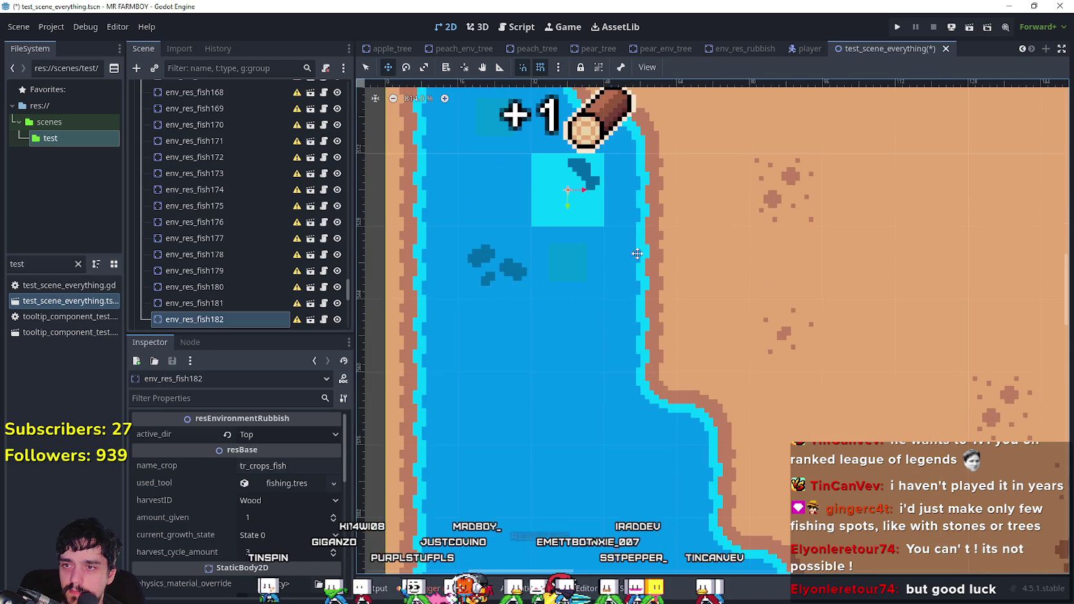
left_click_drag(544, 333, 568, 332)
scroll(568, 331, "up", 1)
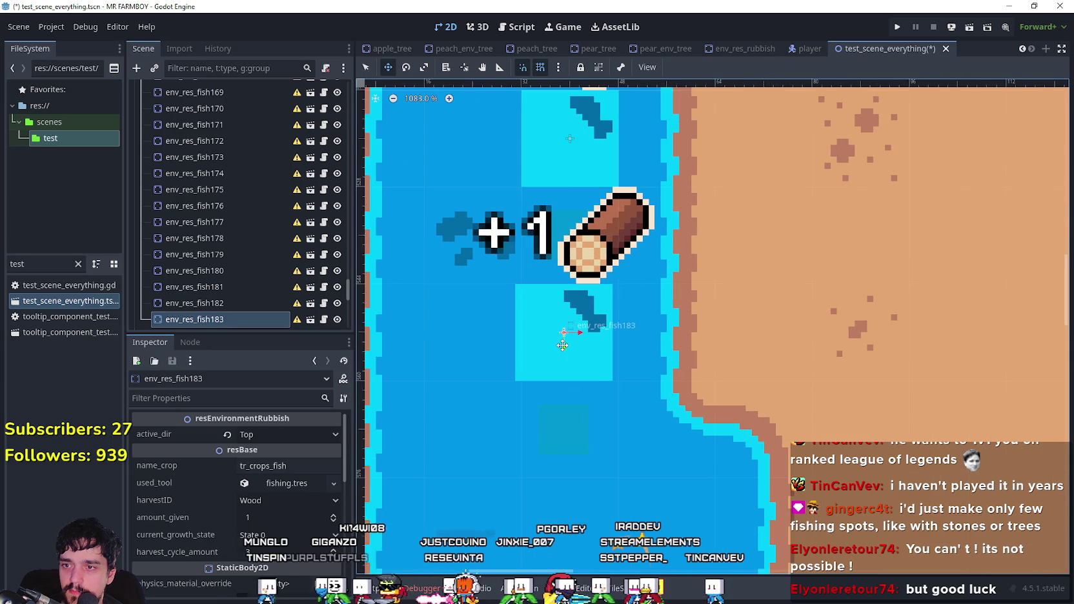
scroll(568, 336, "down", 1)
scroll(783, 391, "down", 3)
scroll(598, 279, "right", 2)
scroll(490, 206, "up", 2)
scroll(434, 302, "up", 4)
- Add env_res_fish184 and env_res_fish185 along the shore, then duplicate env_res_fish186
key("ctrl+d")
mouse_move(435, 302)
left_mouse_down()
mouse_move(536, 346)
mouse_move(536, 309)
mouse_move(528, 315)
left_mouse_up()
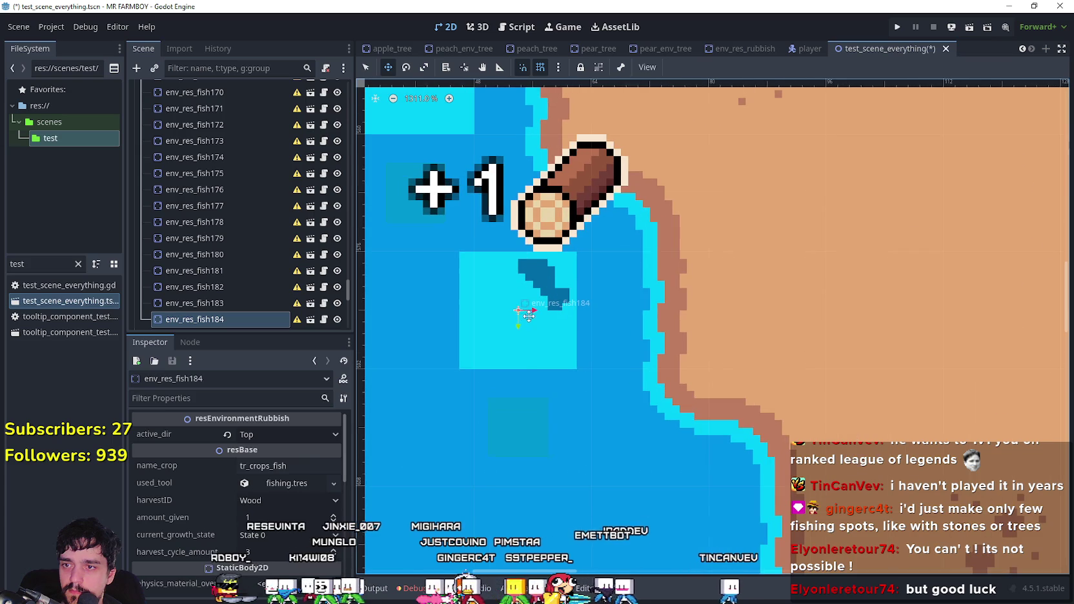
scroll(672, 333, "down", 4)
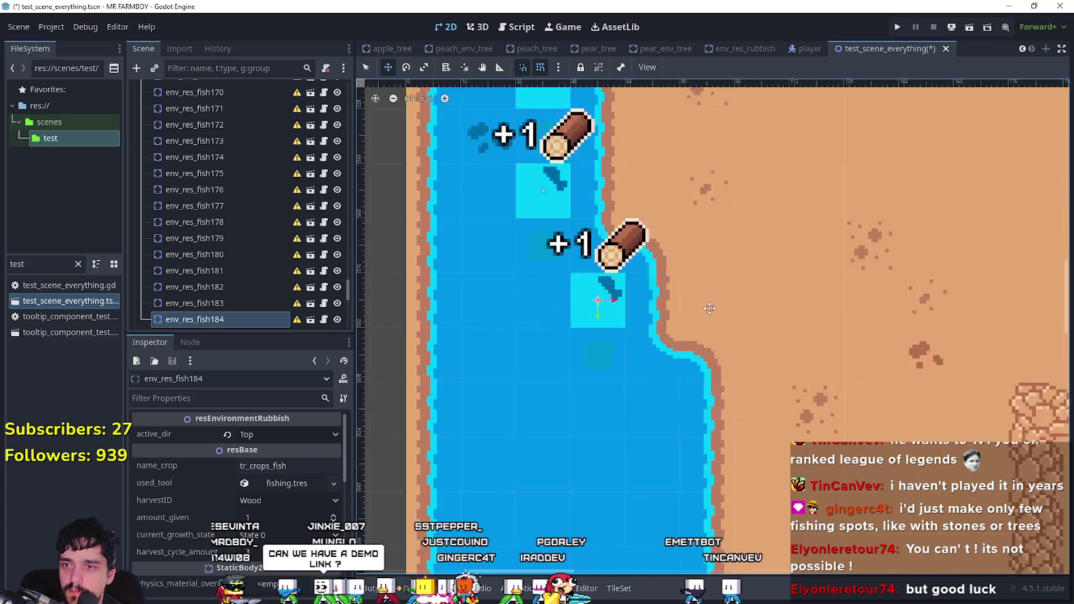
scroll(729, 335, "down", 4)
scroll(729, 335, "right", 2)
mouse_move(517, 244)
left_mouse_down()
mouse_move(500, 194)
mouse_move(471, 315)
mouse_move(501, 334)
mouse_move(489, 286)
mouse_move(504, 334)
left_mouse_up()
scroll(501, 194, "up", 3)
key("ctrl+d")
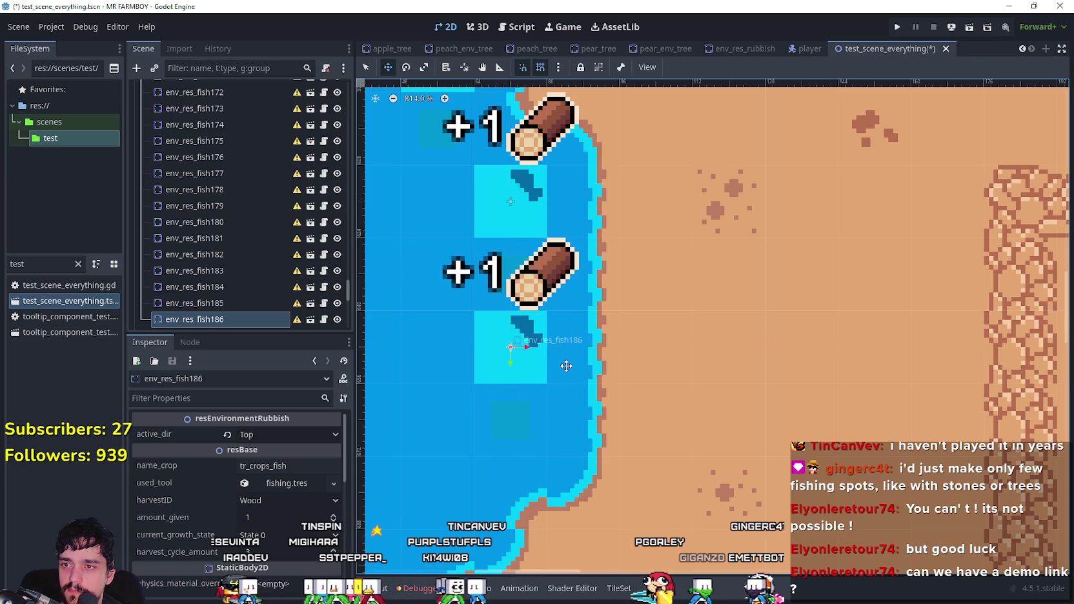
scroll(515, 340, "down", 3)
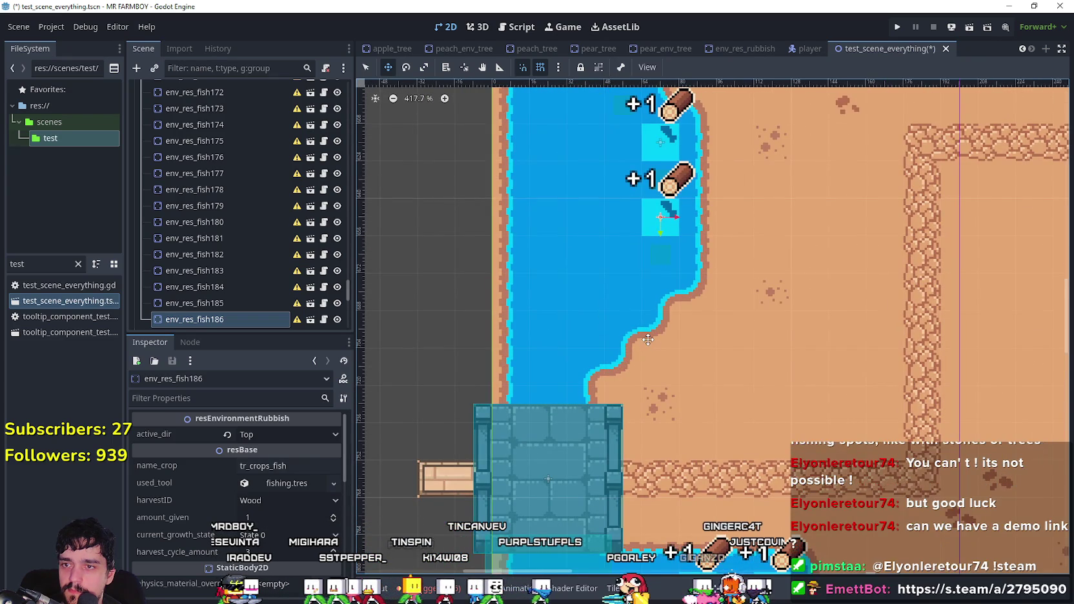
scroll(649, 339, "down", 1)
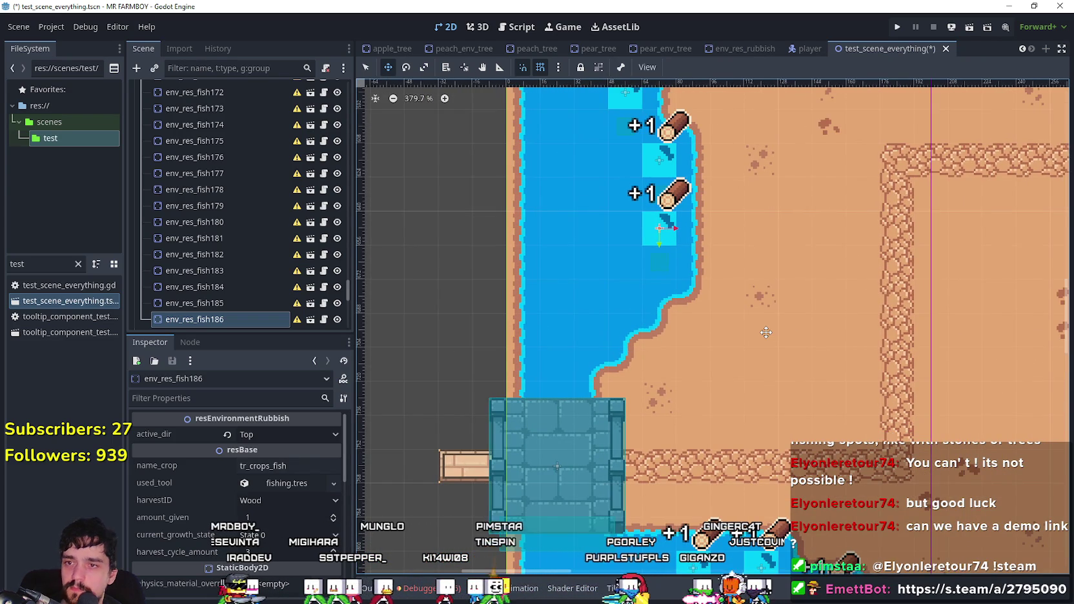
scroll(766, 332, "down", 4)
scroll(766, 332, "down", 20)
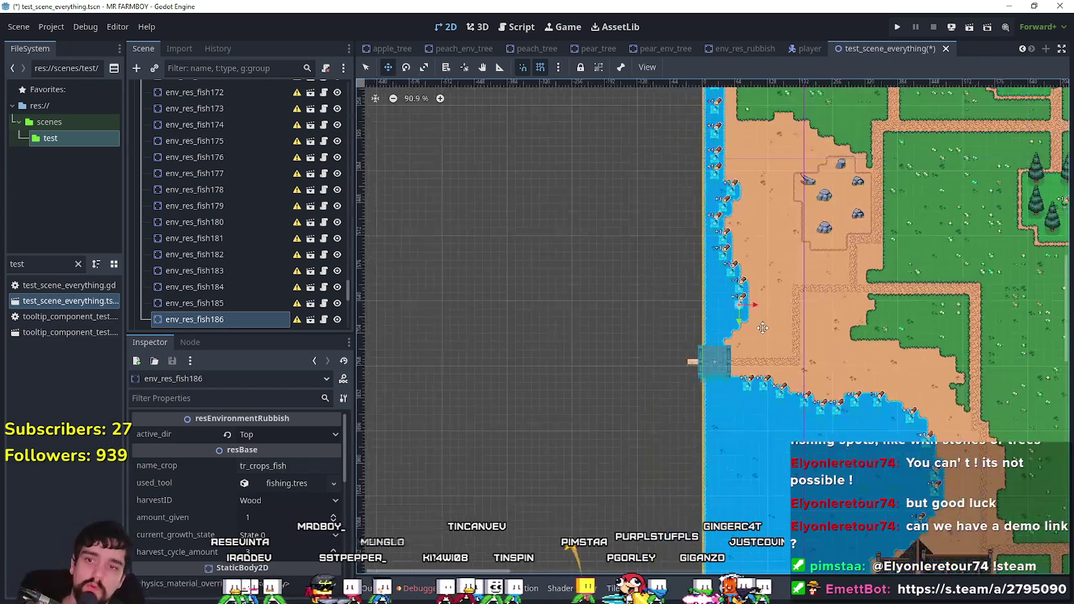
scroll(580, 312, "right", 10)
- Save the scene with Ctrl+S
key("ctrl+s")
scroll(204, 246, "down", 3)
scroll(211, 244, "up", 3)
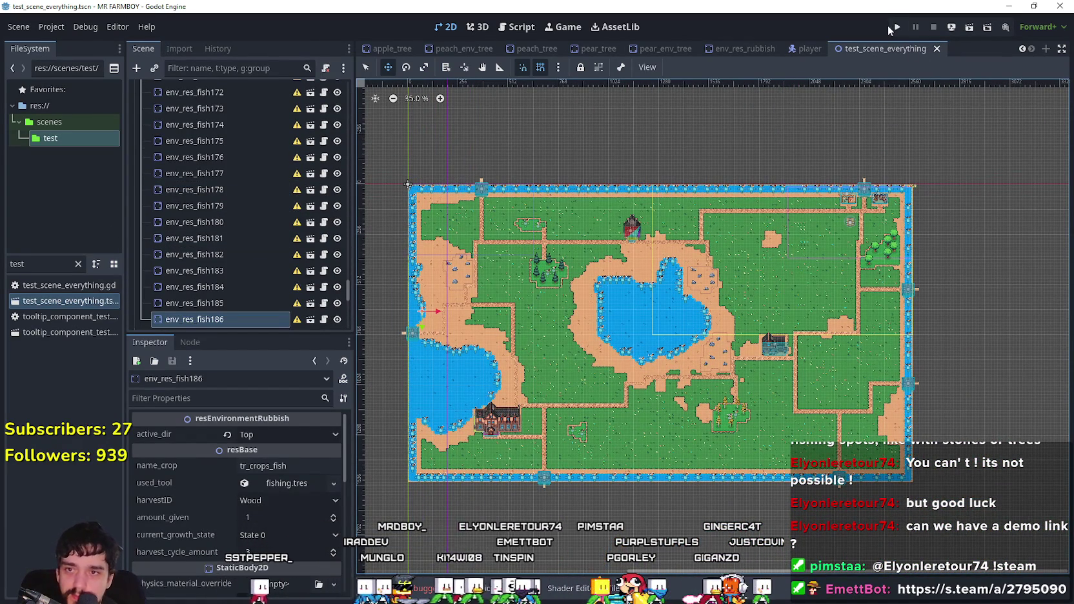
scroll(670, 313, "up", 15)
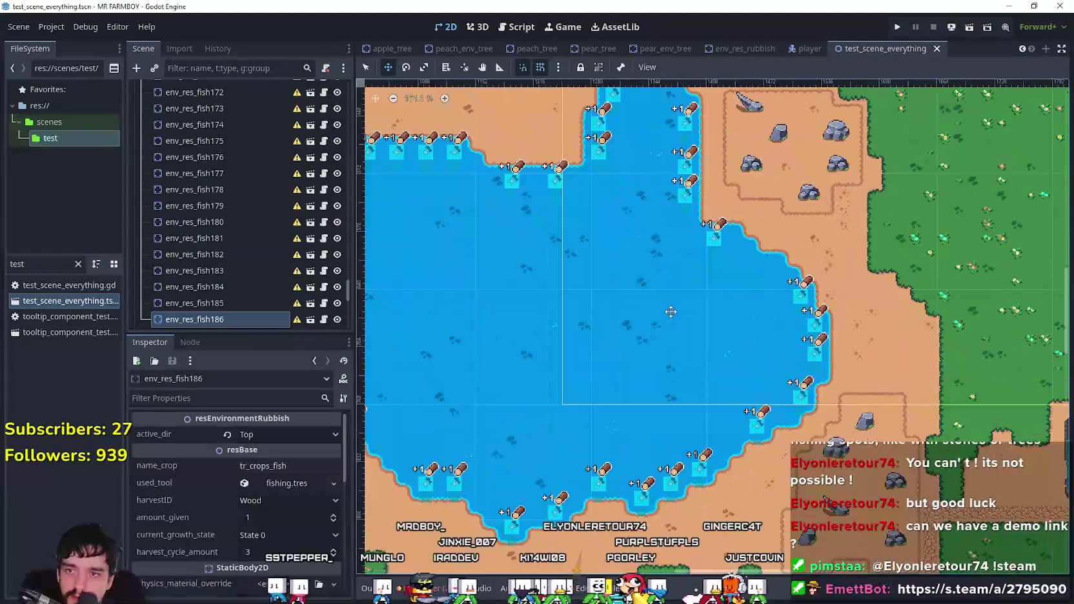
scroll(783, 273, "up", 4)
scroll(775, 271, "up", 1)
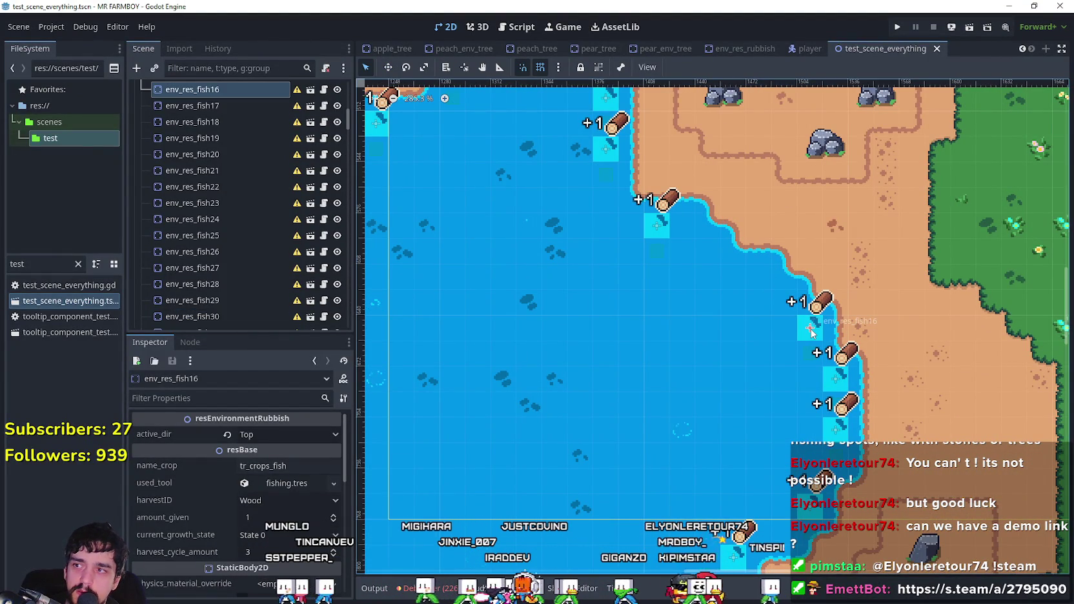
scroll(812, 331, "up", 2)
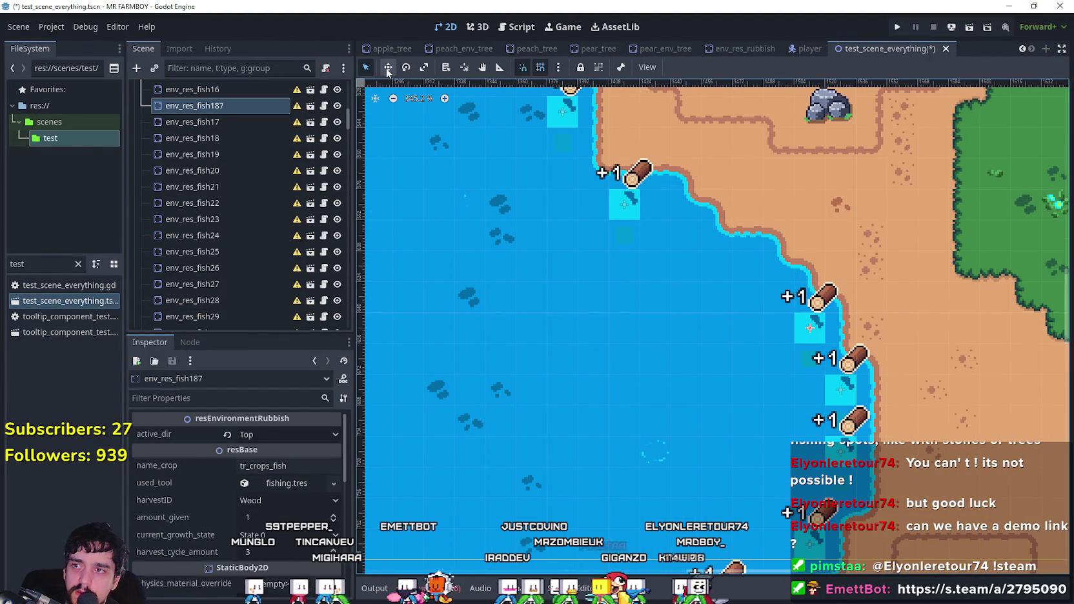
- Move env_res_fish187 against the lake's northeast shoreline using the Move tool
left_click(388, 67)
scroll(787, 352, "up", 8)
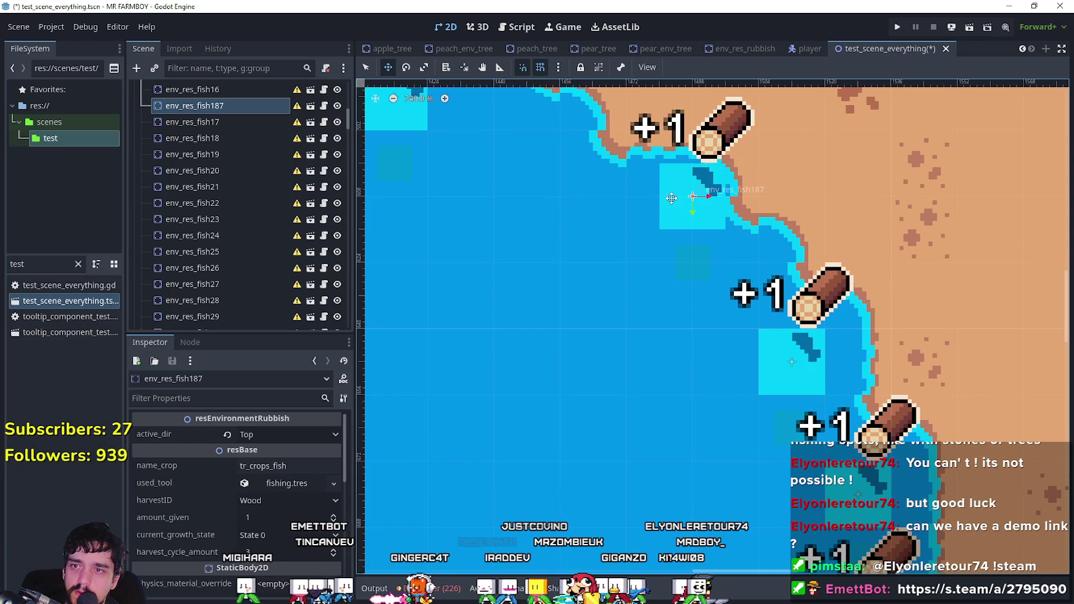
scroll(704, 259, "up", 3)
scroll(743, 322, "up", 2)
mouse_move(705, 329)
left_mouse_down()
mouse_move(695, 335)
mouse_move(704, 368)
left_mouse_up()
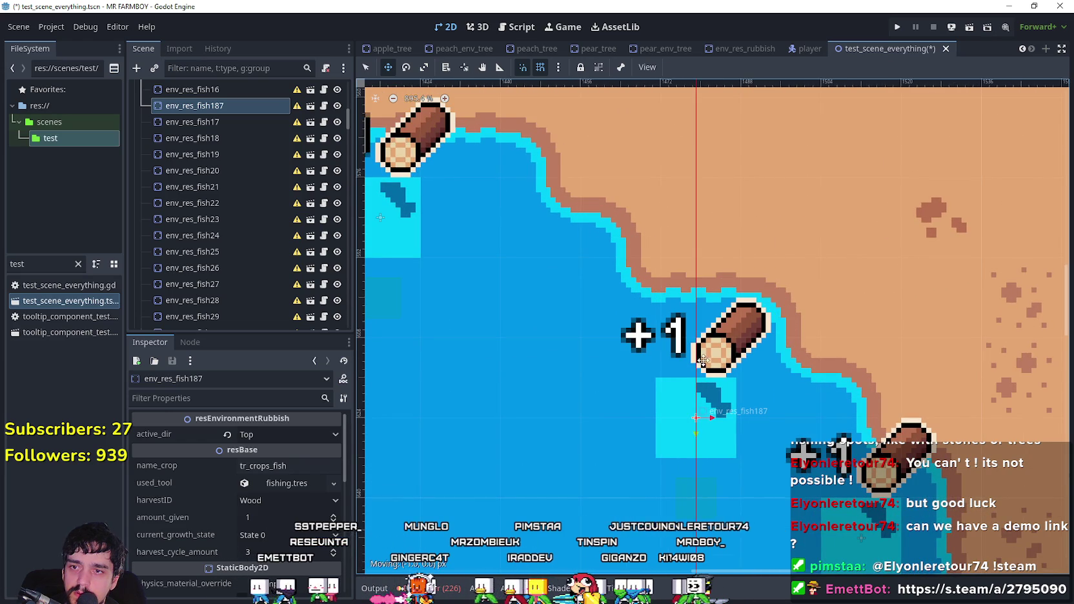
scroll(701, 380, "down", 10)
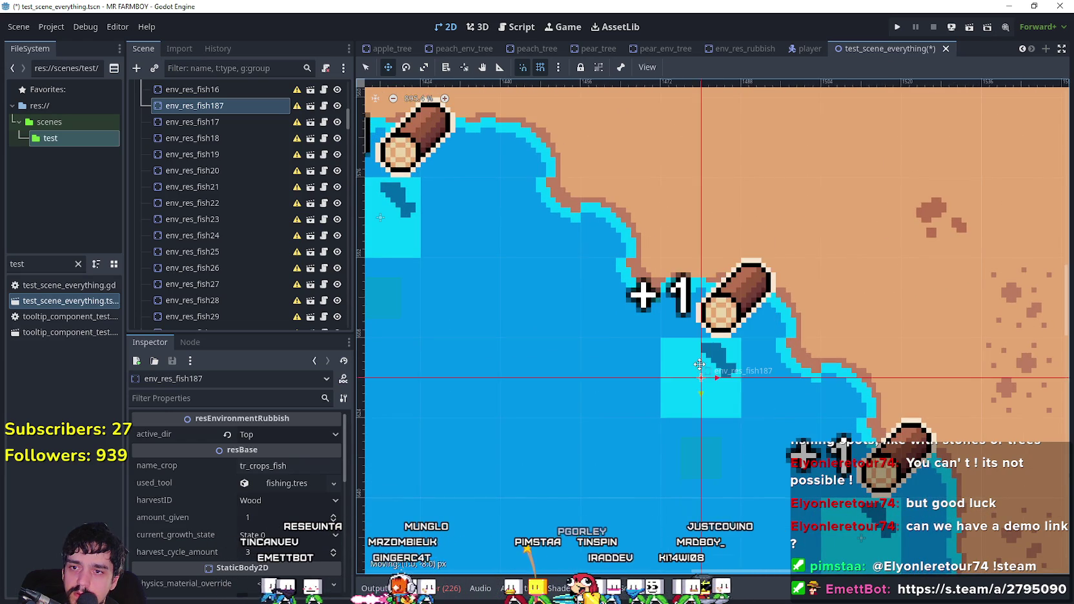
scroll(695, 354, "down", 5)
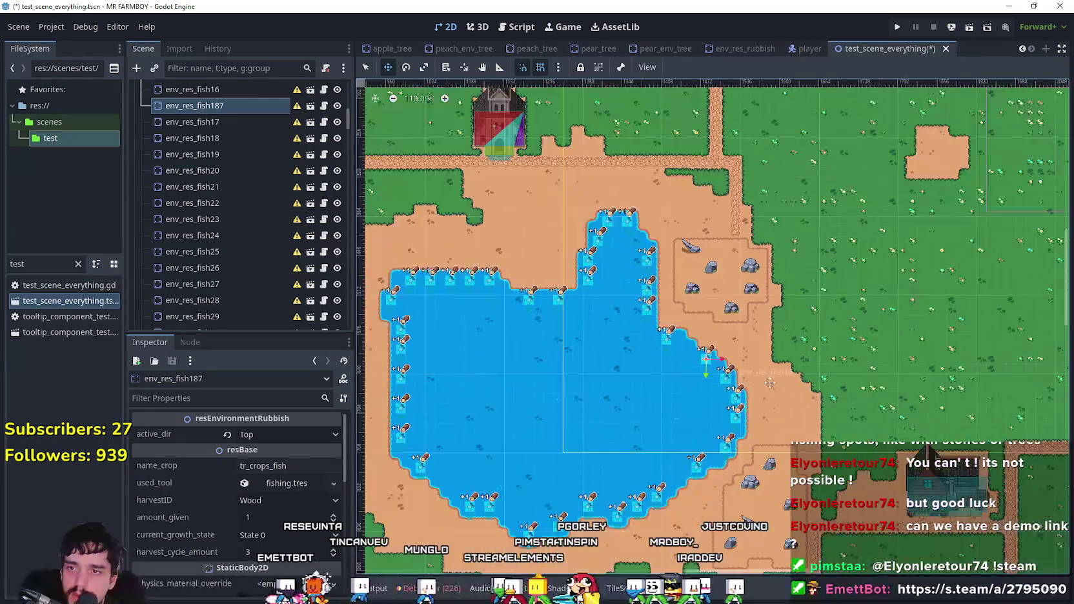
- Save the scene with the new fishing spots and run the project
key("ctrl+s")
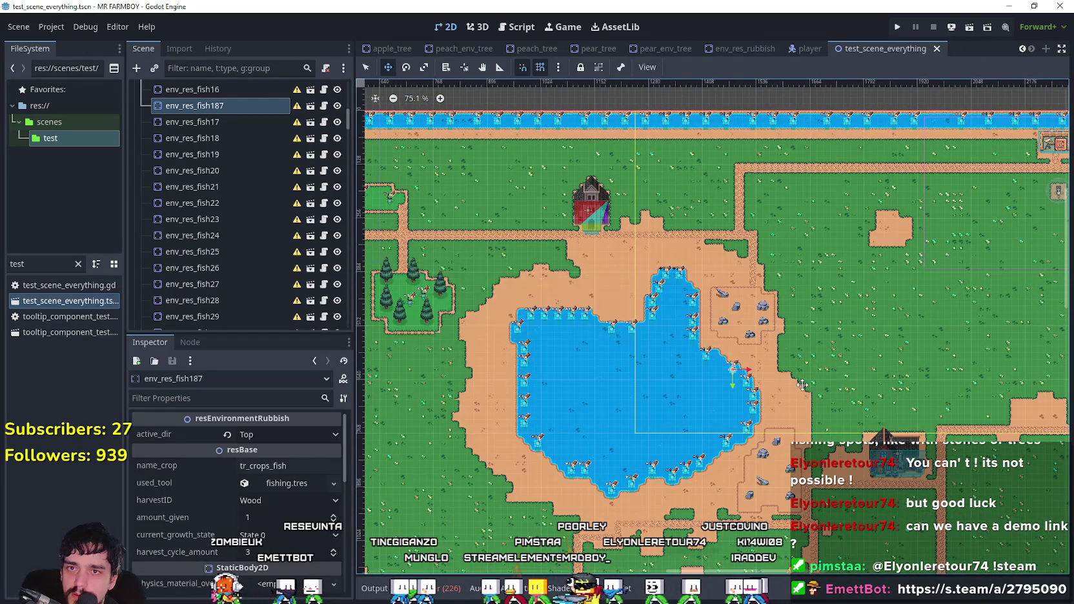
scroll(820, 349, "down", 2)
left_click(898, 27)
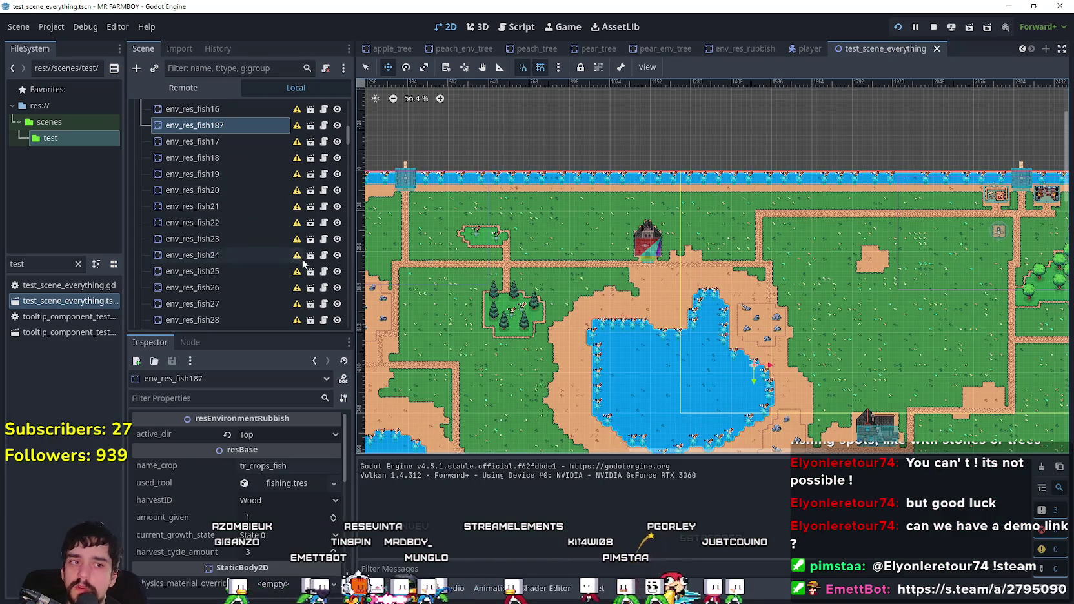
- Make the Clouds layer visible, save the scene again, and relaunch the game with F5
scroll(302, 256, "up", 5)
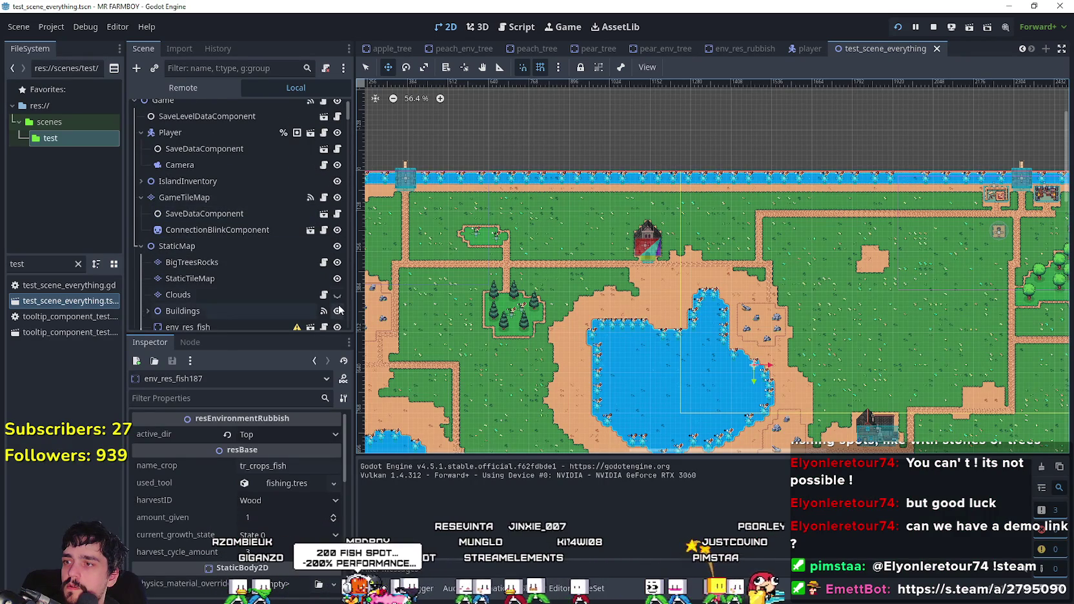
left_click(336, 296)
key("ctrl+s")
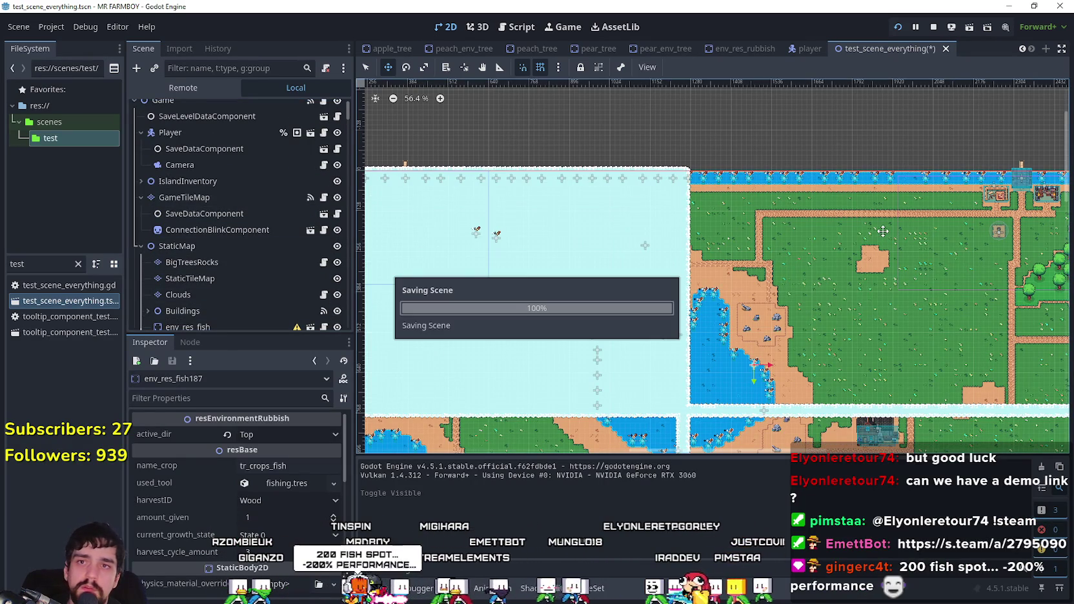
key("F5")
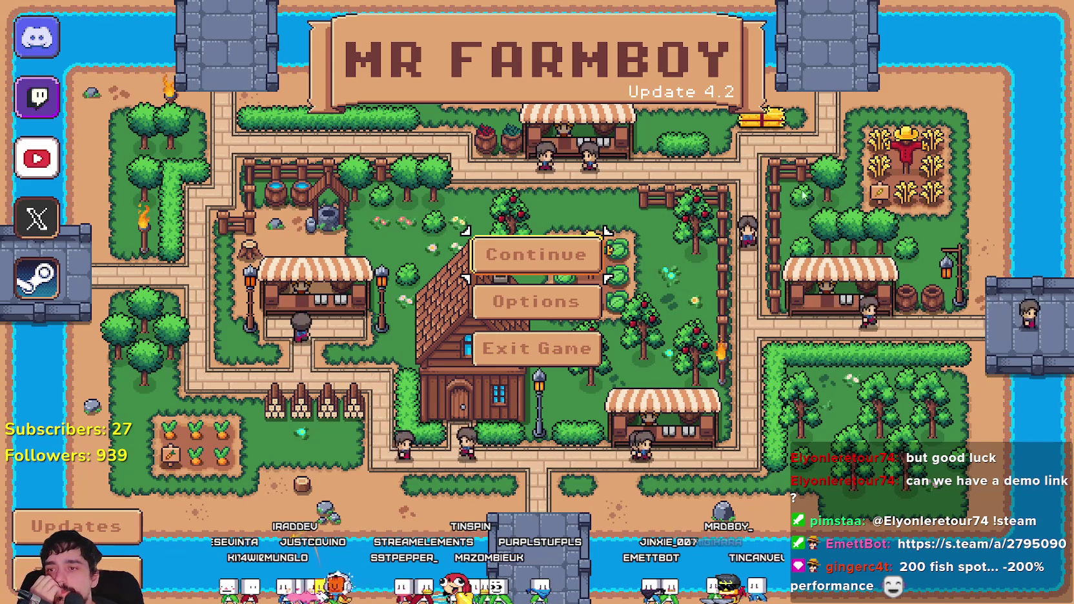
- Continue from the title menu and load the Save 3 game from the save list
left_click(572, 252)
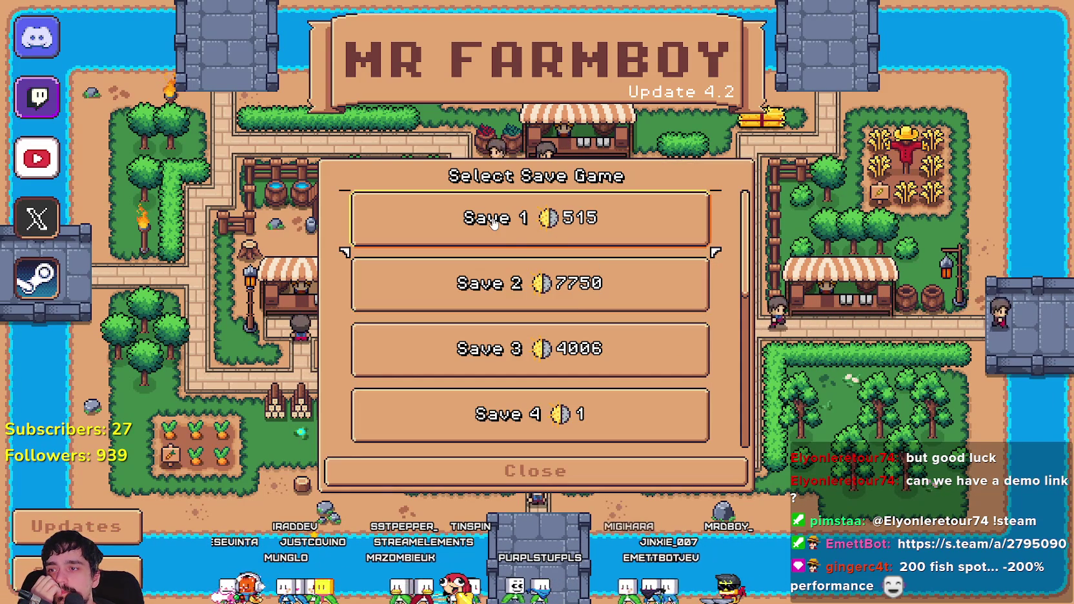
left_click(586, 303)
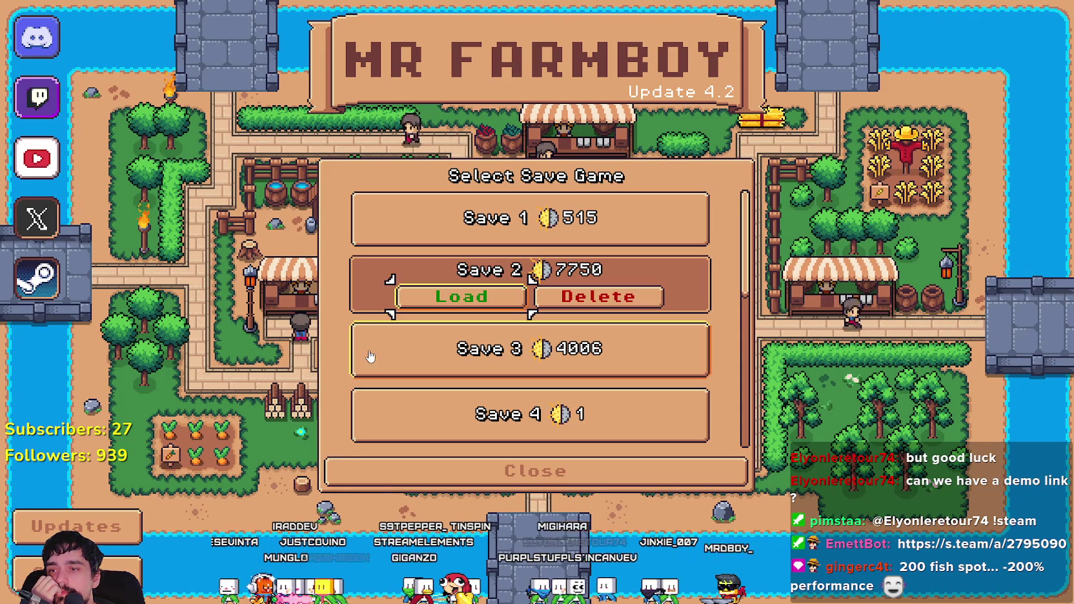
left_click(523, 349)
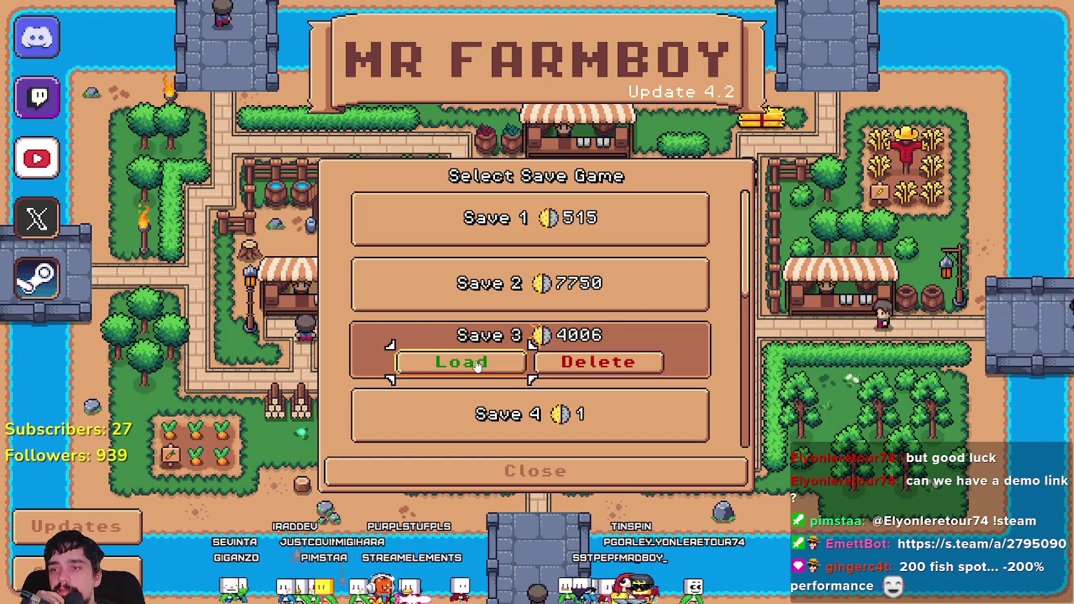
left_click(470, 364)
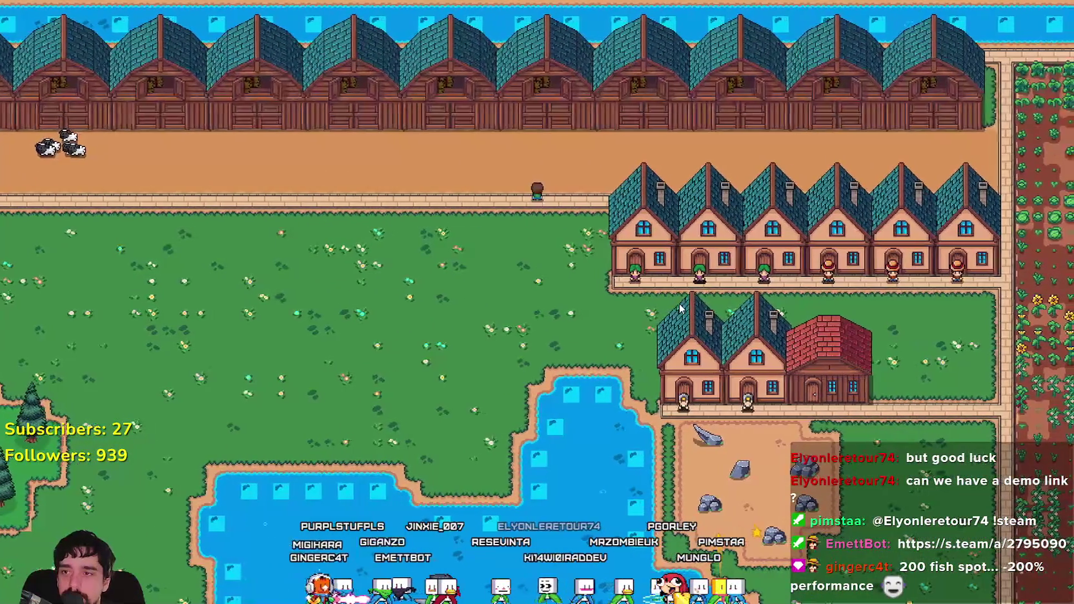
- Back in the editor, unhide the GameScreen node and relaunch the game with F6
key("alt+Tab")
scroll(183, 274, "down", 5)
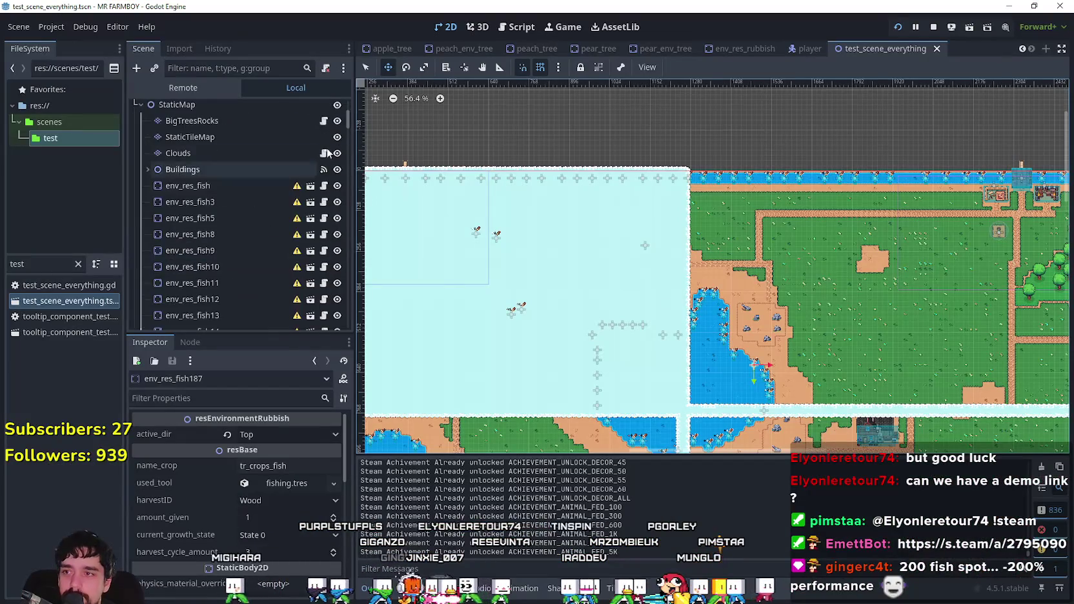
left_click_drag(352, 118, 347, 366)
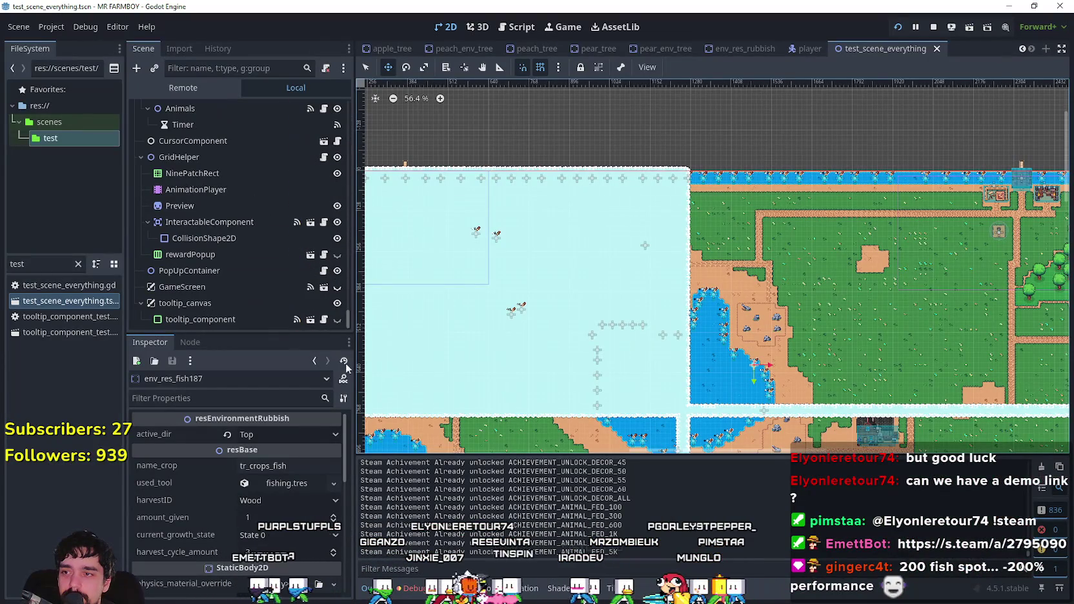
left_click(338, 288)
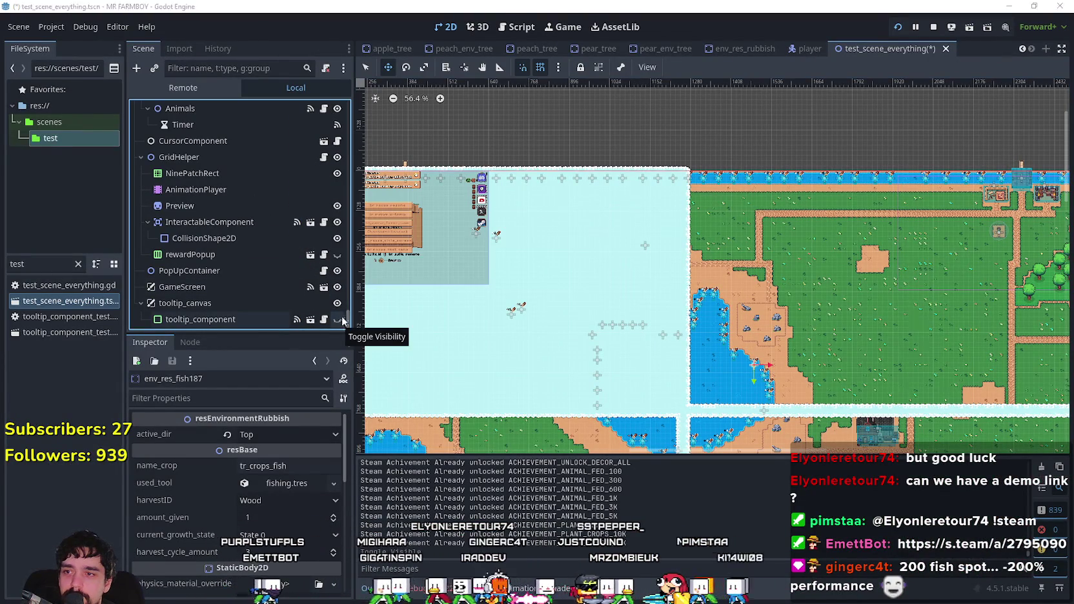
key("F6")
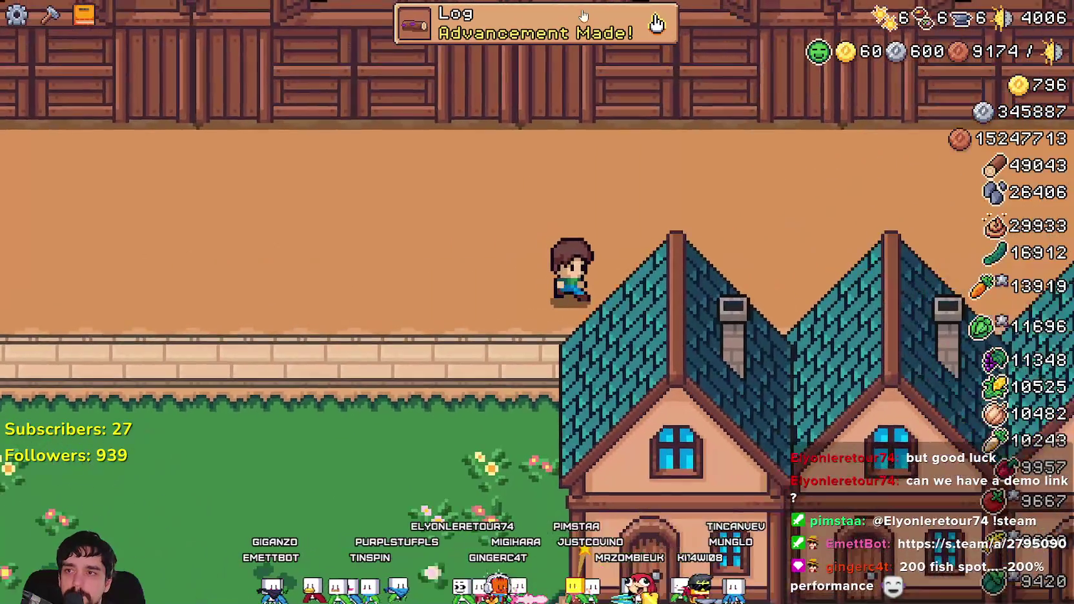
- Check the newly earned Log advancement, then close the advancements list
left_click(645, 25)
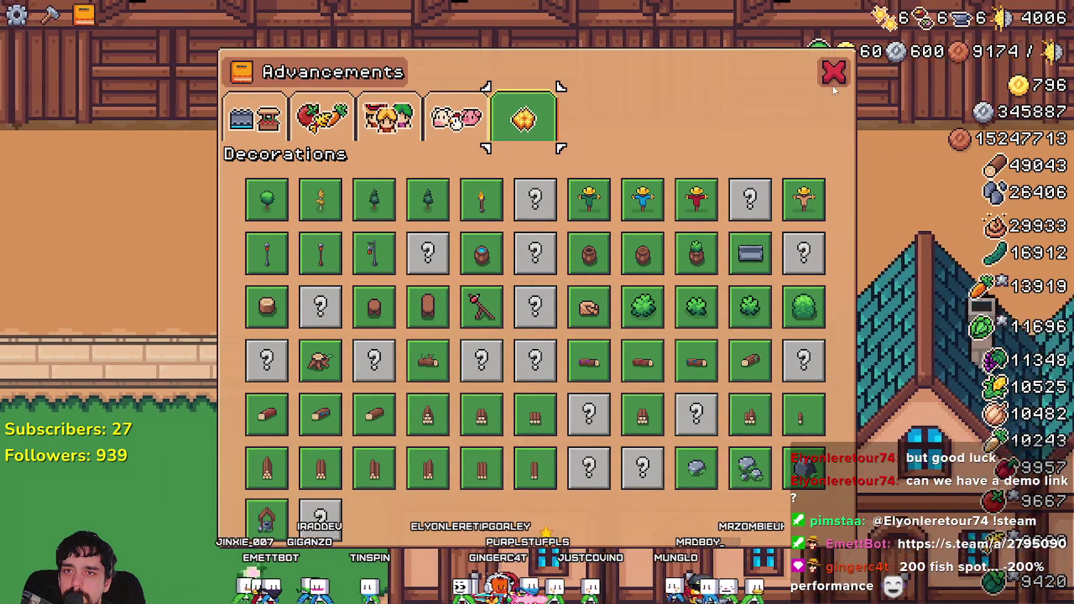
left_click(832, 83)
scroll(704, 252, "down", 5)
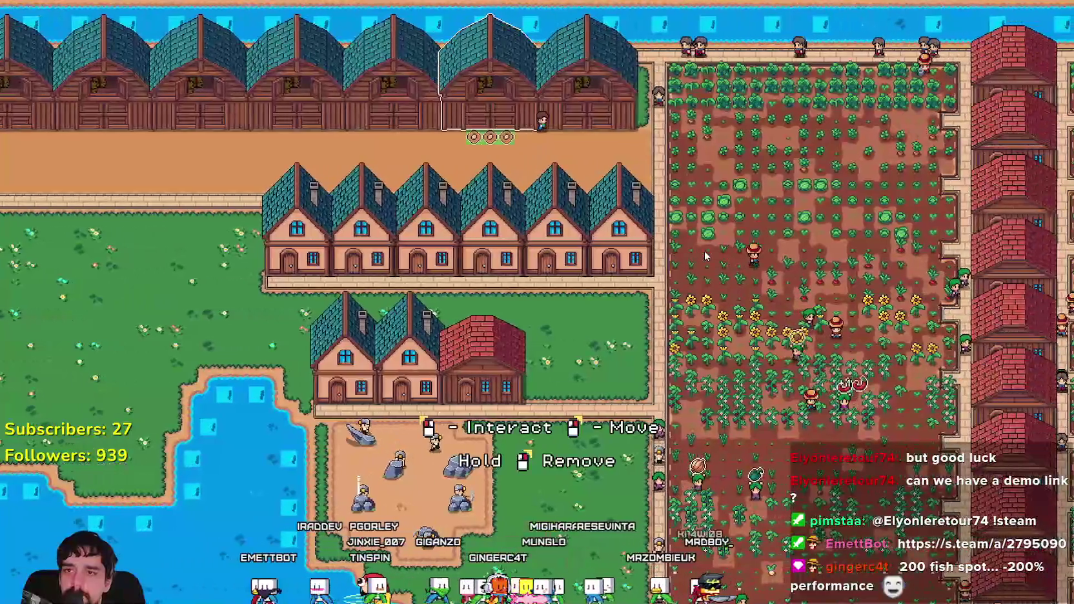
scroll(677, 168, "up", 5)
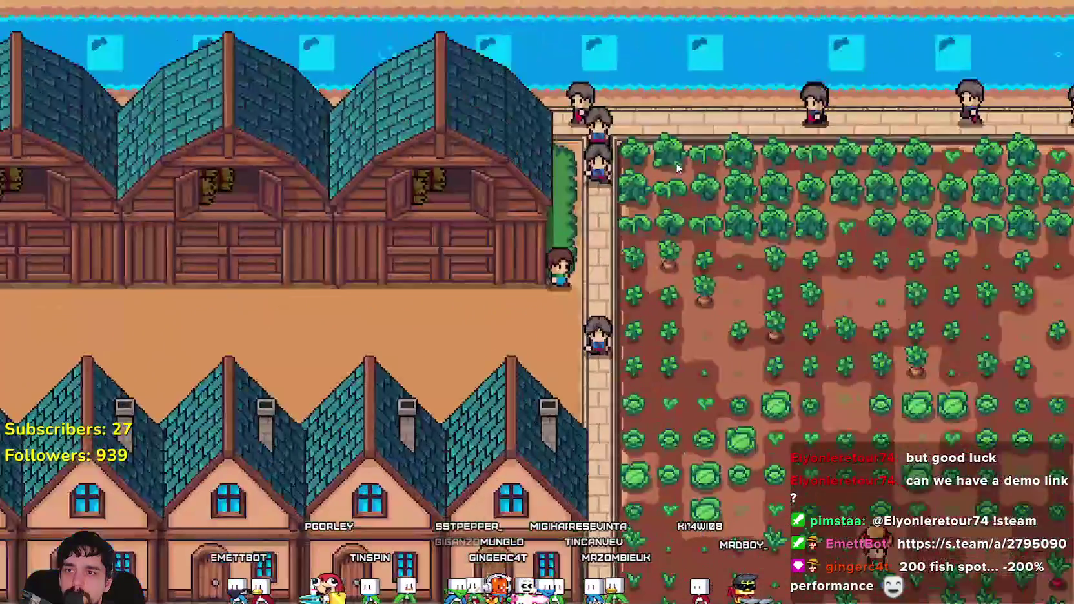
- Pan the camera past the crop fields and brick tower to the river below the wheat field
key("d")
key("d")
key("s")
scroll(675, 165, "down", 5)
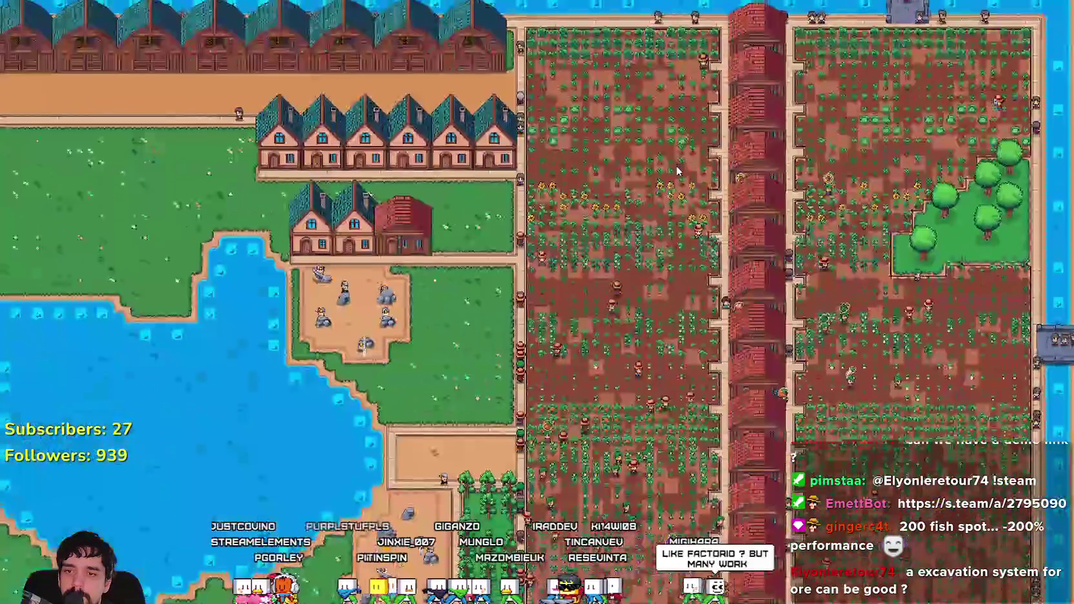
key("s")
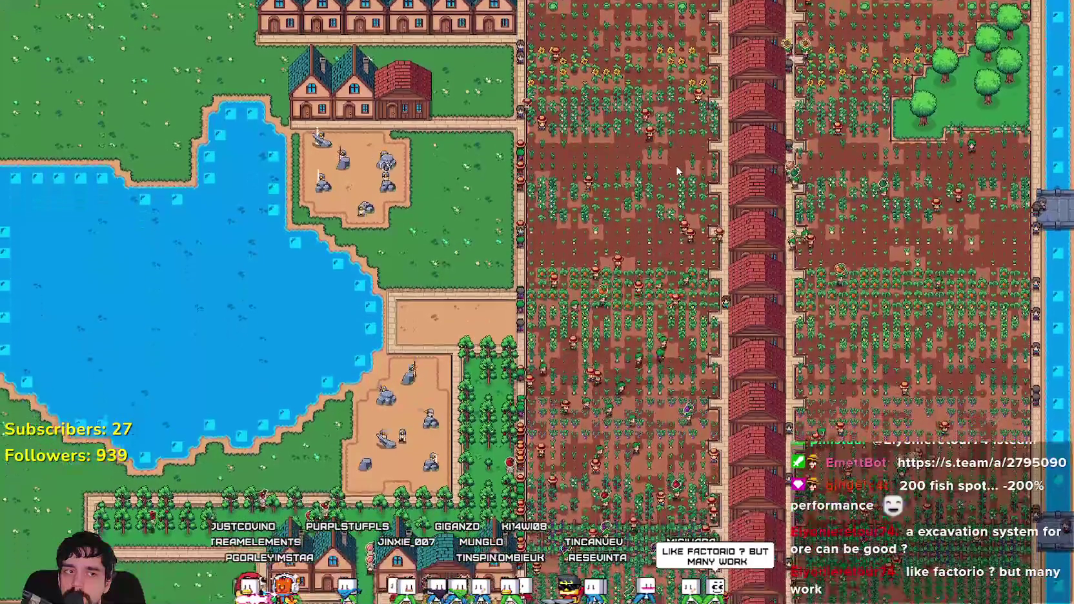
key("s")
scroll(677, 171, "up", 5)
key("s")
key("d")
key("d")
key("s")
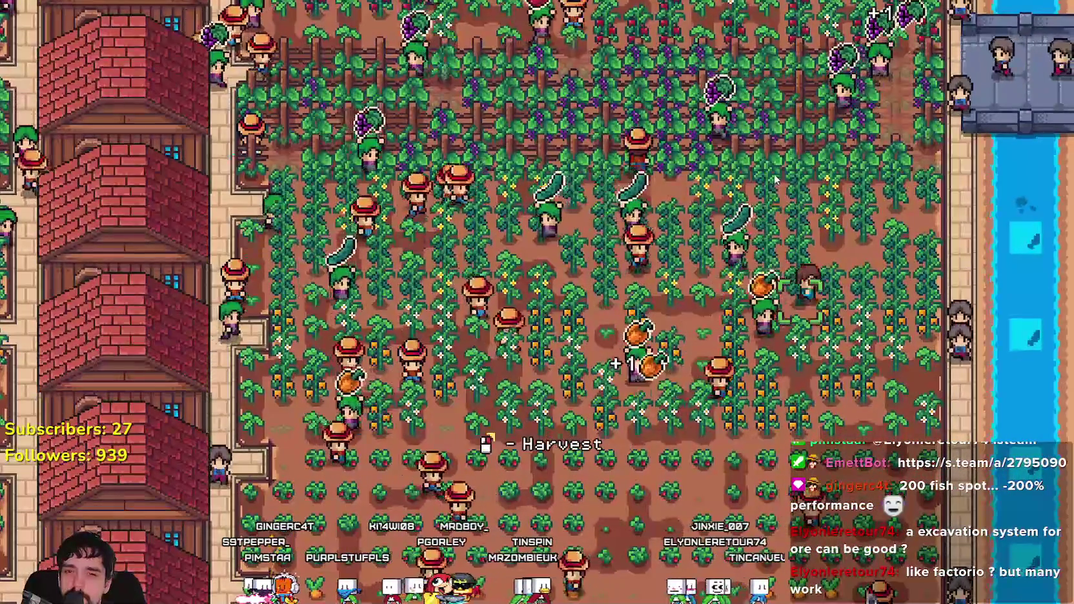
scroll(814, 364, "down", 5)
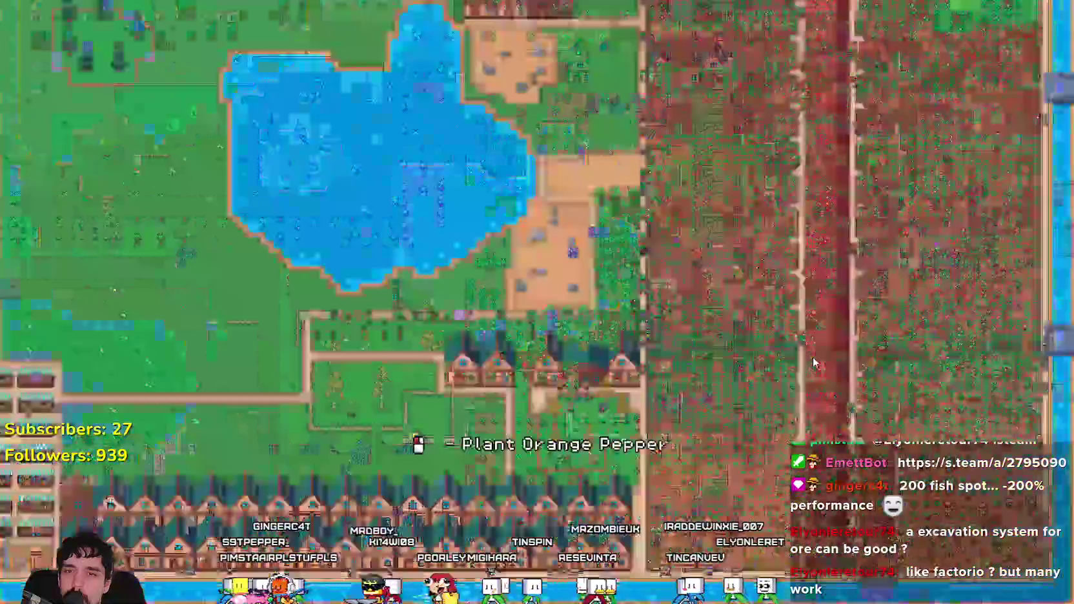
scroll(812, 358, "up", 10)
key("s")
scroll(684, 450, "up", 3)
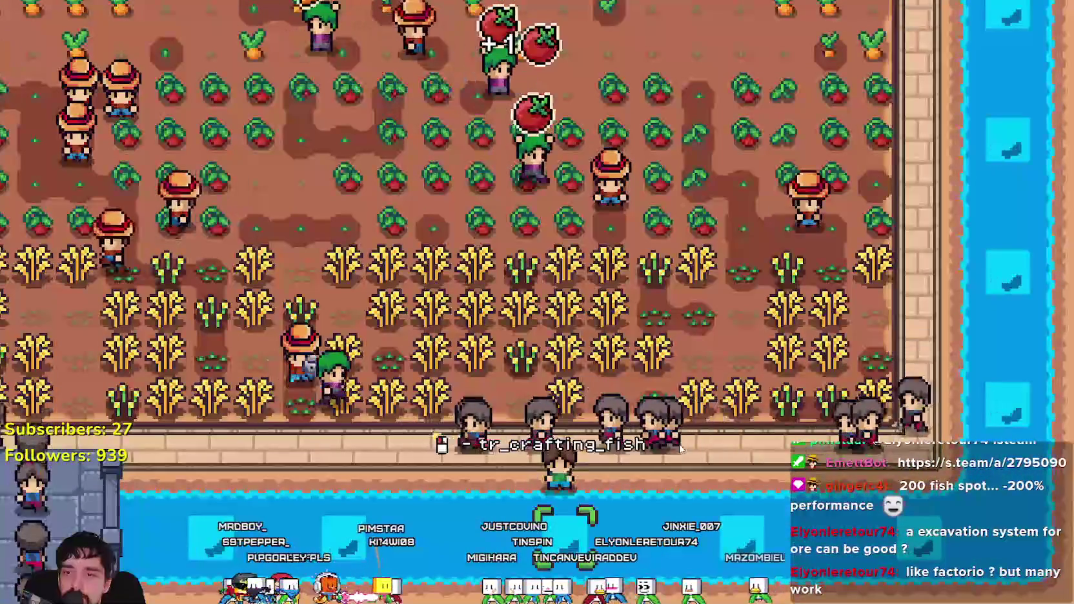
- Cast a fishing line into the river spot below the wheat field
scroll(515, 455, "up", 4)
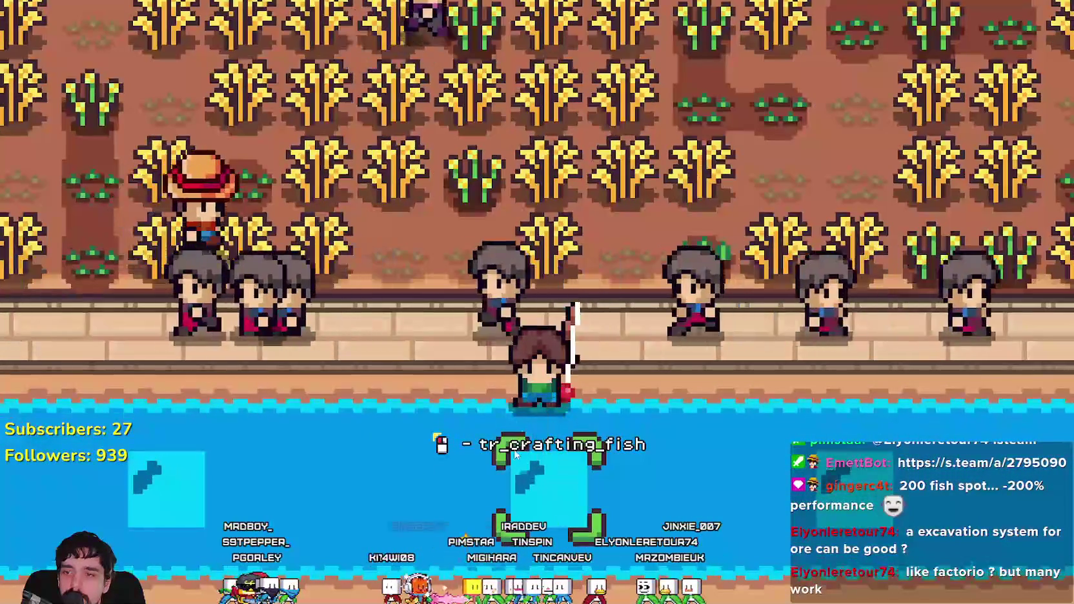
scroll(513, 452, "down", 3)
scroll(516, 464, "up", 2)
left_click(517, 468)
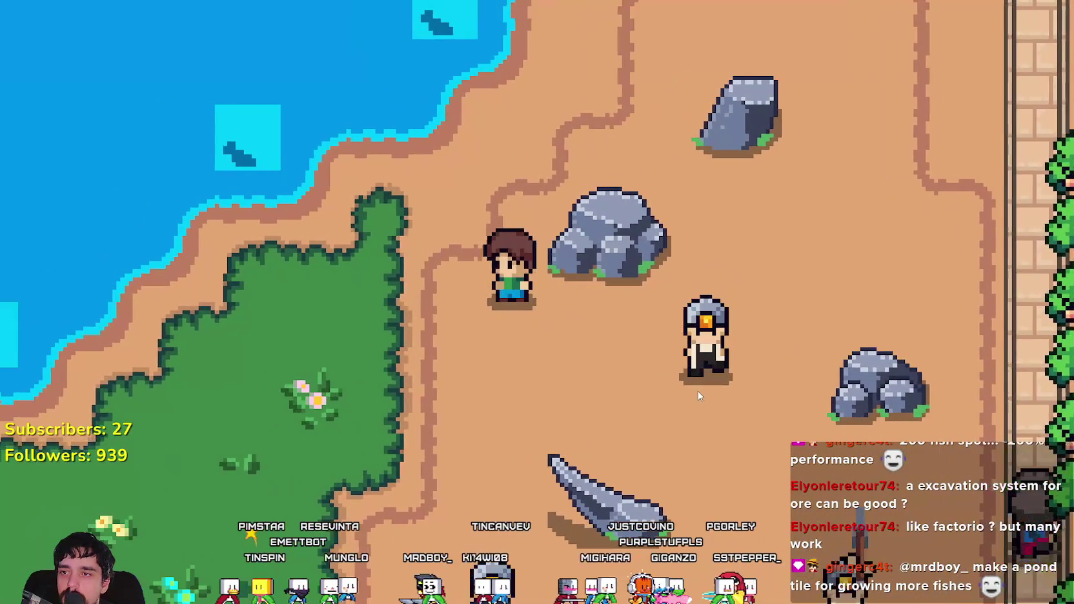
- Walk past the big rock along the lake shore and fish at a shore spot
key("d")
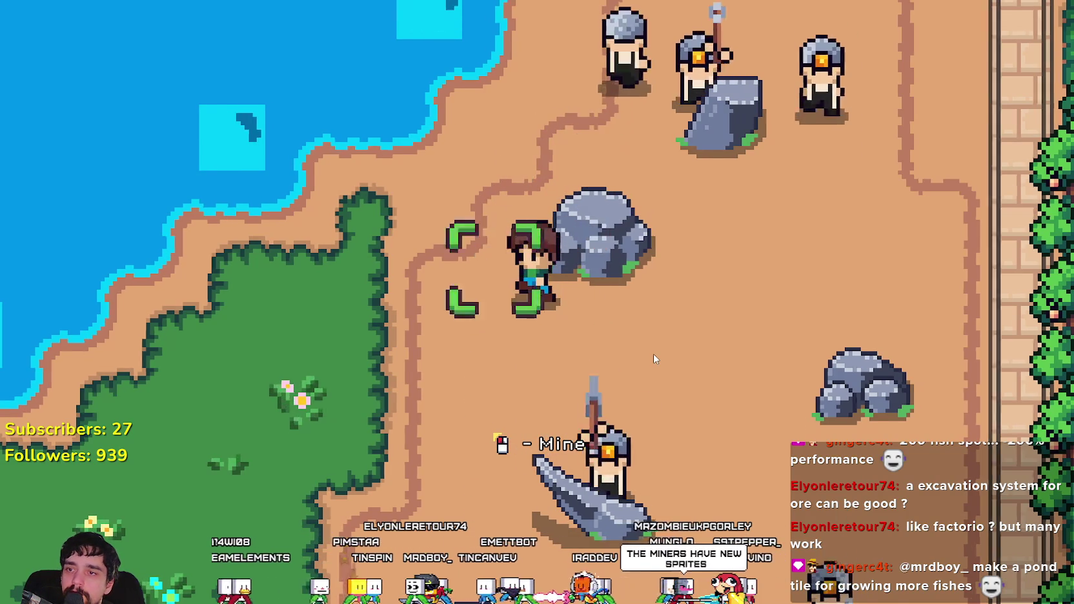
key("a")
key("w")
key("d")
key("w")
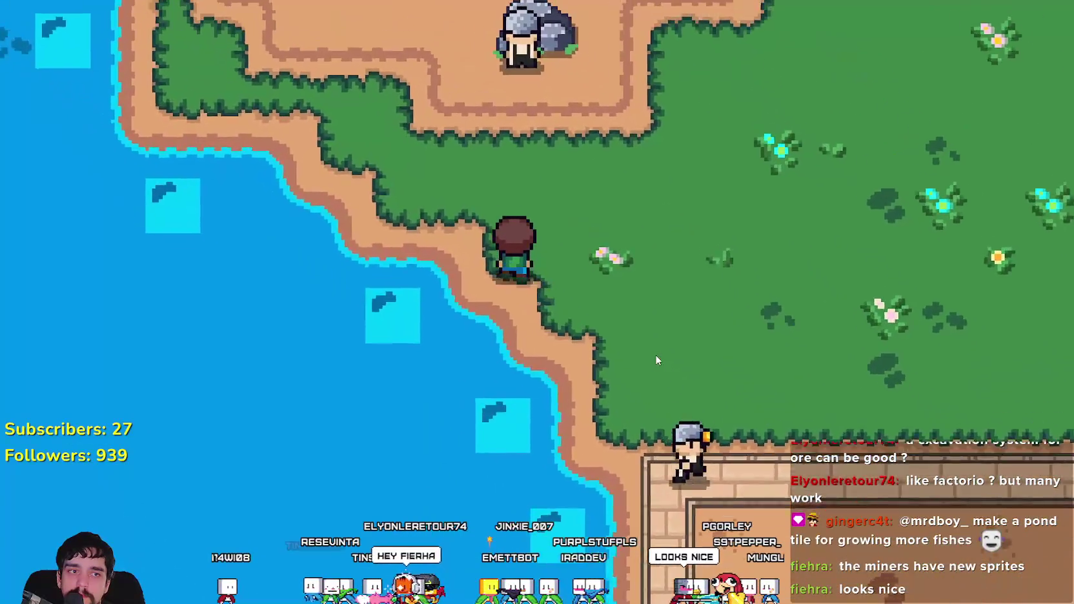
key("w")
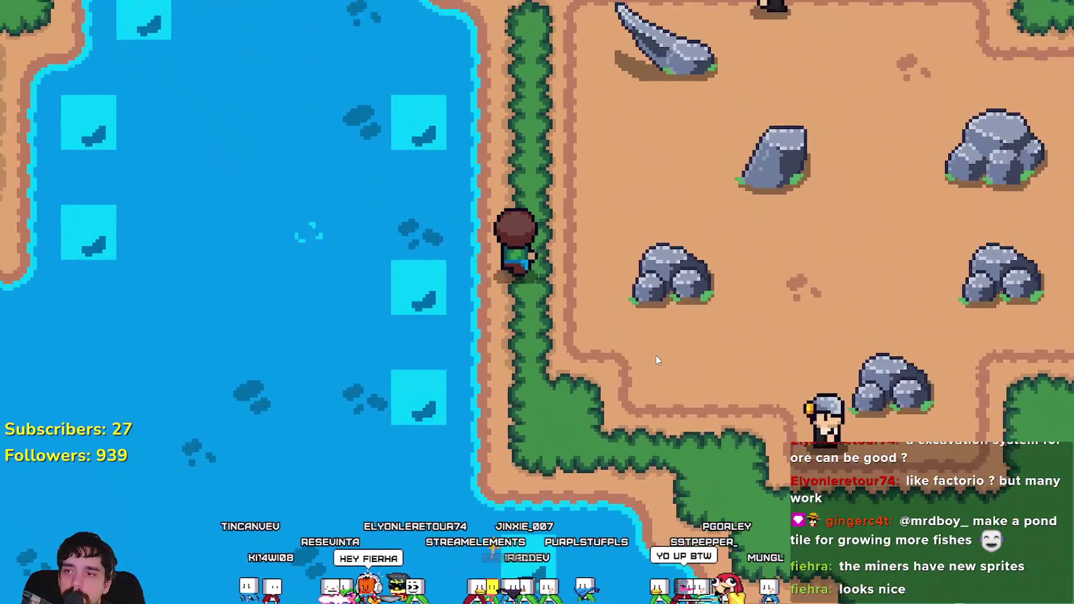
key("s")
- Step back down to the shore and cast again to catch a fish
key("s")
left_click(701, 391)
key("w")
key("w")
key("s")
left_click(708, 397)
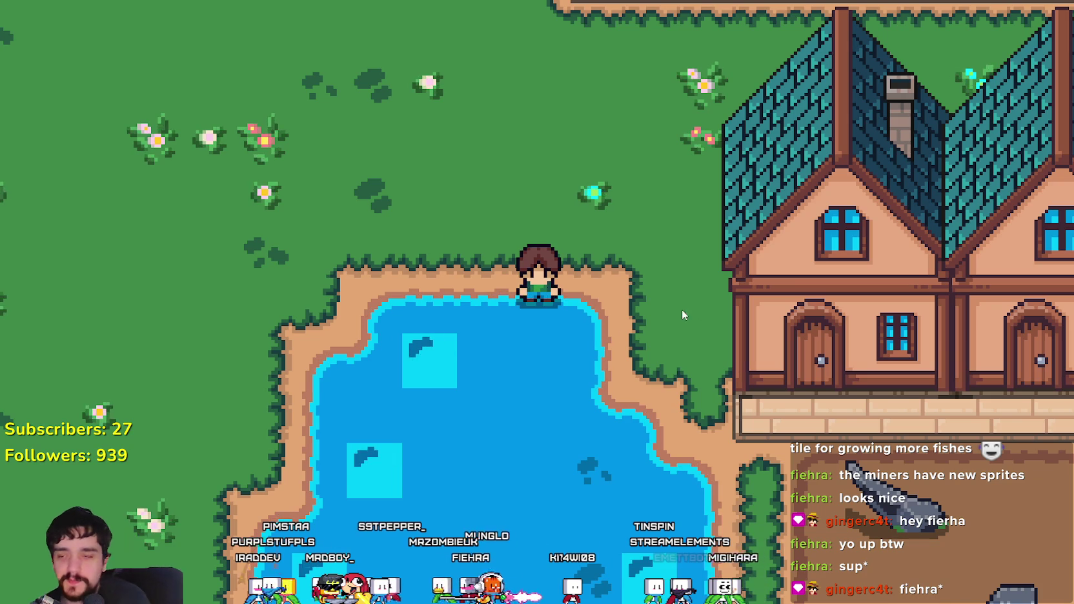
- Cast a line at a pond shore spot, then walk around beside the pond
key("a")
left_click(640, 388)
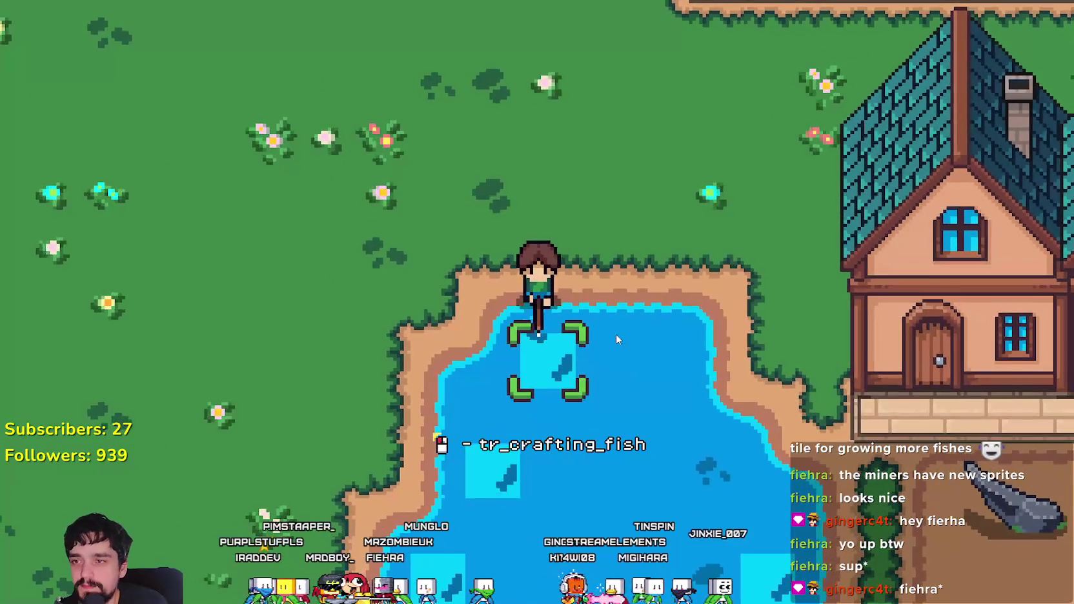
key("d")
key("w")
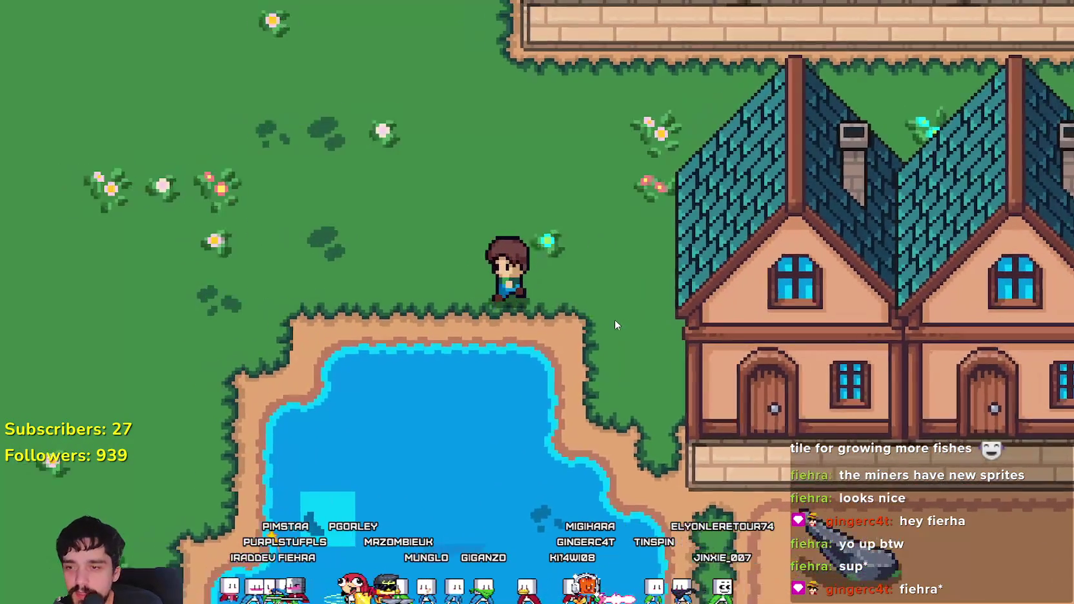
key("a")
key("s")
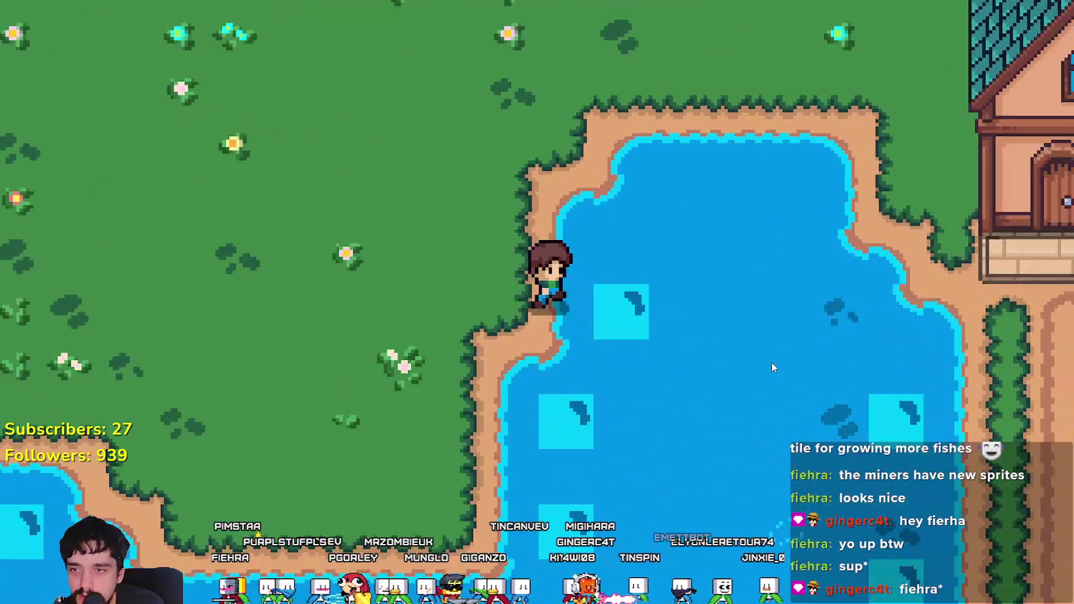
key("s")
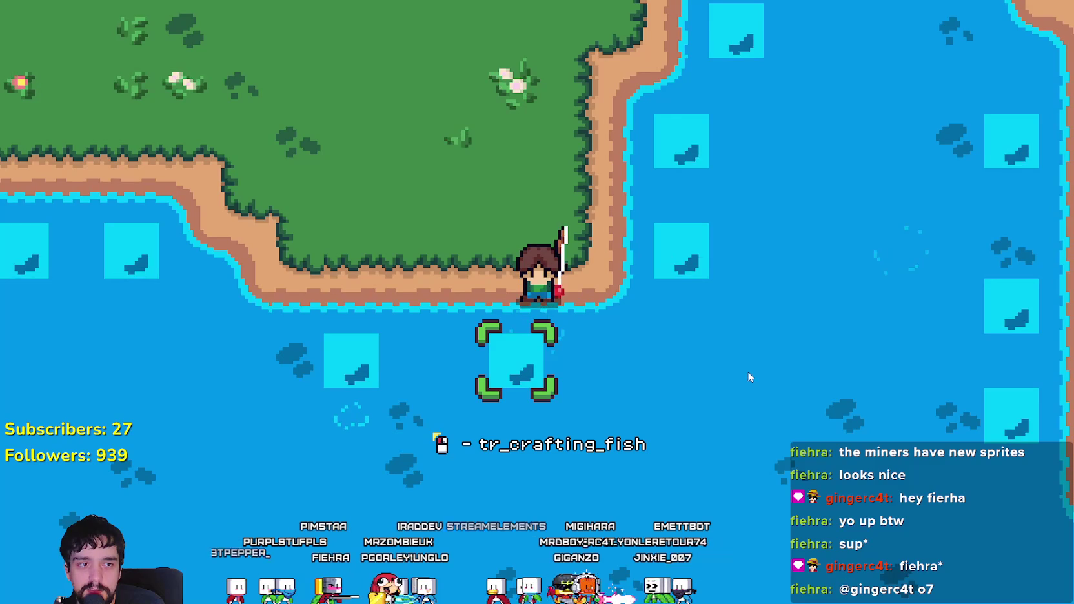
- Walk across the island and cast a line at its shoreline
key("a")
key("w")
key("a")
key("s")
left_click(652, 317)
- Walk north across the grass, briefly check Task Manager, then return to the game
key("w")
key("d")
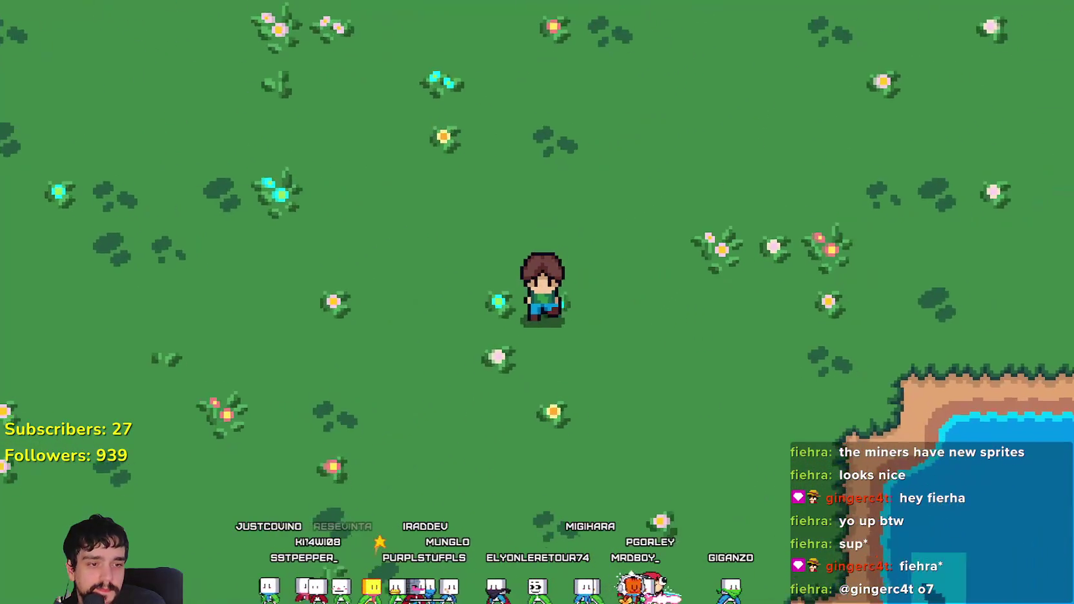
key("ctrl+shift+Escape")
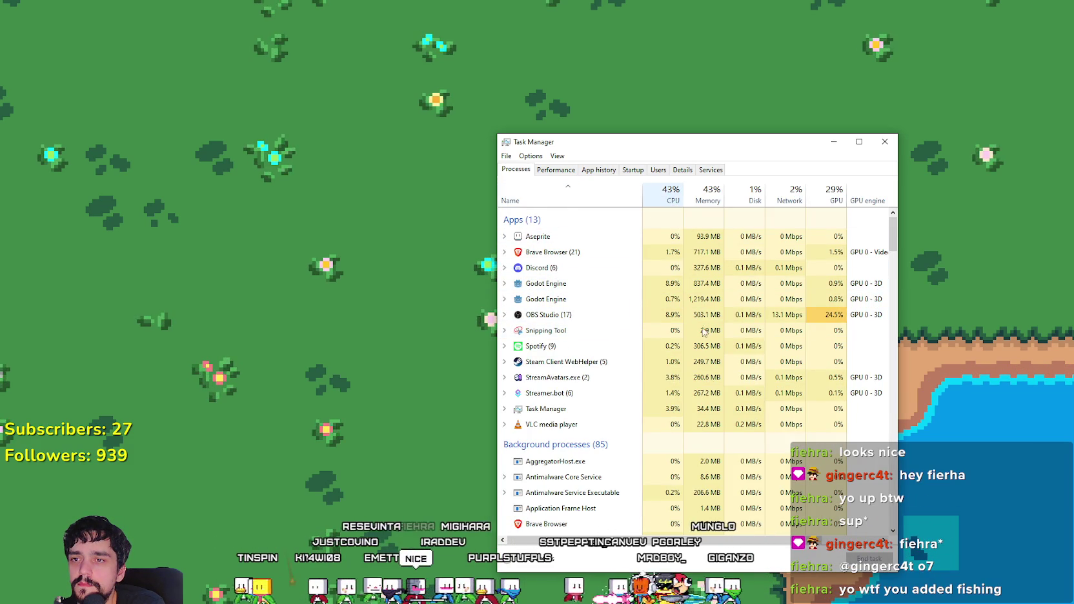
left_click(438, 315)
- Walk past the houses down to the lake by the quarry and cast a line
key("d")
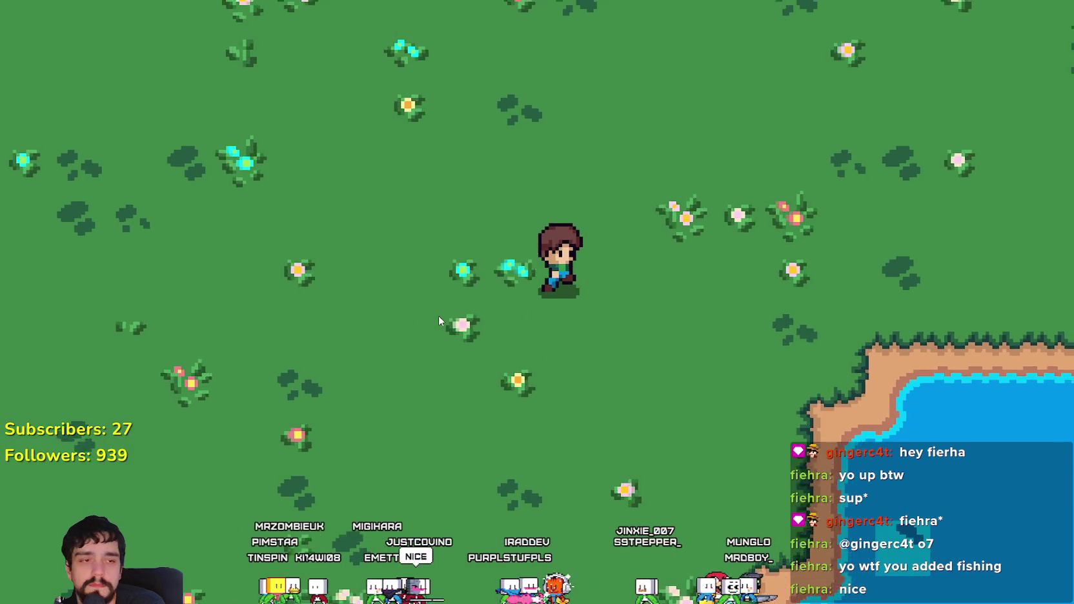
key("w")
key("s")
key("d")
key("a")
key("s")
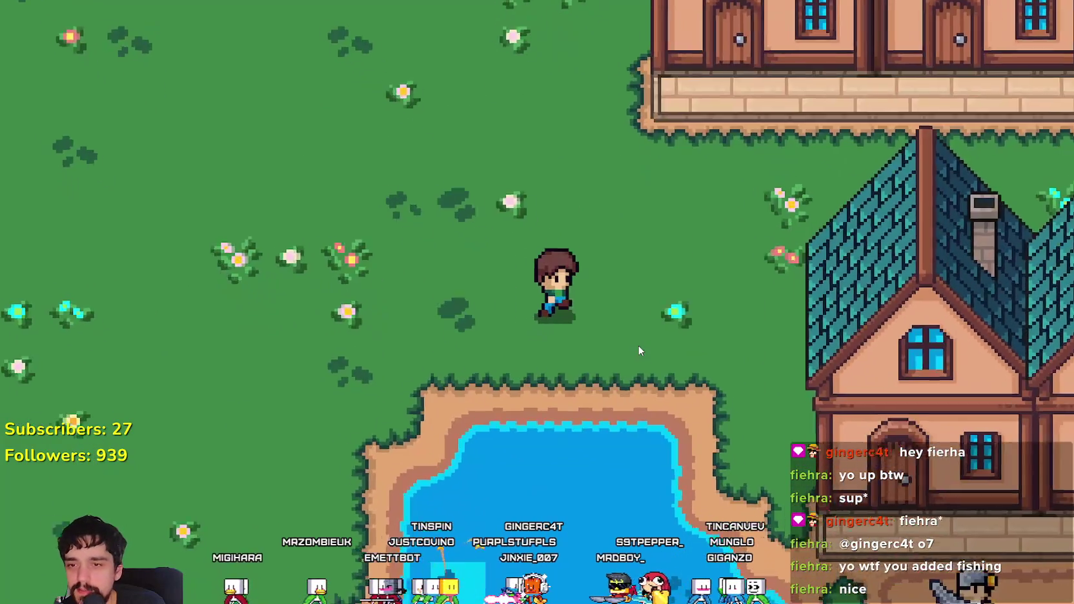
key("d")
key("s")
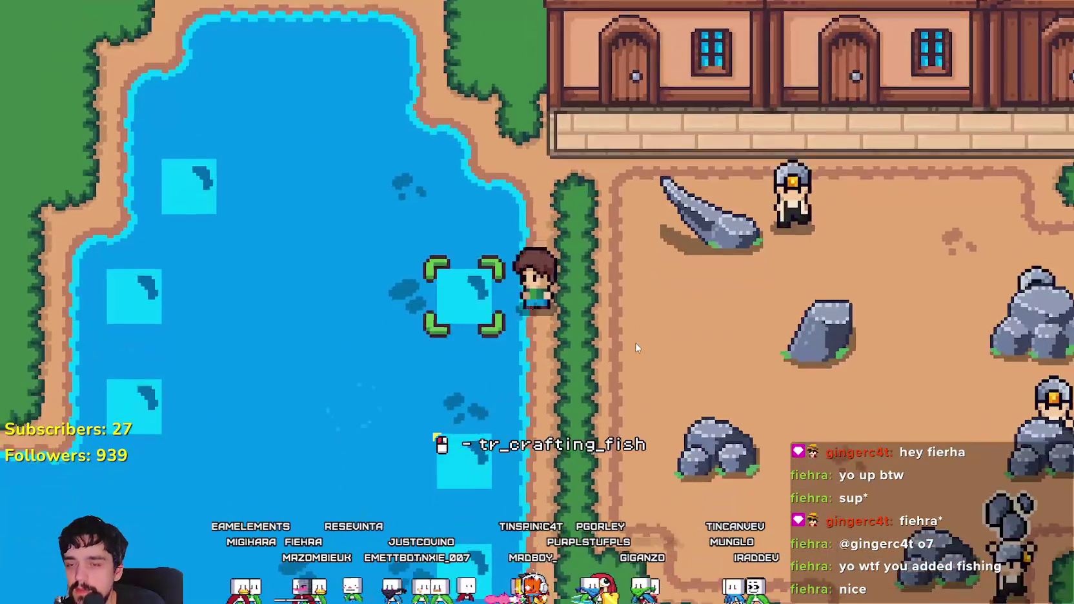
key("d")
key("a")
left_click(633, 343)
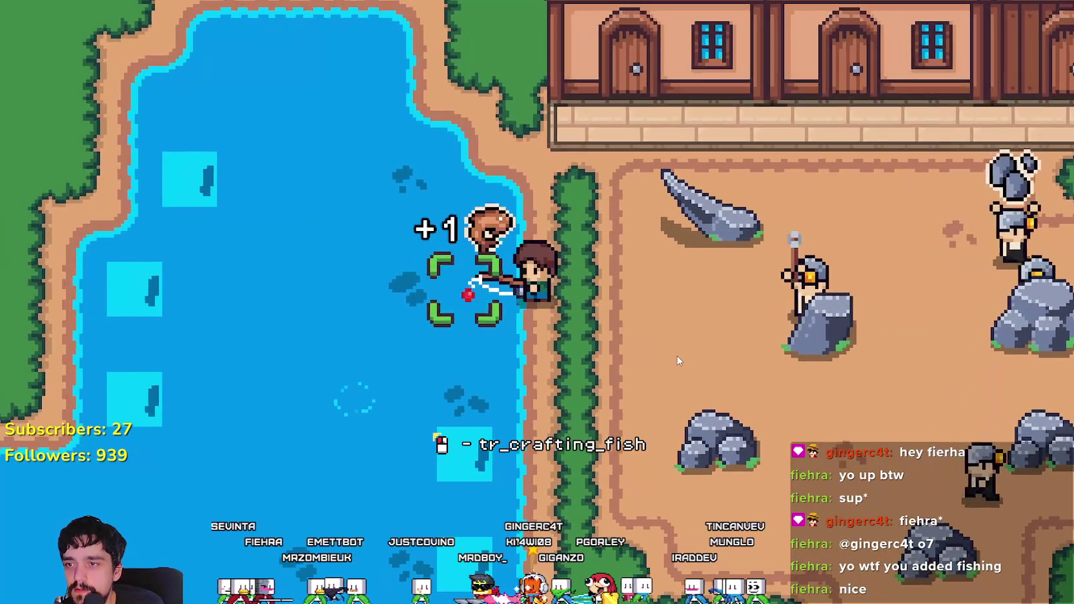
- Fish at the next spots down the lake shore, reeling in a catch
key("s")
key("s")
left_click(676, 353)
key("s")
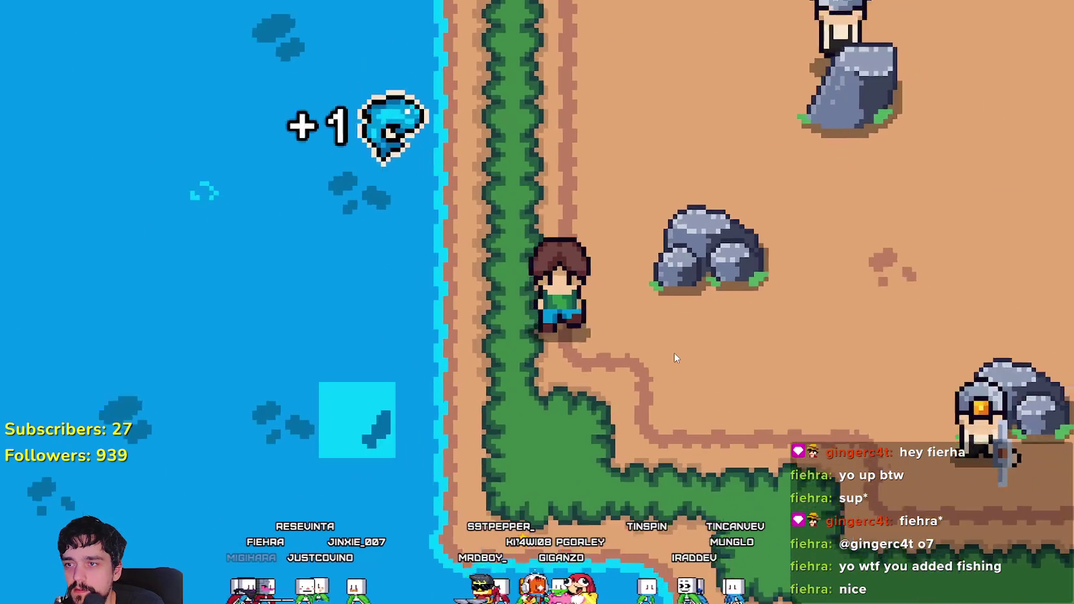
left_click(673, 352)
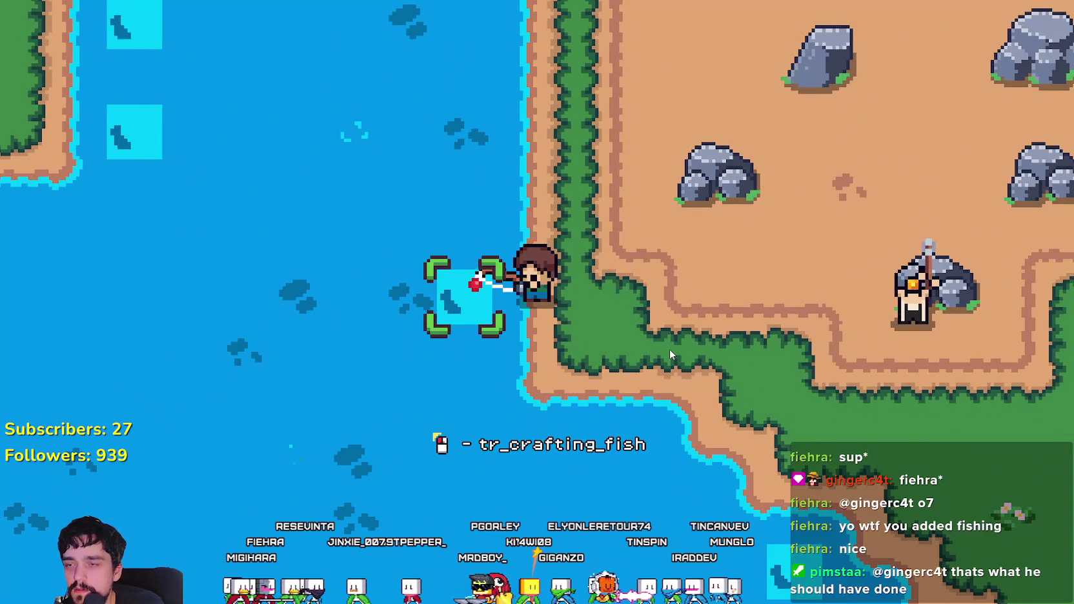
- Walk through the rock quarry to the warehouse and open its inventory
key("d")
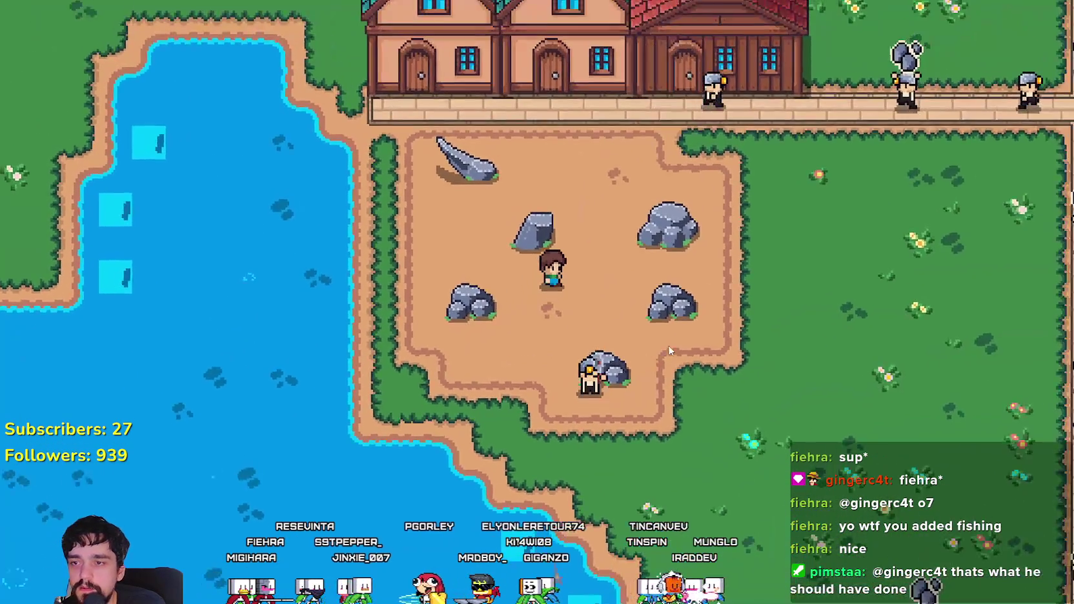
key("w")
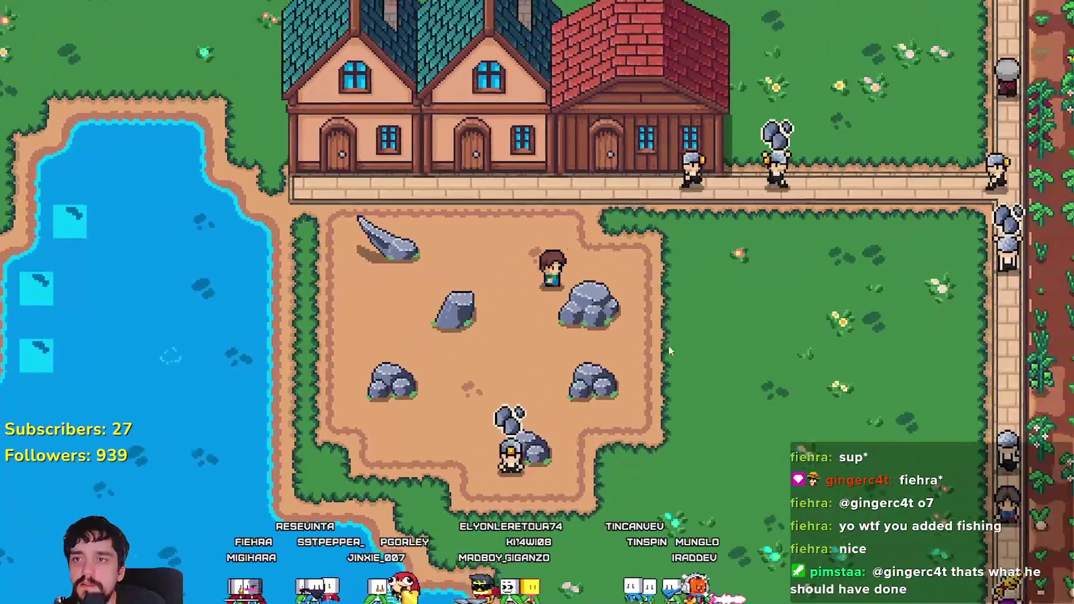
key("e")
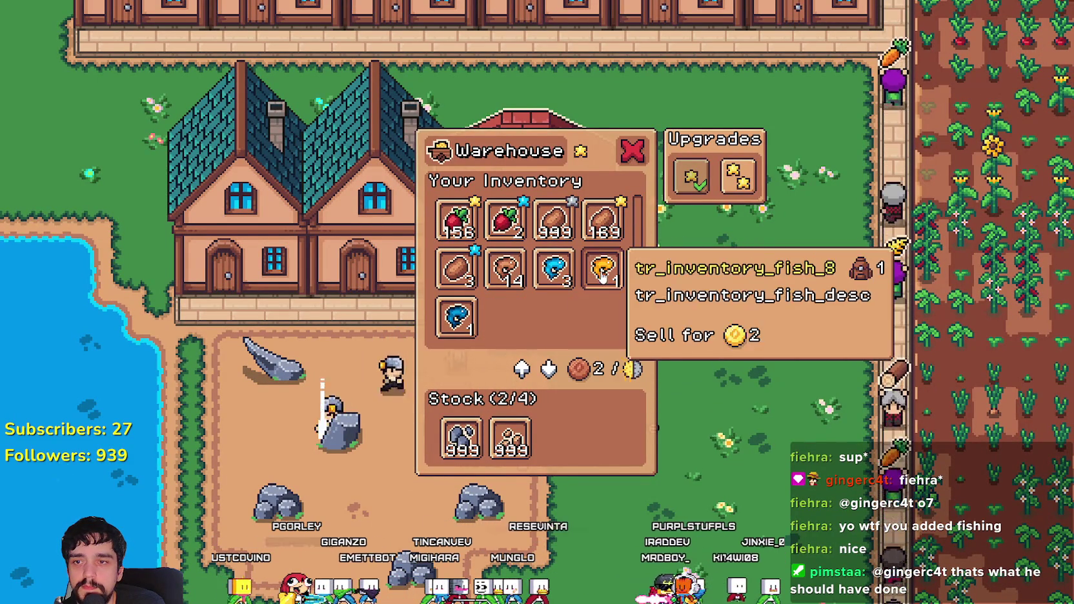
- Close the Warehouse inventory panel with its red X
left_click(740, 331)
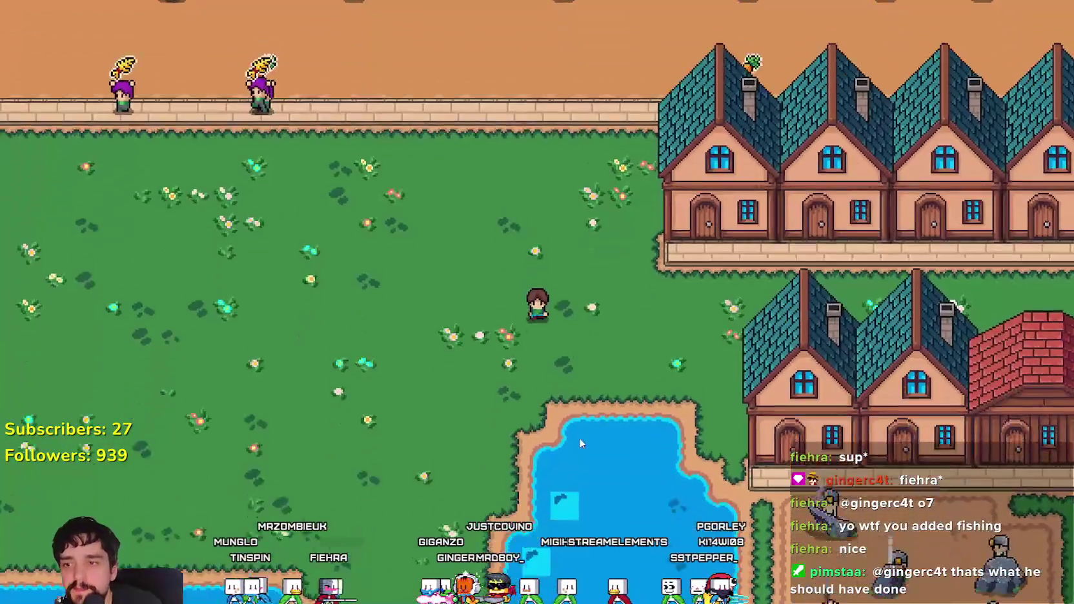
- Reel in a catch at the shore spot, then cast and reel in at another shoreline spot
key("s")
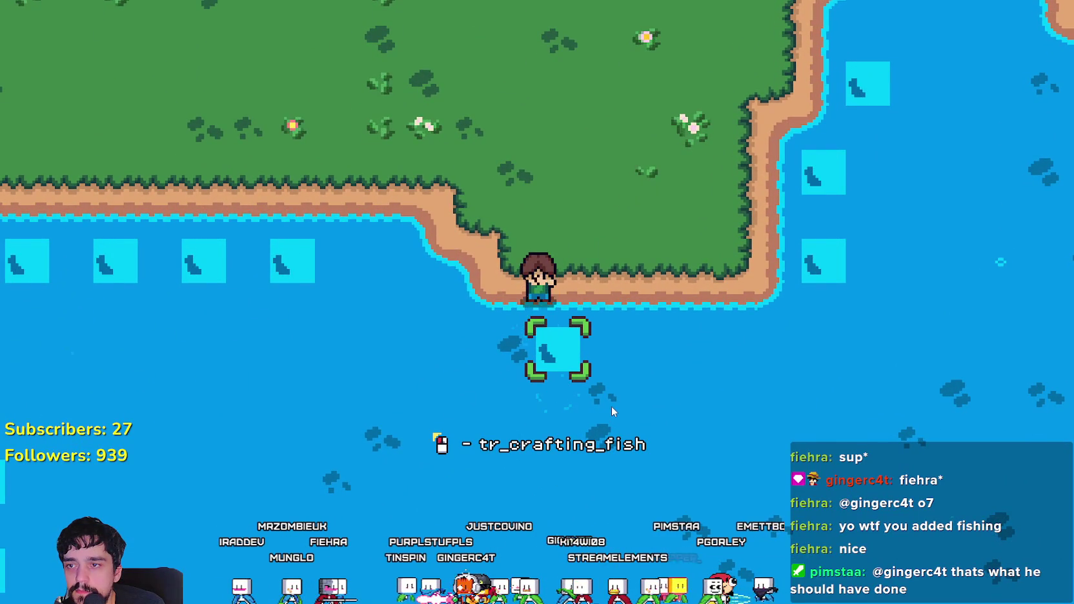
left_click(612, 408)
key("a")
key("w")
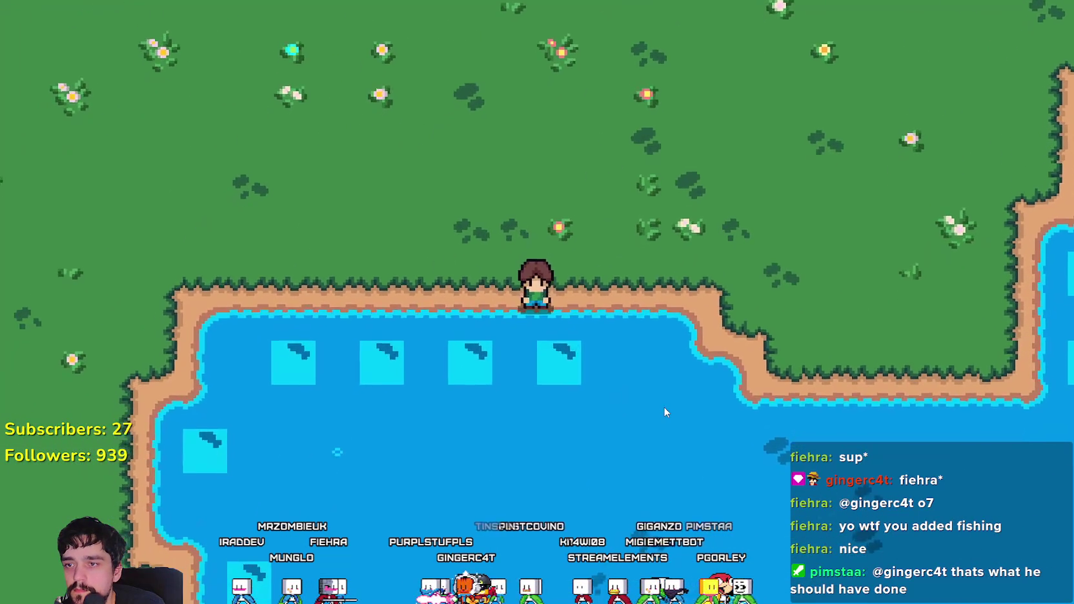
key("s")
left_click(690, 384)
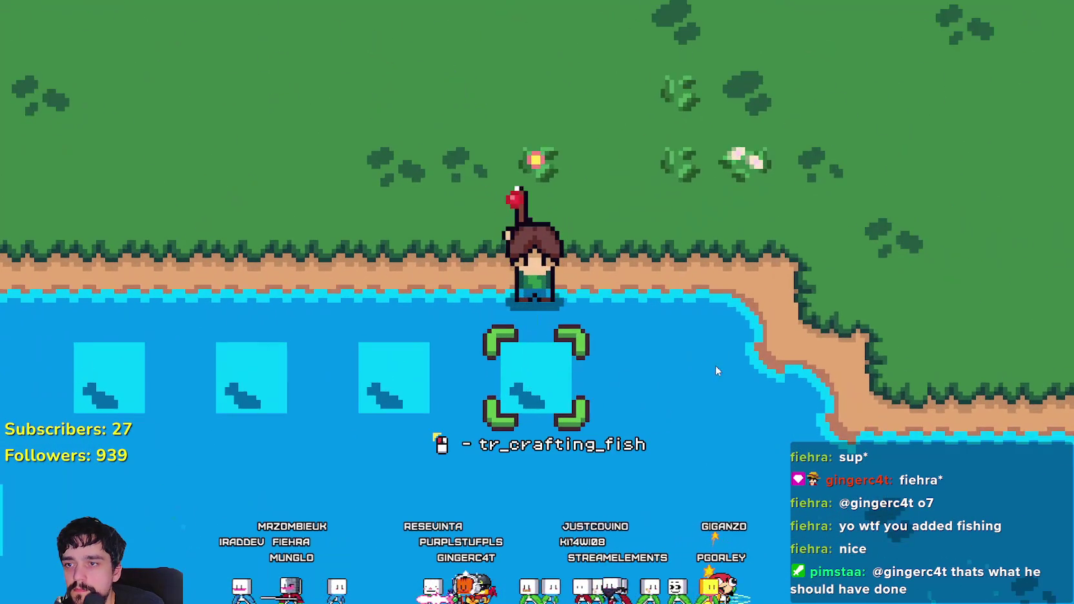
left_click(758, 380)
- Move left along the pond's north shore, fishing and reeling in at each spot
key("a")
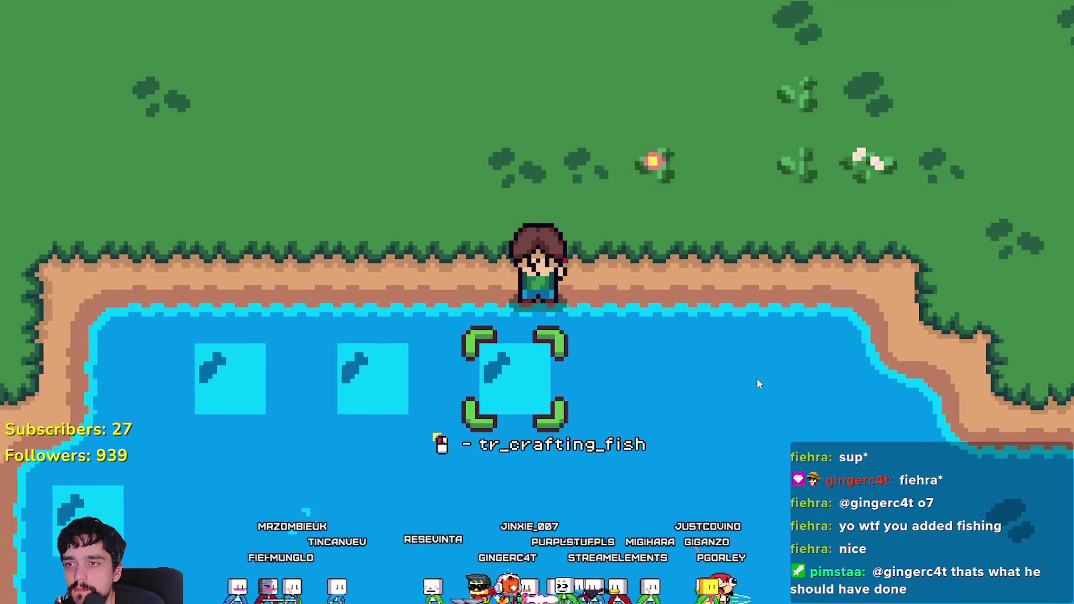
left_click(757, 384)
key("a")
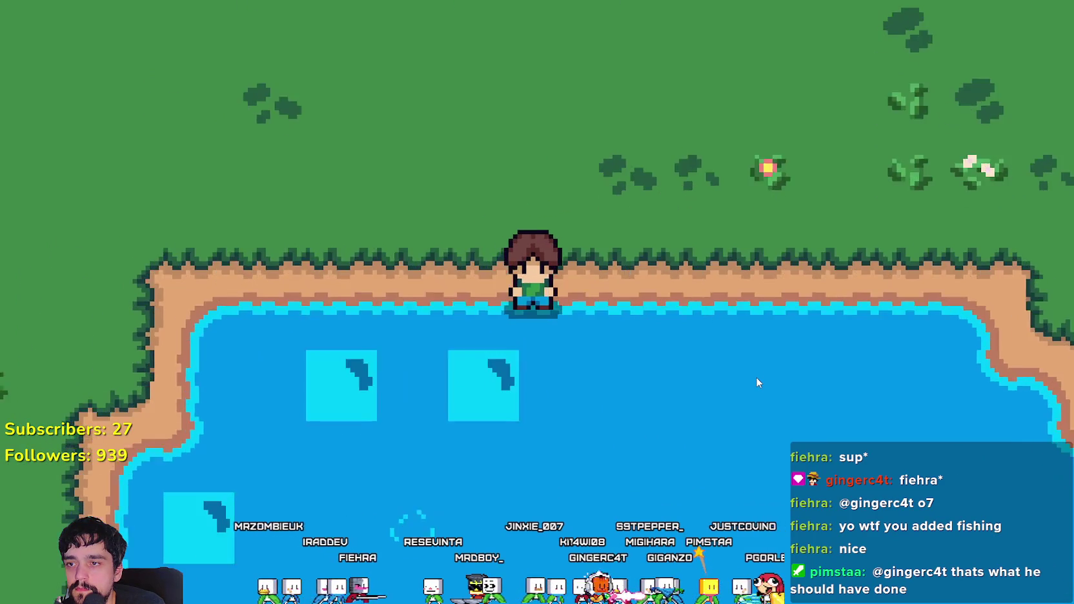
left_click(756, 377)
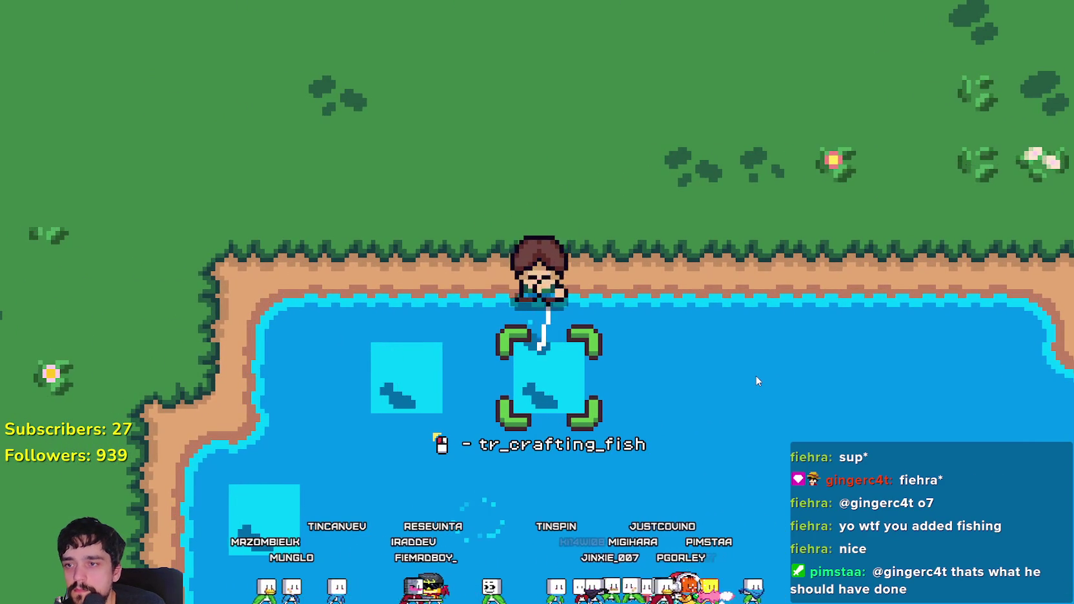
left_click(757, 381)
key("a")
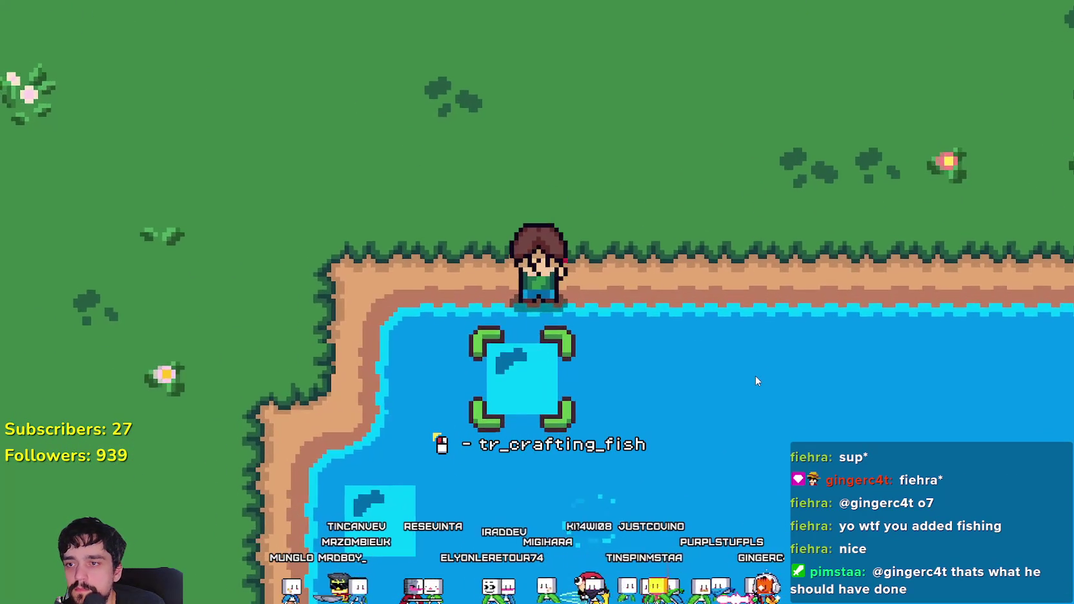
left_click(847, 392)
- Zoom out and walk the farmer down-left across the field toward the market and lake
key("a")
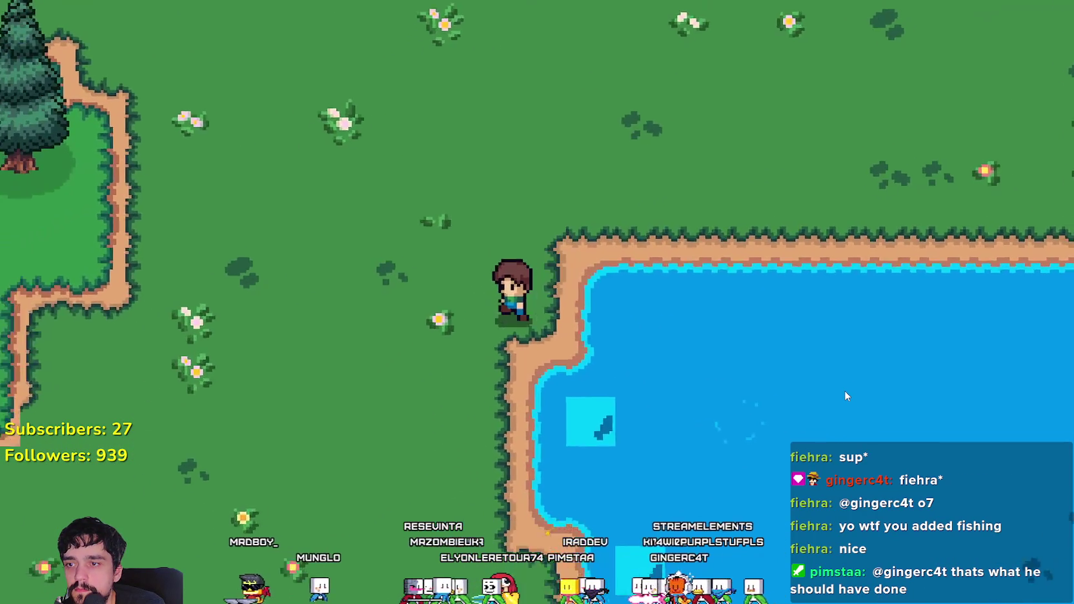
scroll(844, 390, "down", 3)
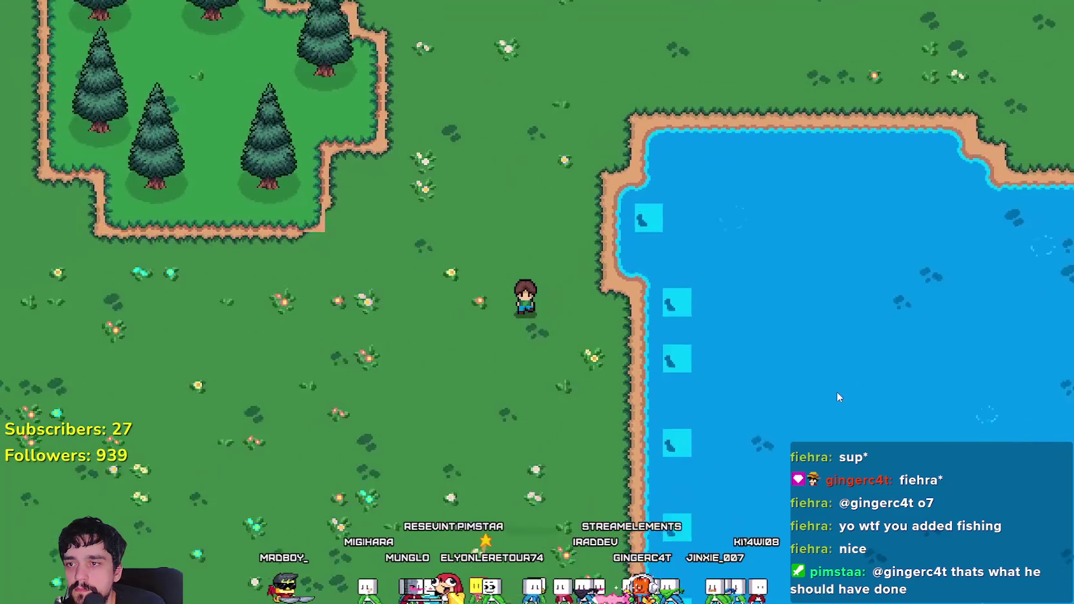
scroll(837, 391, "down", 5)
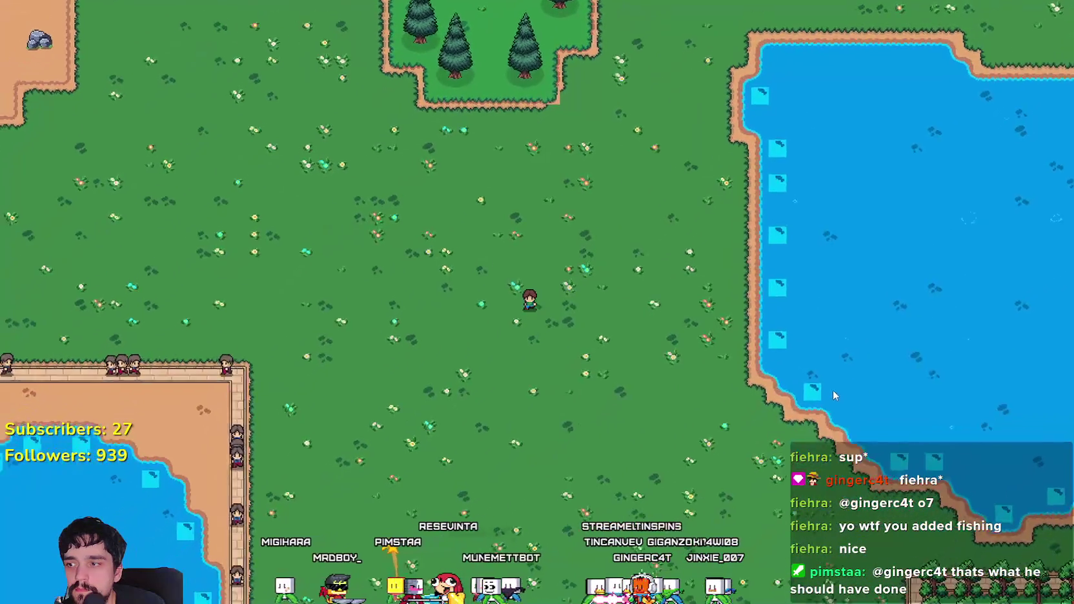
key("s")
key("a")
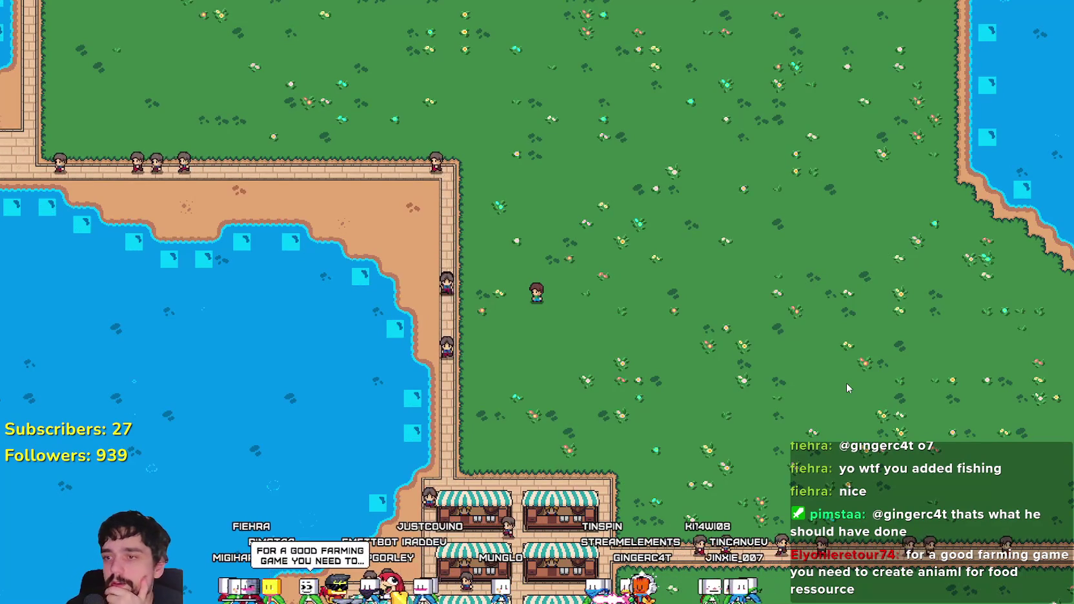
key("s")
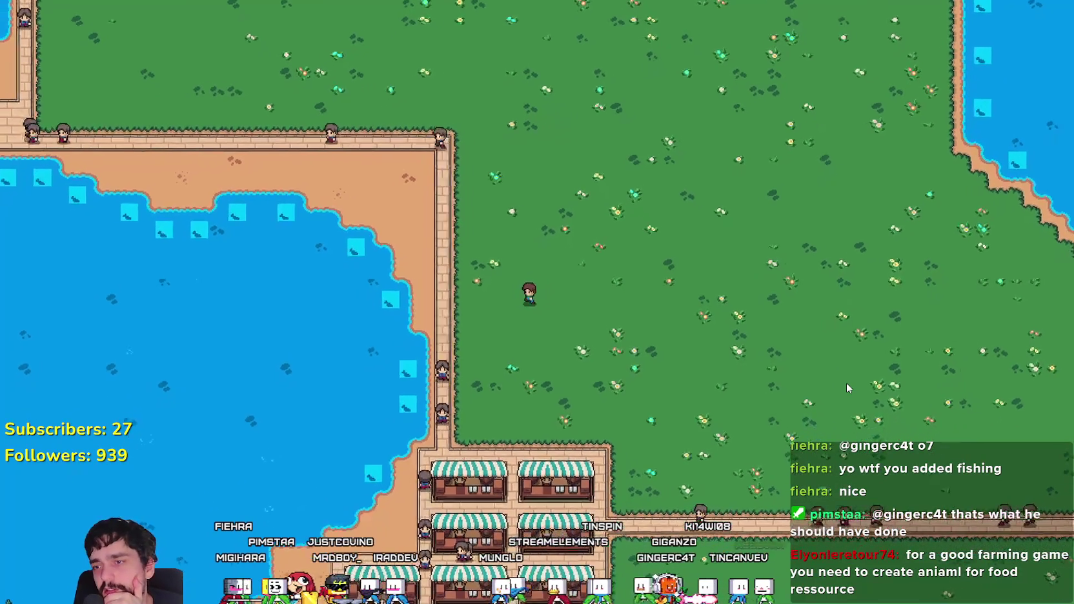
key("a")
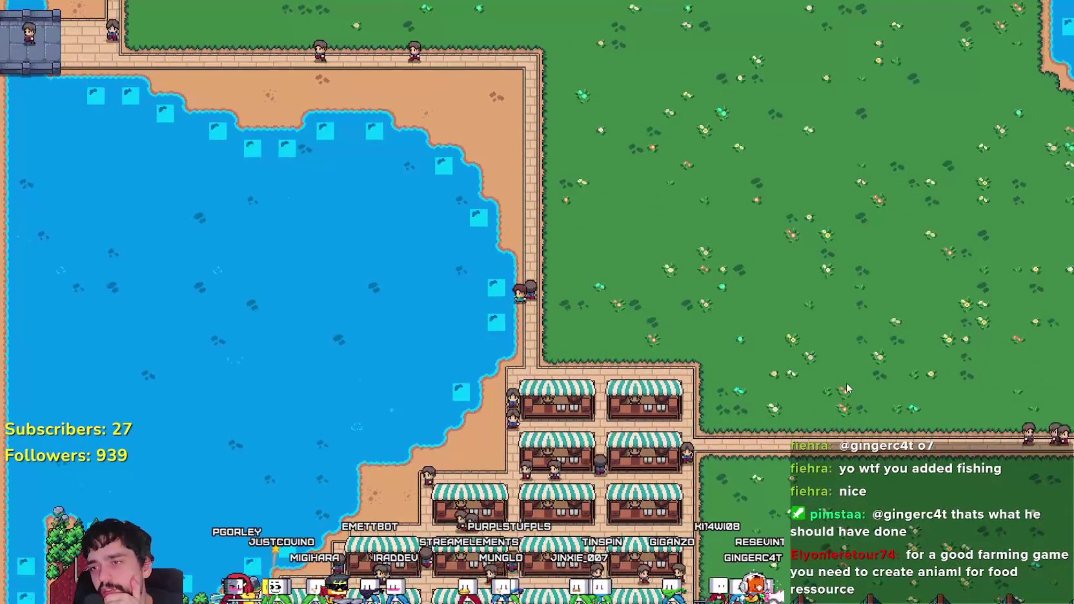
key("w")
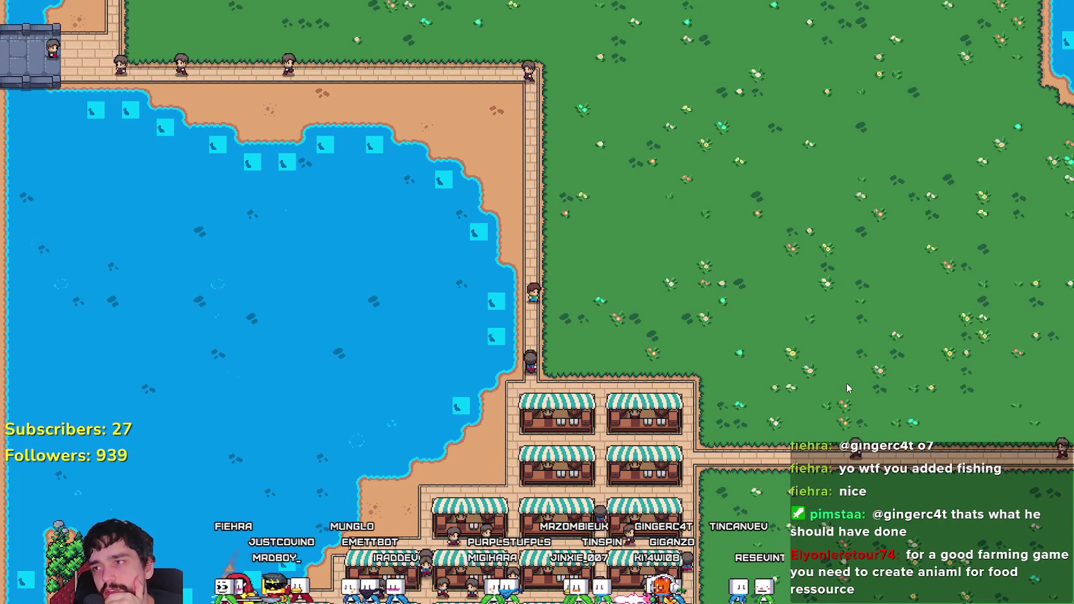
- Walk north along the lake shore past the rocks toward the houses and barns
key("w")
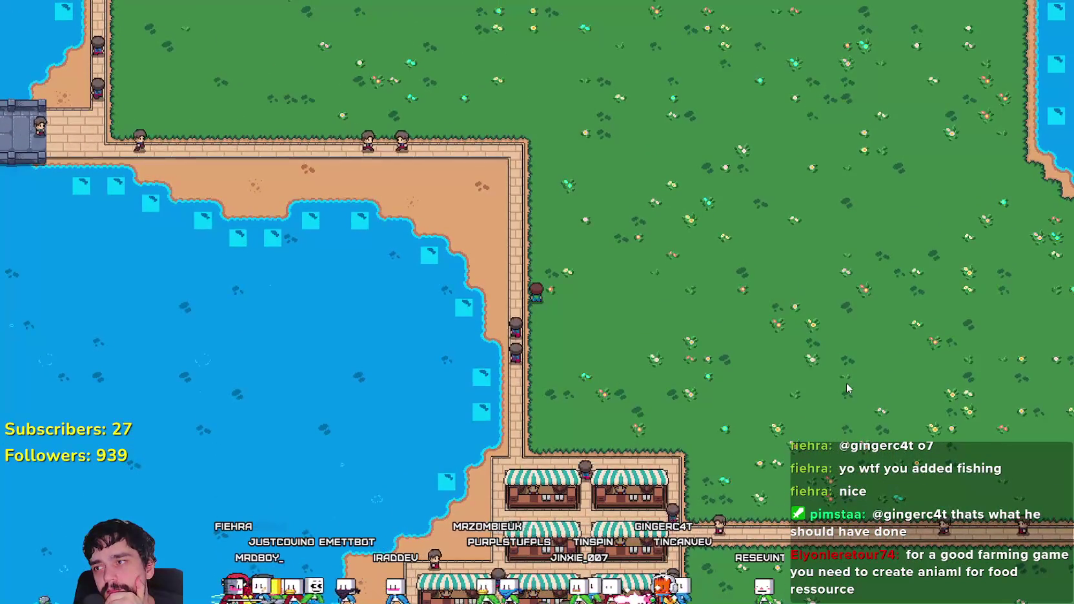
key("w")
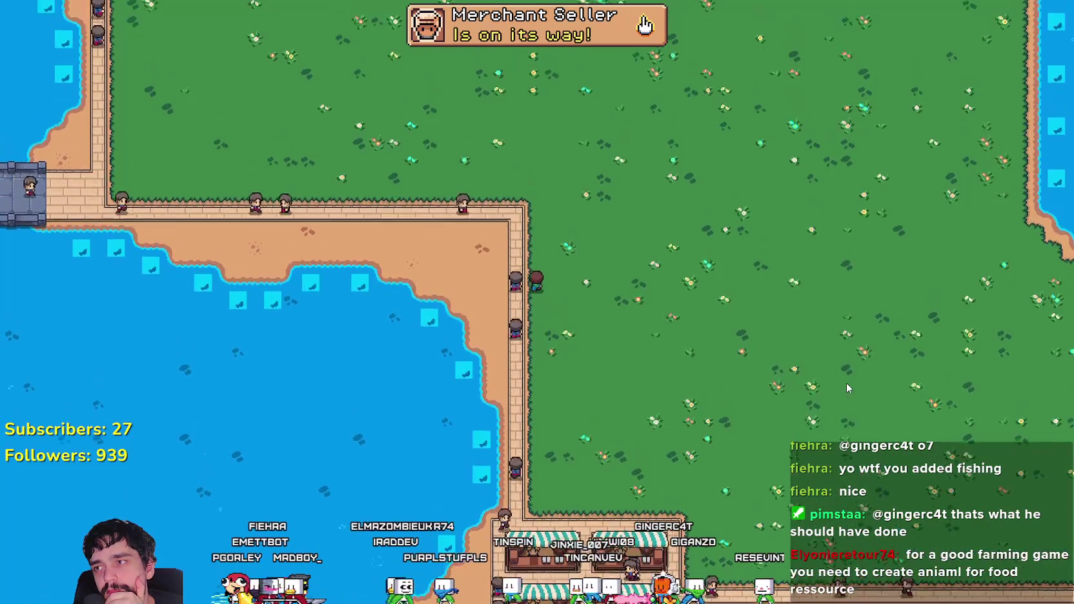
key("w")
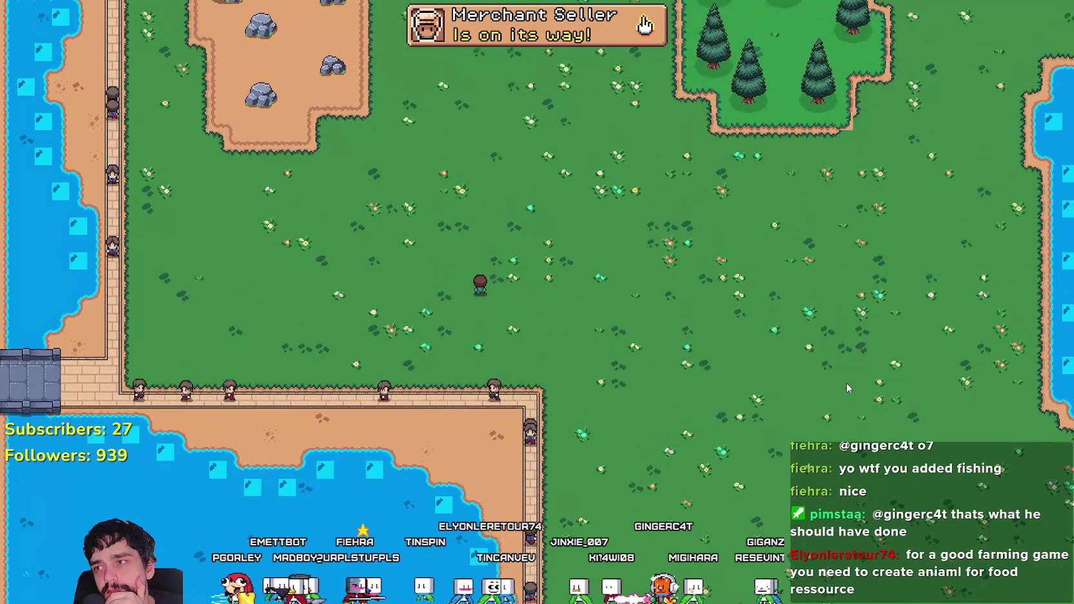
key("w")
key("a")
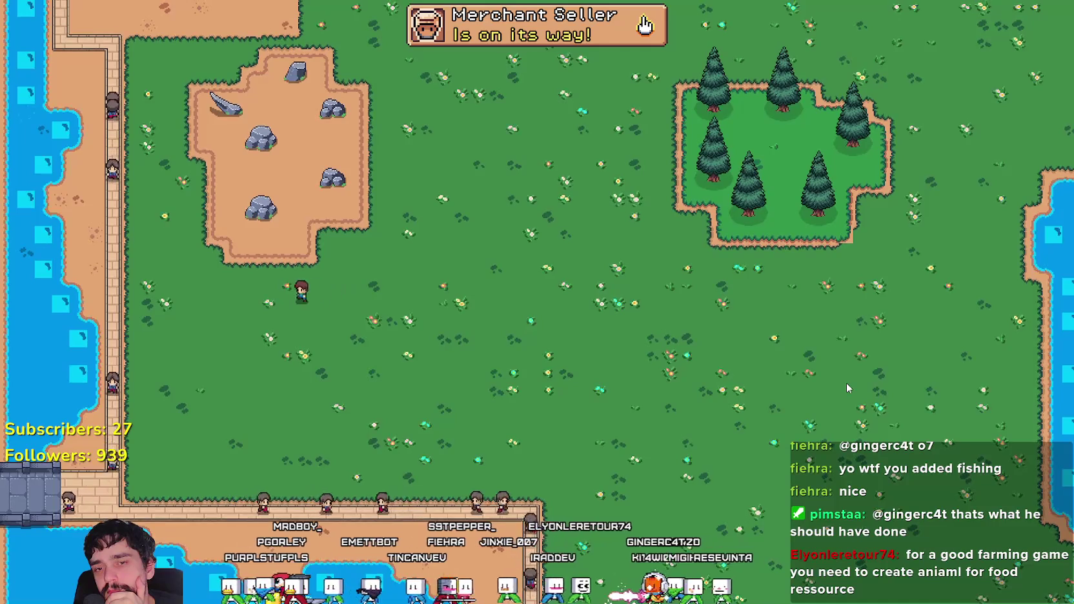
key("a")
key("w")
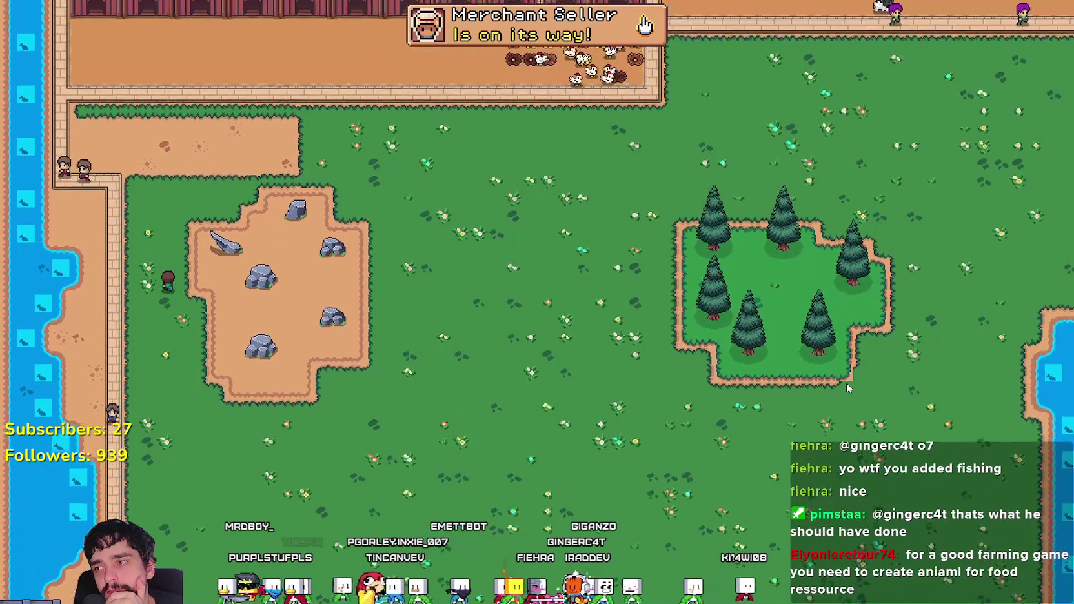
key("w")
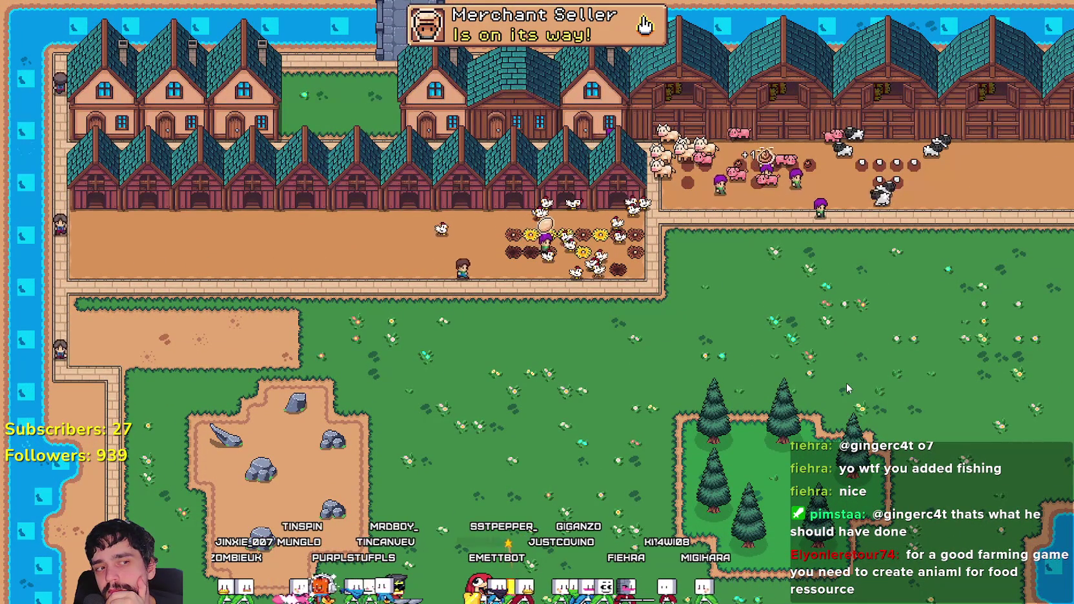
- Walk through the pine trees and along the fence into the chicken pen, zooming in
key("s")
key("d")
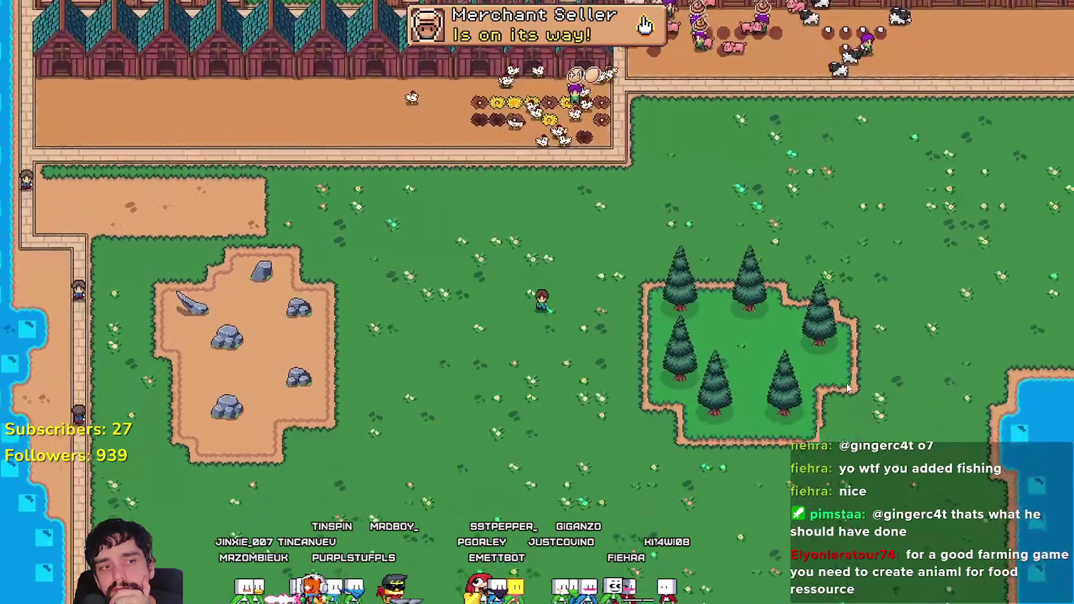
key("s")
key("d")
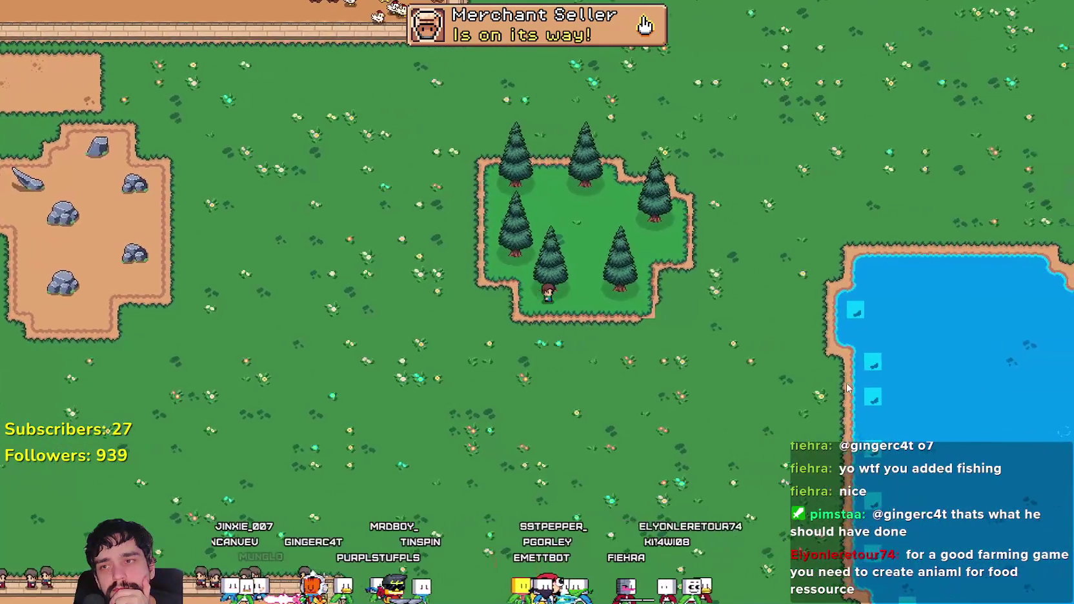
key("w")
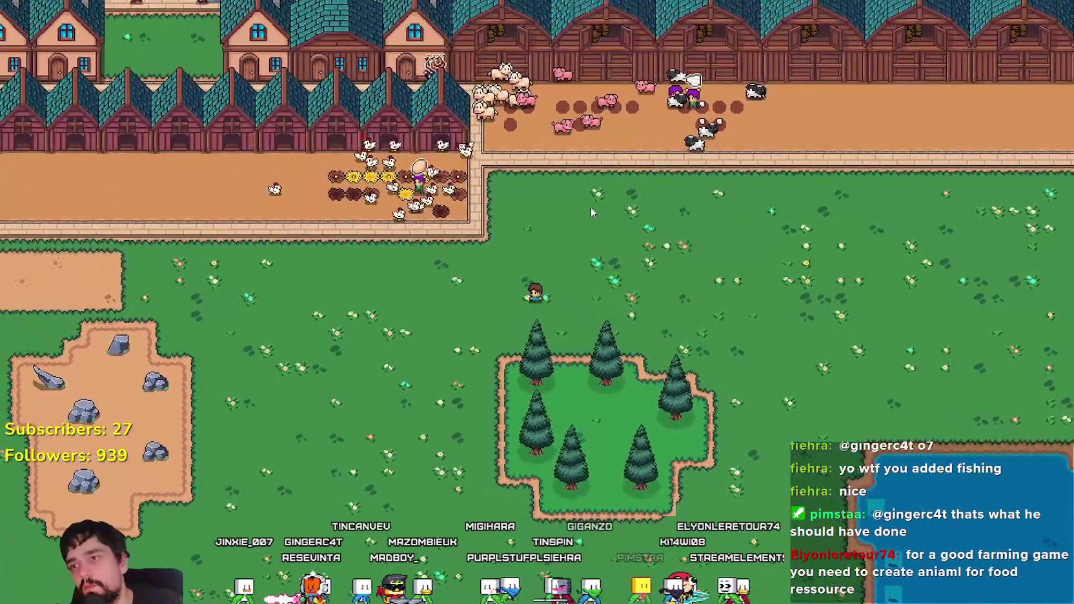
scroll(493, 195, "up", 3)
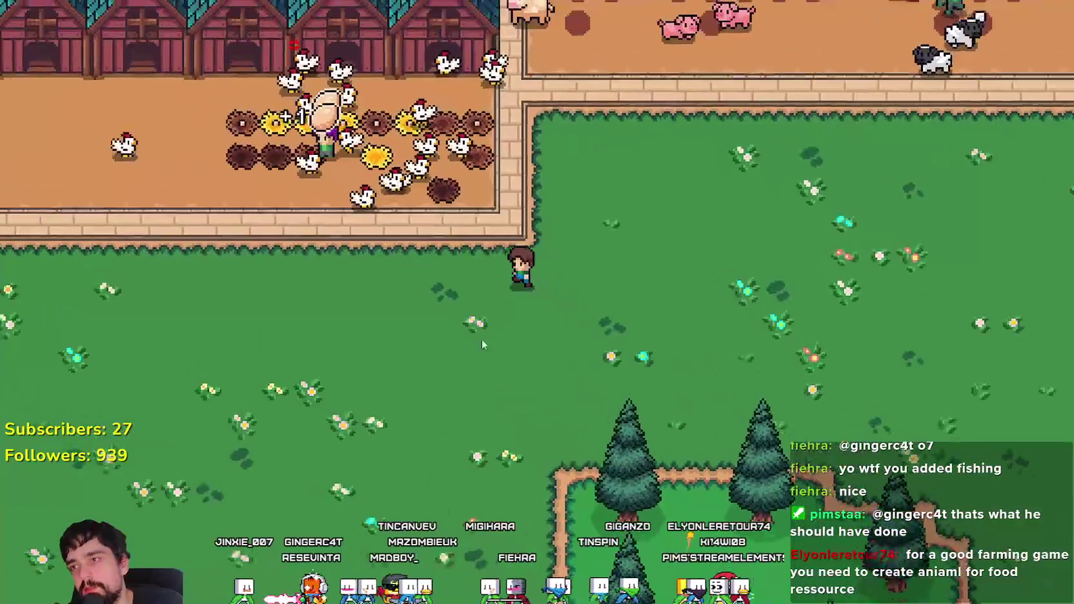
key("a")
scroll(704, 348, "up", 2)
key("w")
key("w")
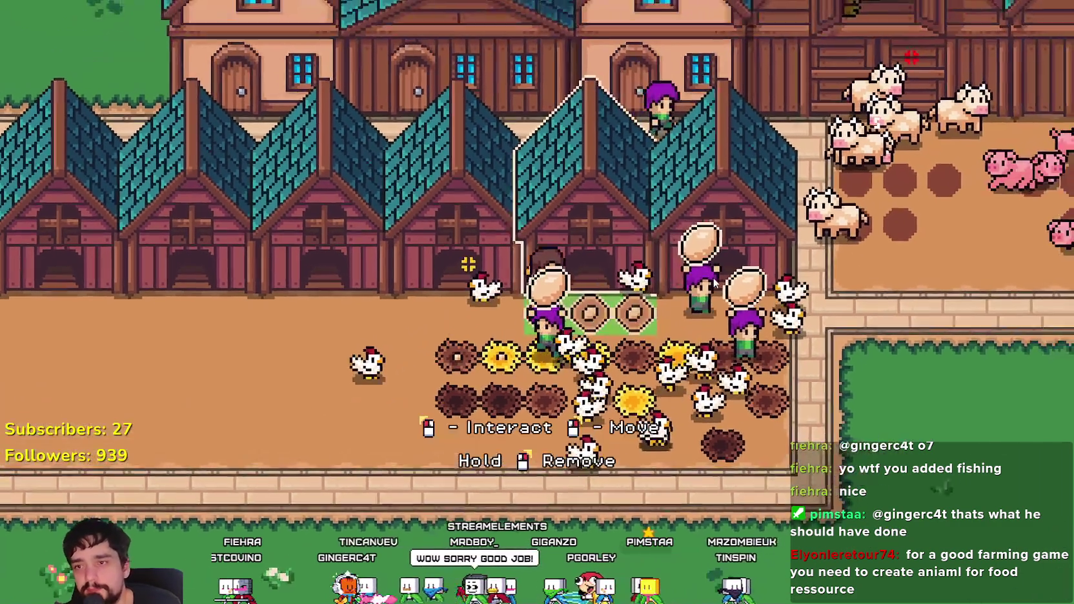
- Peek inside the chicken coop, then walk past the pigs and cows toward the pond
key("e")
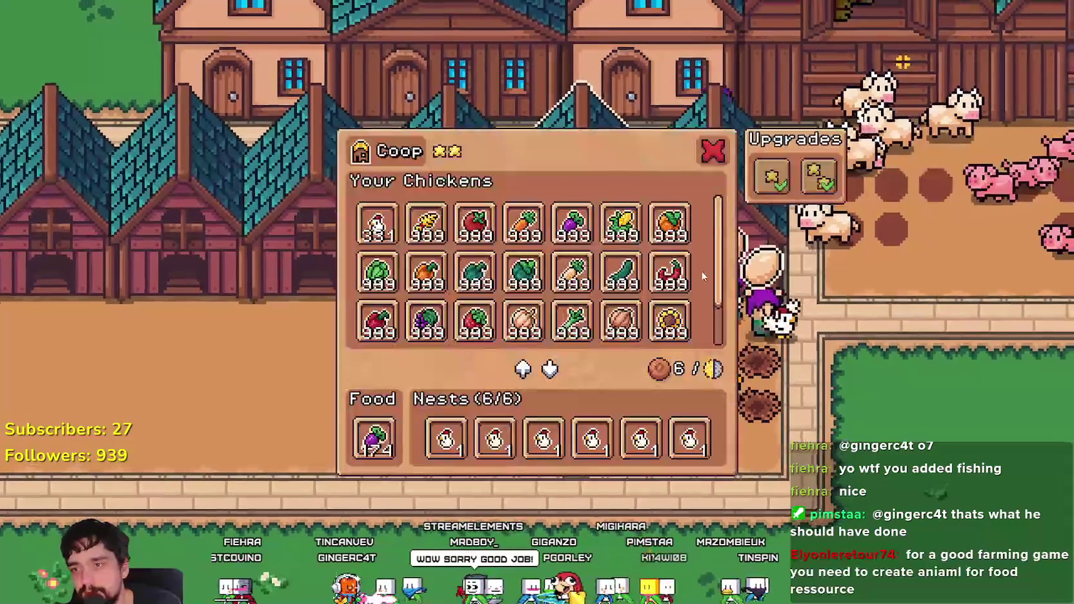
key("Escape")
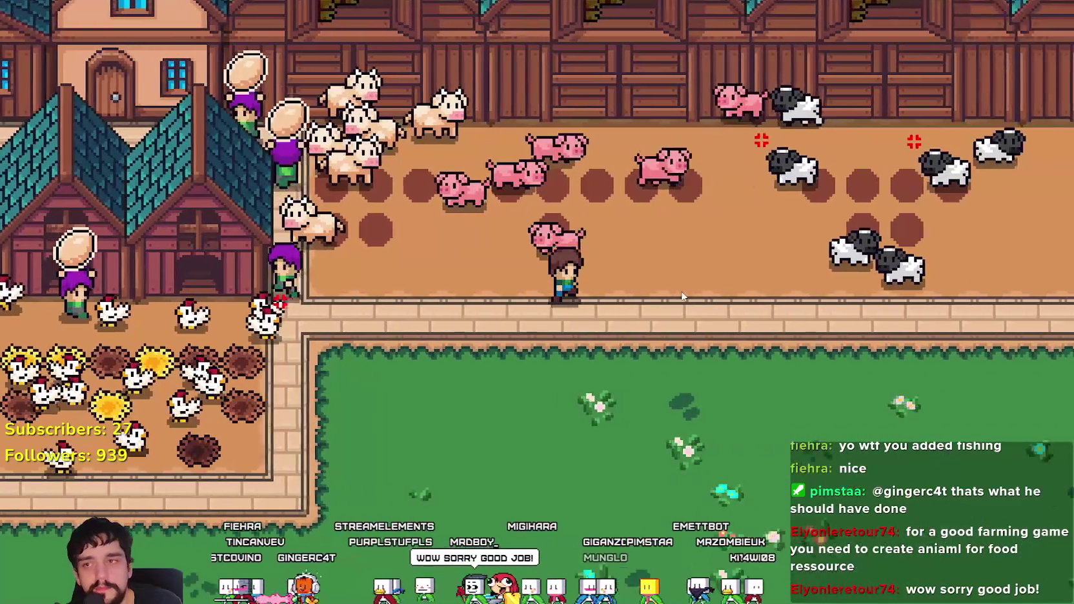
key("d")
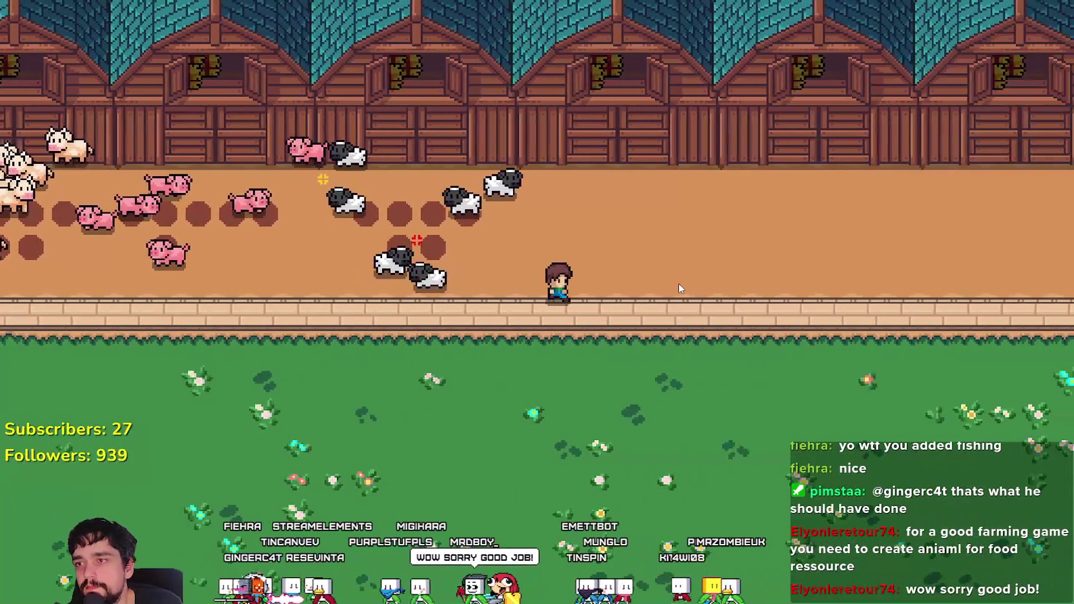
key("s")
scroll(678, 283, "down", 5)
scroll(677, 283, "up", 5)
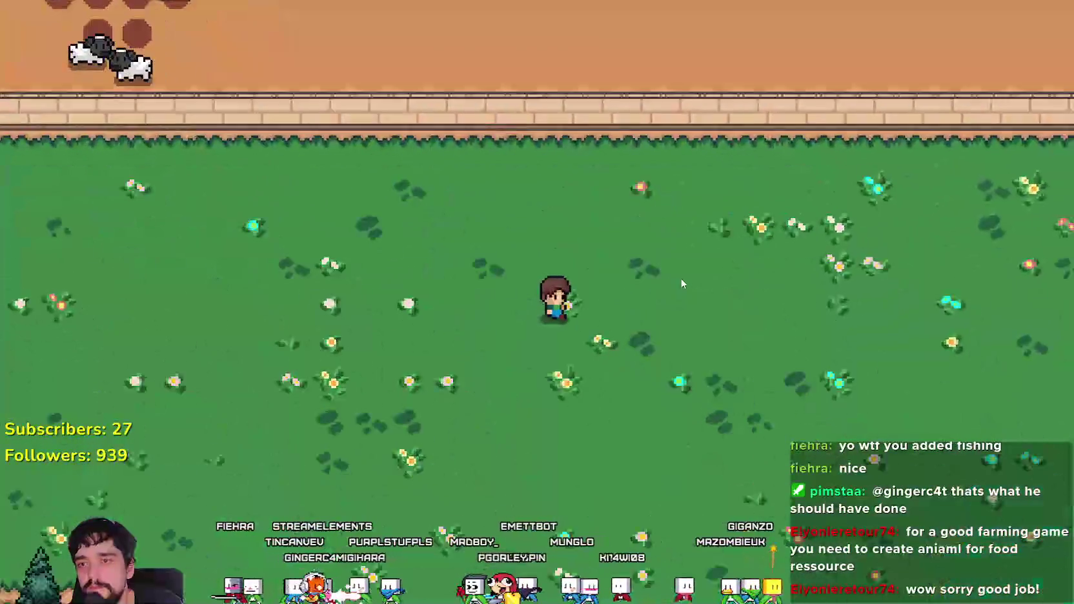
key("s")
- Walk by the houses, crop field and pond shore down to the market stalls
key("w")
key("d")
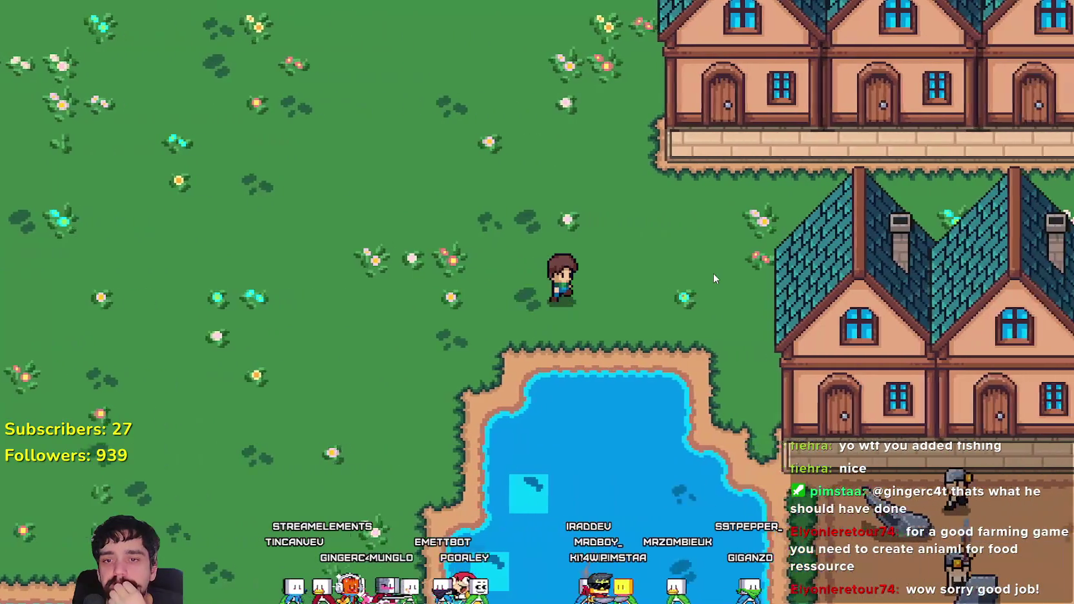
key("d")
key("w")
key("d")
key("d")
key("s")
key("s")
key("a")
key("s")
key("a")
key("s")
key("a")
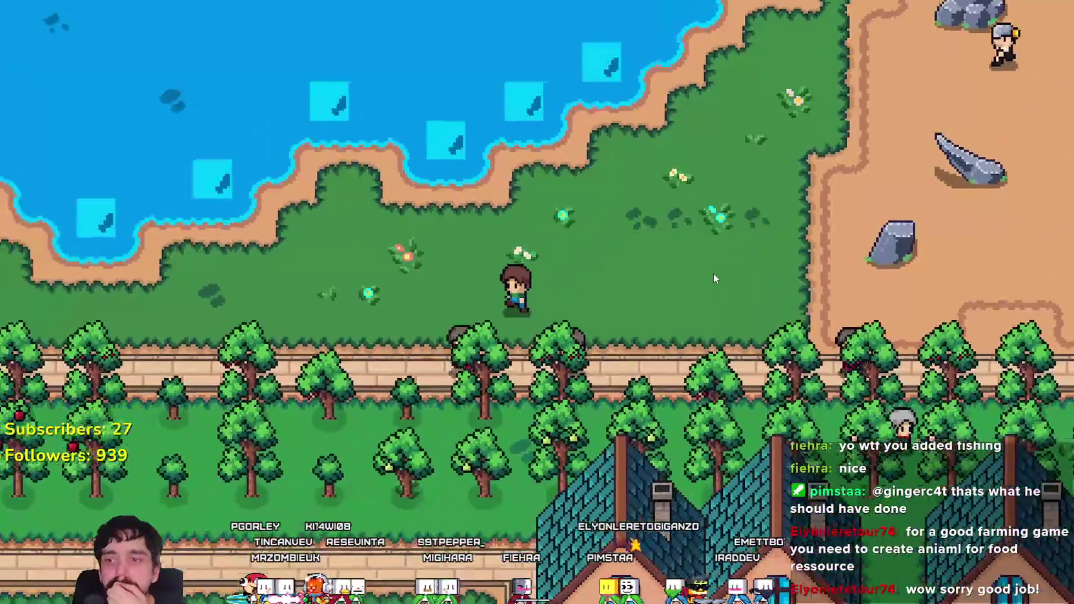
key("a")
key("a")
key("w")
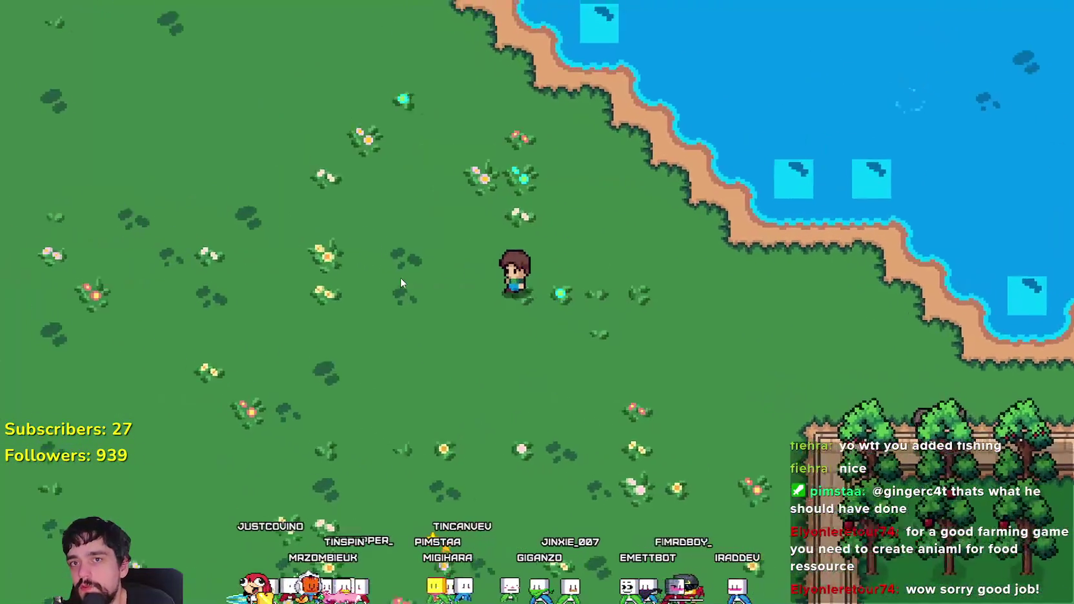
scroll(400, 277, "down", 5)
scroll(539, 466, "up", 5)
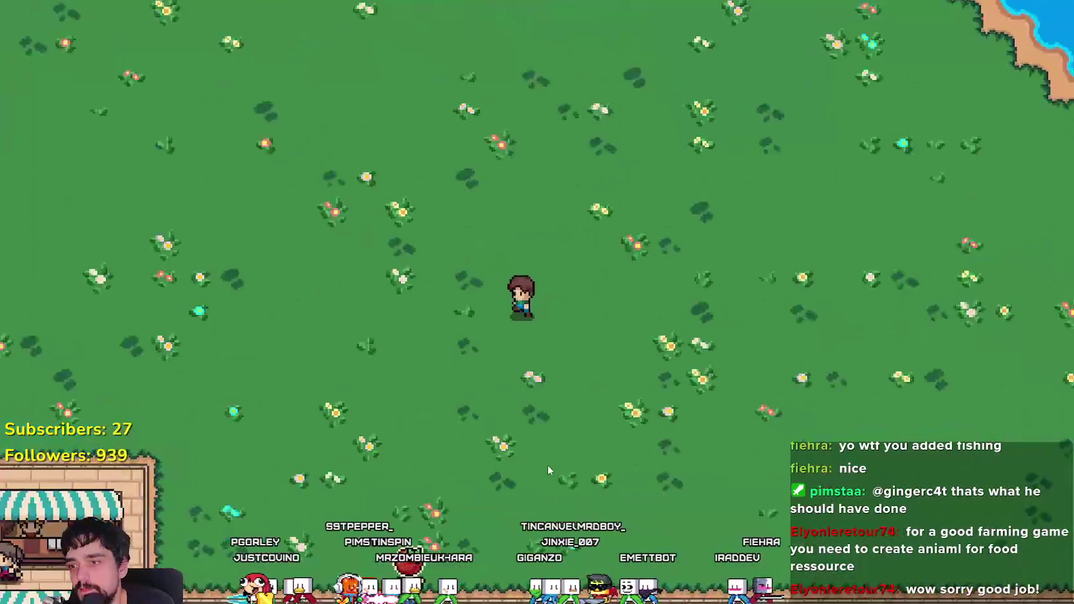
key("s")
key("a")
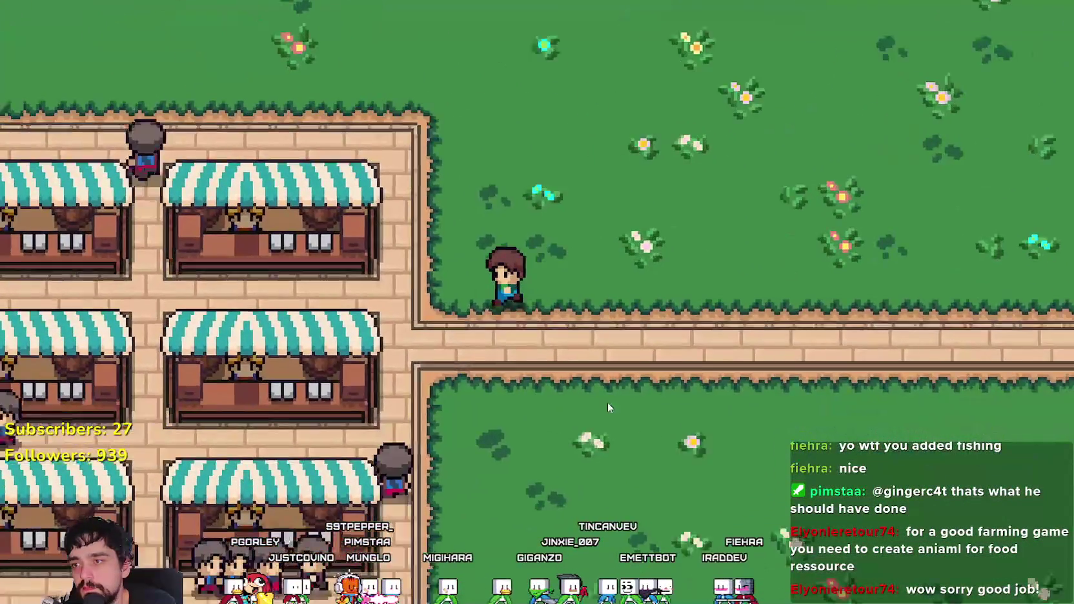
scroll(567, 403, "down", 3)
scroll(740, 423, "up", 3)
- Scroll the market stall's inventory to the caught fish, then walk onto the beach beside the market wall
key("e")
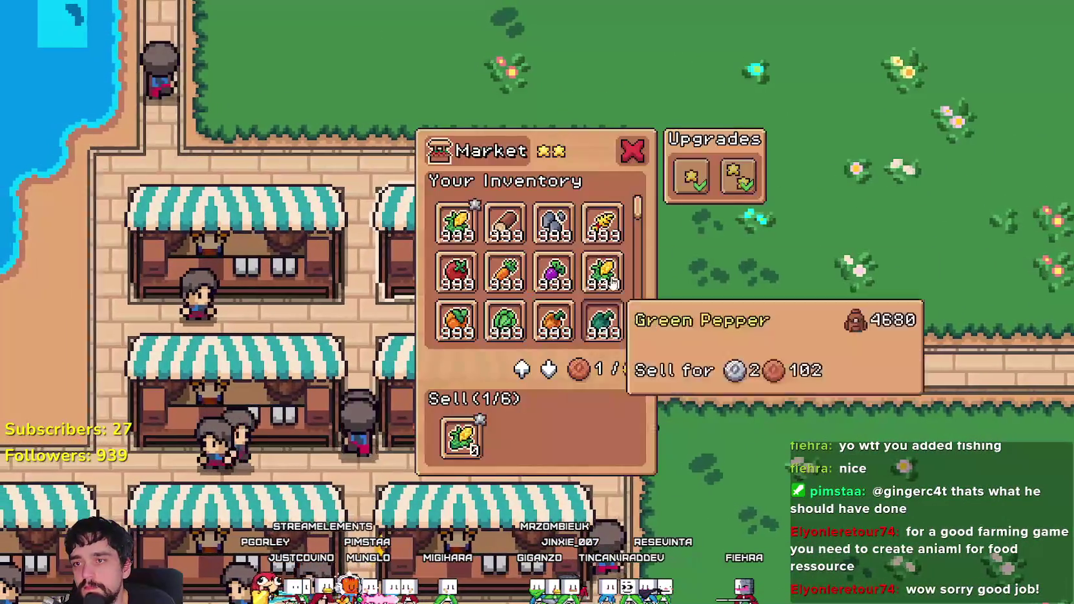
scroll(625, 298, "down", 5)
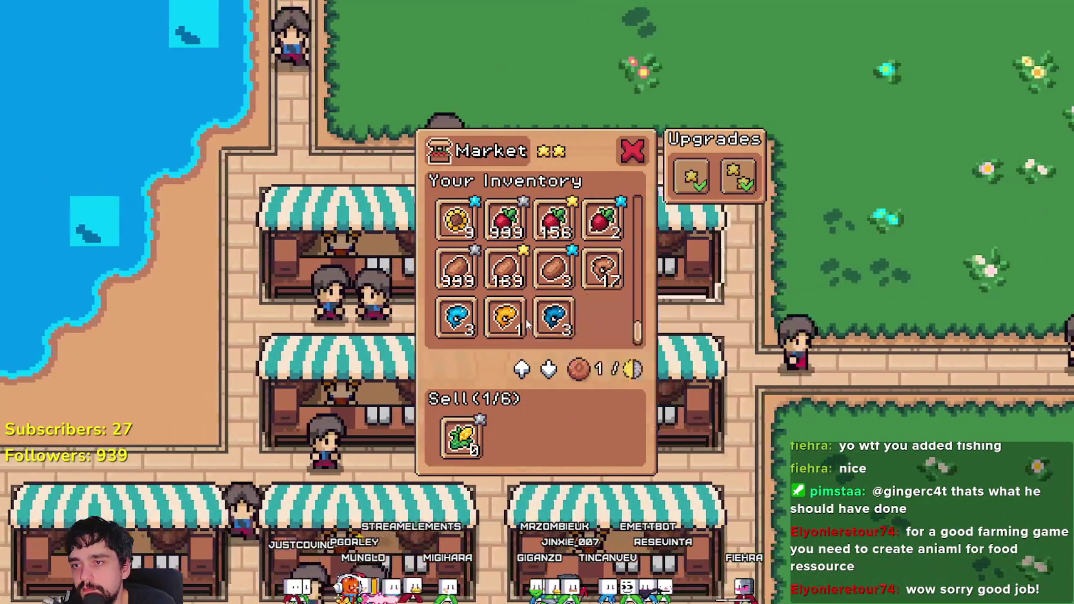
key("a")
key("s")
key("s")
key("a")
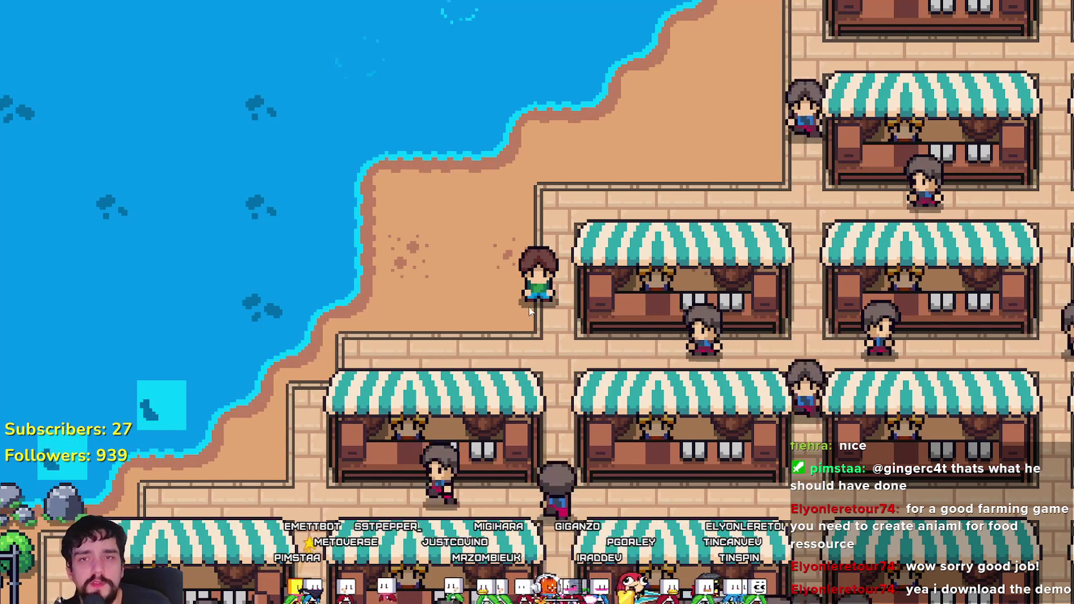
- Walk the player out of the market, across the field and rock clearing to the lake's edge
key("Up")
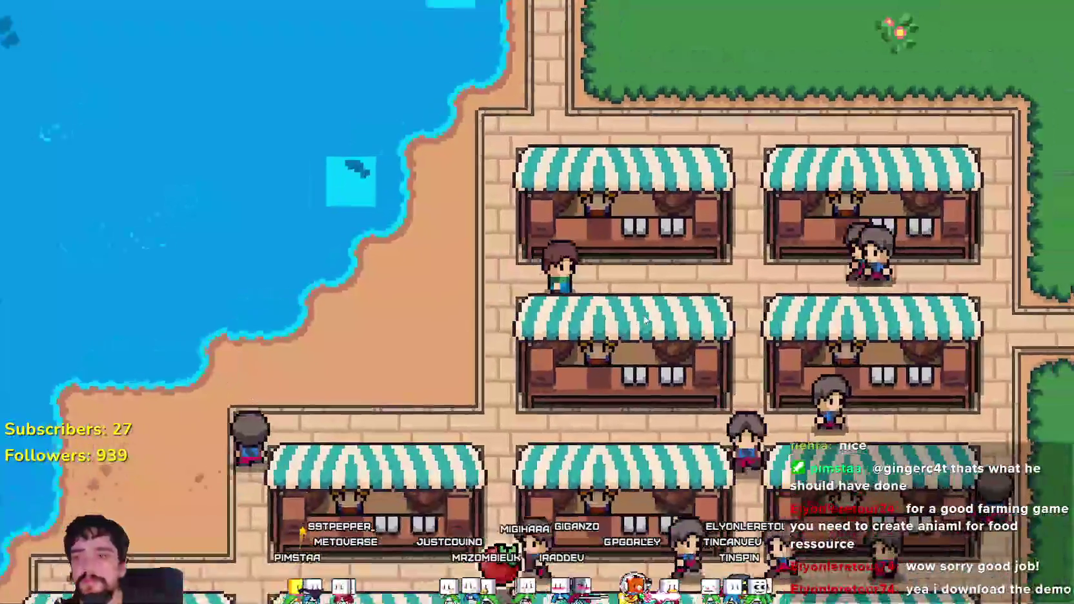
scroll(644, 318, "down", 5)
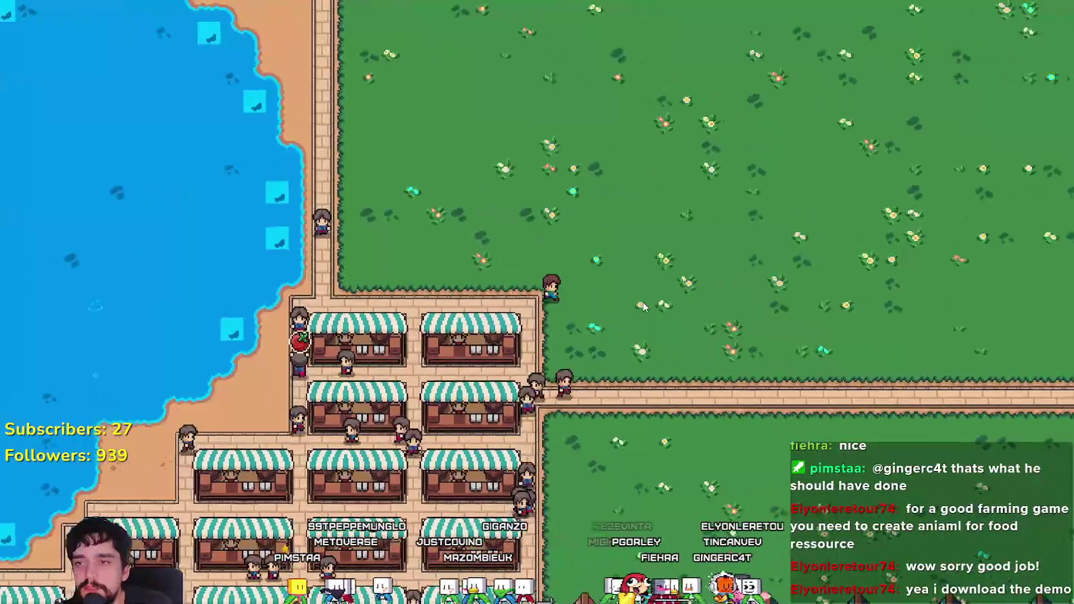
key("Up")
key("Right")
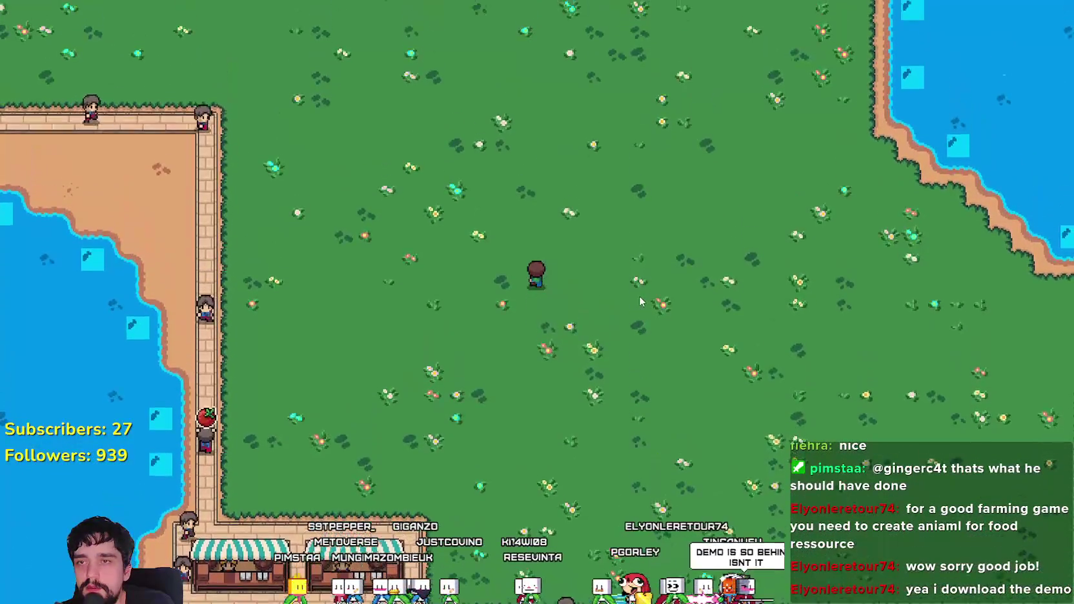
key("Up")
key("Up")
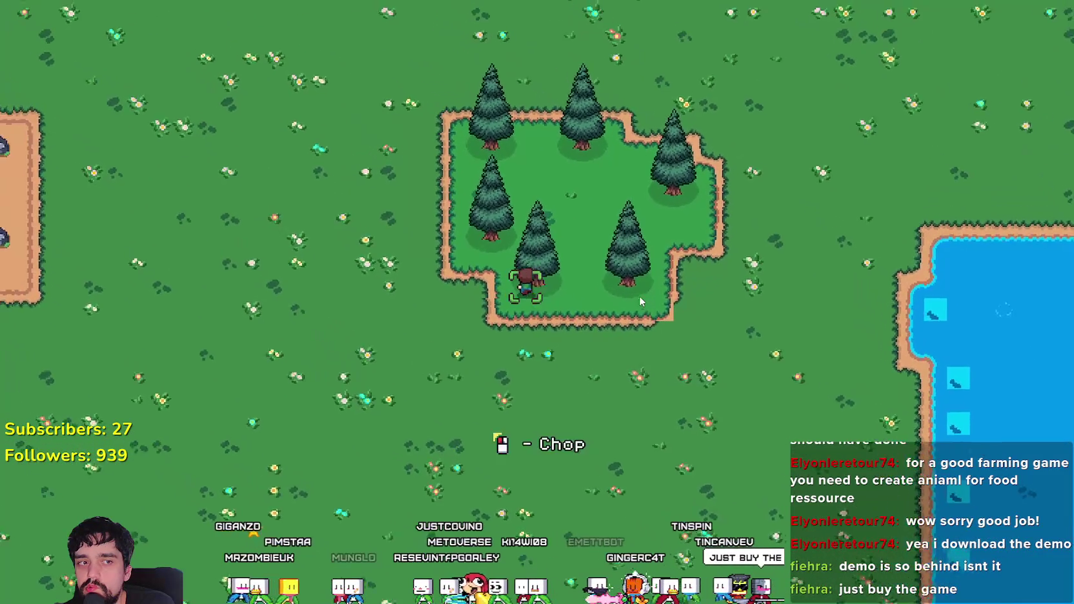
key("Up")
key("Left")
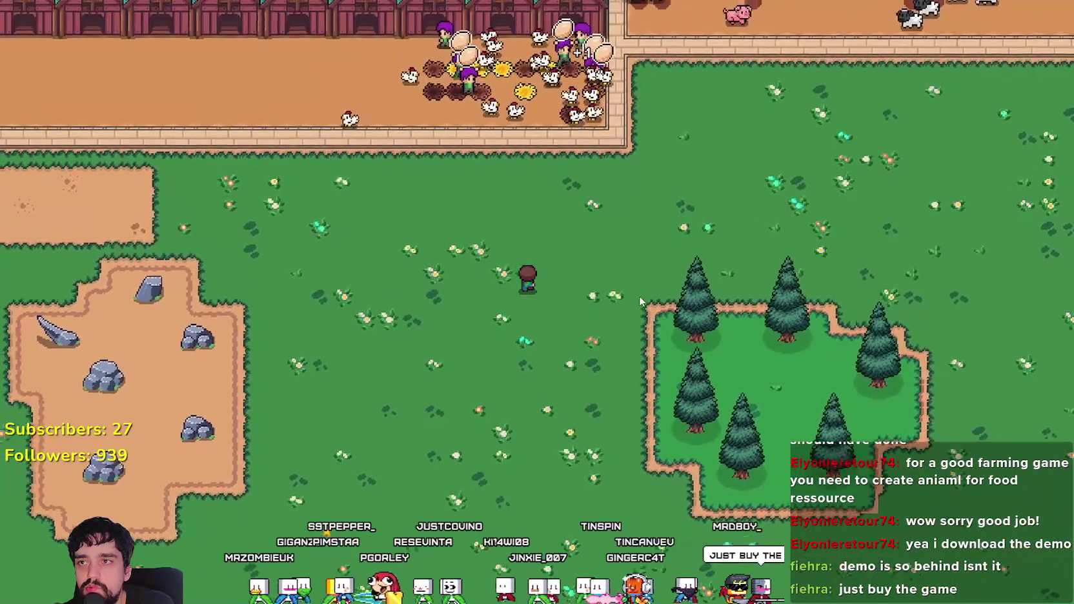
scroll(640, 295, "up", 3)
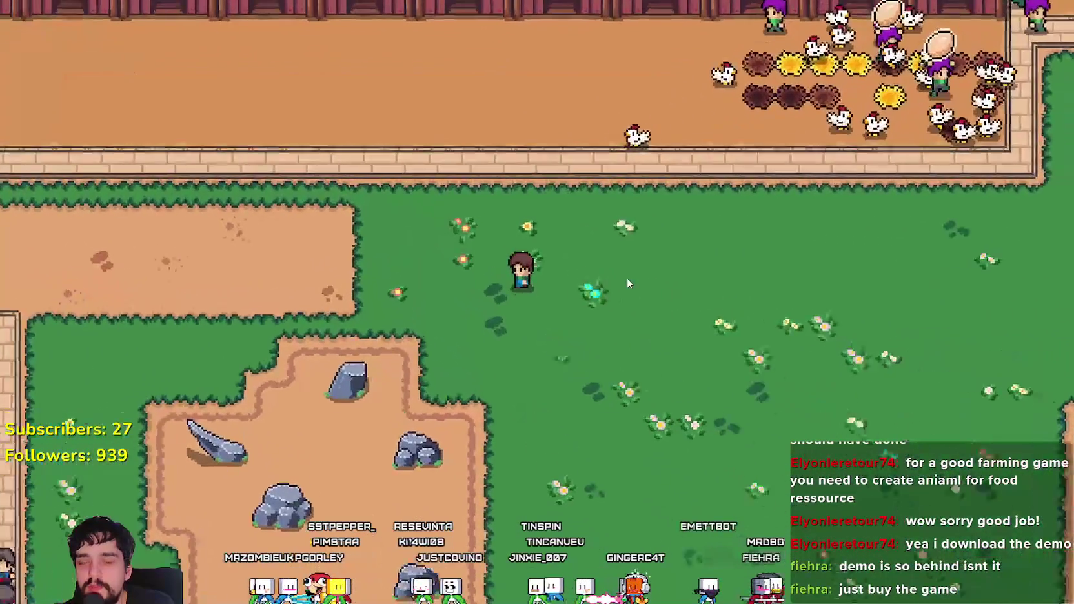
key("Left")
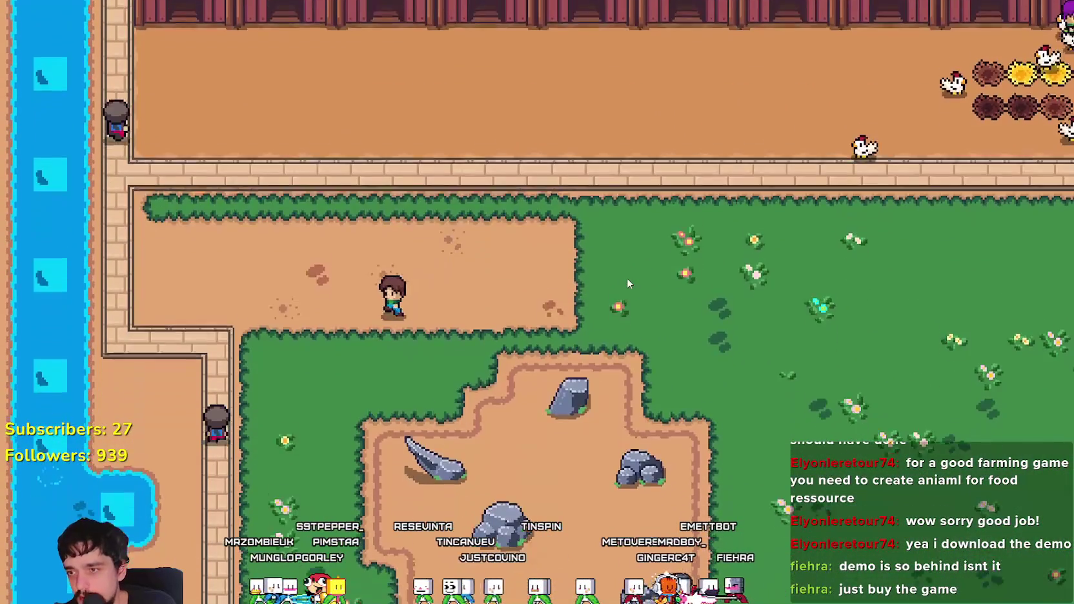
key("Down")
key("Right")
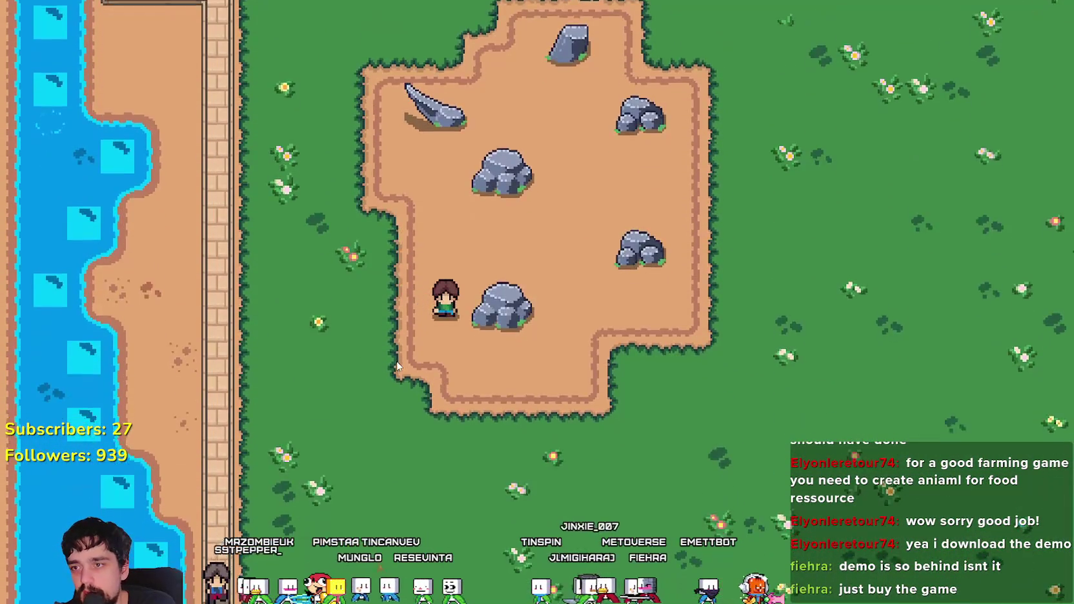
key("Down")
key("Right")
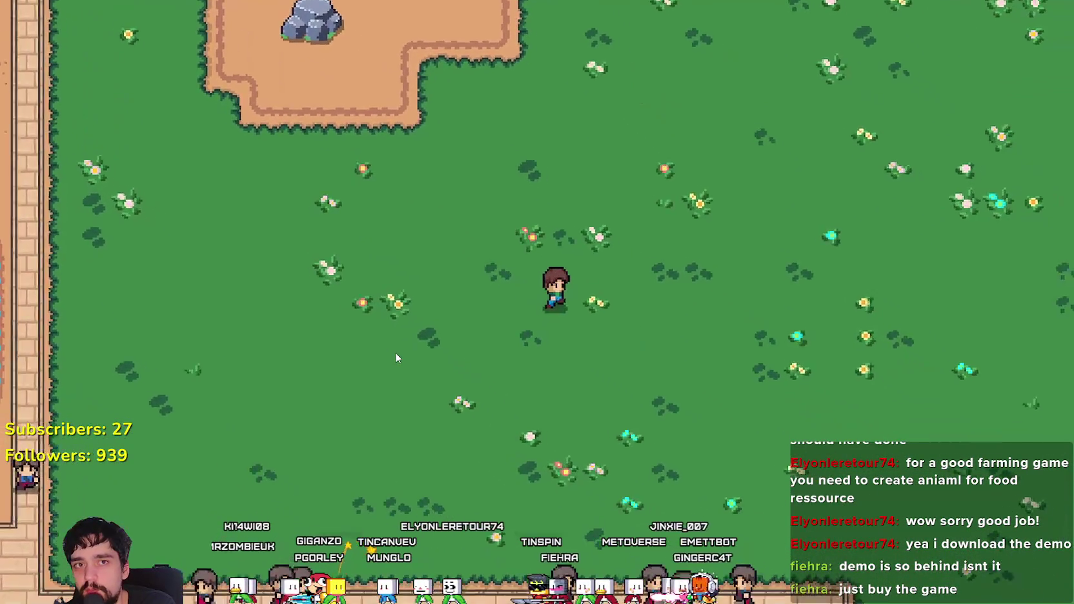
key("Down")
key("Left")
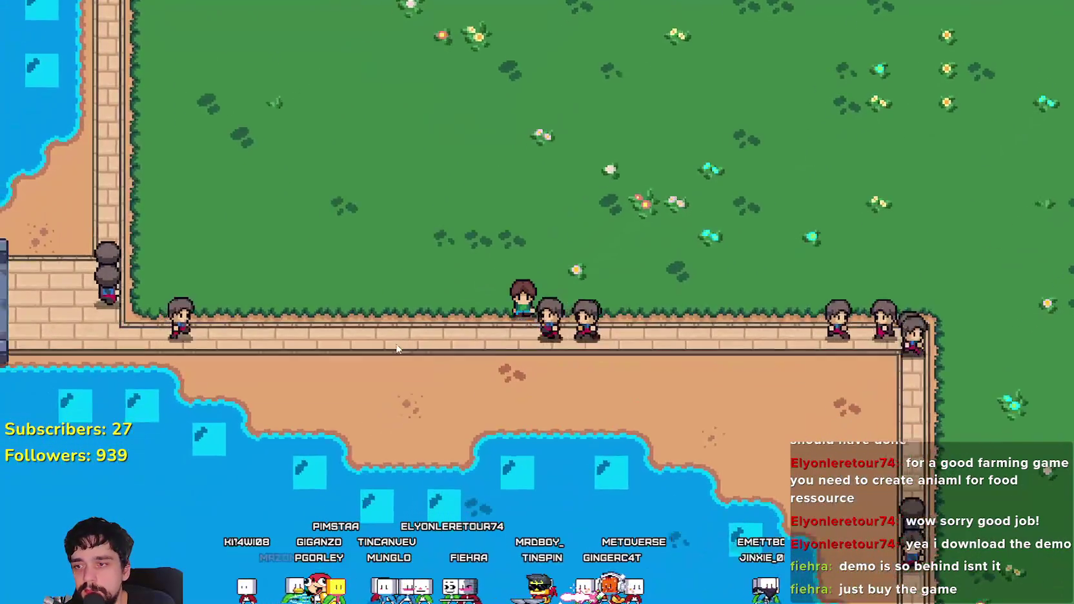
key("Down")
- Cast and reel in fish at several neighbouring shoreline fishing spots
left_click(654, 423)
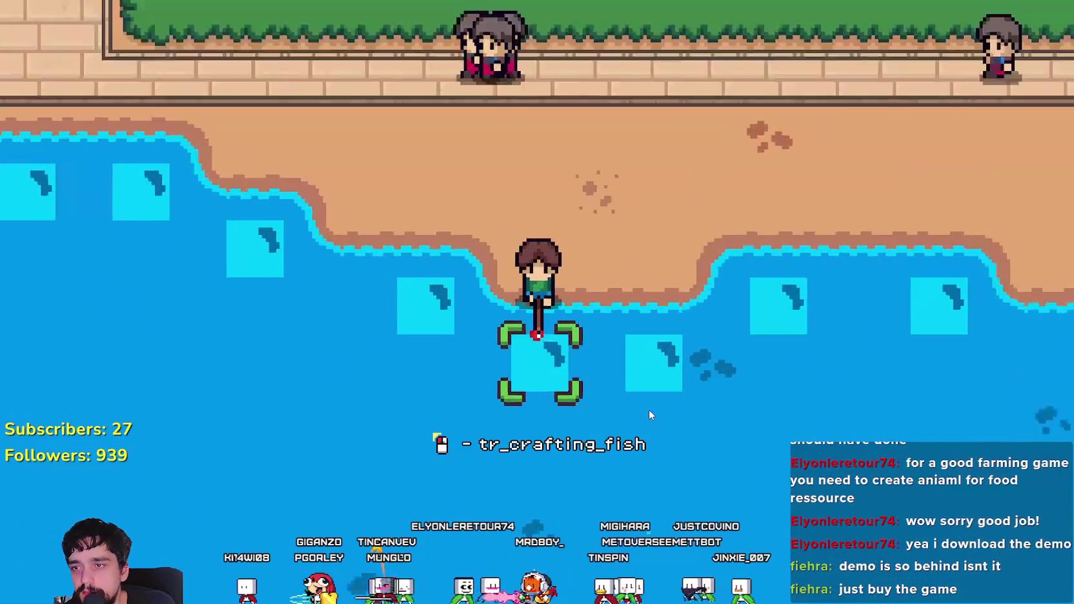
left_click(646, 395)
left_click(646, 392)
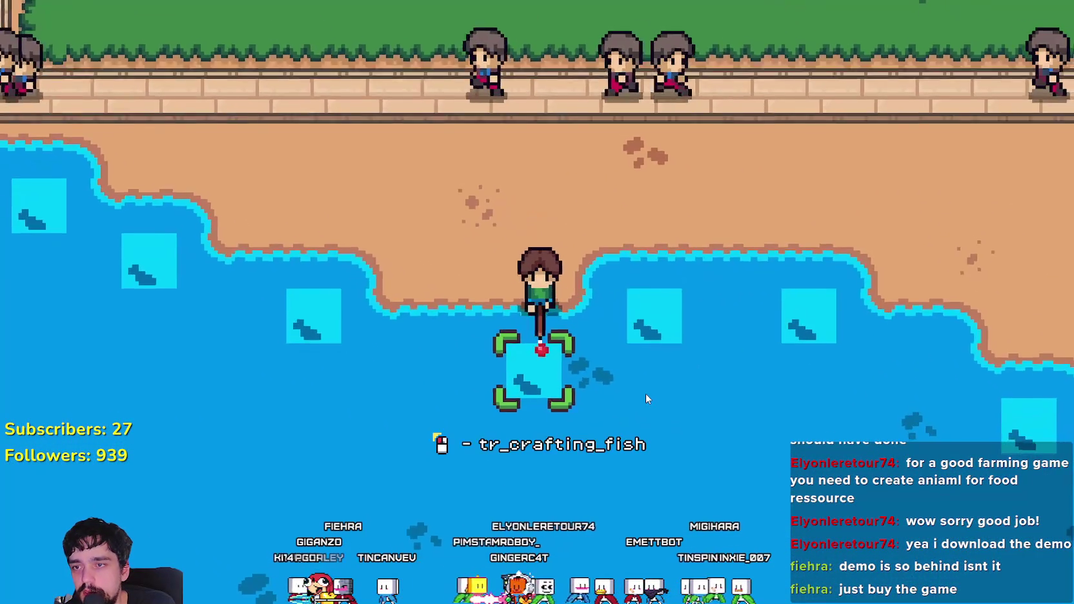
left_click(644, 389)
key("Up")
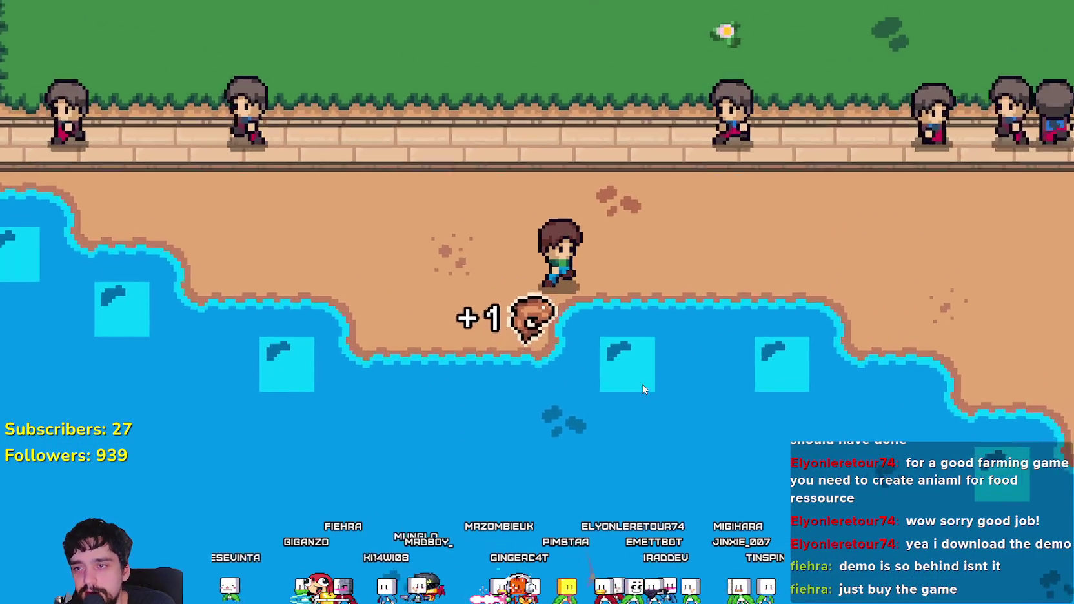
key("Left")
left_click(641, 384)
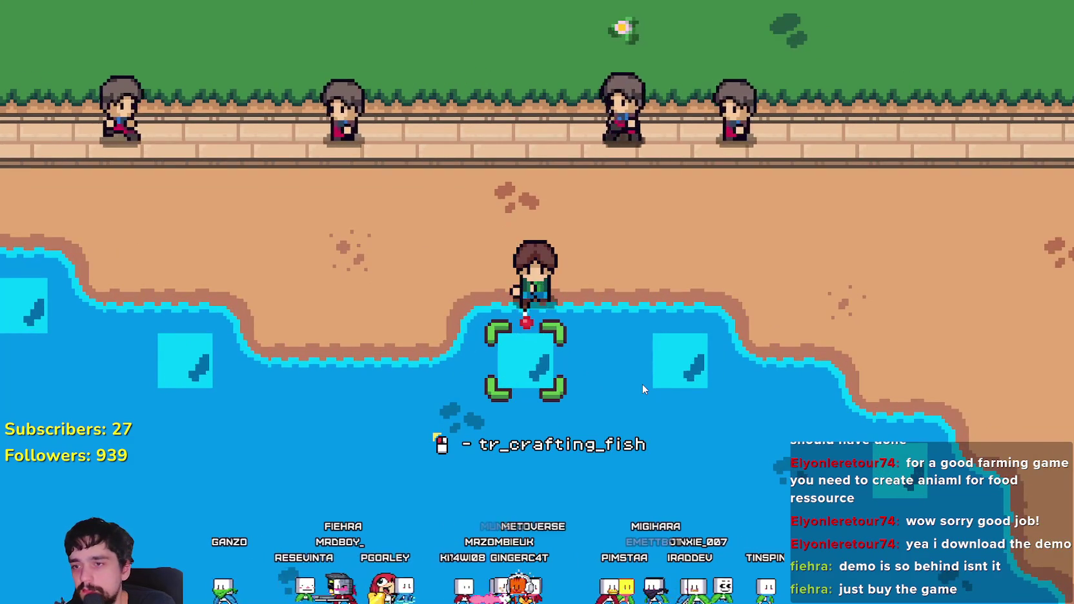
left_click(642, 386)
key("Left")
left_click(642, 385)
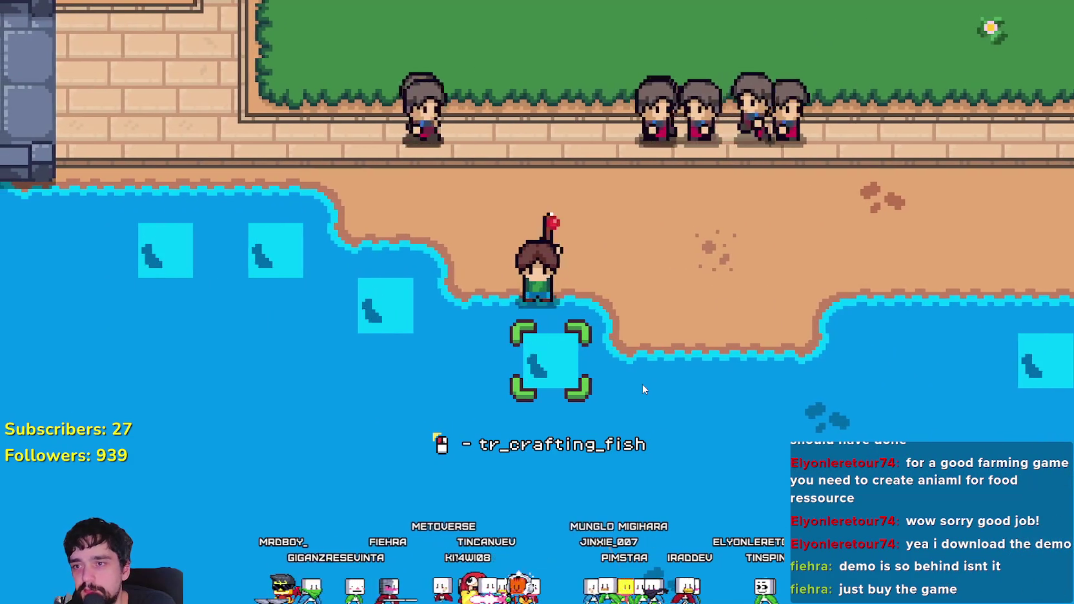
left_click(642, 386)
- Walk north to the rocks and back down along the lake sand, then close the game
key("Up")
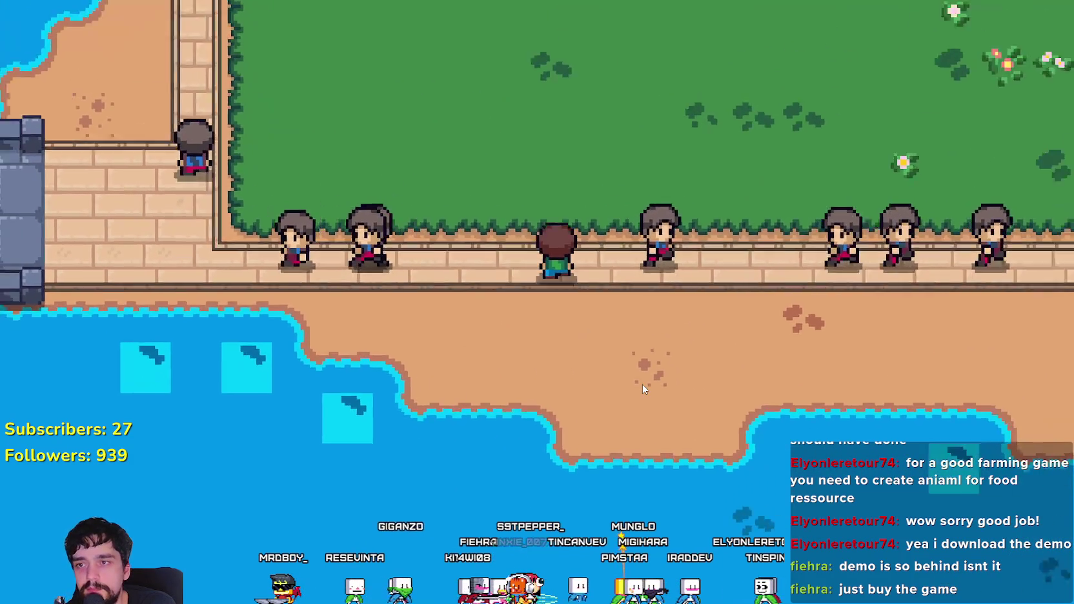
key("Up")
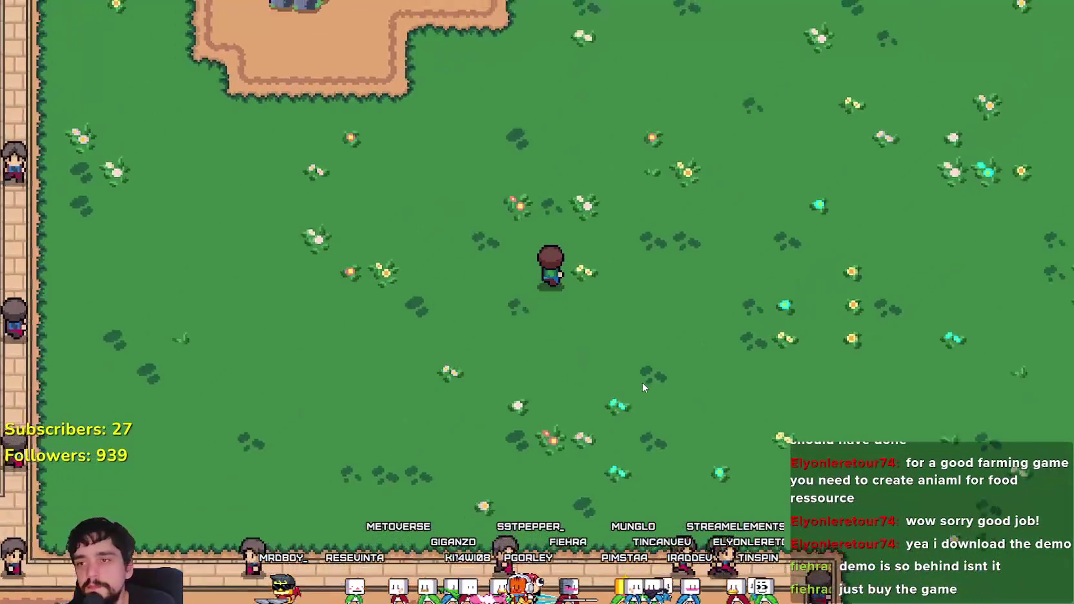
key("Up")
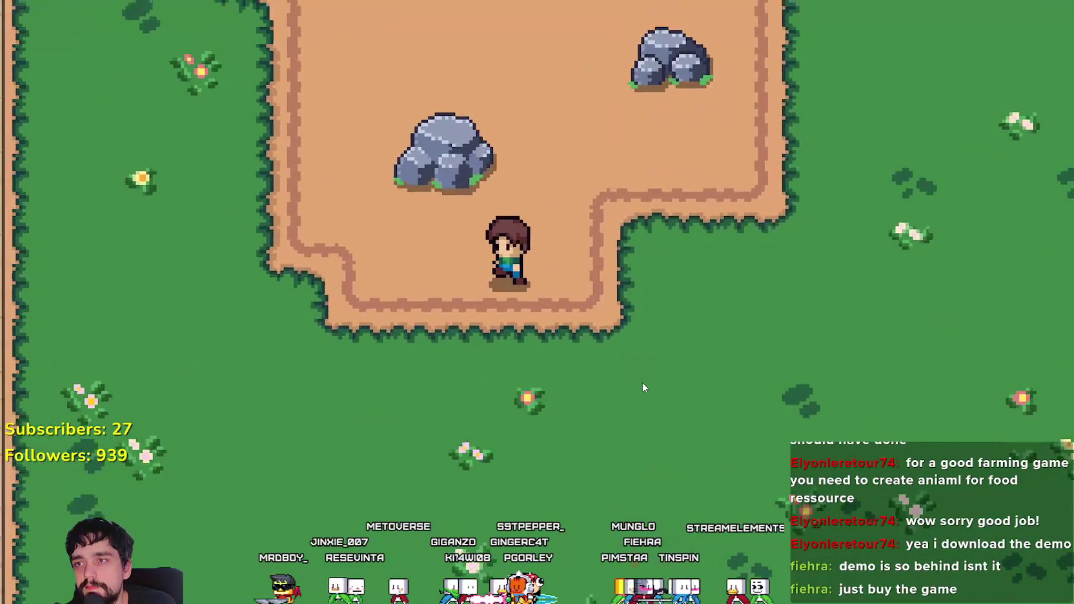
key("Up")
key("Left")
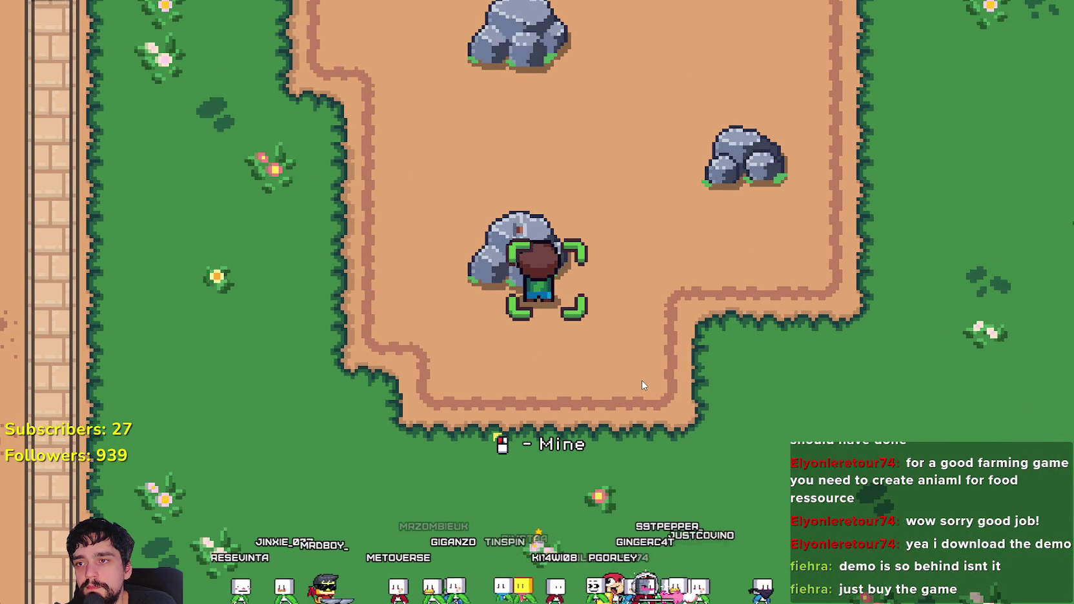
key("Down")
key("Left")
key("Left")
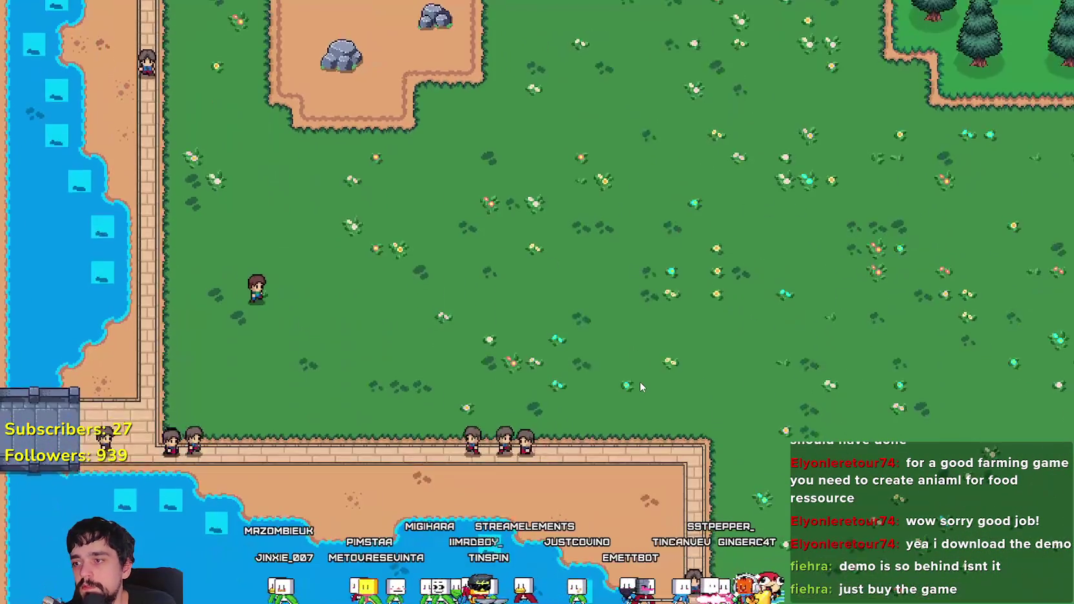
key("Down")
key("Right")
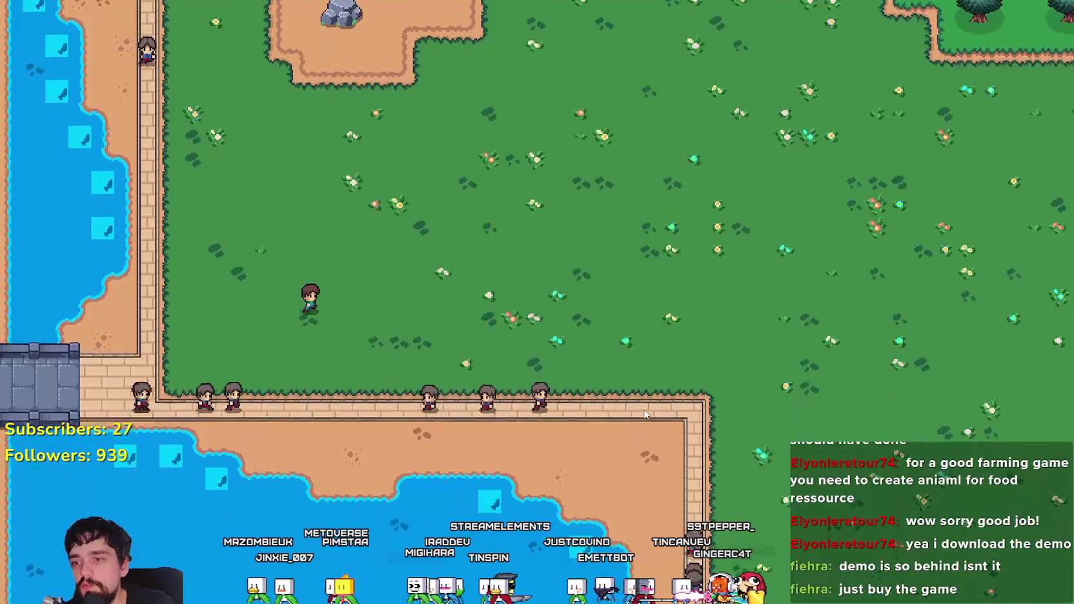
key("Right")
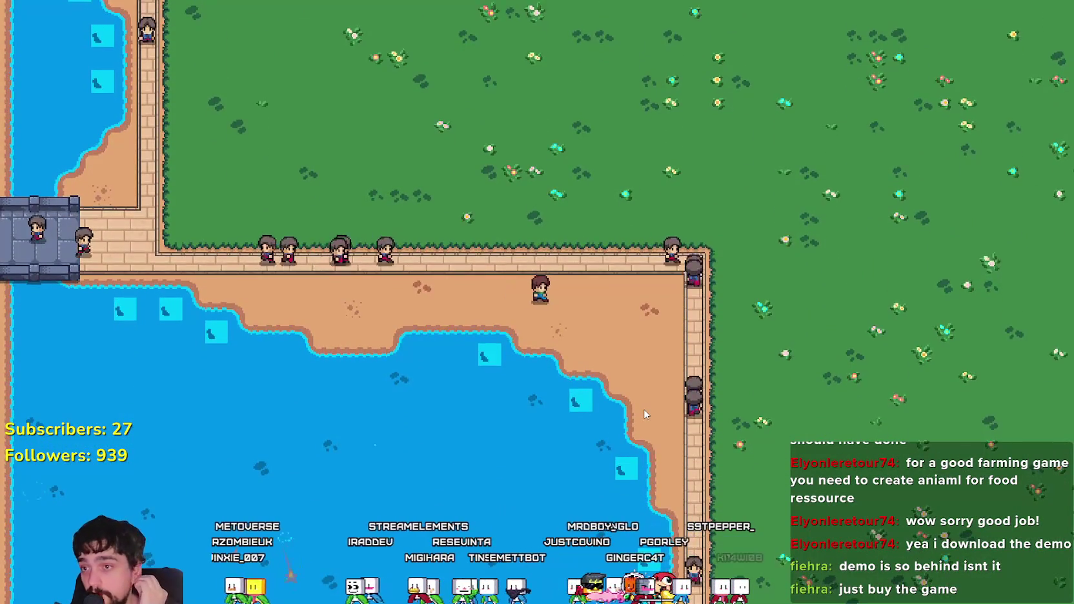
scroll(594, 370, "down", 2)
scroll(594, 369, "down", 3)
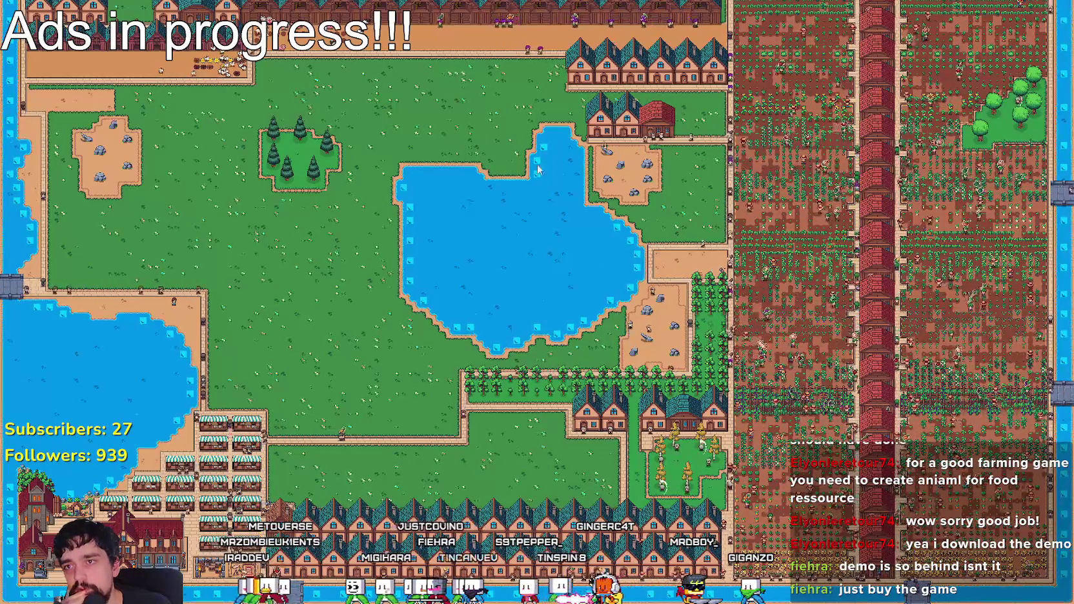
key("alt+F4")
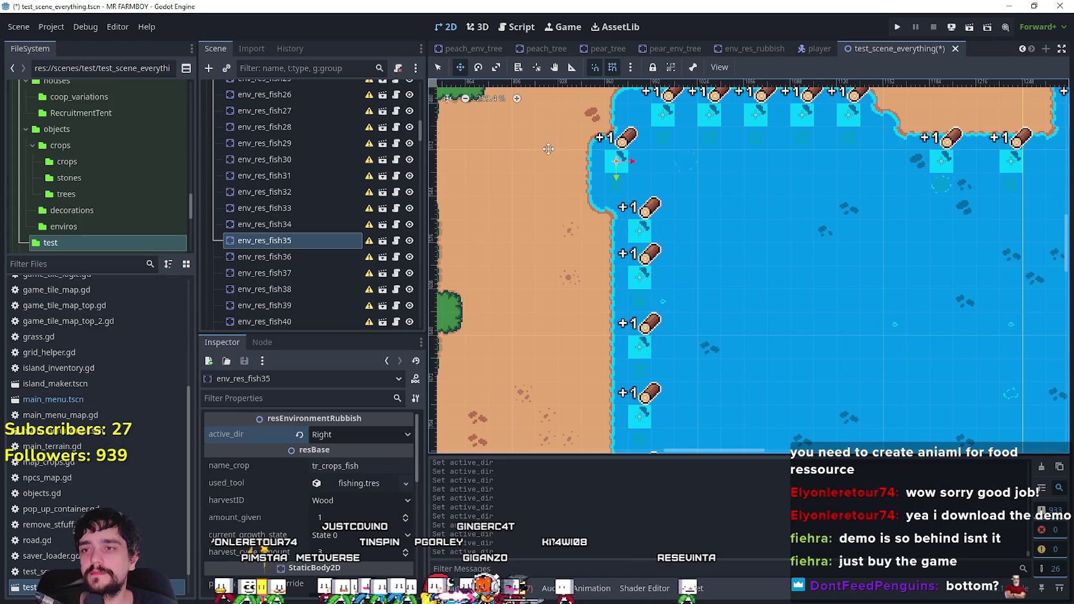
- Save the test scene and check the facing of the upper lake-shore fishing spots one by one
key("ctrl+s")
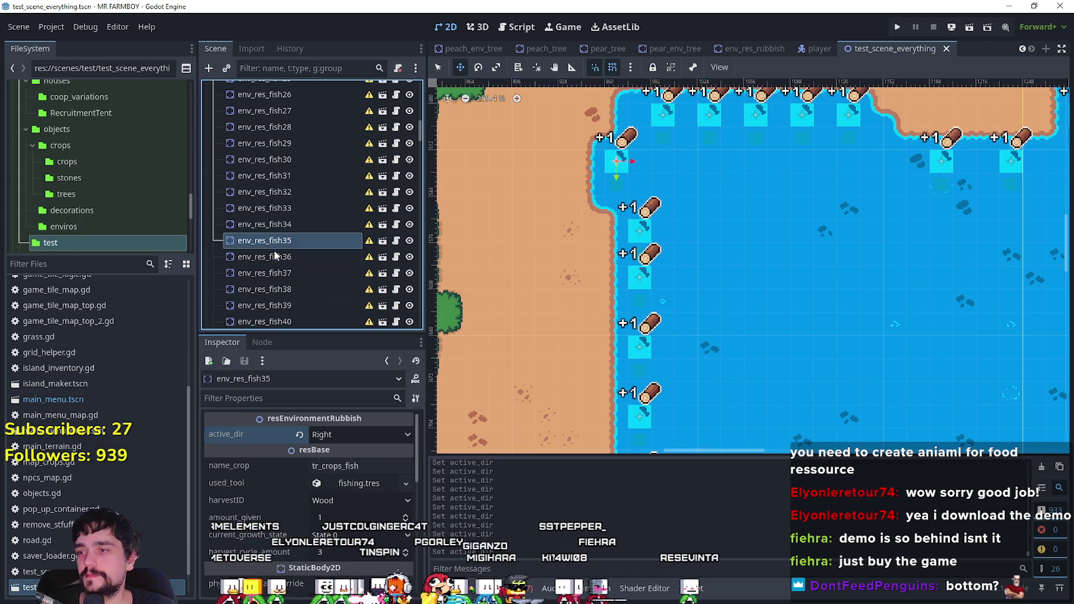
left_click(275, 257)
left_click_drag(700, 222, 588, 315)
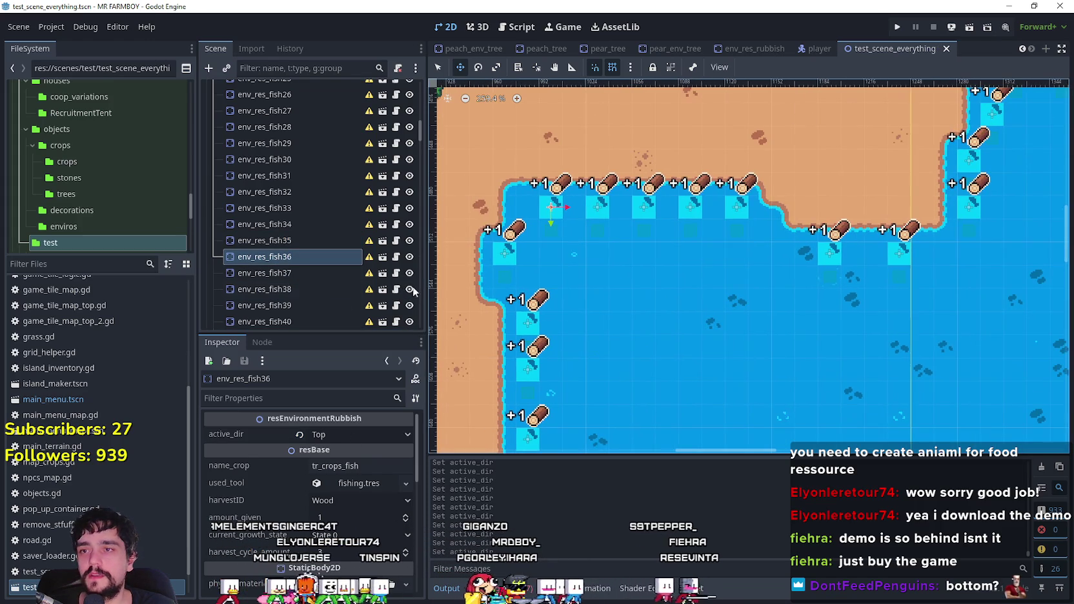
scroll(291, 215, "down", 2)
left_click(291, 213)
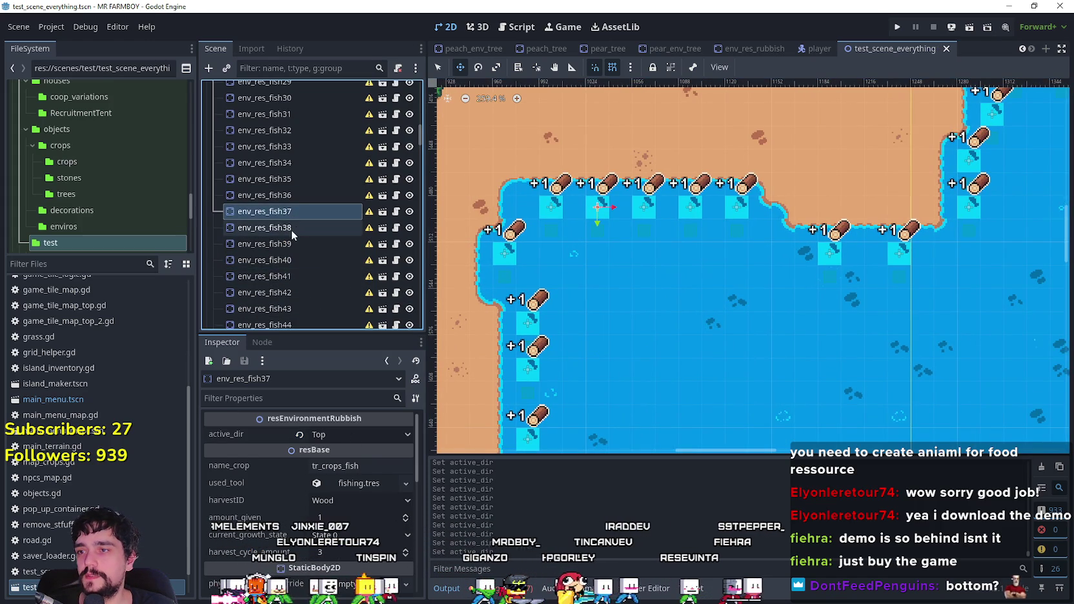
left_click(291, 229)
left_click(304, 245)
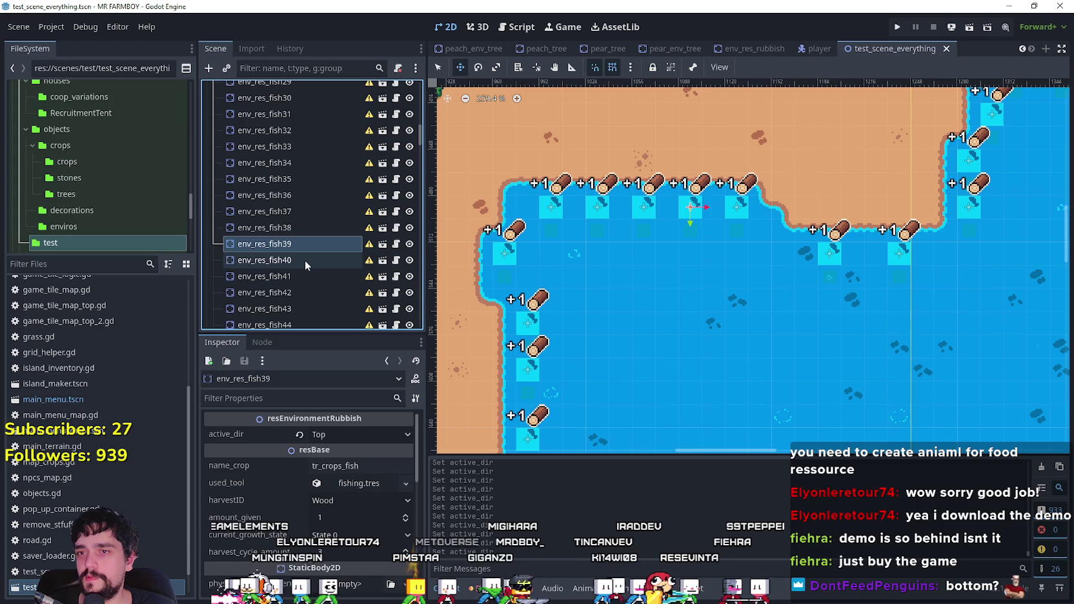
left_click(305, 260)
left_click(304, 277)
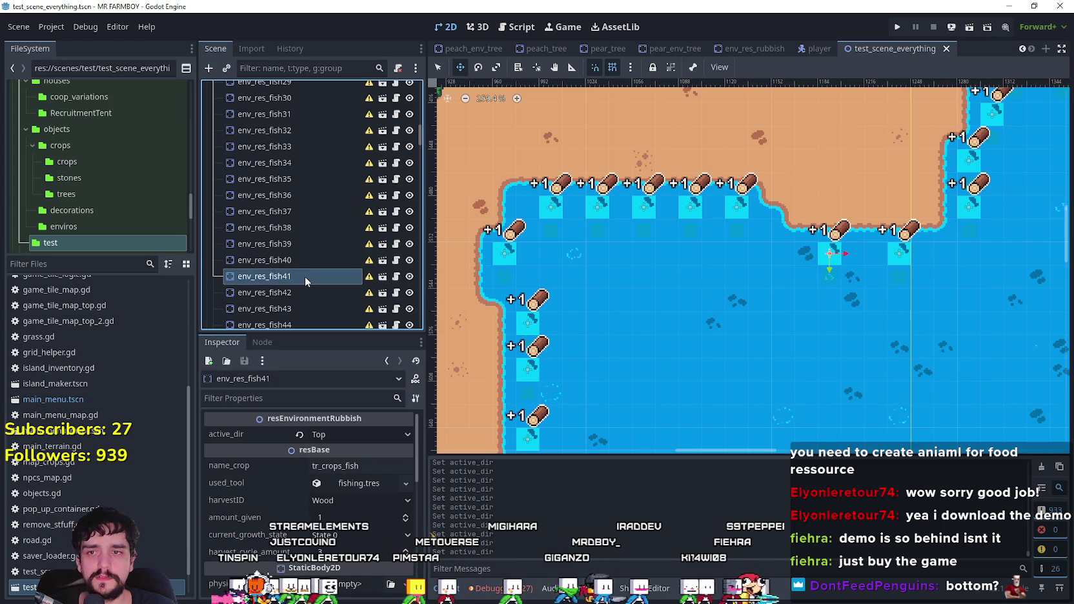
left_click(300, 292)
- Set env_res_fish43's active_dir to Left, then check env_res_fish32's facing
left_click(293, 309)
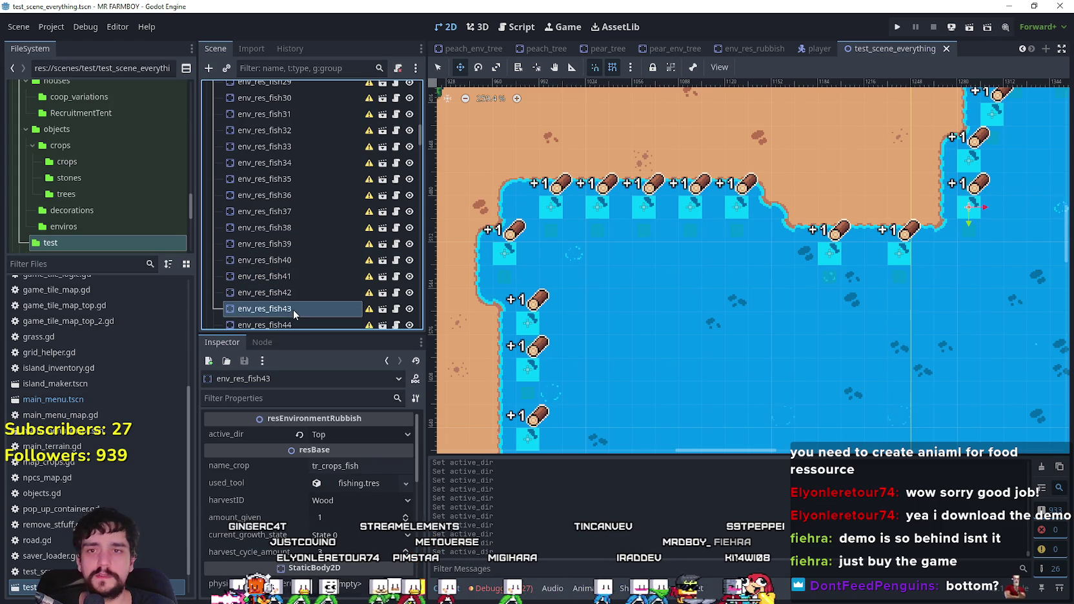
left_click(359, 435)
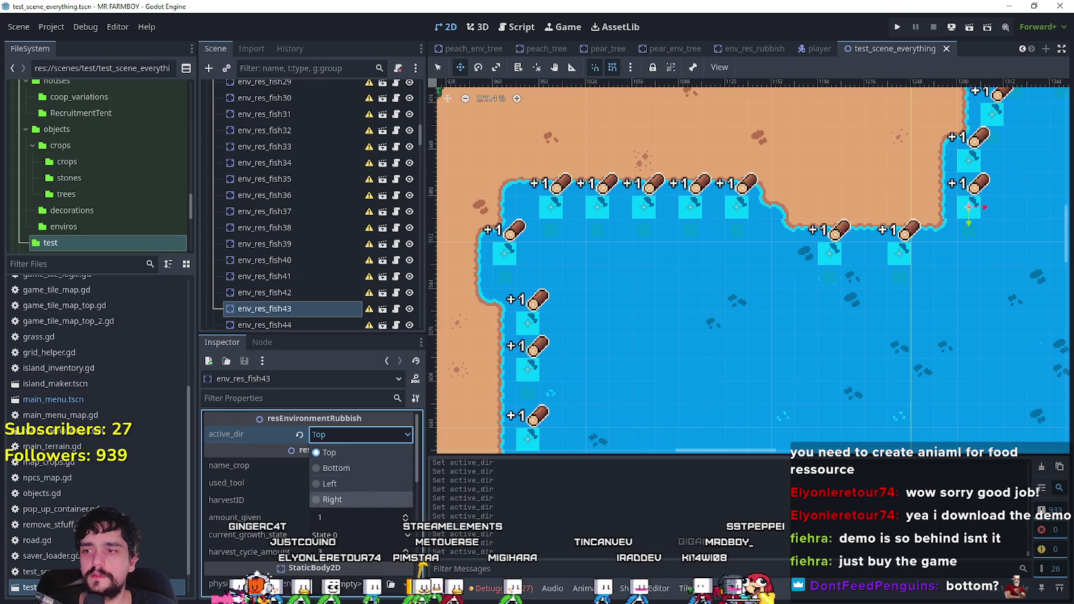
left_click(339, 485)
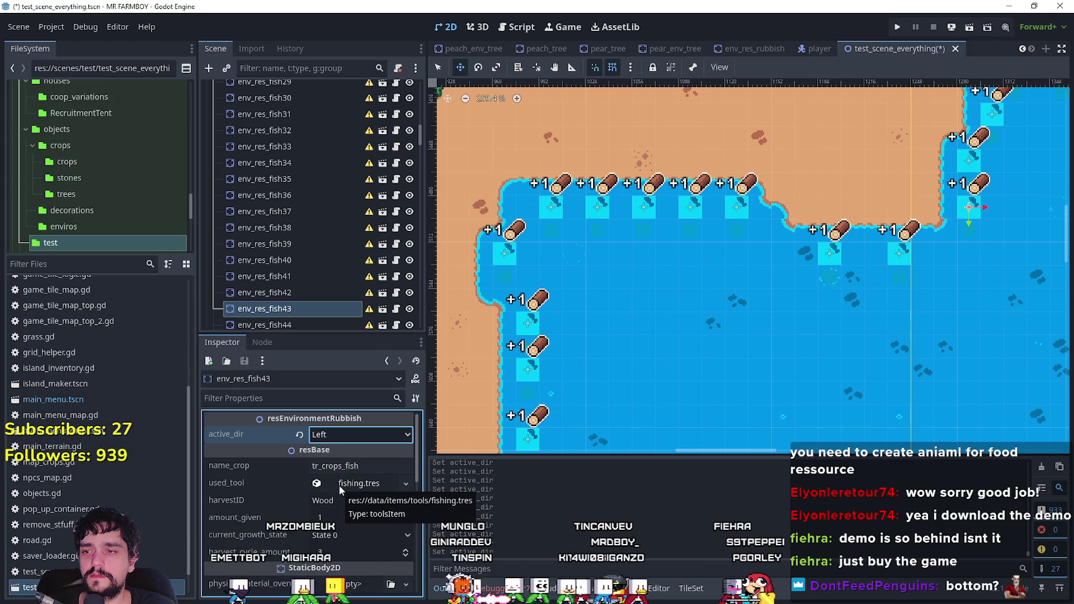
scroll(322, 239, "down", 2)
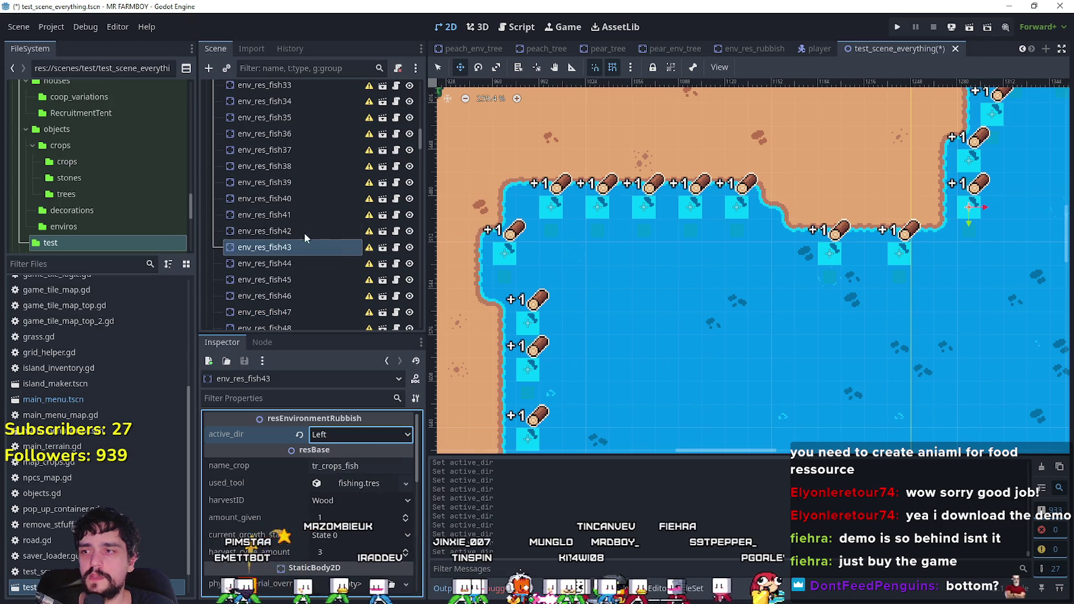
scroll(300, 168, "up", 2)
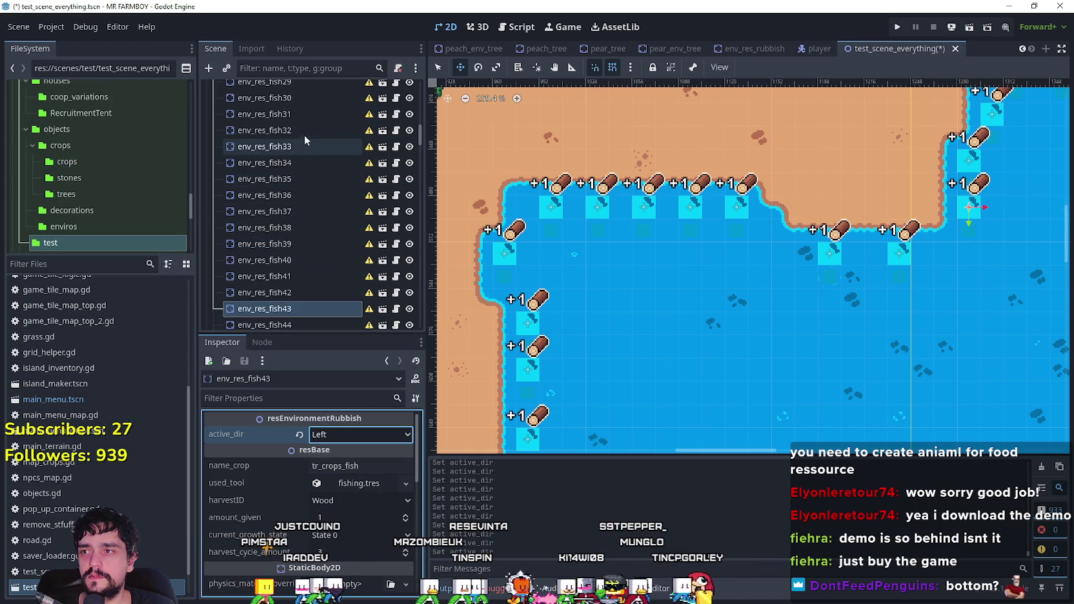
left_click(303, 123)
scroll(618, 278, "down", 5)
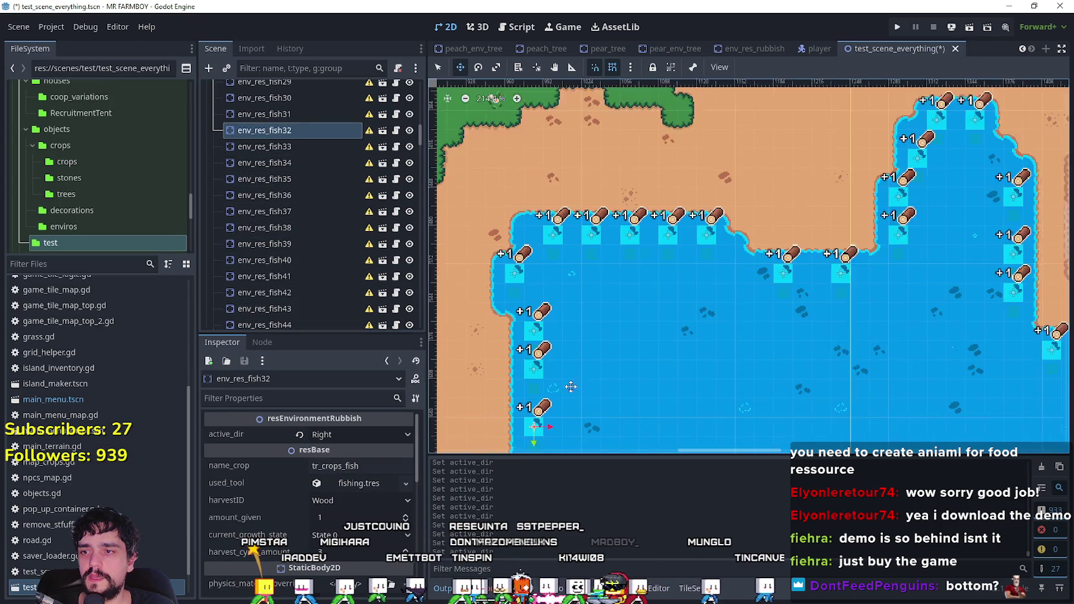
- Reselect env_res_fish43, try active_dir Right, then set it back to Left
left_click(908, 217)
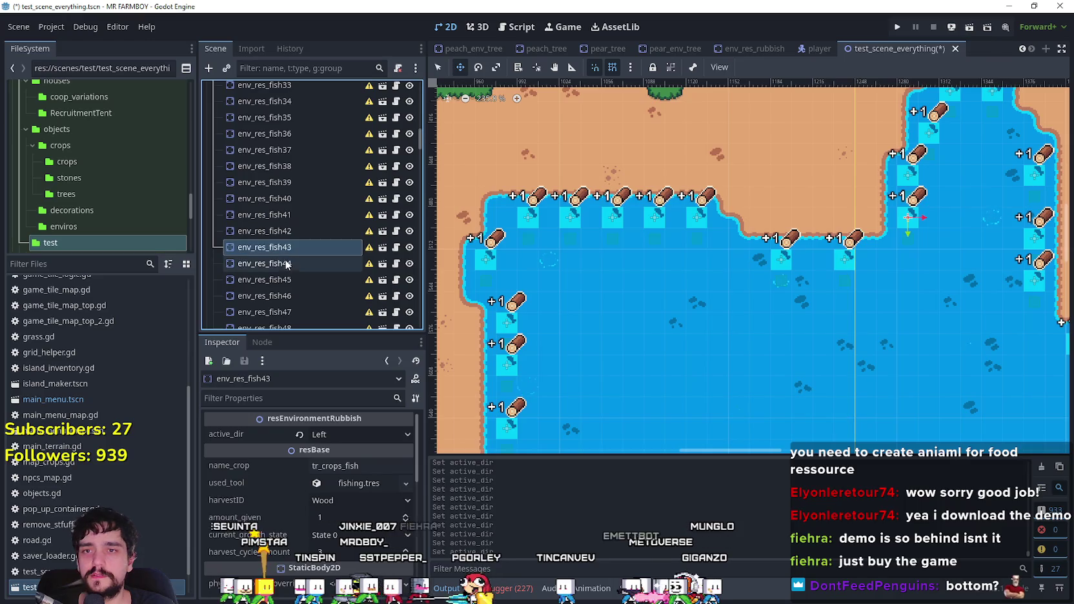
left_click(338, 441)
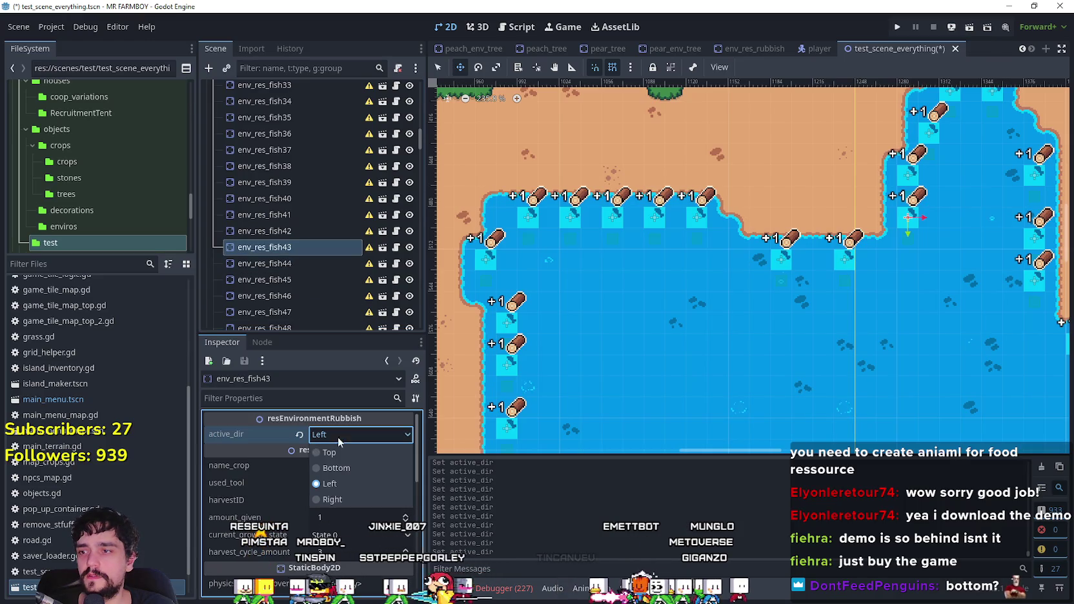
left_click(355, 500)
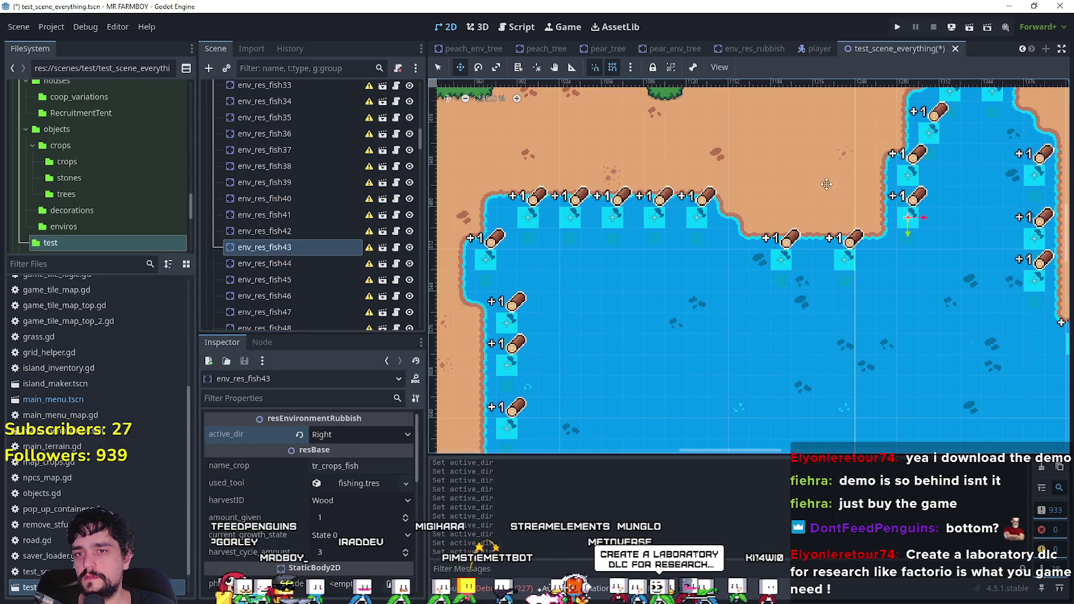
scroll(907, 220, "down", 3)
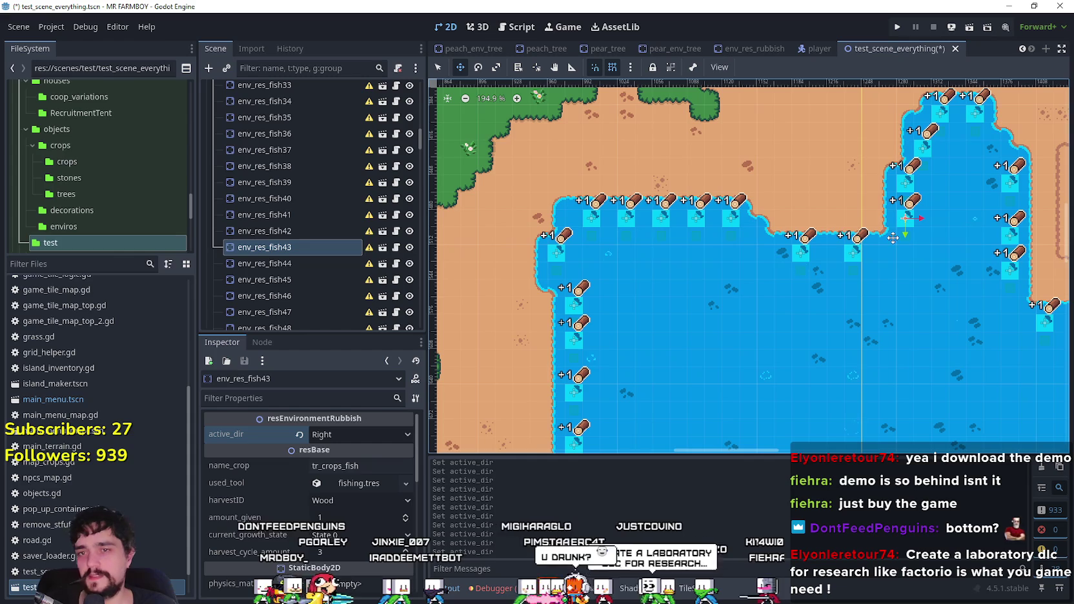
left_click(349, 435)
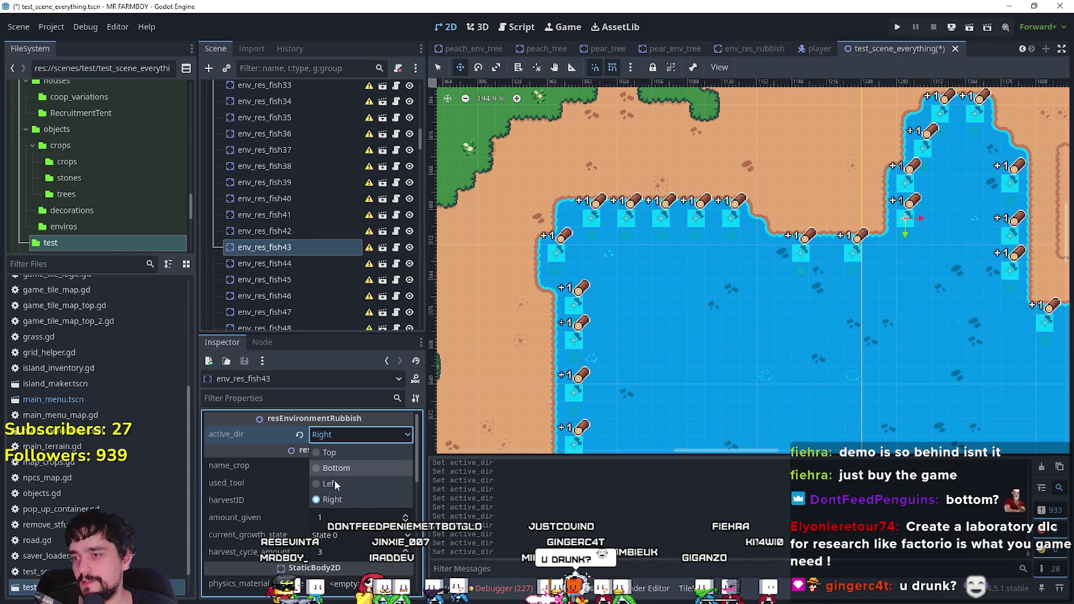
left_click(329, 483)
scroll(574, 246, "down", 3)
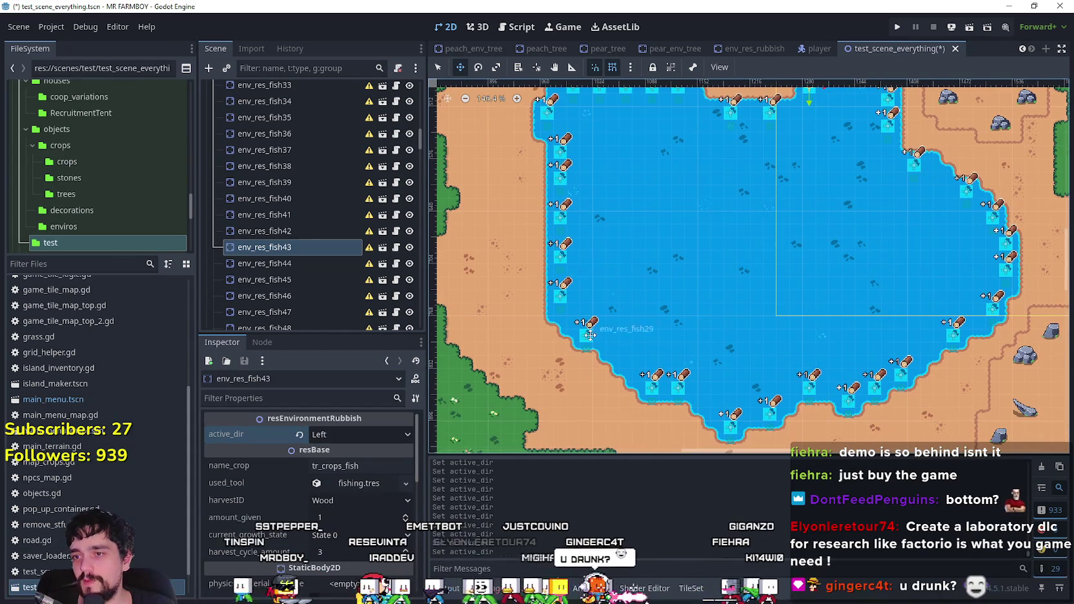
- Turn lake-shore fishing spots env_res_fish30 and env_res_fish31 to face Left
scroll(590, 335, "up", 1)
scroll(540, 322, "up", 1)
left_click(438, 67)
left_click(558, 329)
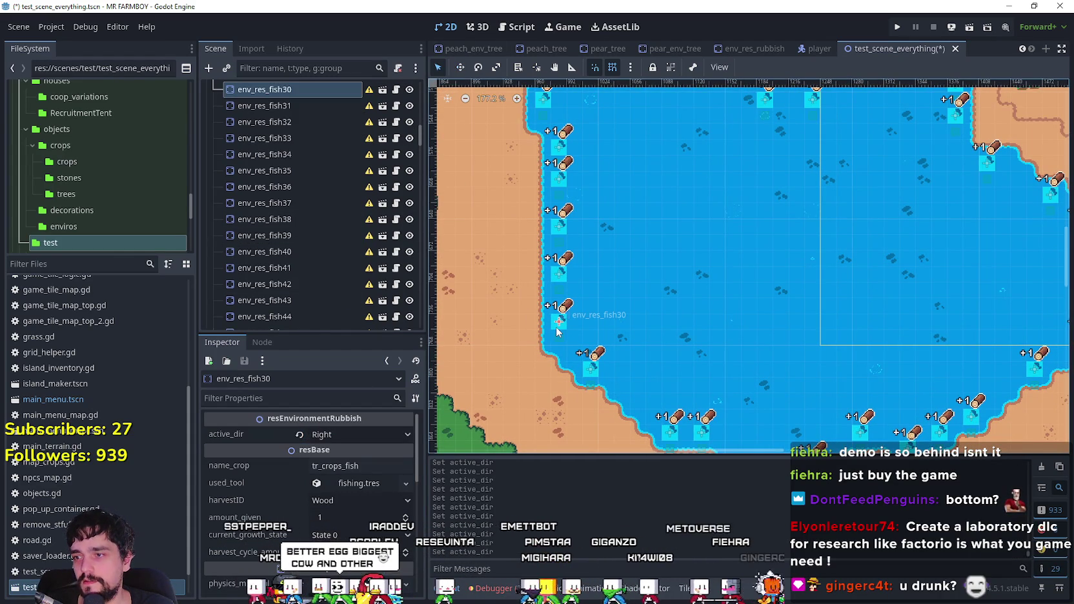
scroll(545, 359, "up", 1)
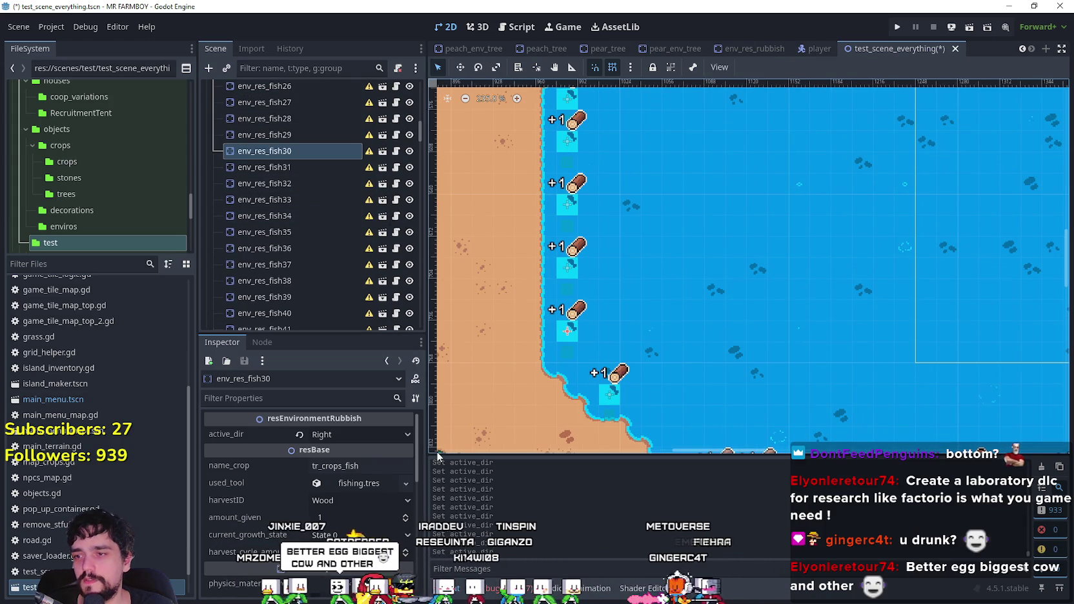
key("w")
left_click(359, 434)
left_click(352, 469)
left_click(295, 170)
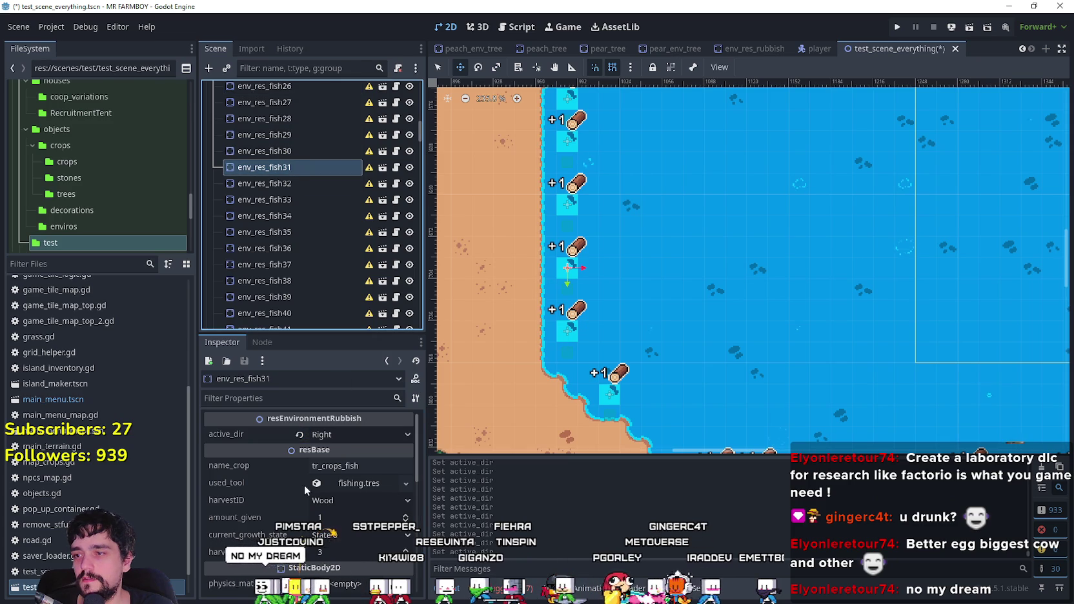
left_click(355, 434)
left_click(342, 484)
- Turn env_res_fish32, env_res_fish33 and env_res_fish34 to face Left
left_click(298, 181)
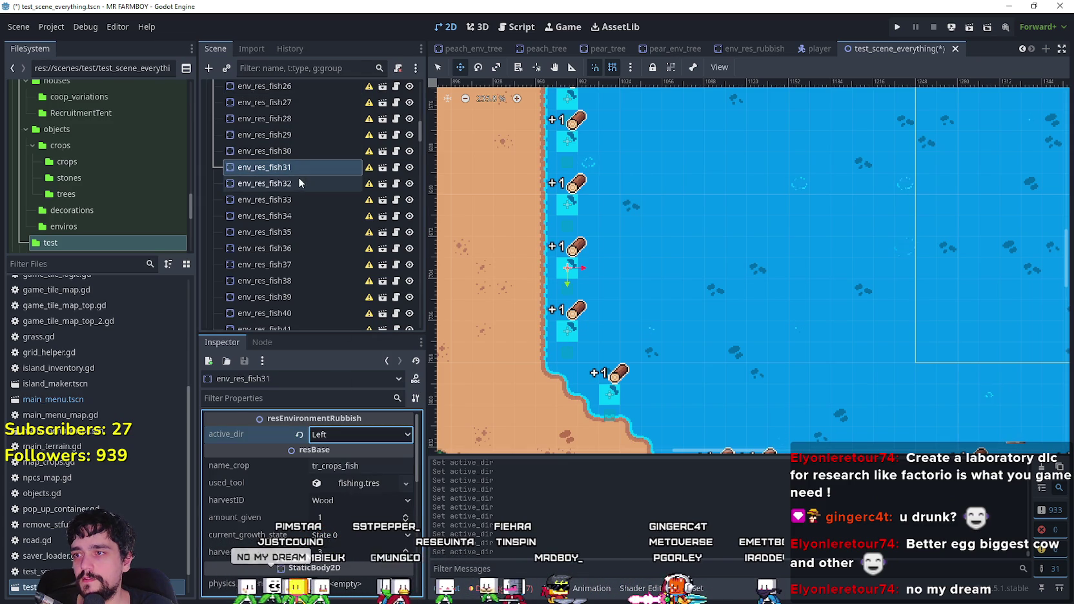
left_click(347, 430)
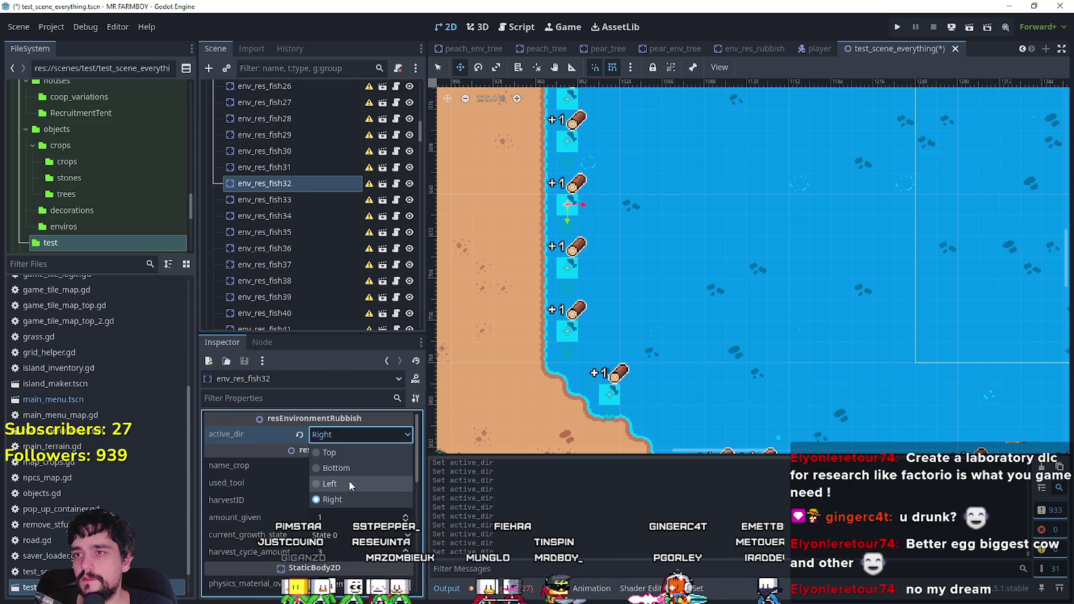
left_click(349, 481)
scroll(665, 316, "up", 2)
left_click(284, 200)
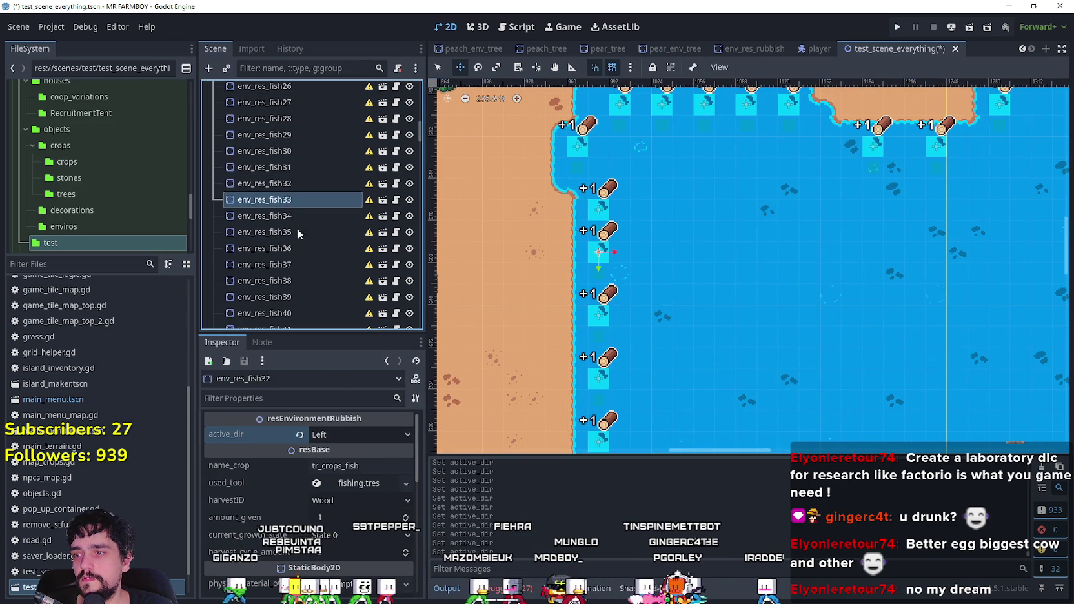
left_click(313, 435)
left_click(329, 484)
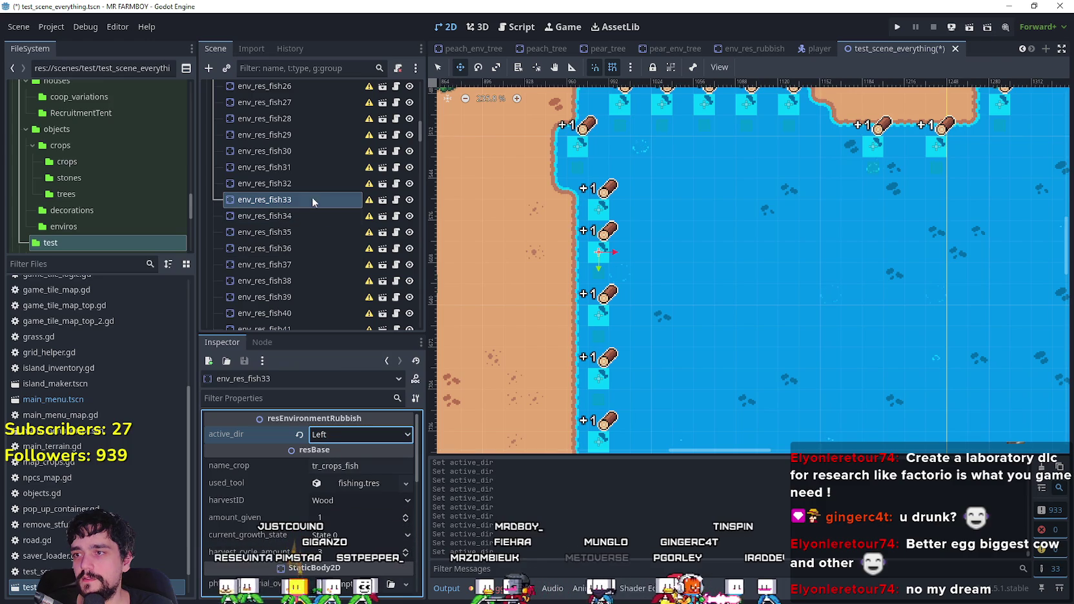
left_click(296, 213)
left_click(336, 434)
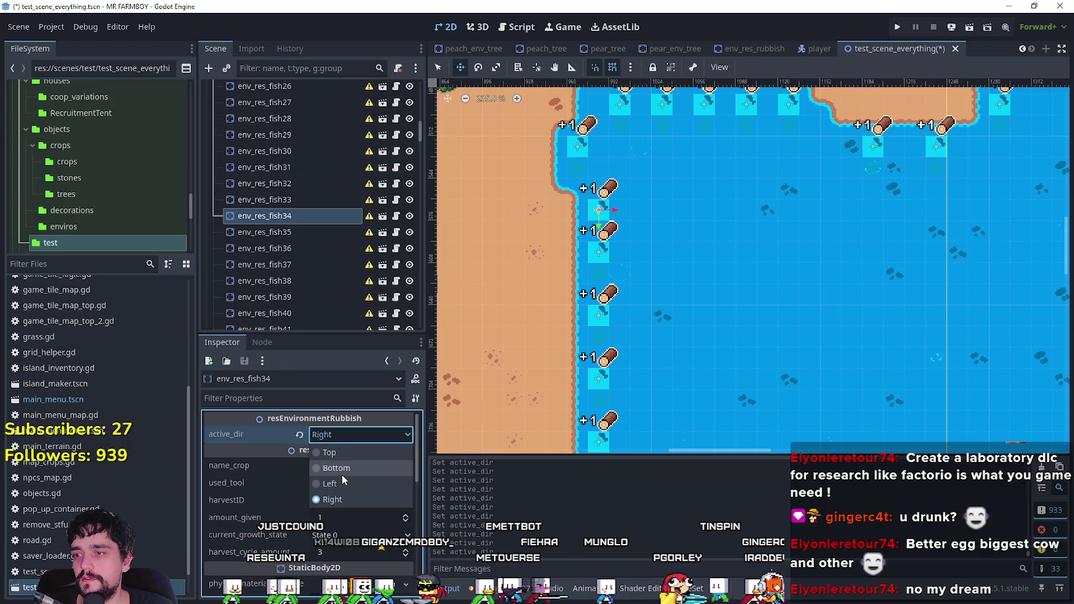
left_click(339, 483)
- Select env_res_fish35, open its facing-direction choices, and save the scene
left_click(263, 231)
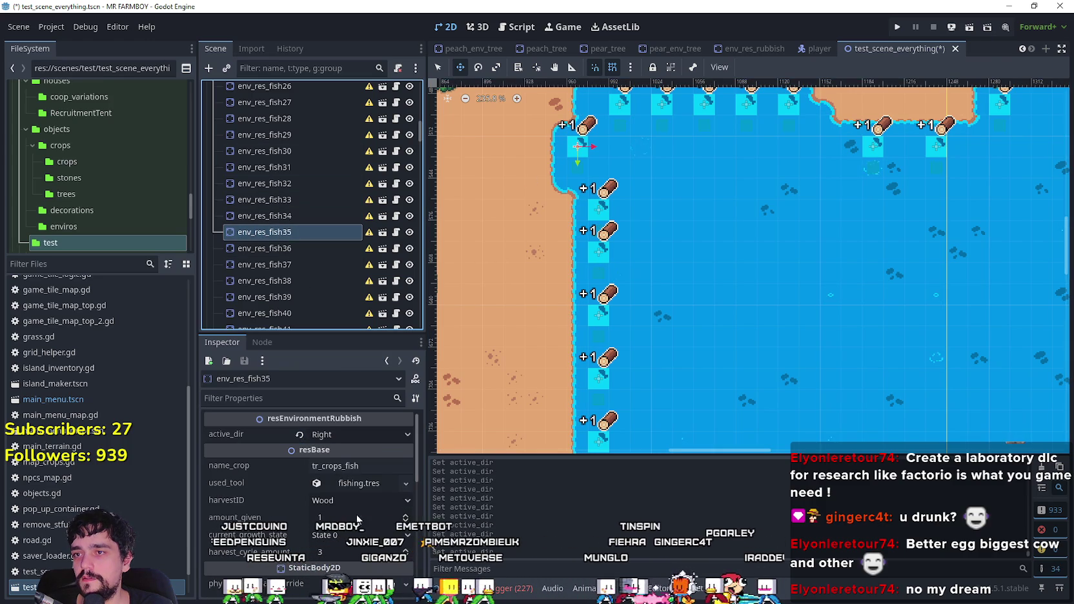
left_click(327, 437)
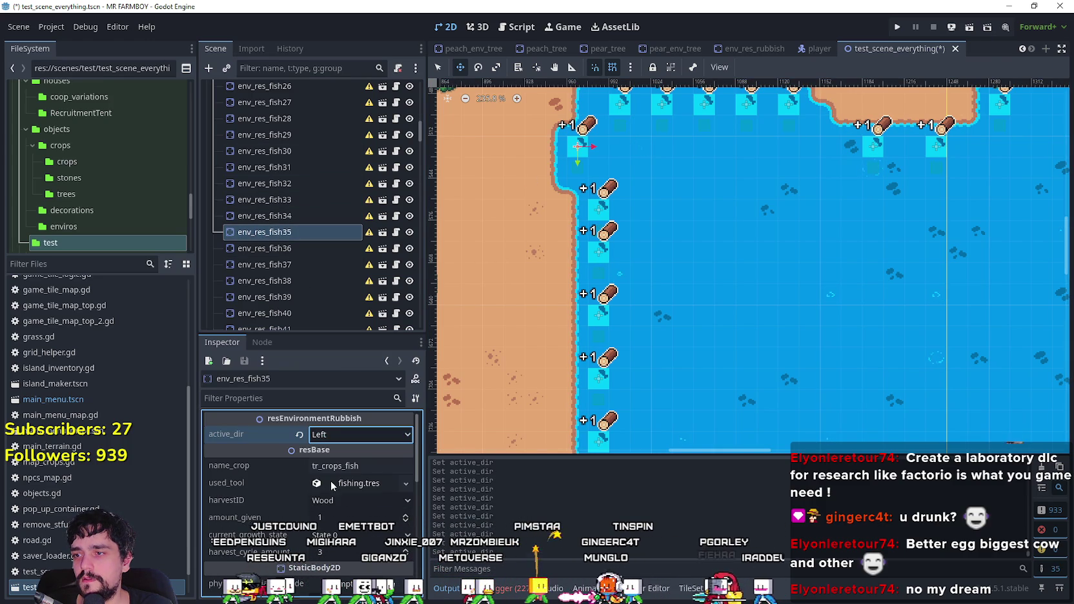
key("ctrl+s")
- Bring the whole lake into view and make env_res_fish16 face Right
scroll(919, 197, "down", 3)
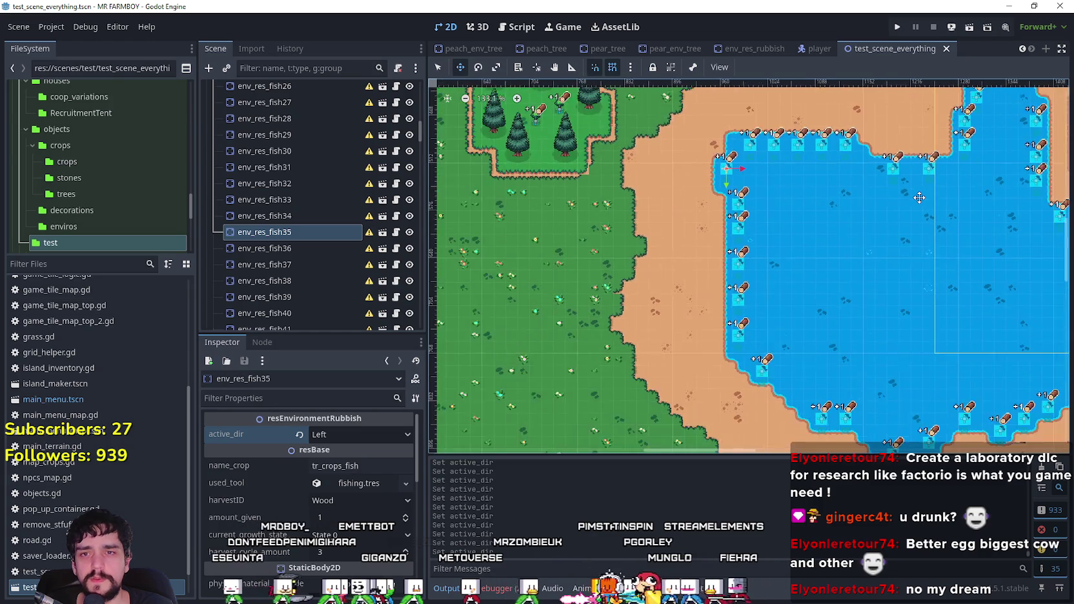
scroll(919, 197, "down", 2)
left_click_drag(919, 198, 682, 224)
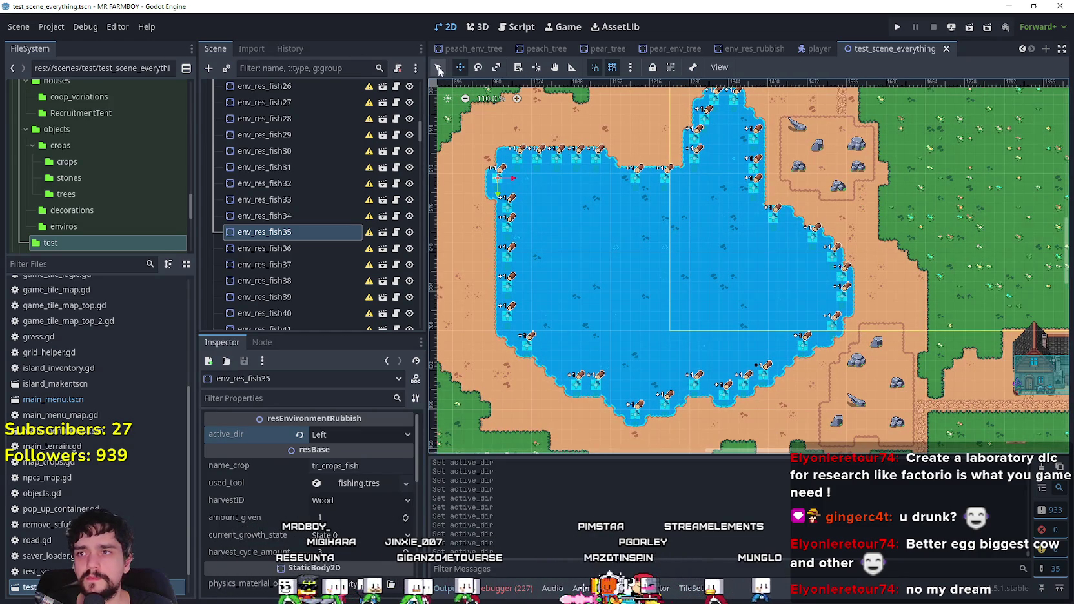
scroll(832, 268, "up", 2)
left_click(846, 282)
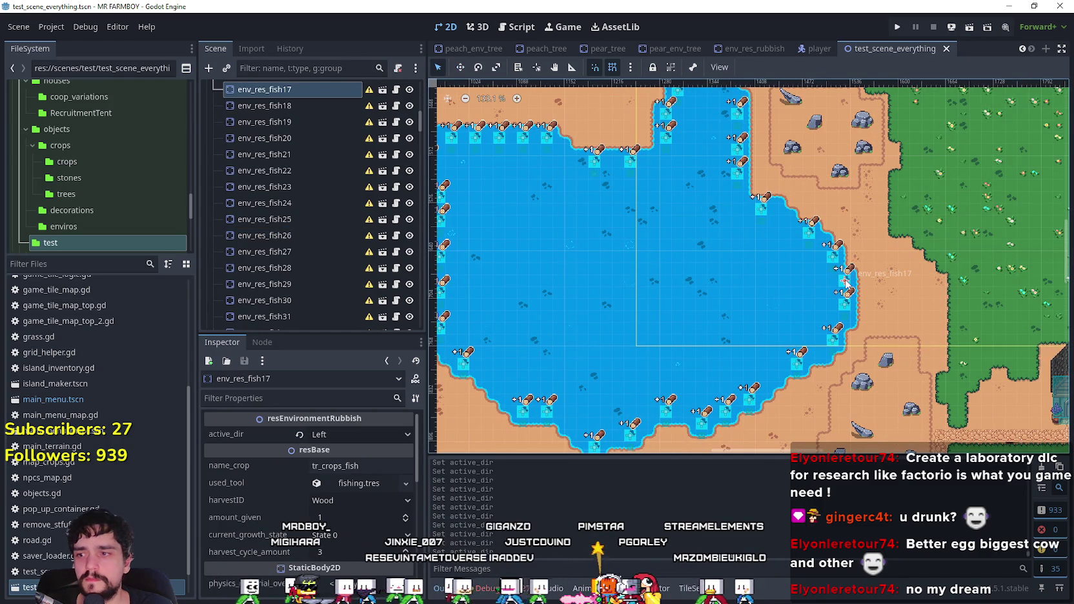
scroll(913, 283, "up", 2)
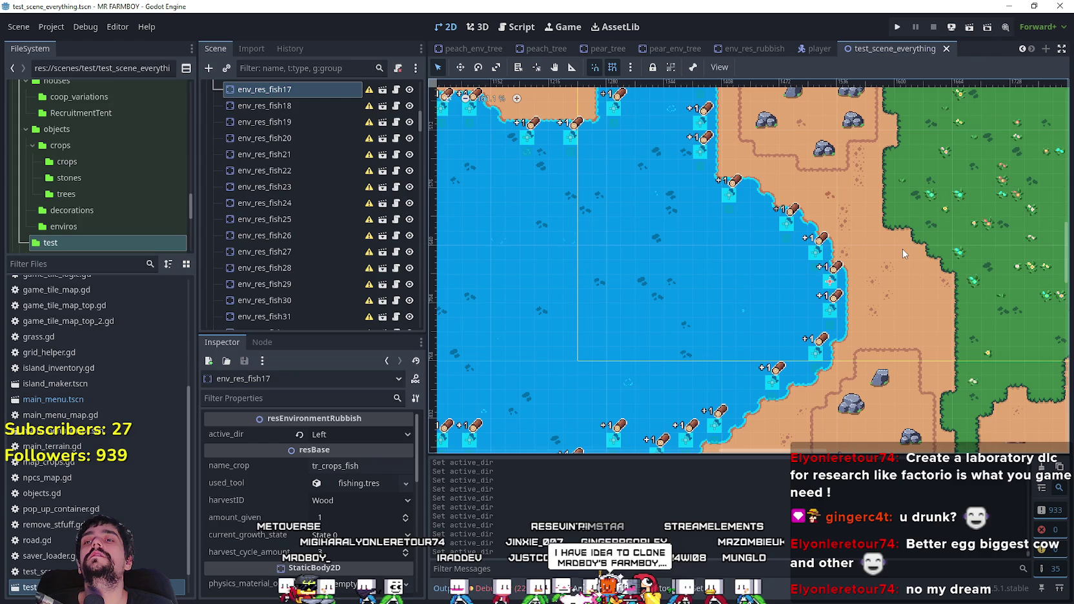
left_click(784, 224)
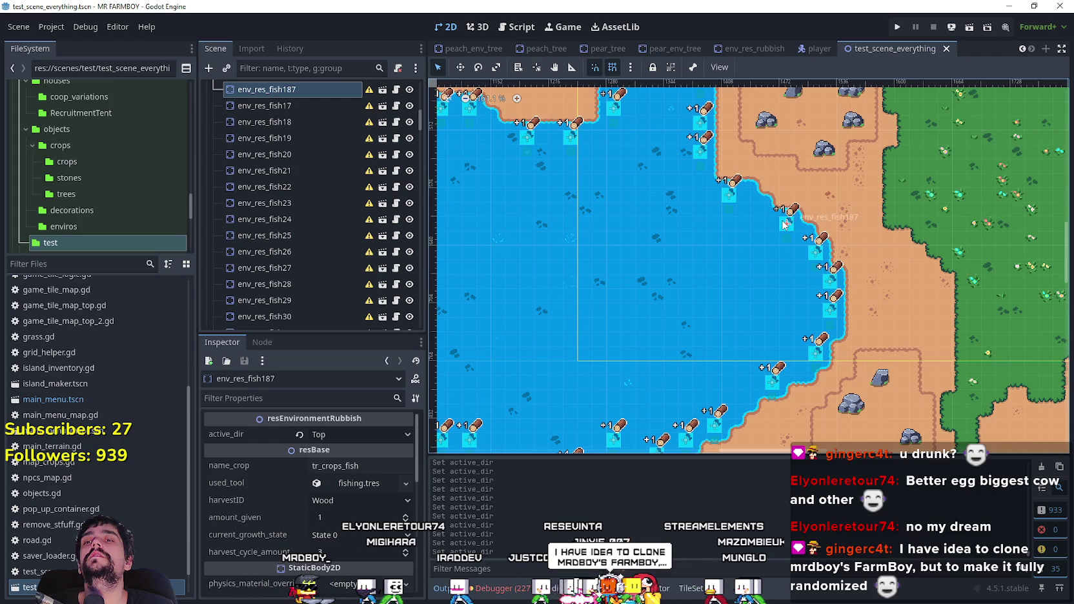
left_click(815, 255)
scroll(885, 248, "up", 5)
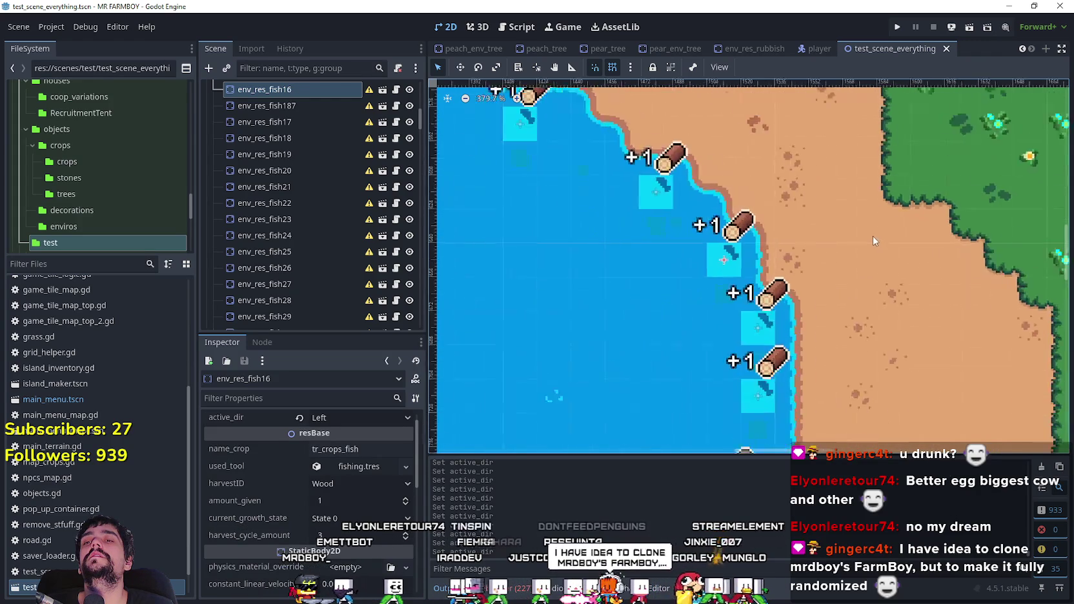
left_click(354, 418)
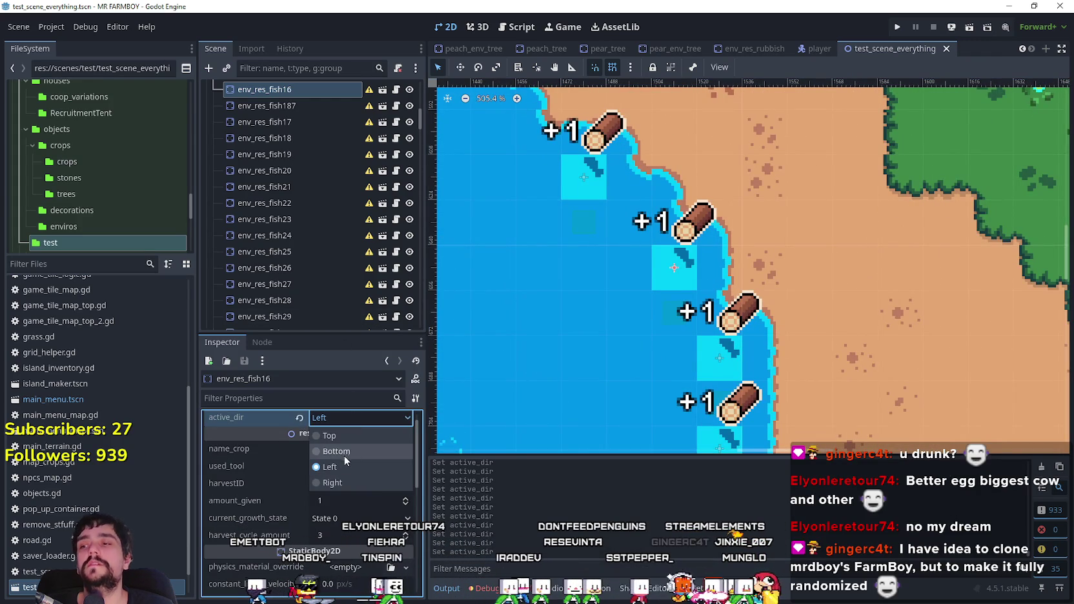
left_click(332, 483)
- Make env_res_fish17, env_res_fish18 and env_res_fish19 face Right toward the shore
scroll(820, 304, "down", 4)
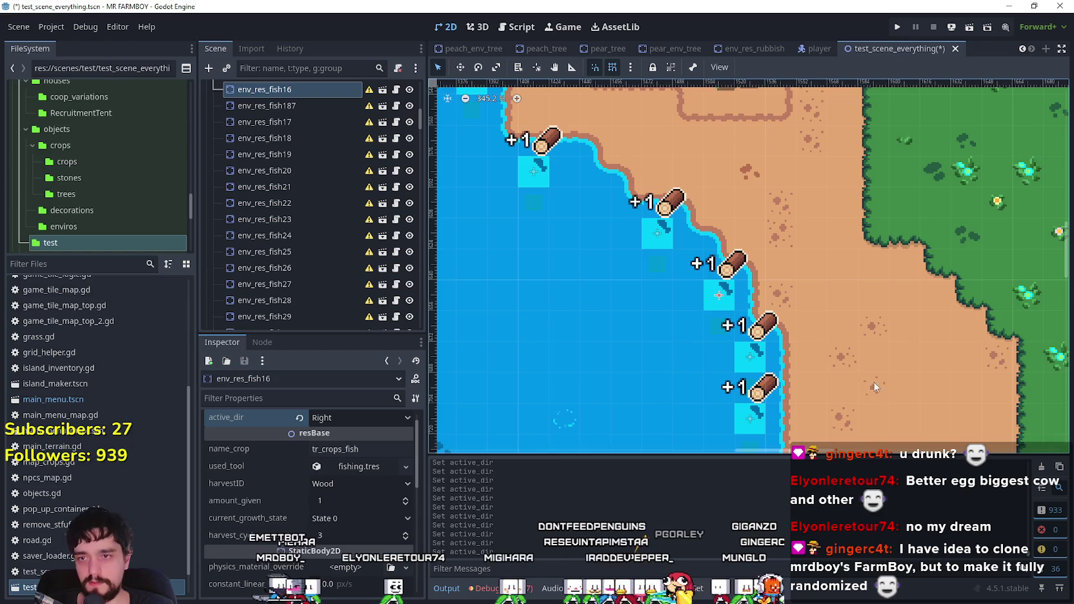
scroll(820, 303, "down", 2)
left_click(685, 255)
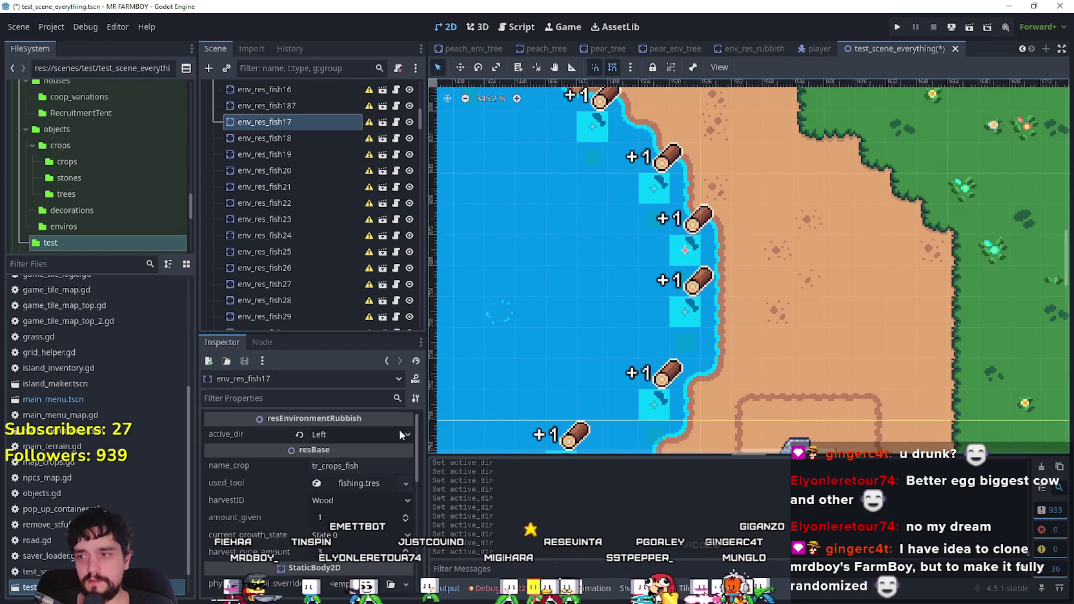
left_click(370, 439)
left_click(356, 495)
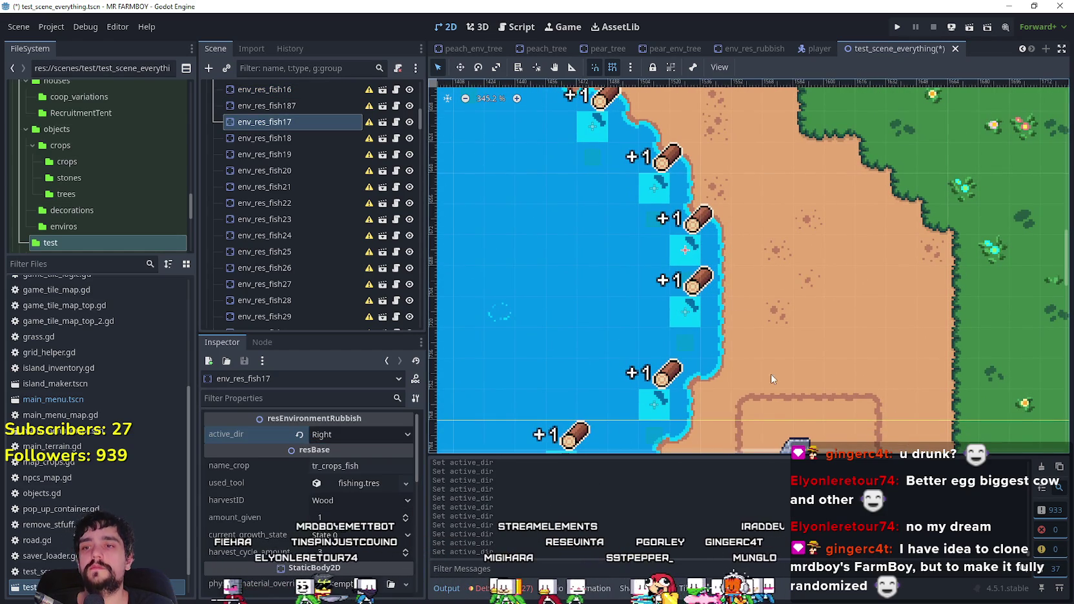
left_click(684, 317)
left_click(340, 437)
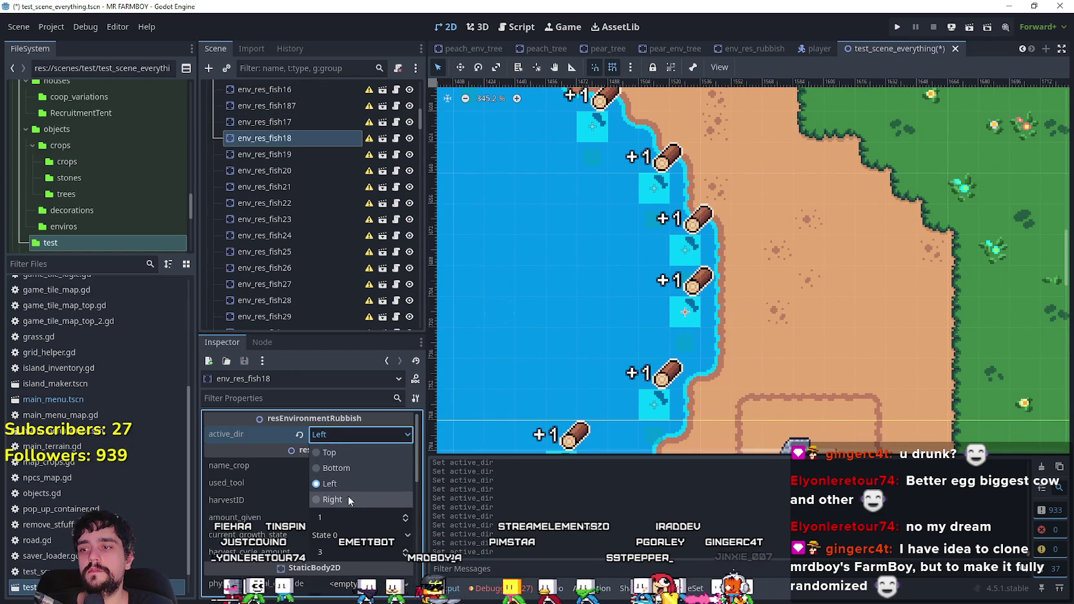
left_click(346, 500)
scroll(727, 284, "down", 4)
left_click(713, 278)
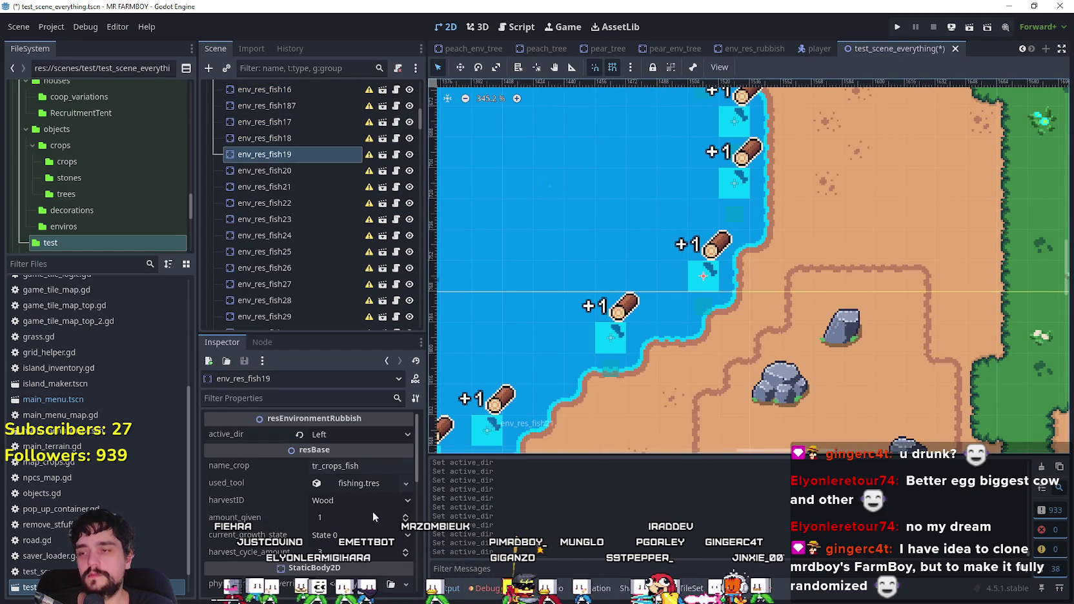
left_click(360, 434)
left_click(346, 500)
- Pan along the shore to env_res_fish20, keep its Bottom facing, and save the scene
scroll(799, 244, "down", 4)
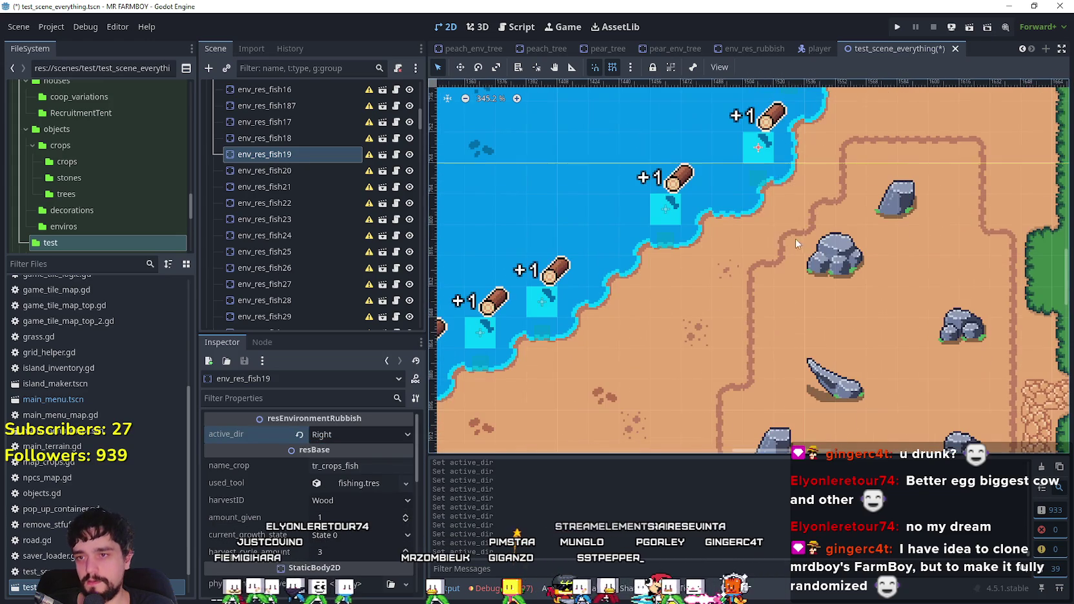
scroll(782, 239, "down", 3)
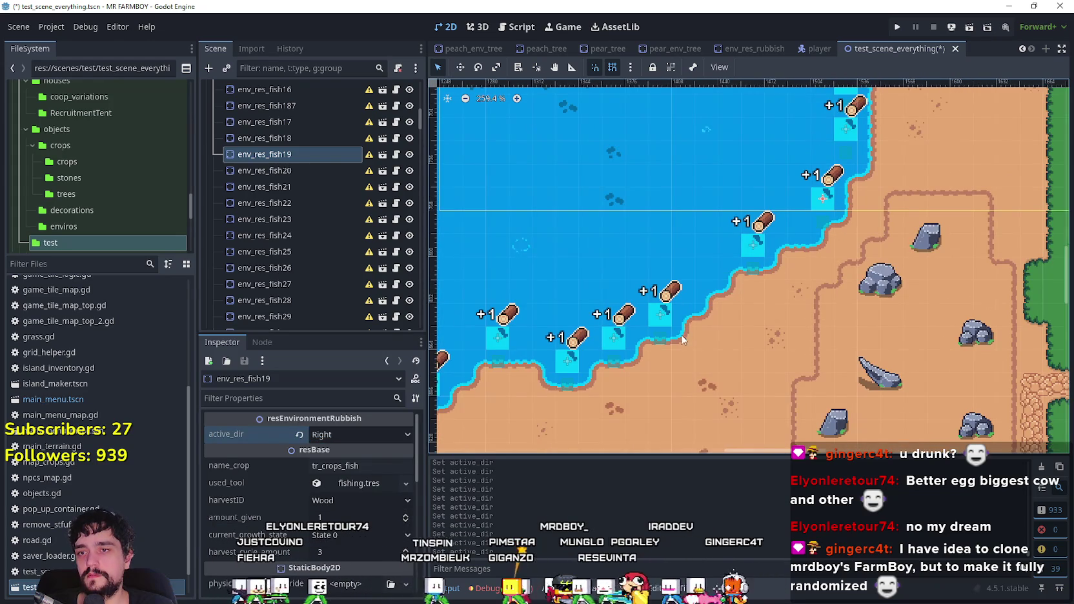
mouse_move(704, 353)
left_mouse_down()
mouse_move(803, 306)
mouse_move(726, 410)
left_mouse_up()
left_click(770, 303)
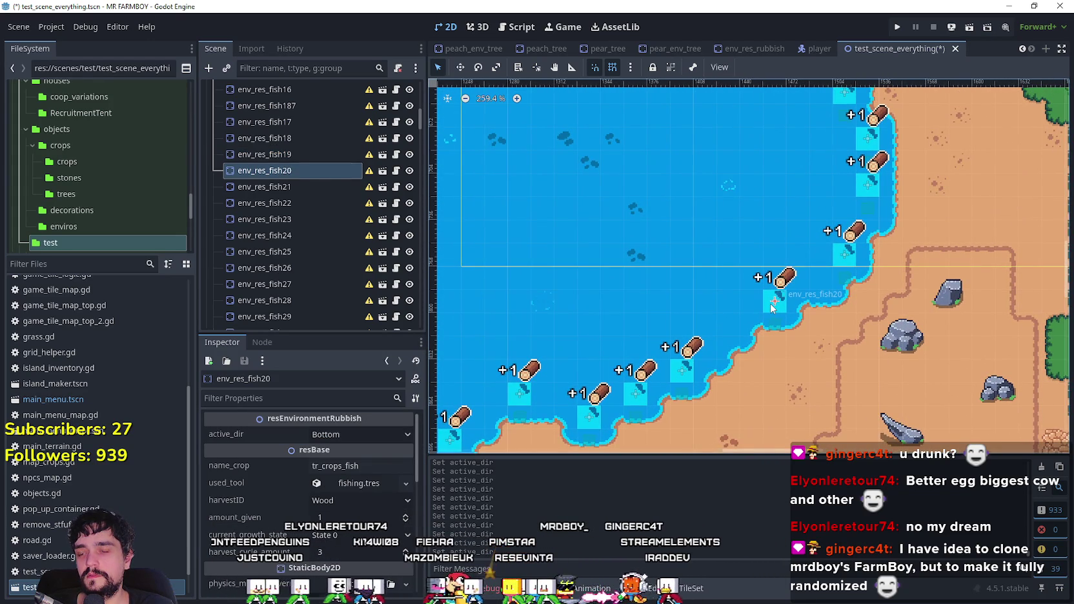
key("ctrl+s")
scroll(772, 301, "down", 8)
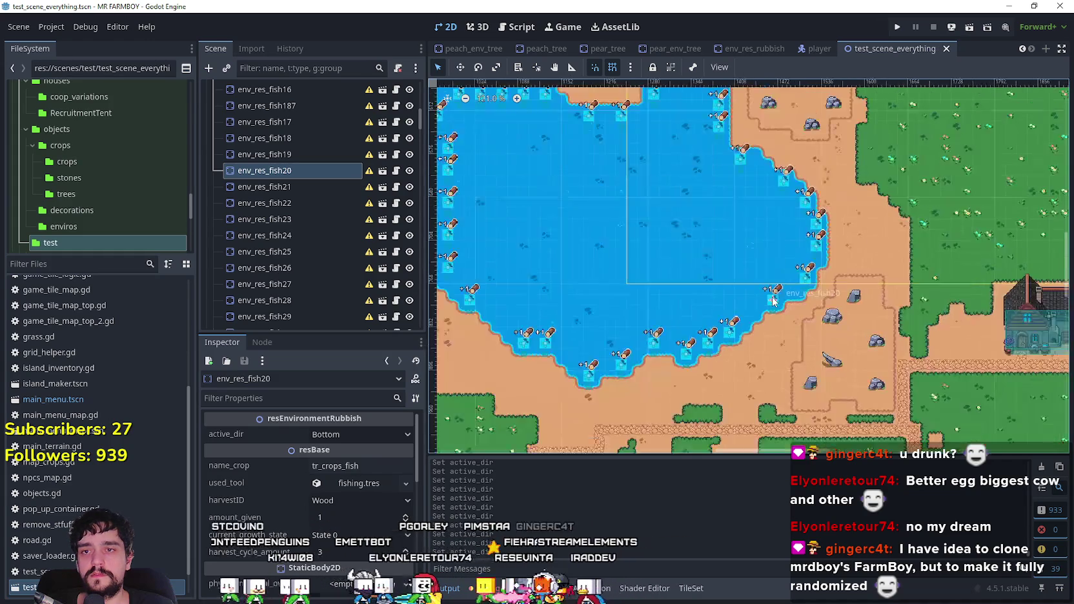
scroll(755, 246, "up", 3)
scroll(736, 187, "down", 1)
scroll(732, 248, "up", 2)
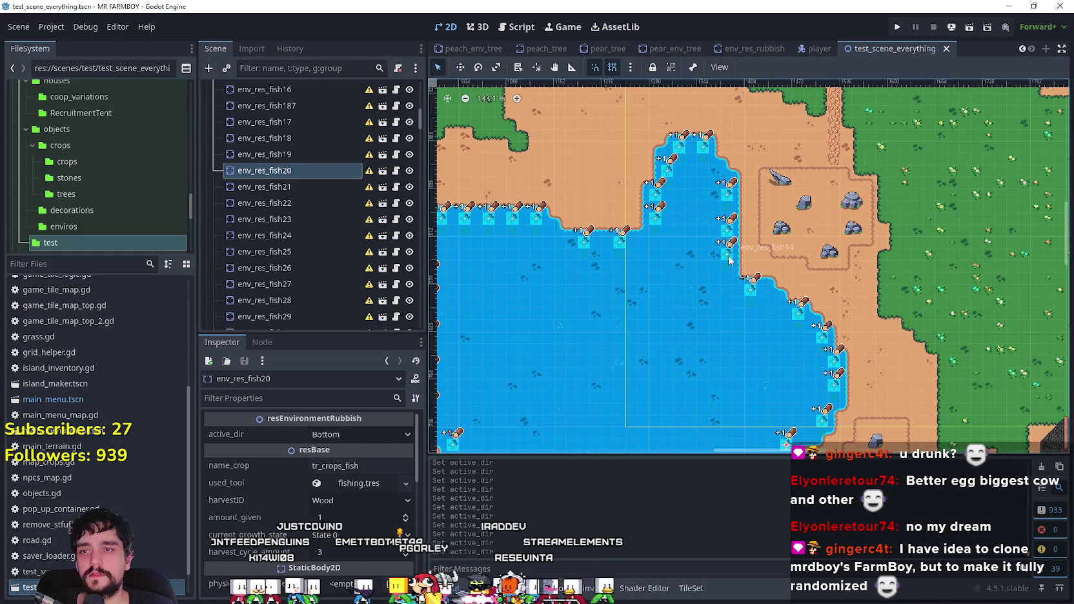
left_click(727, 225)
scroll(694, 180, "up", 1)
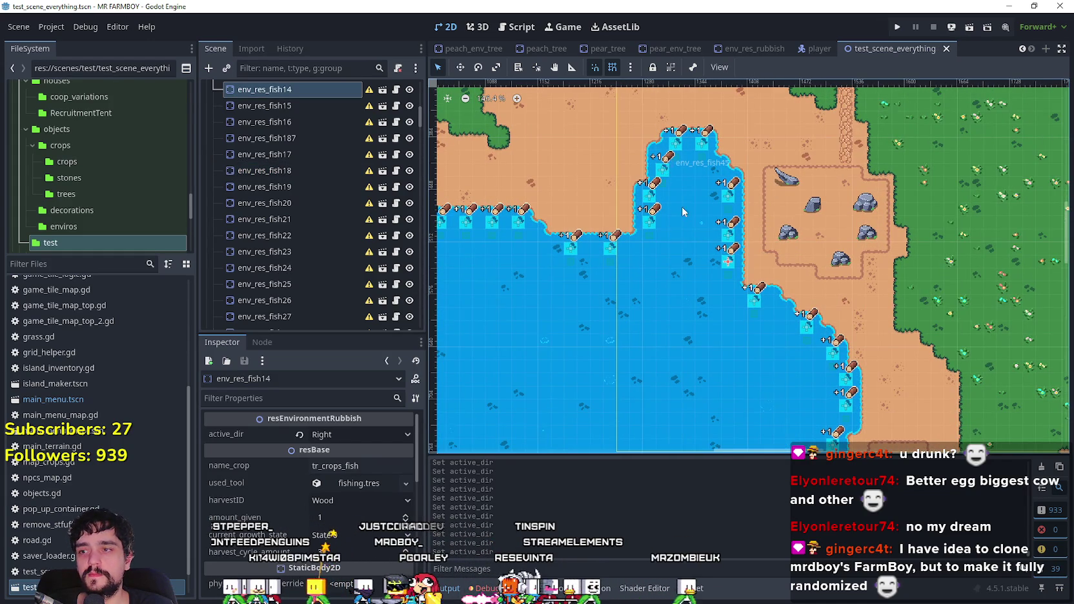
scroll(672, 193, "down", 11)
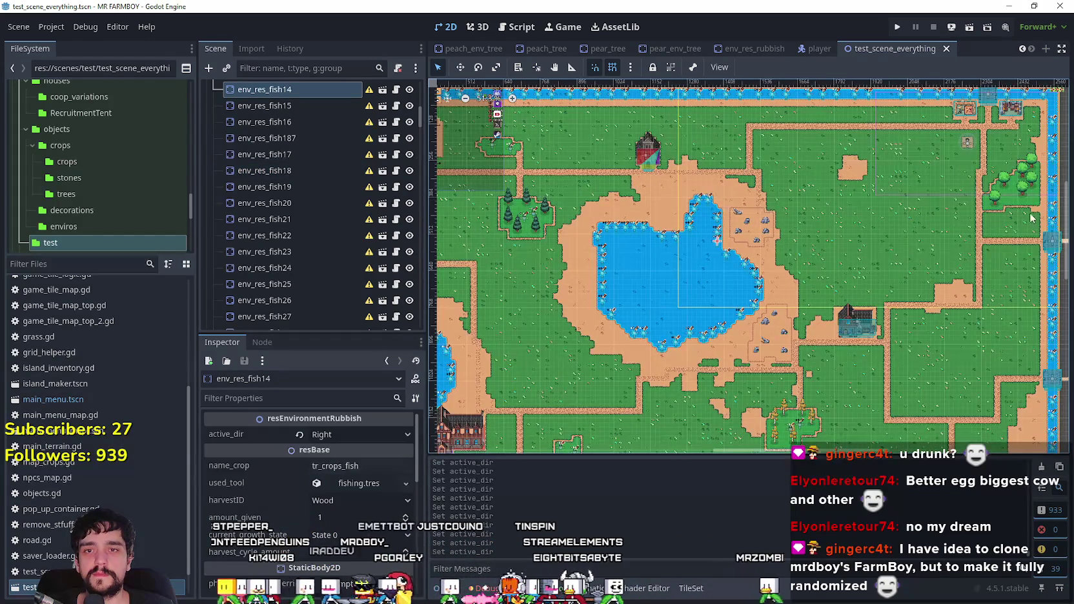
scroll(1030, 218, "right", 5)
scroll(795, 233, "up", 1)
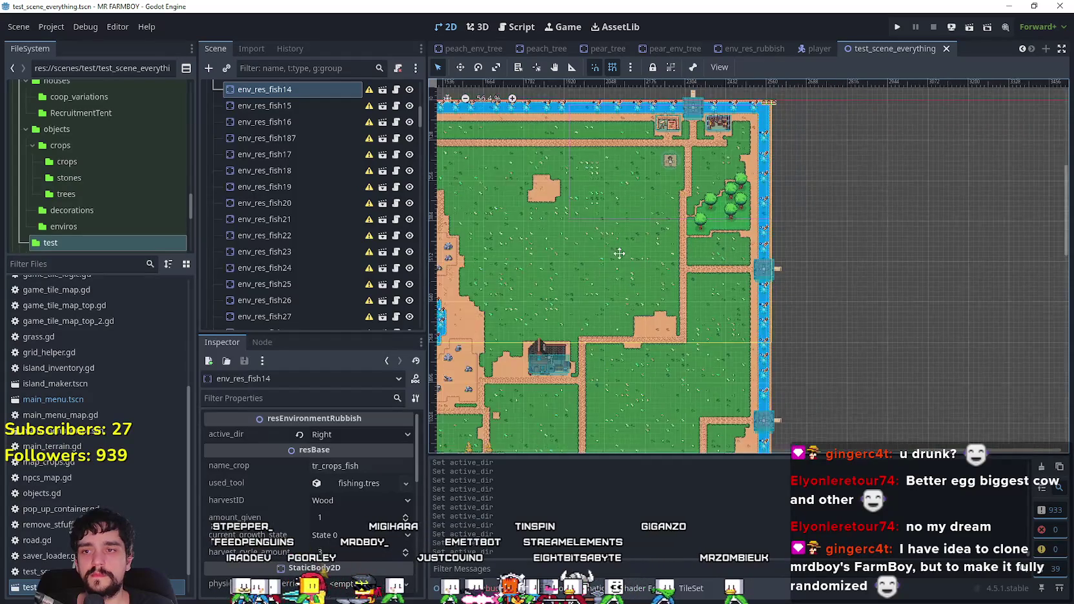
left_click_drag(600, 259, 749, 250)
scroll(520, 243, "up", 7)
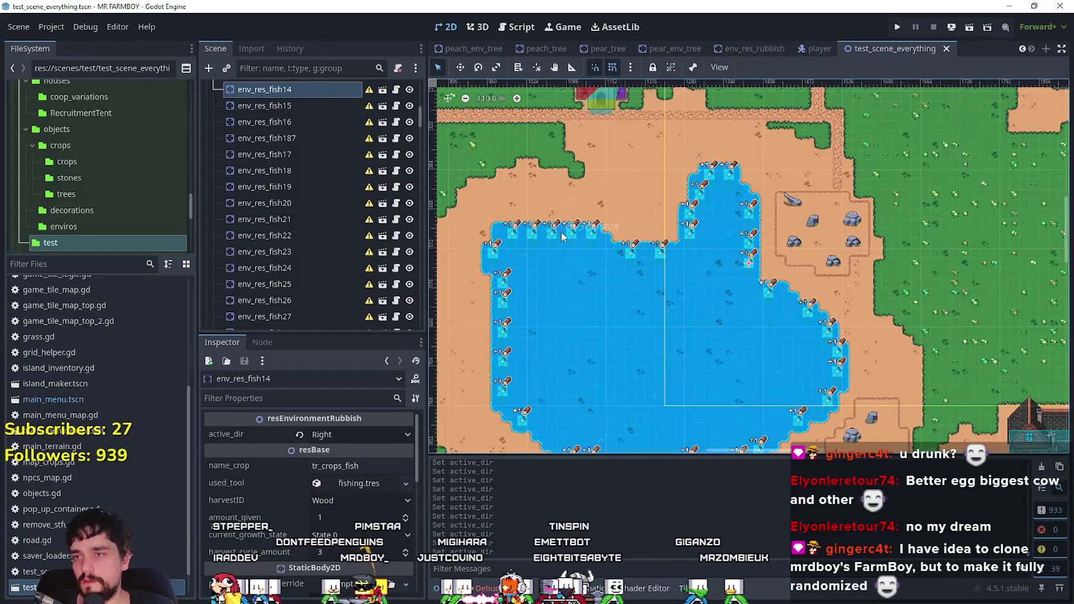
left_click(574, 236)
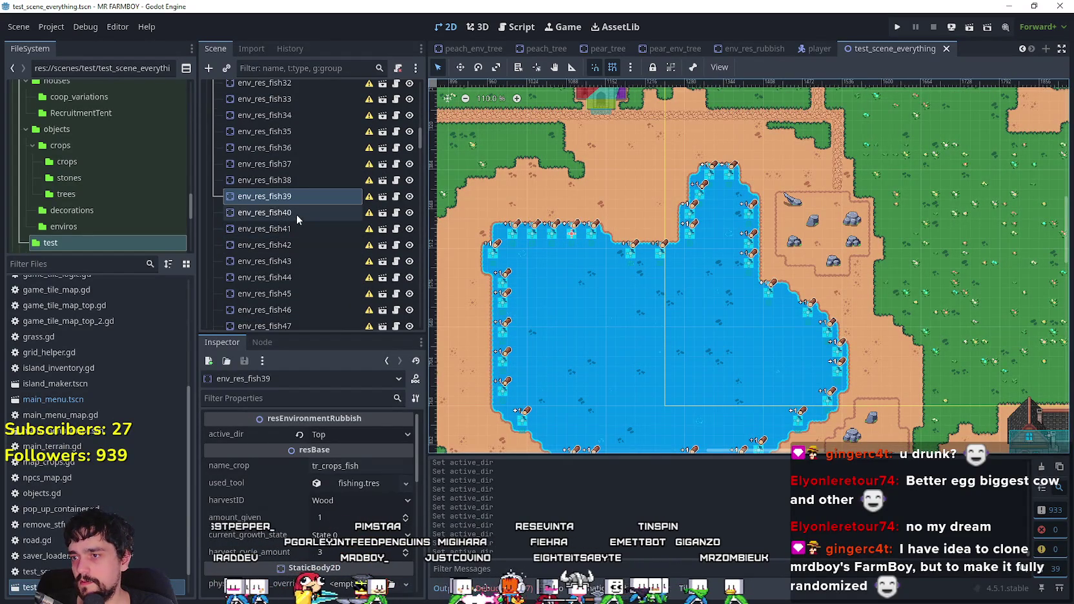
- Check the current facing of fishing spots env_res_fish40 through env_res_fish43
left_click(294, 219)
scroll(541, 204, "up", 1)
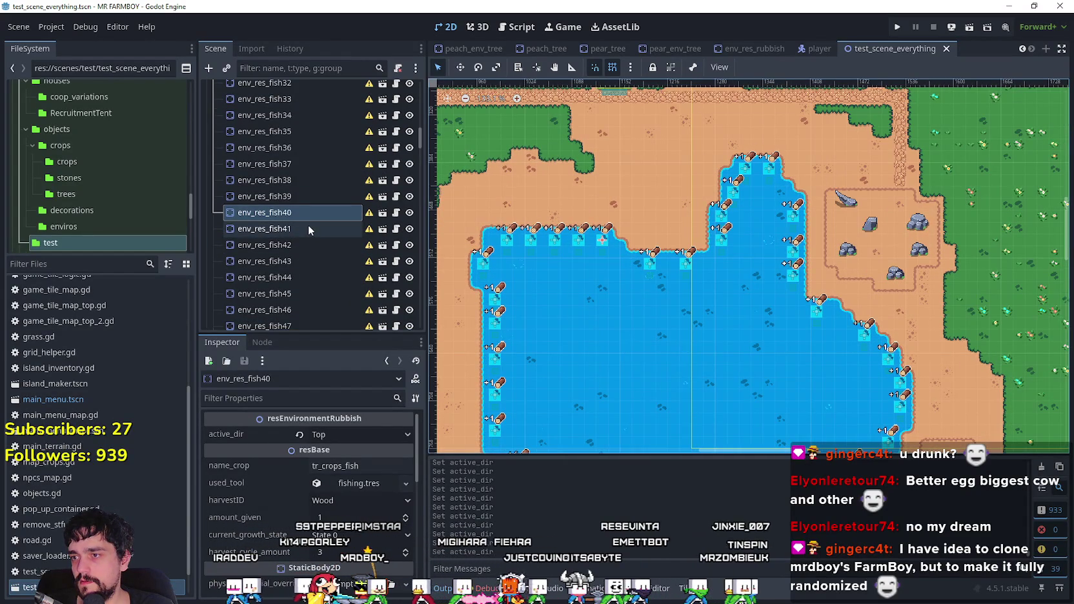
left_click(303, 228)
left_click(298, 245)
left_click(299, 261)
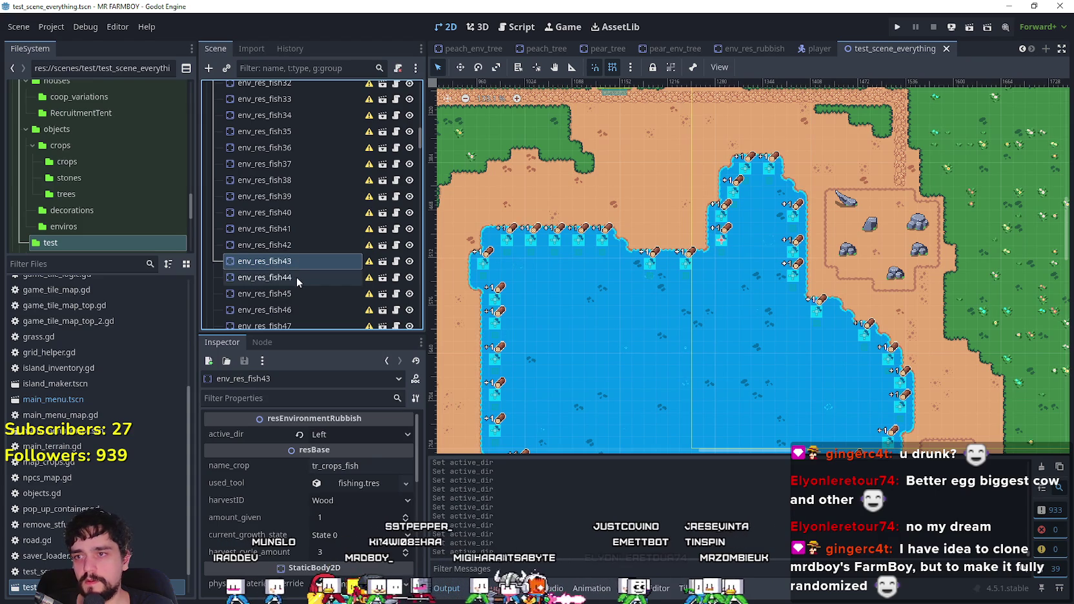
- Set env_res_fish44 and env_res_fish45 to face Left and save the scene
left_click(294, 276)
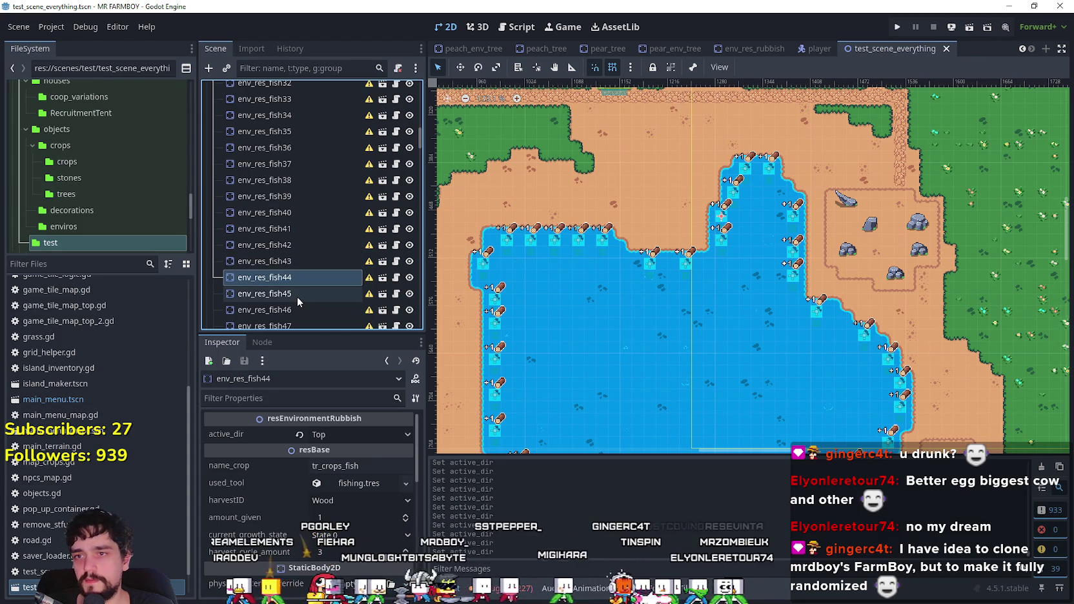
left_click(339, 434)
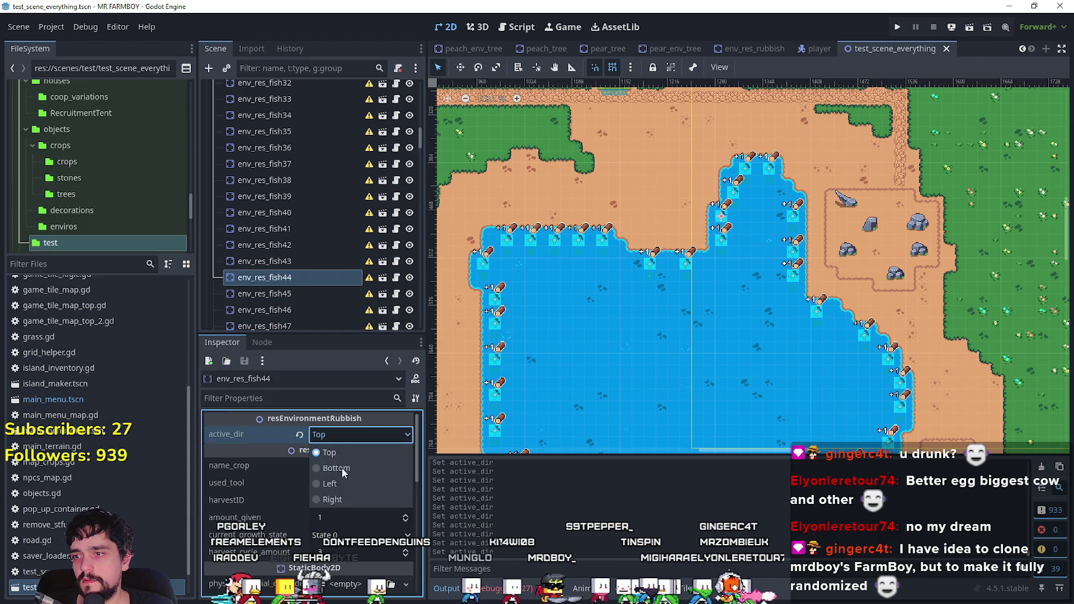
left_click(307, 294)
left_click(332, 436)
scroll(322, 322, "down", 3)
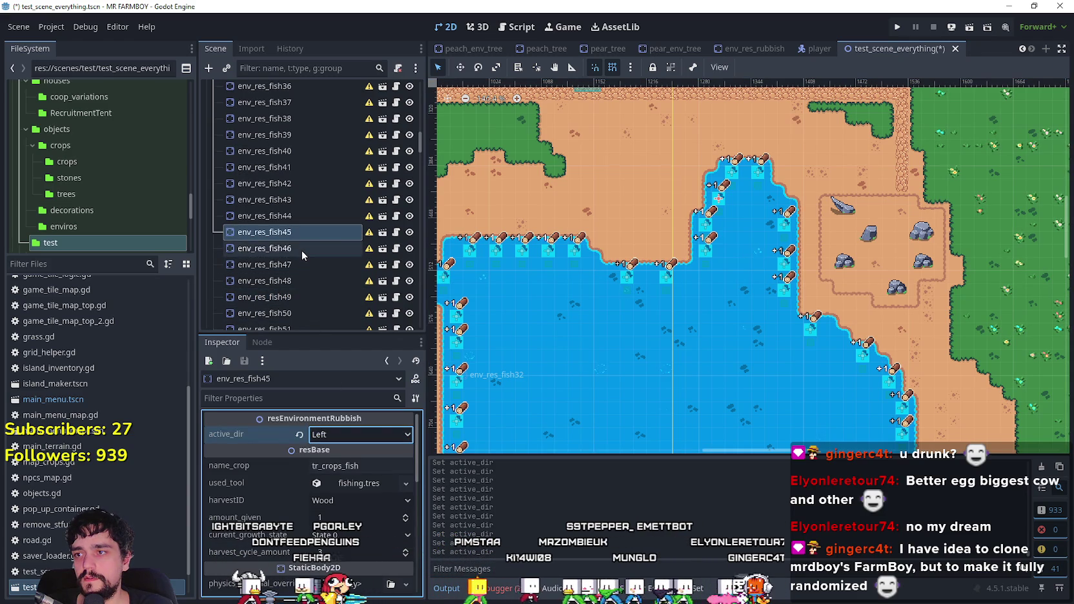
left_click(302, 250)
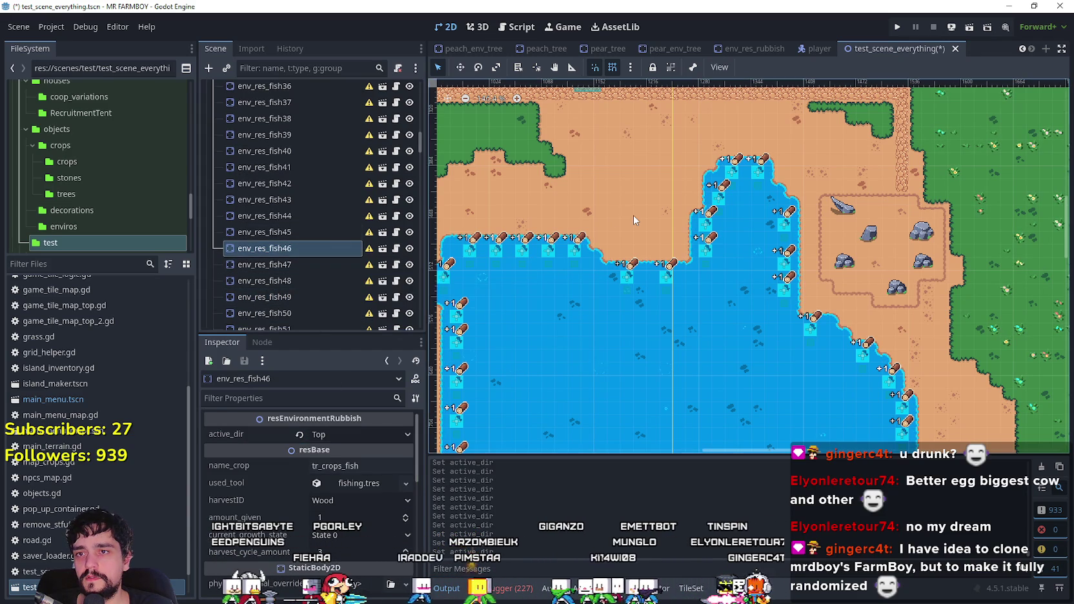
key("ctrl+s")
scroll(827, 230, "down", 7)
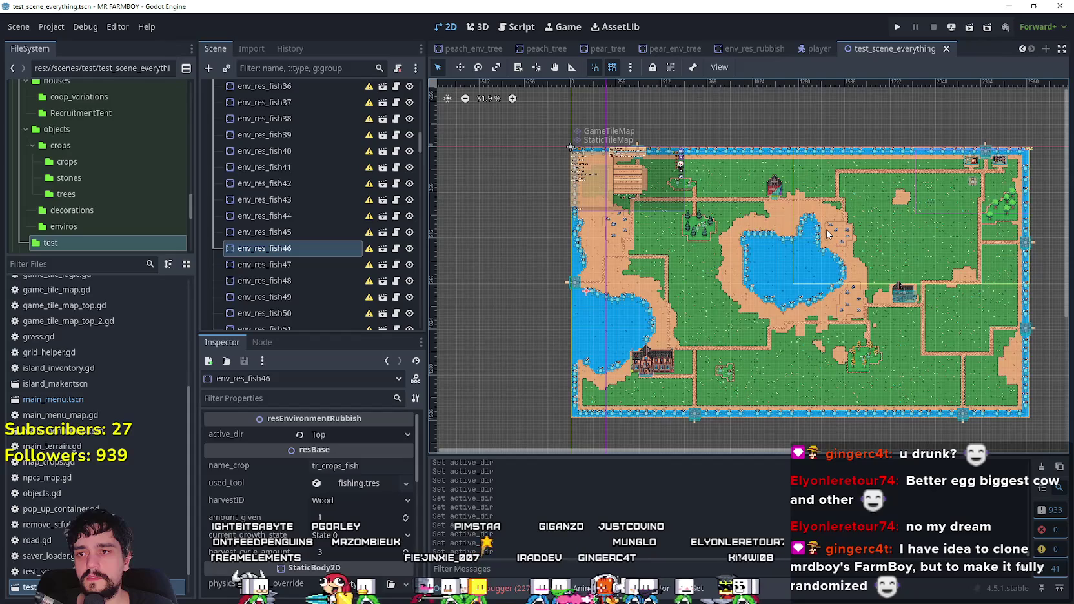
- Frame env_res_fish47 and check the facing of spots env_res_fish49 through env_res_fish53
scroll(606, 330, "up", 7)
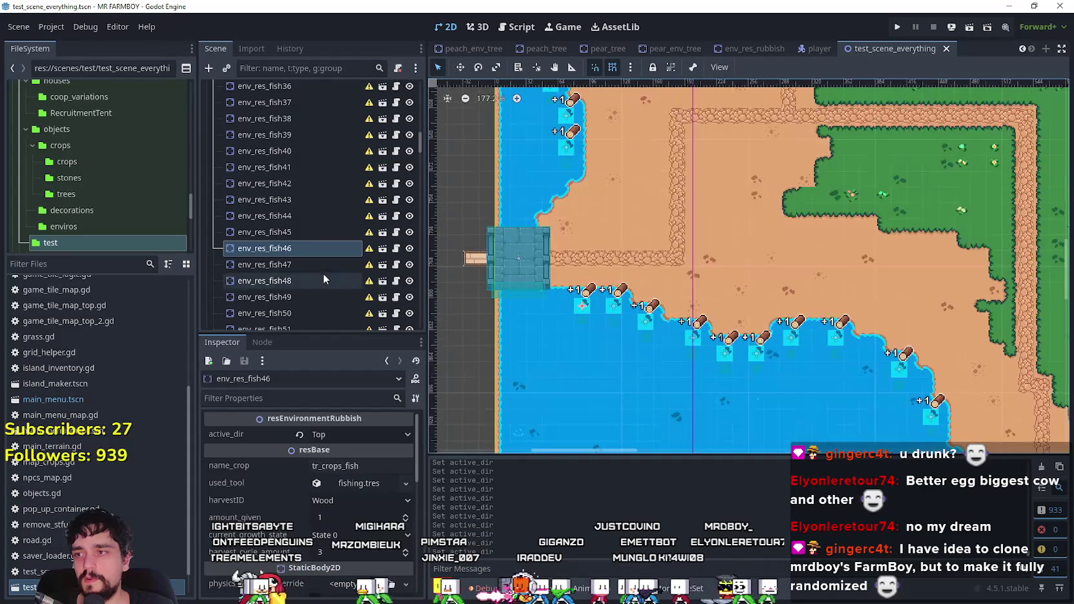
left_click(316, 262)
key("f")
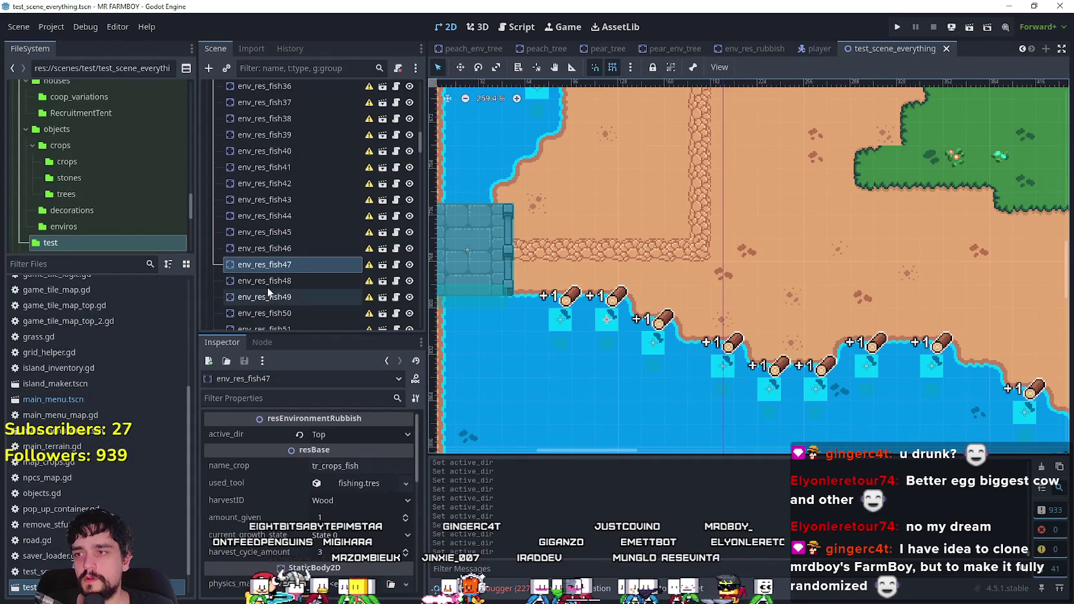
left_click(276, 297)
scroll(291, 274, "down", 3)
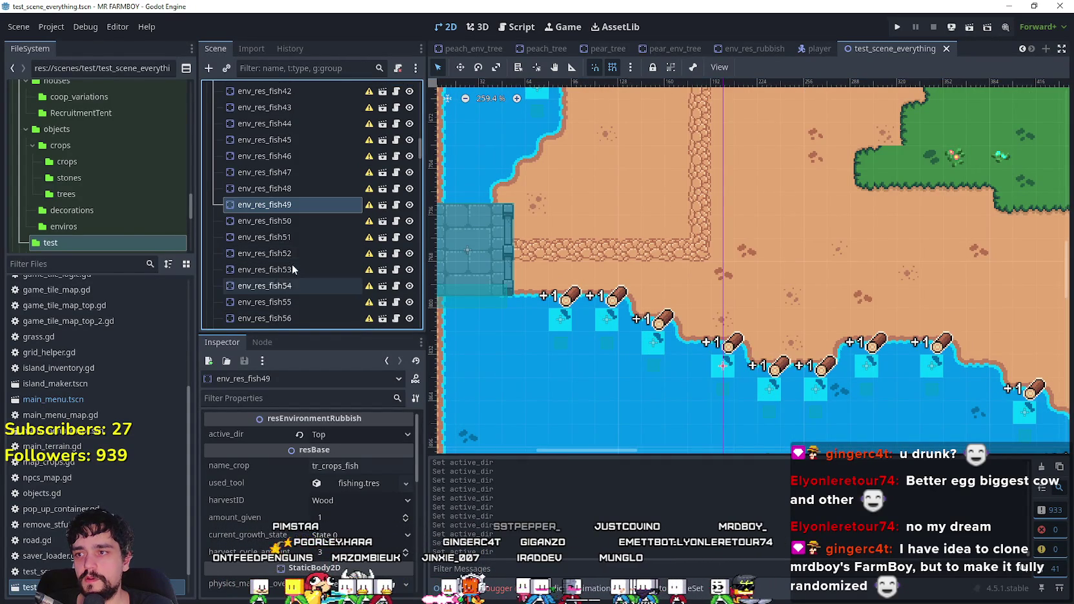
left_click(277, 221)
scroll(278, 194, "down", 2)
left_click(276, 176)
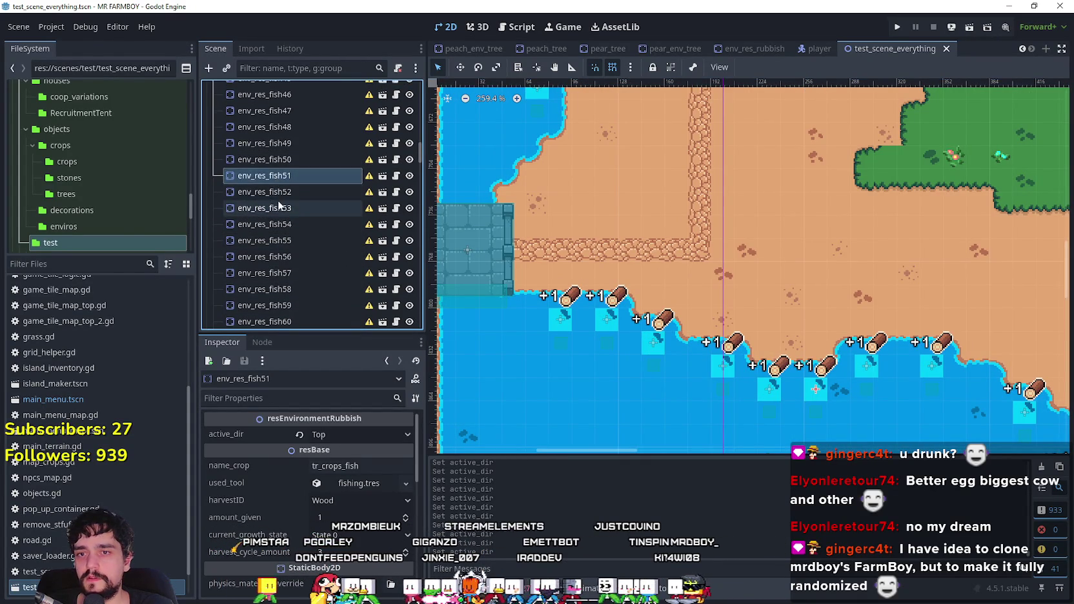
left_click(288, 208)
left_click(283, 192)
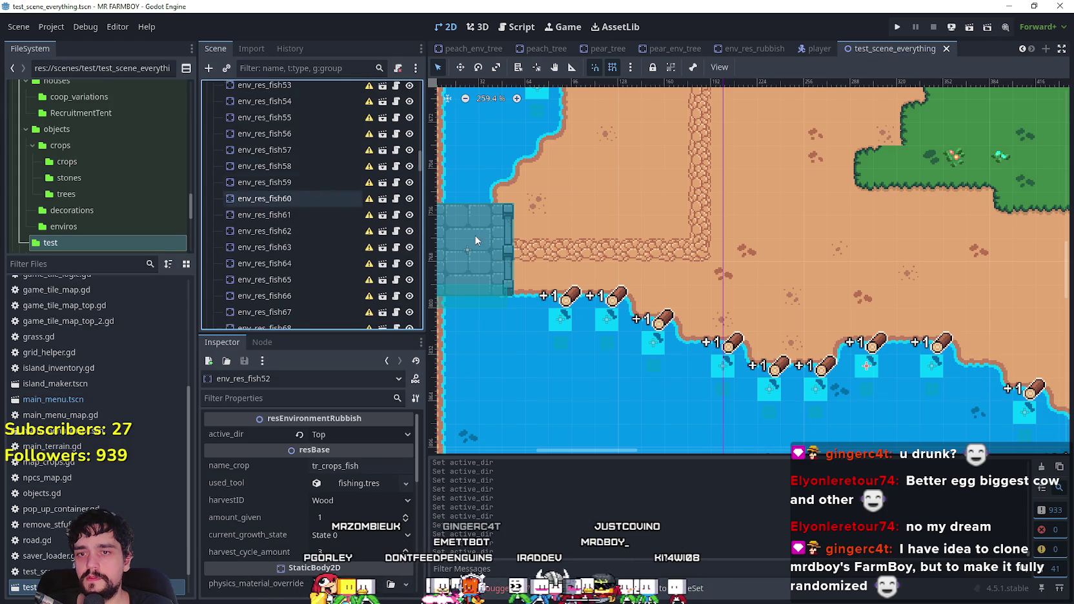
- Check env_res_fish54, then set env_res_fish55's active_dir to Right
scroll(290, 207, "down", 4)
scroll(618, 197, "right", 5)
scroll(618, 198, "down", 3)
scroll(318, 175, "up", 2)
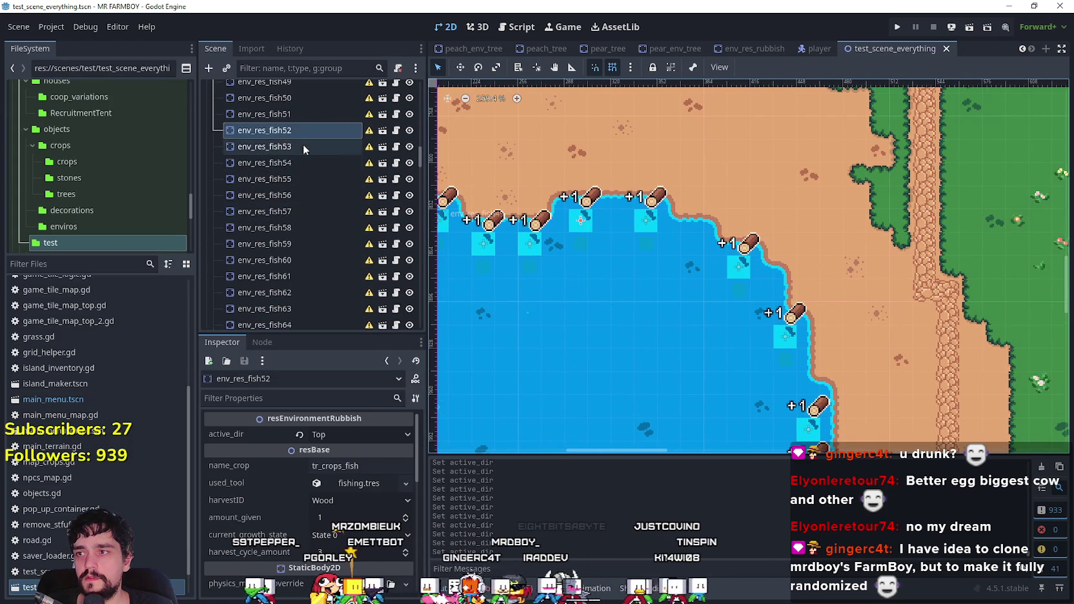
left_click(303, 159)
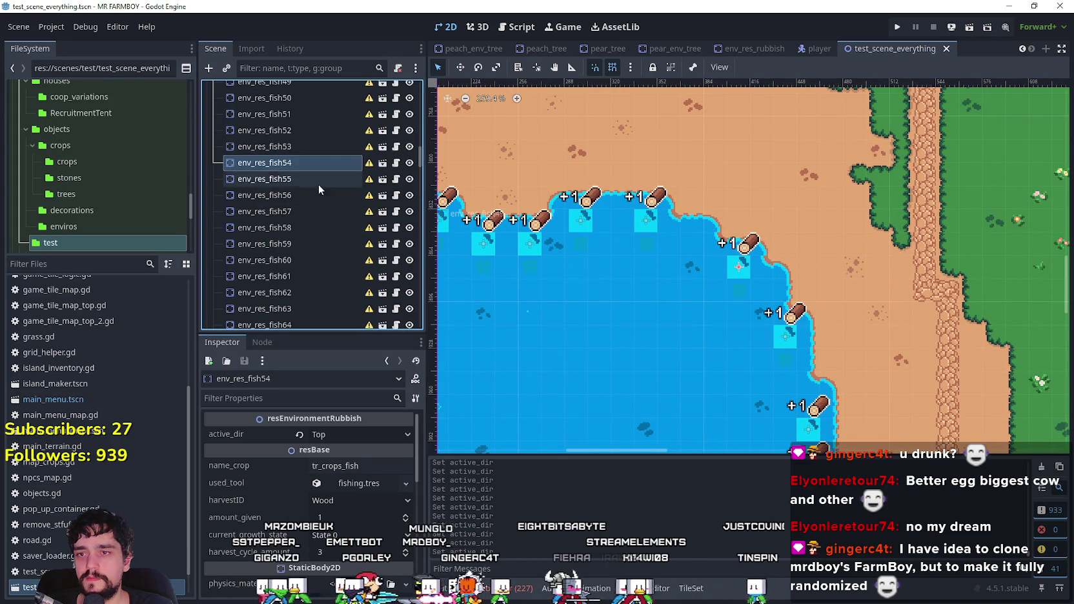
left_click(314, 179)
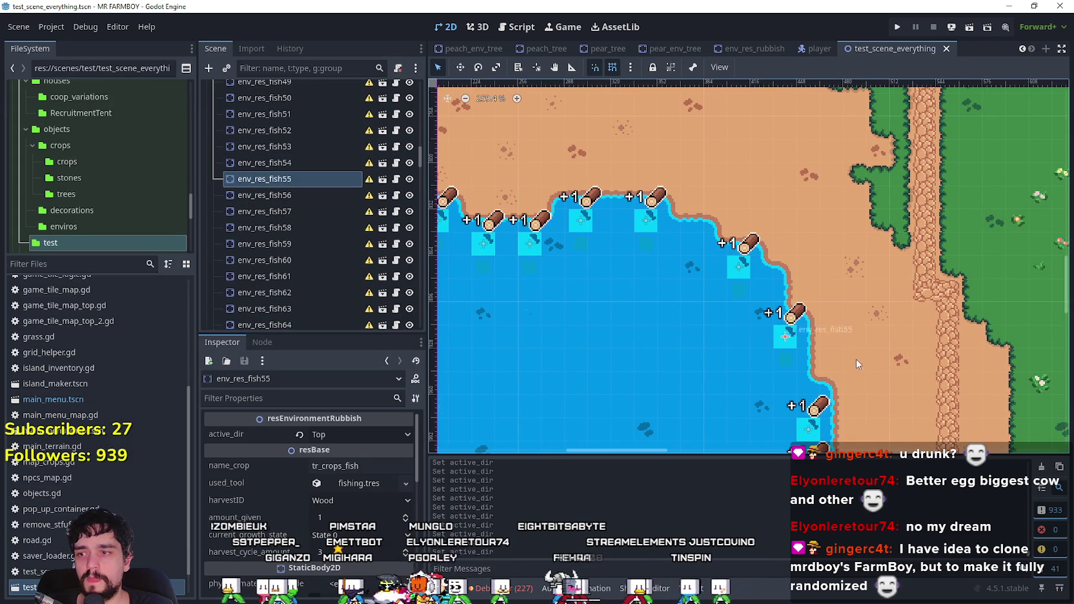
left_click(366, 438)
left_click(356, 498)
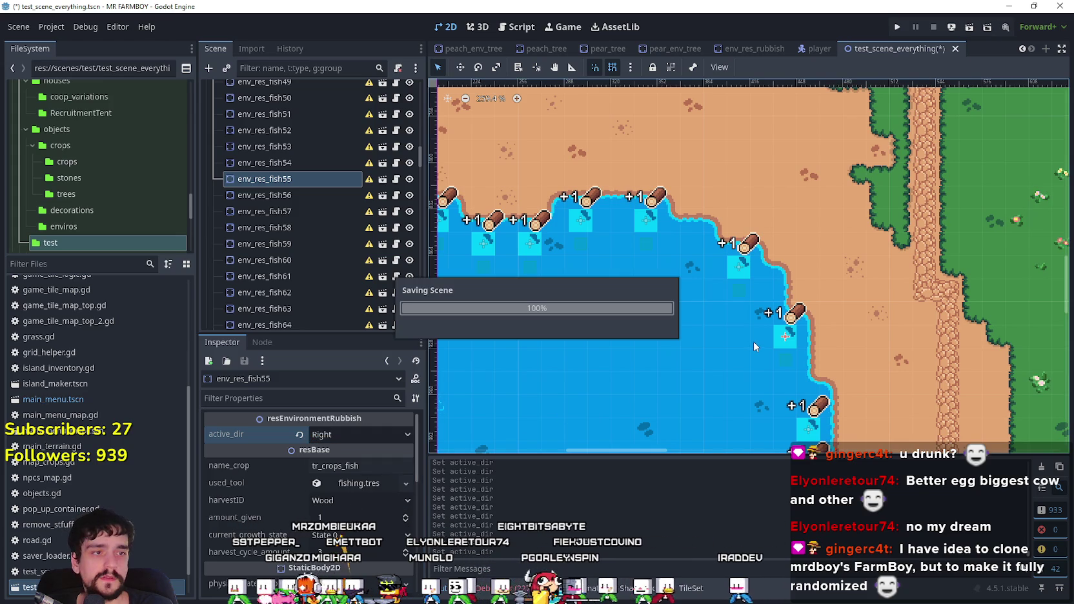
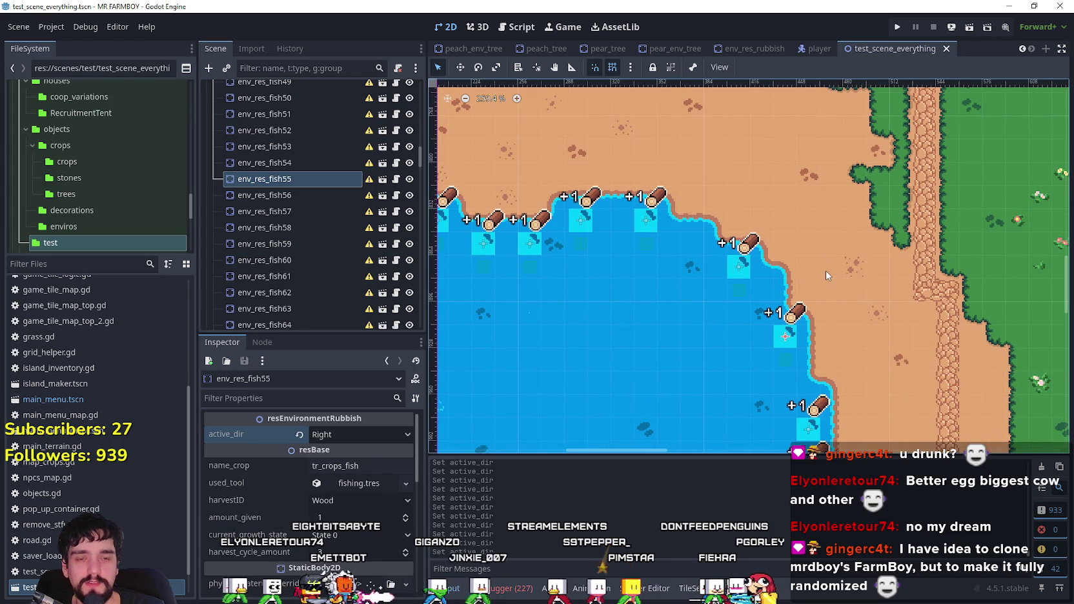
- Set active_dir to Right on env_res_fish56, env_res_fish57 and env_res_fish58
scroll(804, 323, "down", 3)
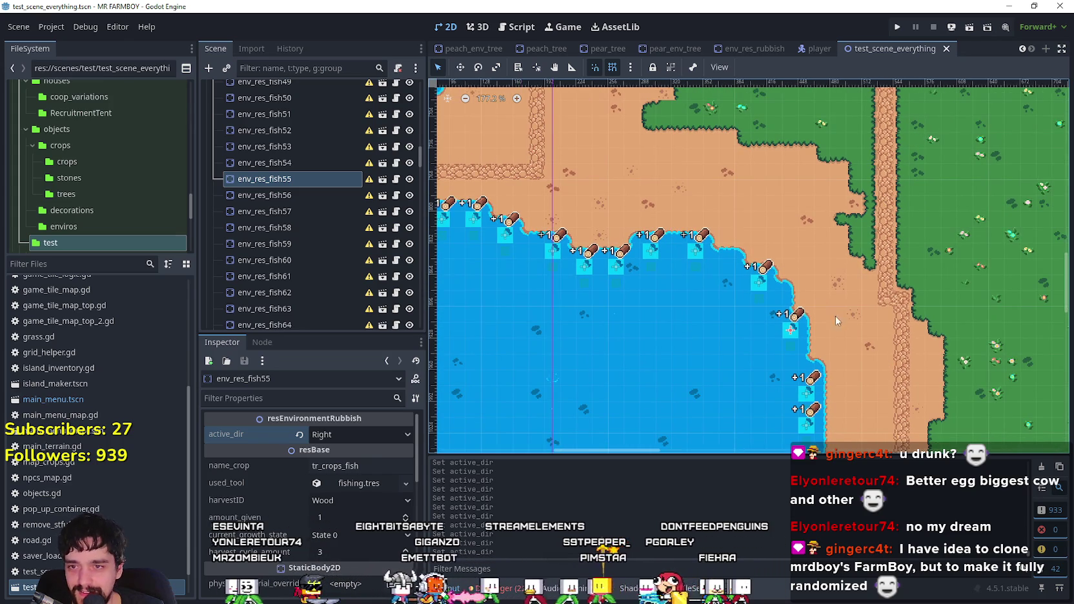
scroll(833, 316, "up", 2)
left_click(255, 195)
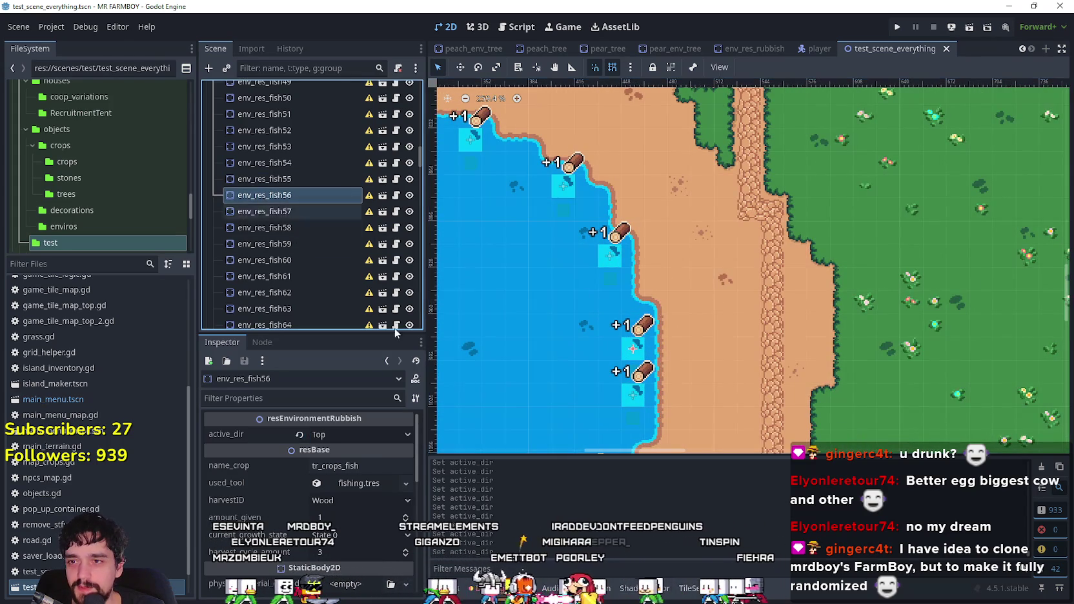
left_click(374, 434)
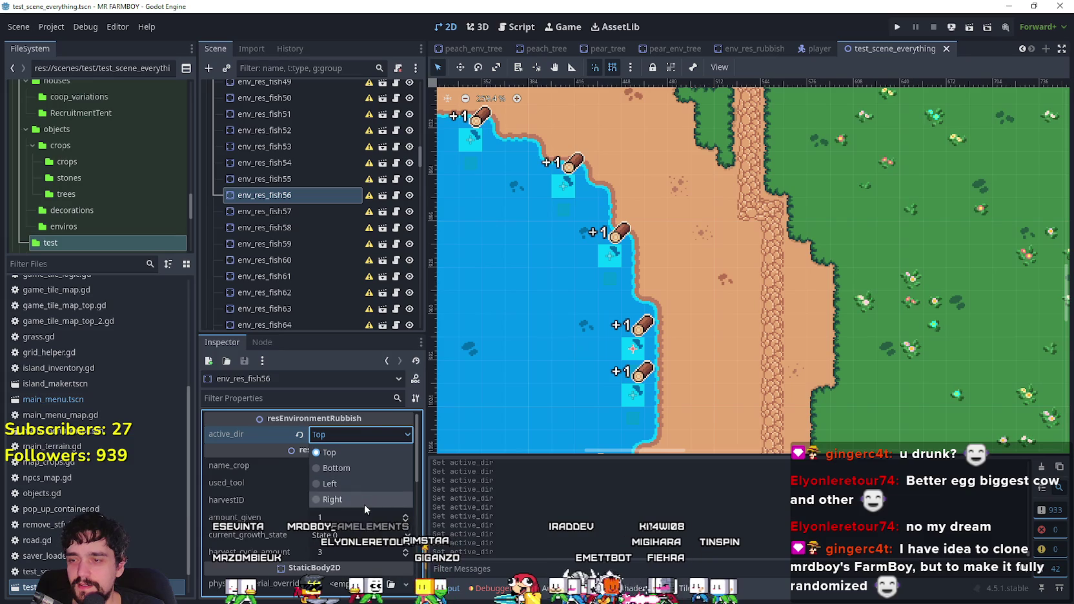
left_click(365, 499)
left_click(310, 208)
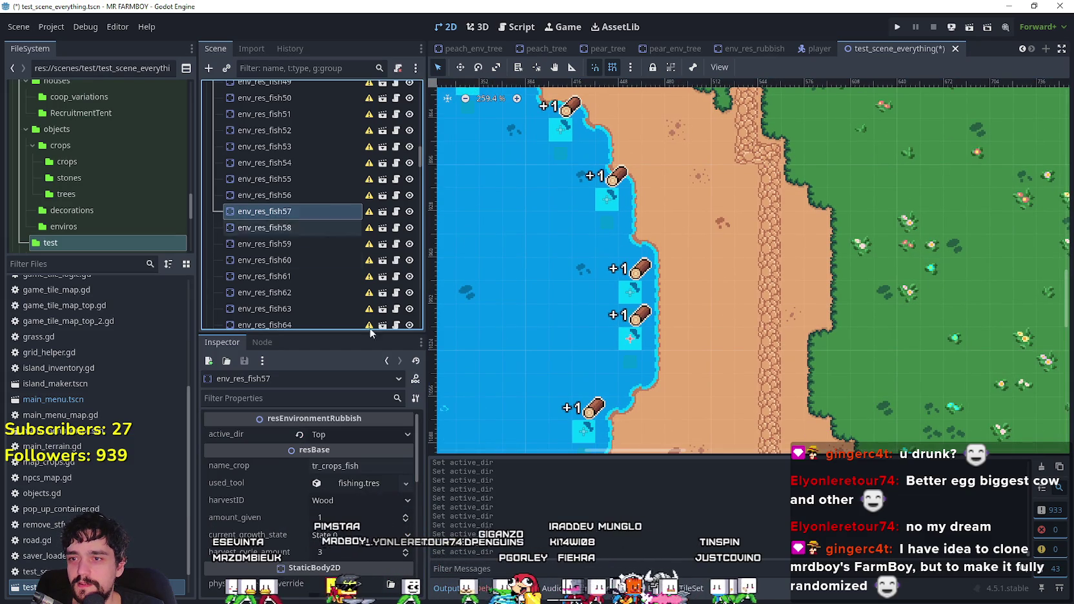
left_click(361, 435)
left_click(349, 497)
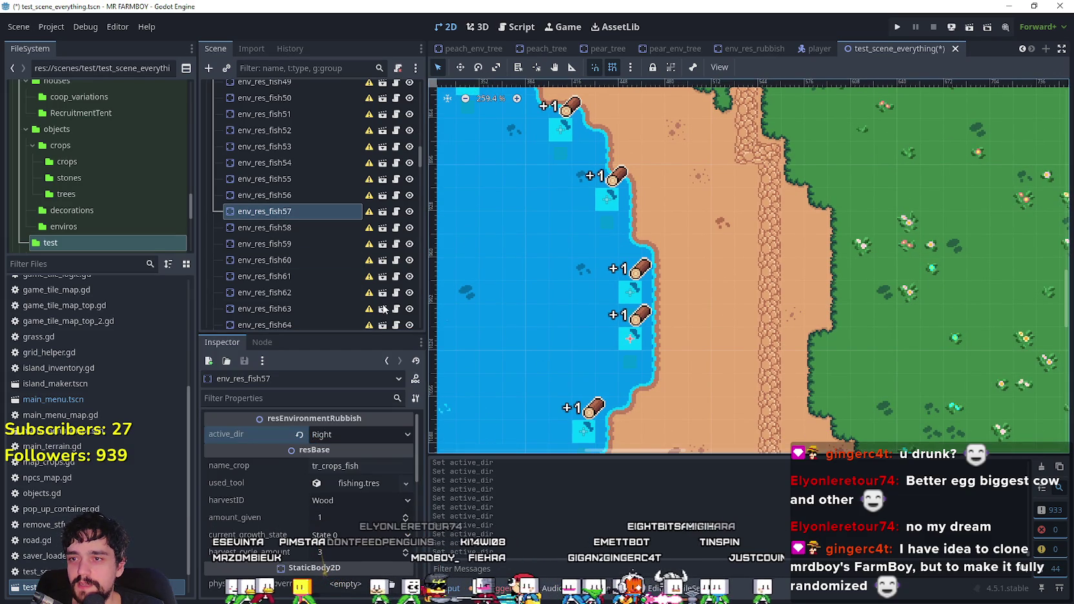
left_click(292, 228)
scroll(529, 322, "down", 5)
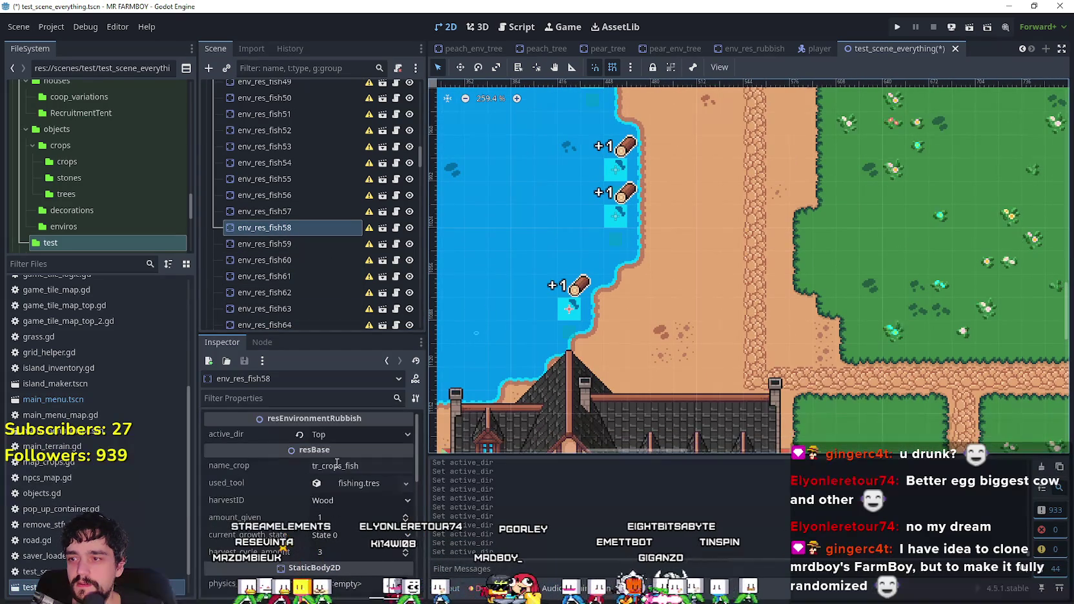
left_click(361, 434)
left_click(348, 499)
scroll(497, 357, "down", 3)
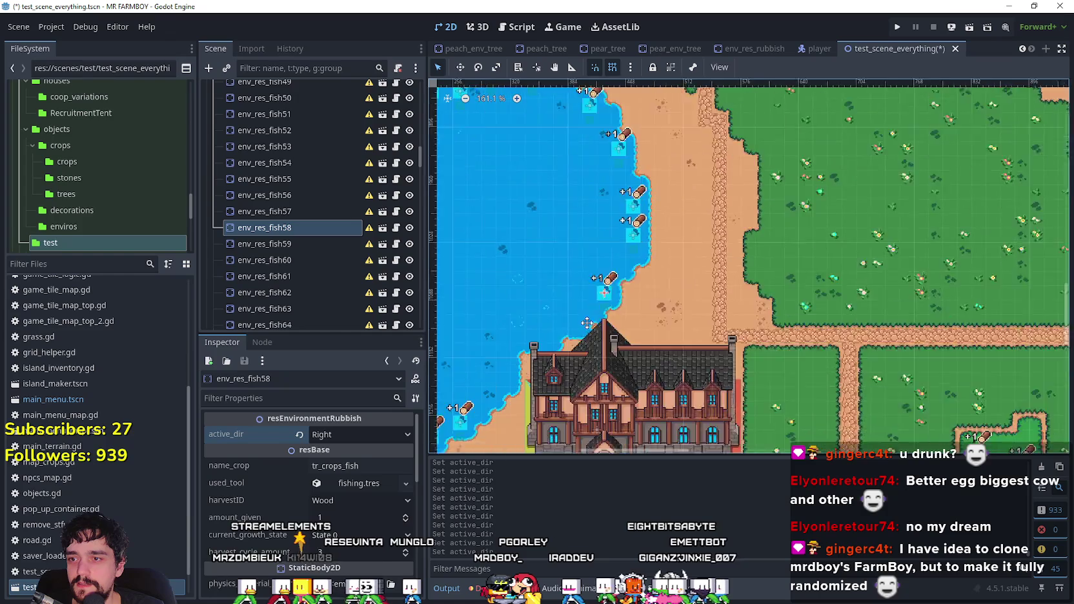
scroll(497, 356, "up", 2)
- Set active_dir to Bottom on env_res_fish59, fish60 and fish61, saving after each
left_click(305, 243)
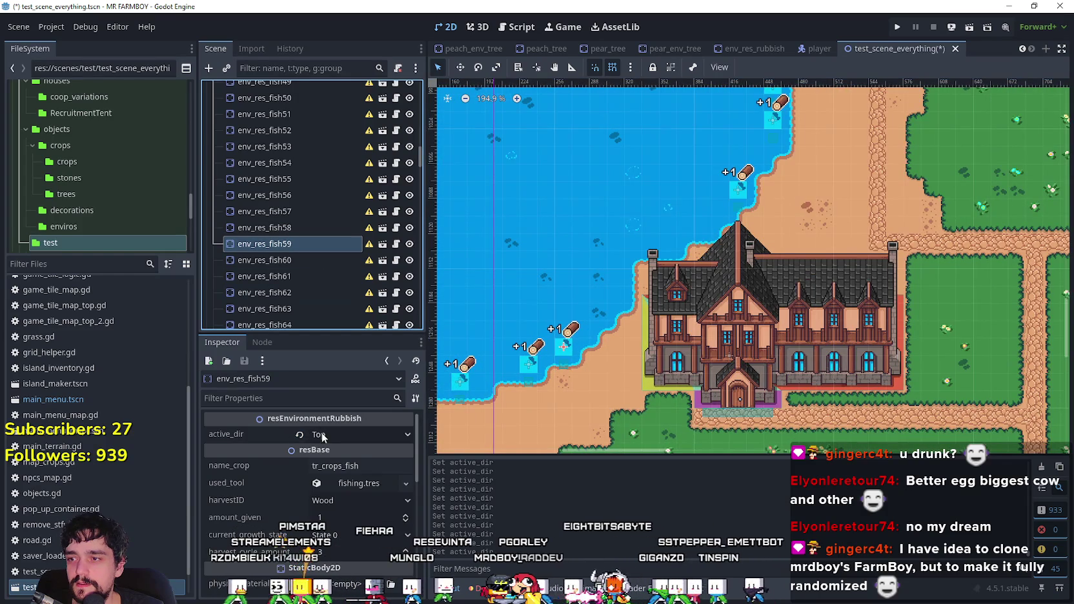
left_click(321, 435)
left_click(331, 467)
key("ctrl+s")
left_click(302, 260)
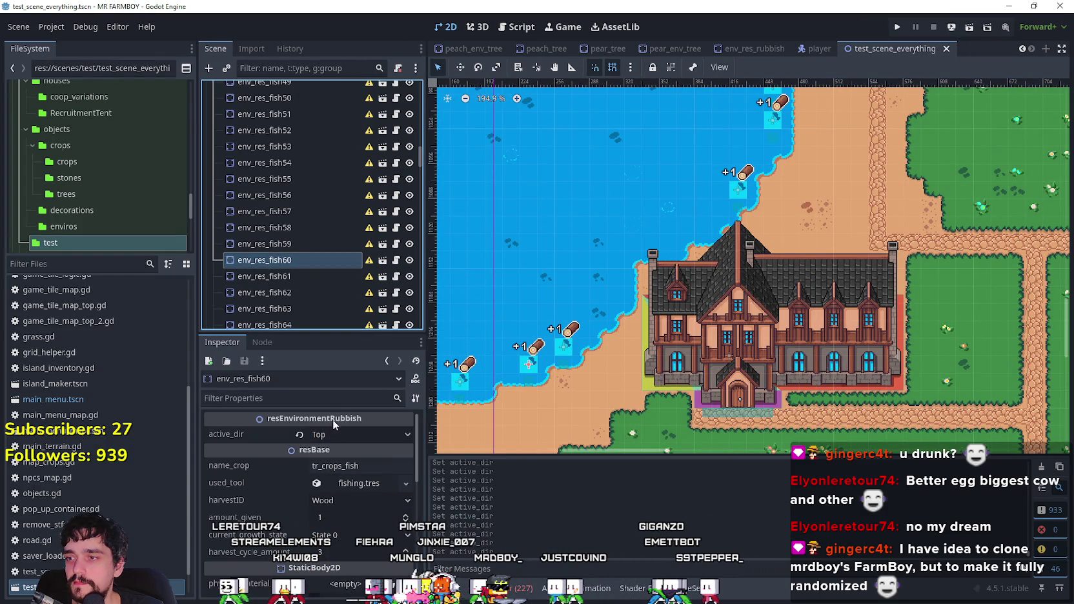
left_click(352, 435)
left_click(345, 471)
key("ctrl+s")
left_click_drag(514, 403, 582, 336)
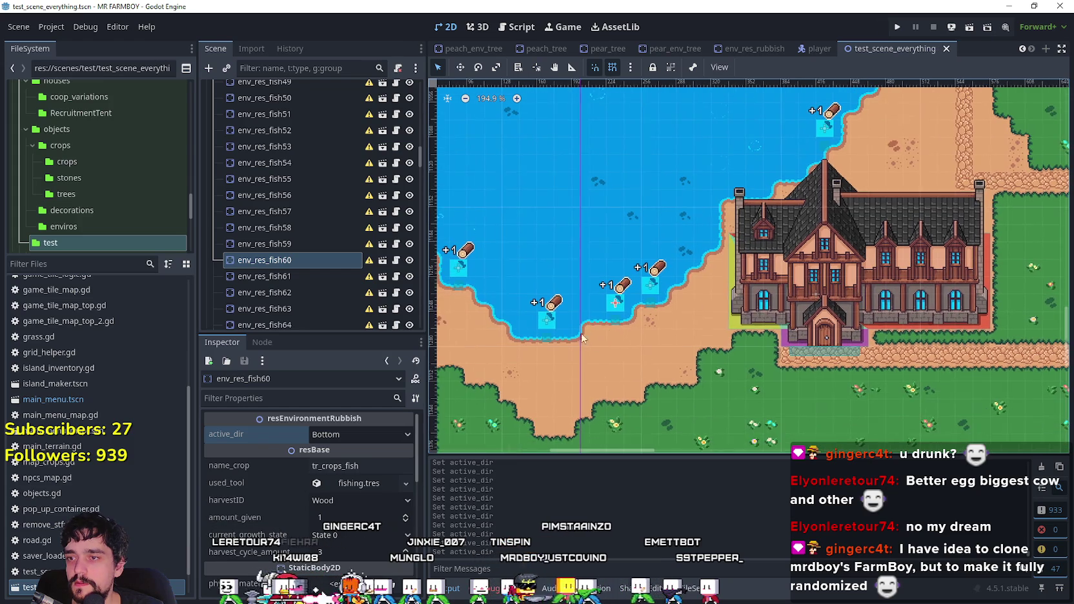
left_click(294, 275)
left_click(328, 435)
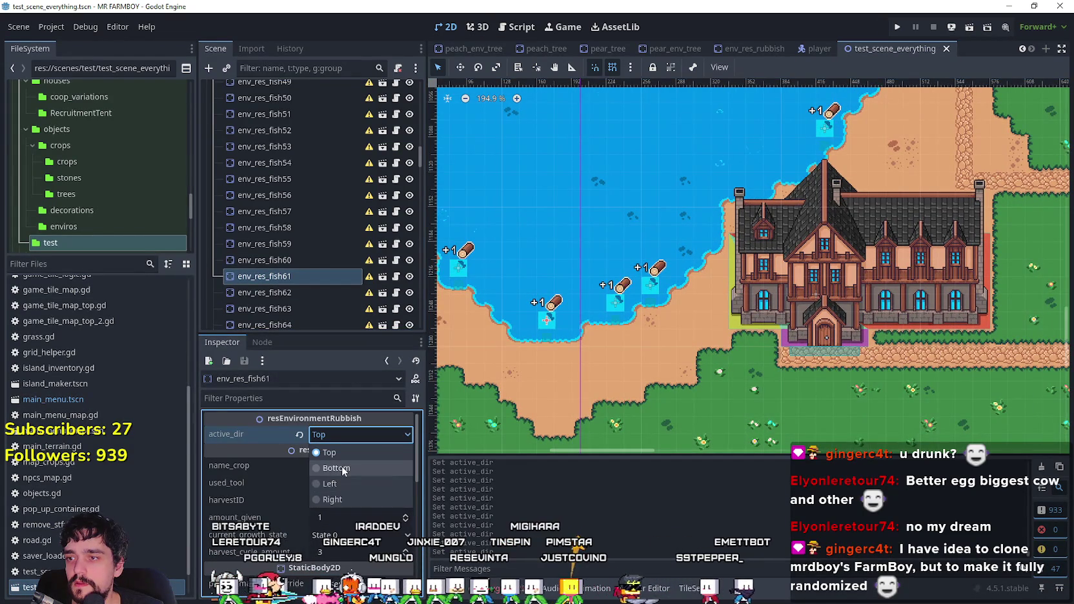
left_click(342, 468)
key("ctrl+s")
scroll(465, 291, "left", 3)
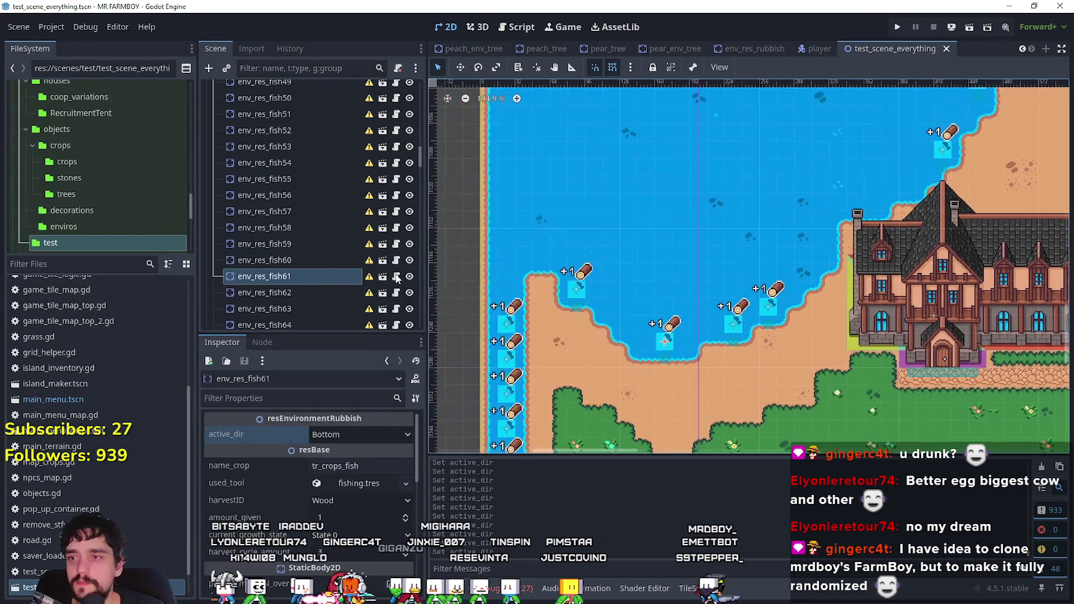
- Set env_res_fish62's active_dir to Bottom and save the scene
scroll(311, 272, "down", 3)
left_click(297, 230)
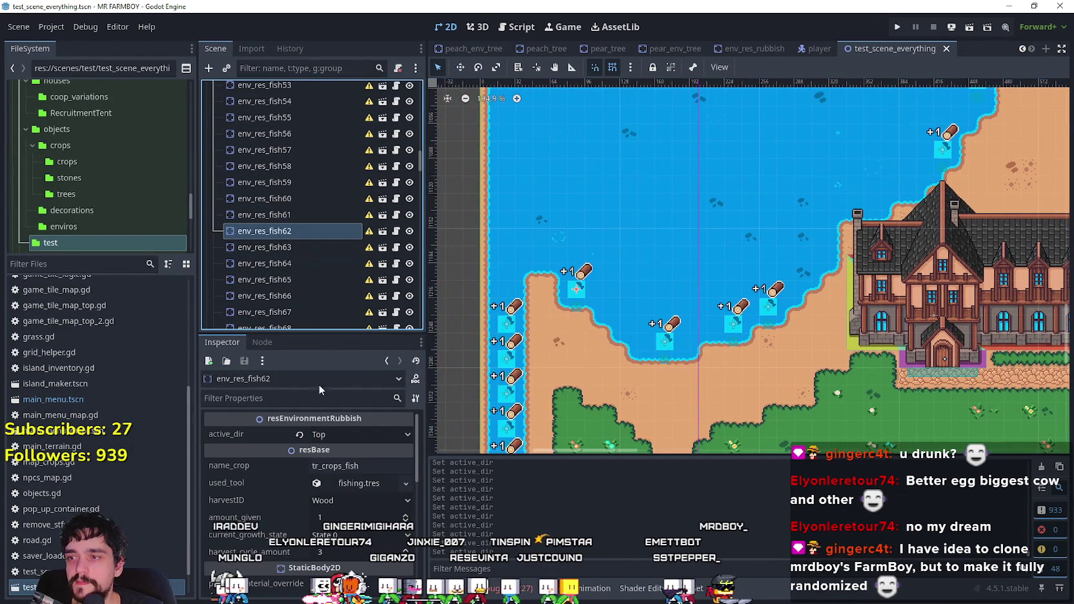
left_click(330, 434)
left_click(344, 472)
key("ctrl+s")
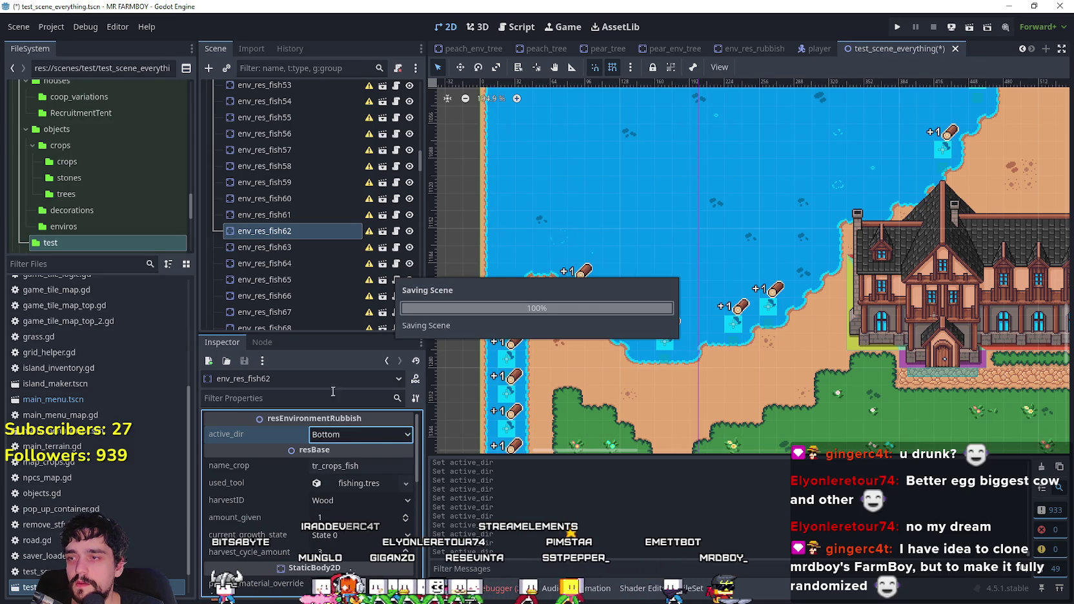
- Set active_dir to Right on env_res_fish63, fish64 and fish65, saving after each
left_click(304, 247)
left_click(357, 435)
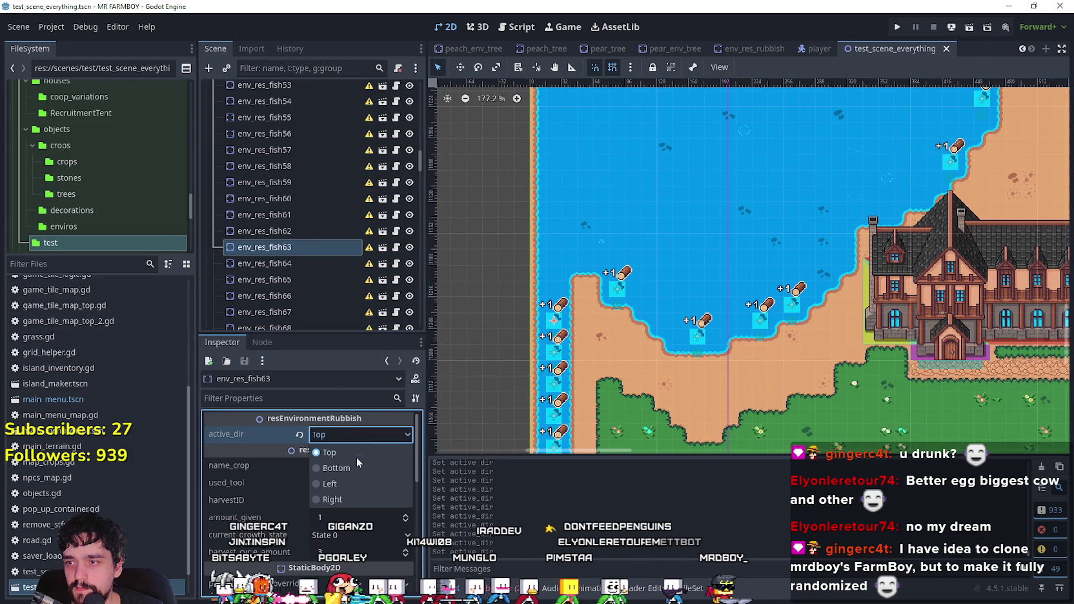
left_click(352, 500)
key("ctrl+s")
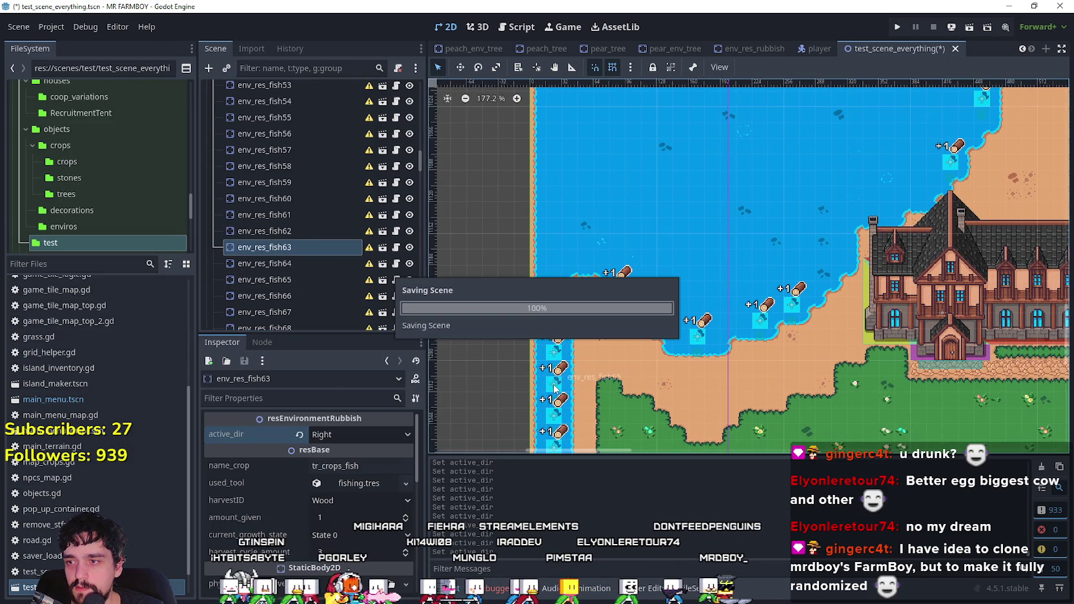
left_click(299, 262)
scroll(338, 264, "down", 3)
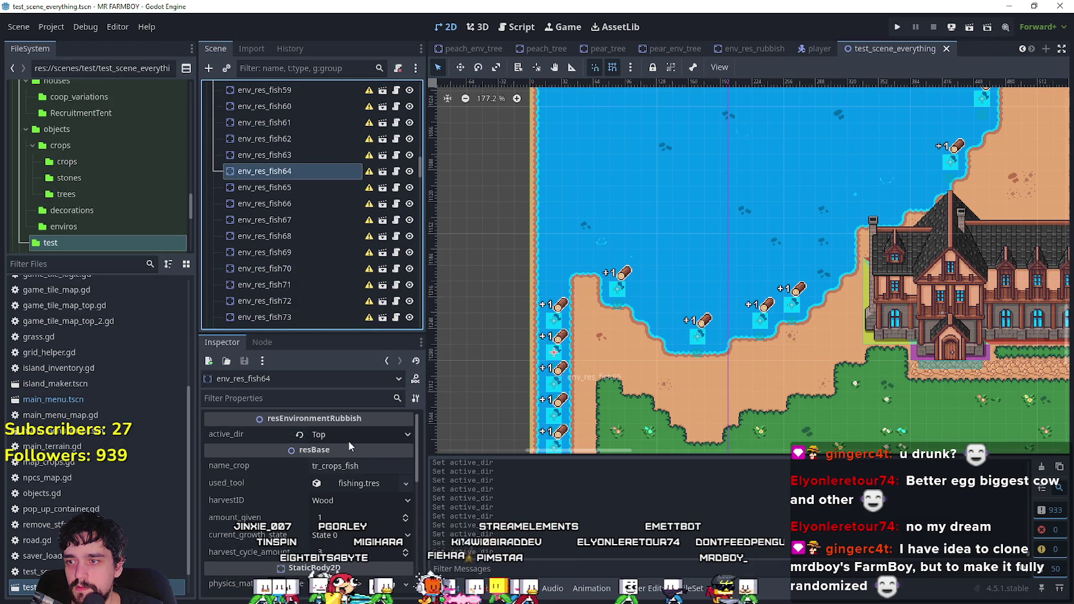
left_click(349, 435)
left_click(341, 499)
scroll(612, 334, "up", 3)
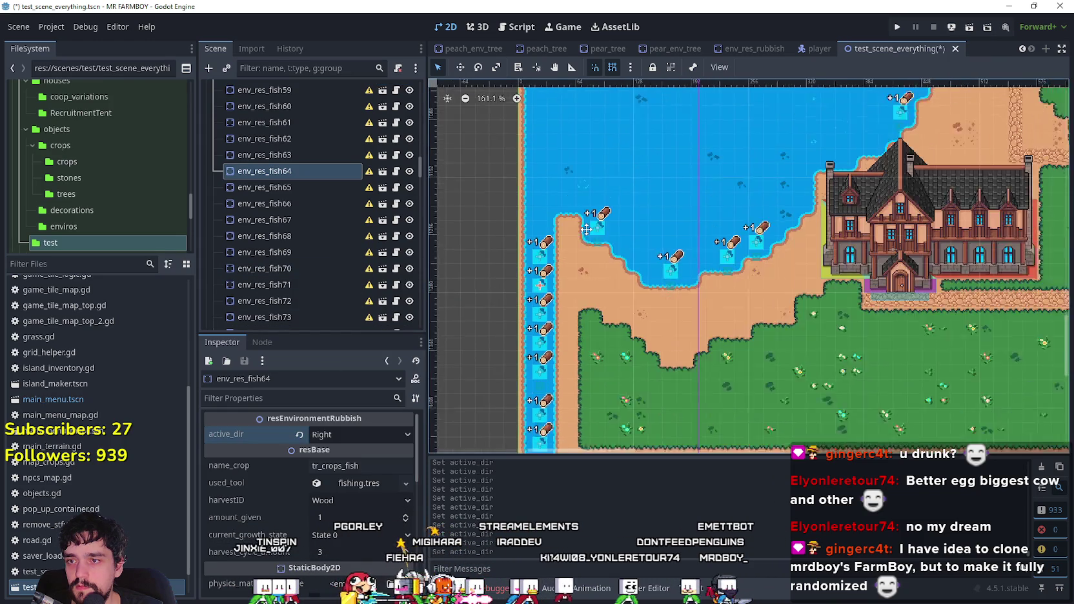
key("ctrl+s")
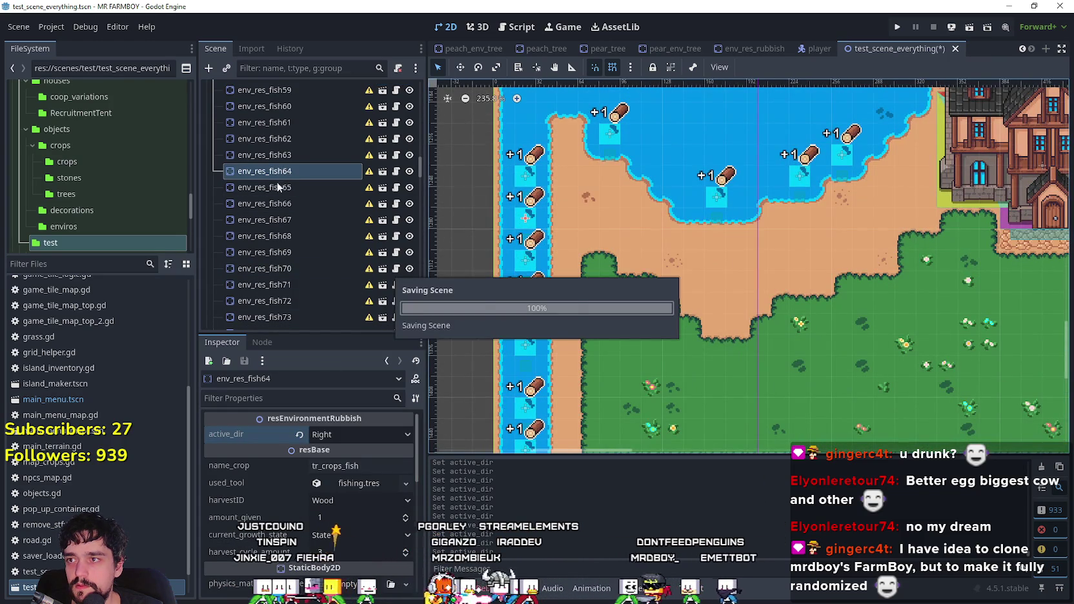
left_click(275, 187)
left_click(350, 436)
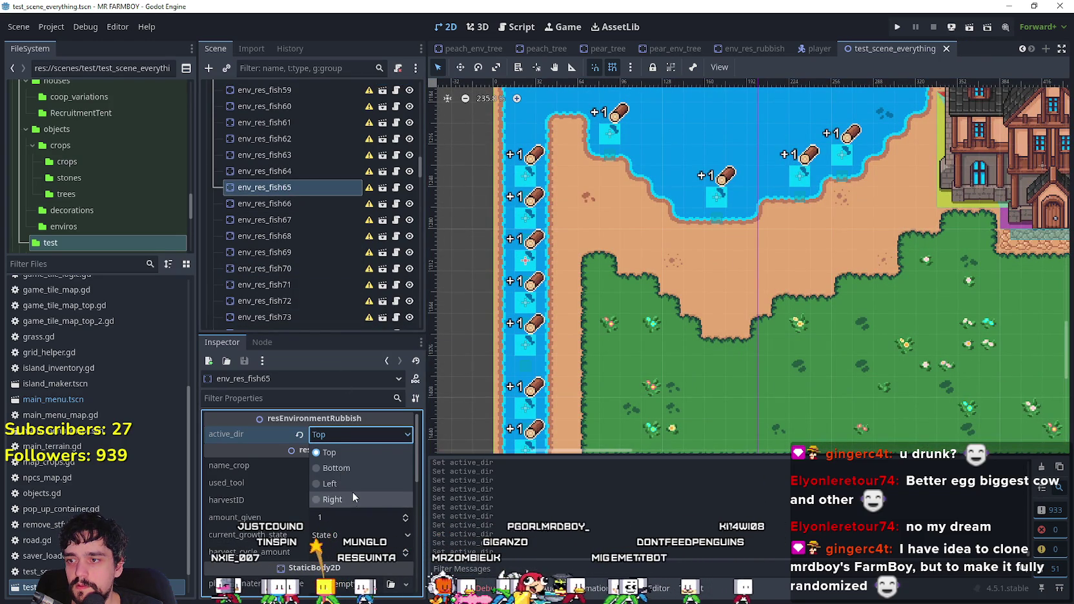
left_click(353, 492)
key("ctrl+s")
- Set active_dir to Right on env_res_fish66, fish67 and fish68, saving after each
left_click(282, 203)
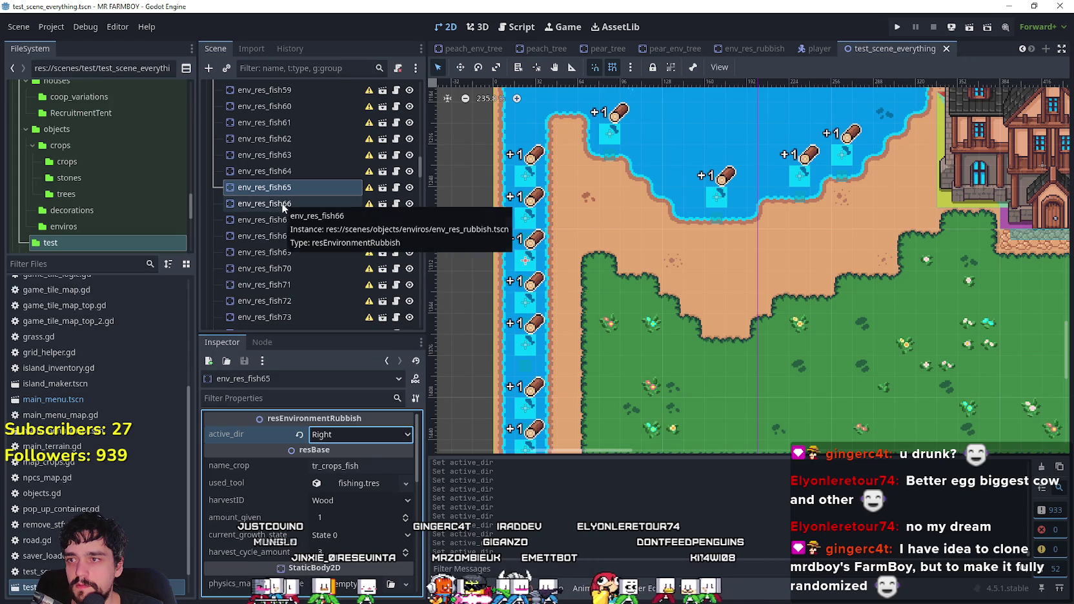
left_click(351, 434)
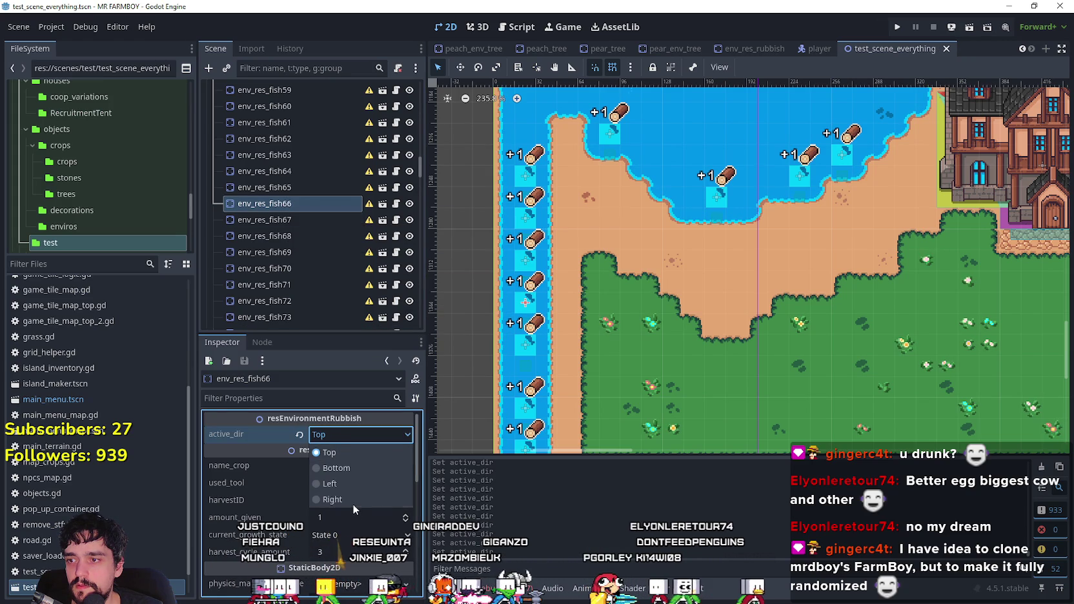
left_click(353, 502)
key("ctrl+s")
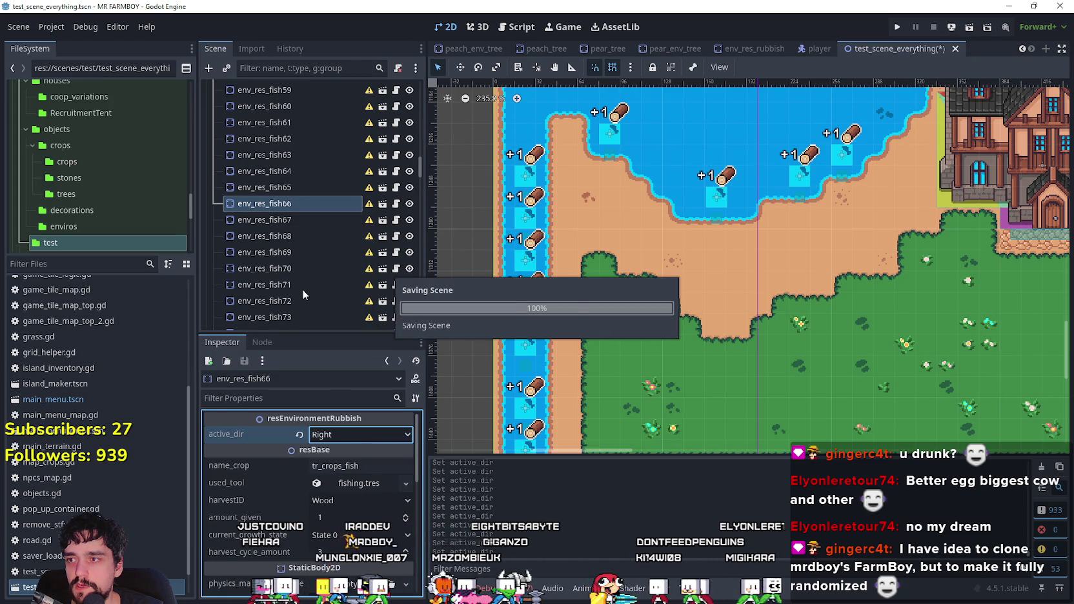
left_click(294, 218)
left_click(334, 434)
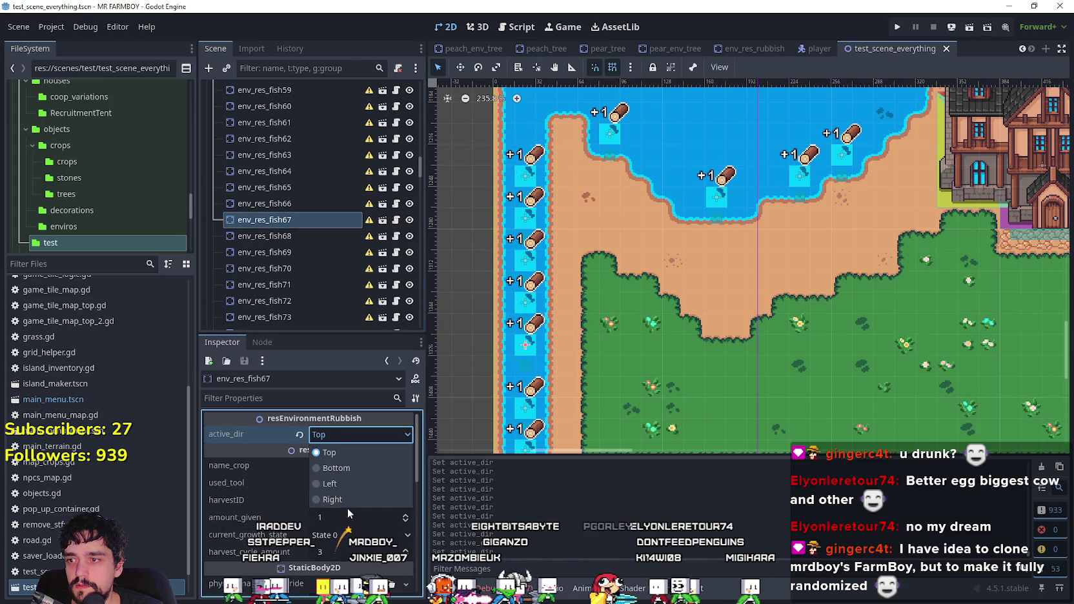
left_click(348, 506)
key("ctrl+s")
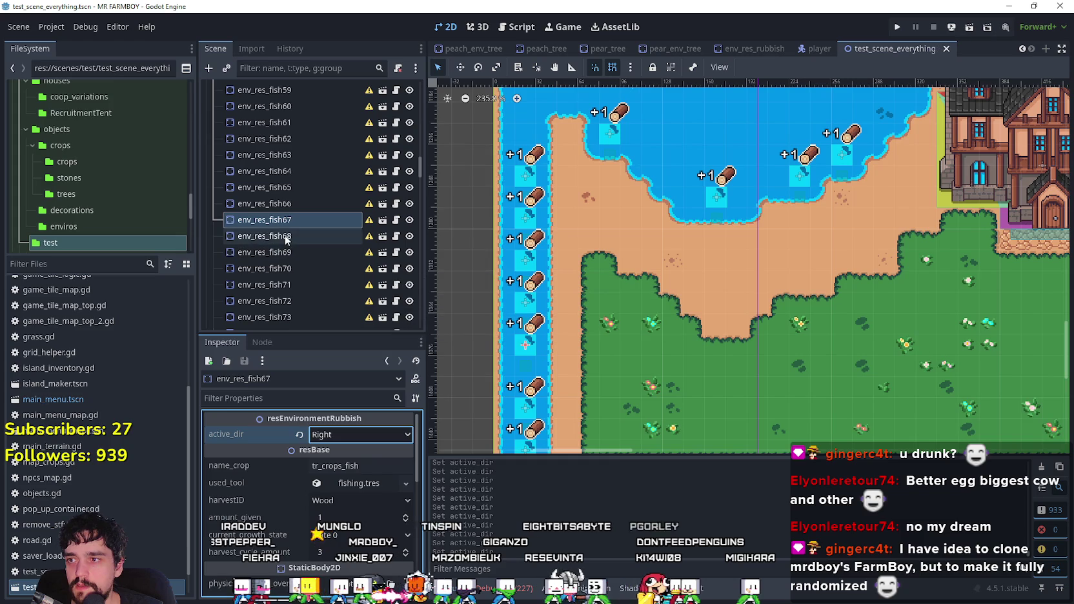
left_click(288, 237)
left_click(361, 434)
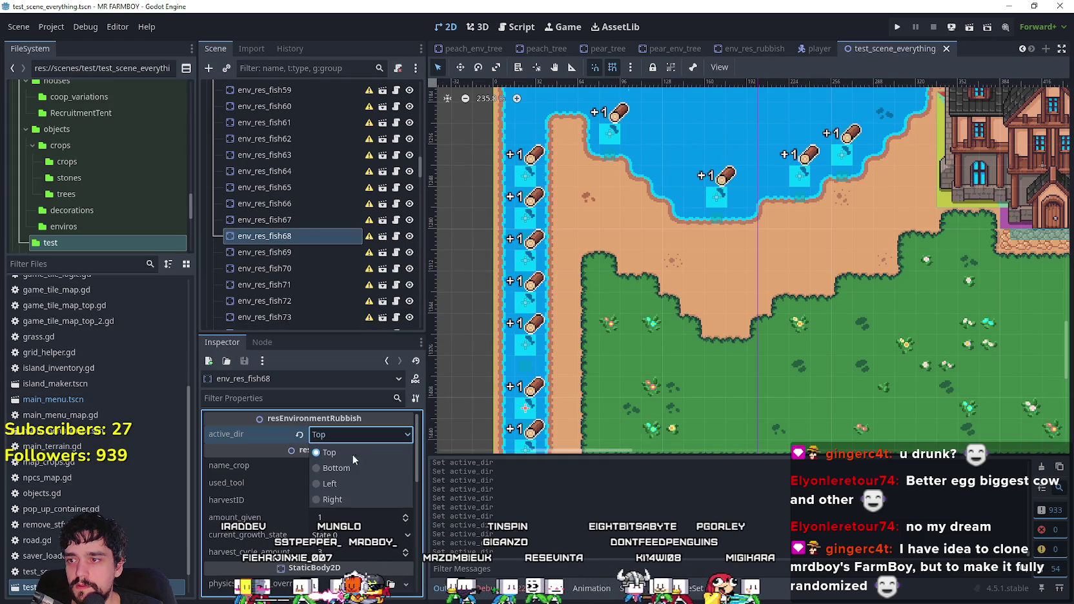
left_click(349, 500)
key("ctrl+s")
scroll(655, 432, "down", 3)
scroll(655, 433, "down", 5)
left_click(293, 251)
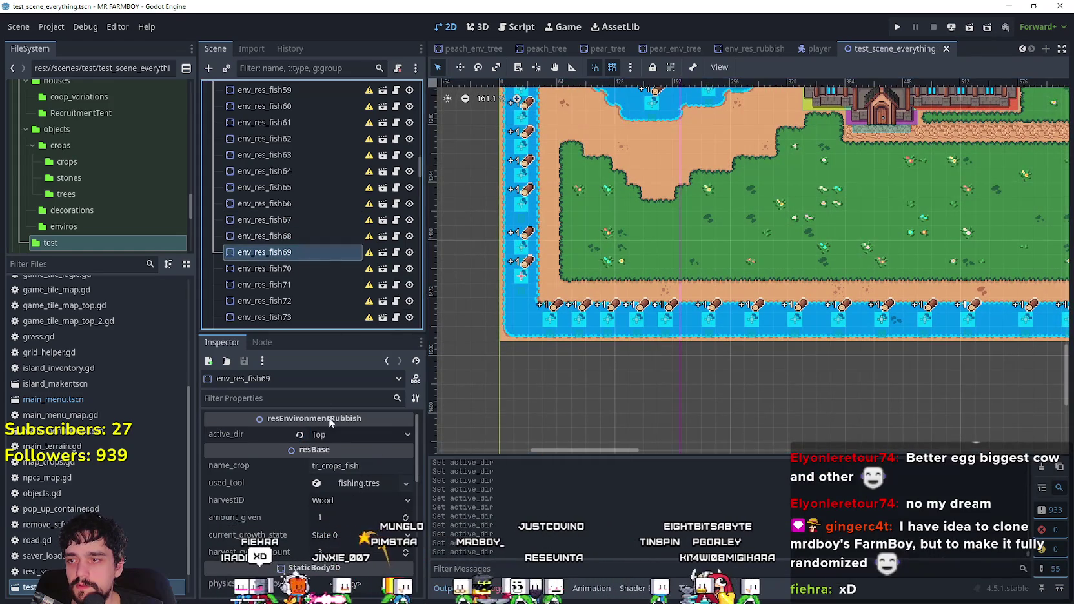
left_click(343, 434)
left_click(348, 494)
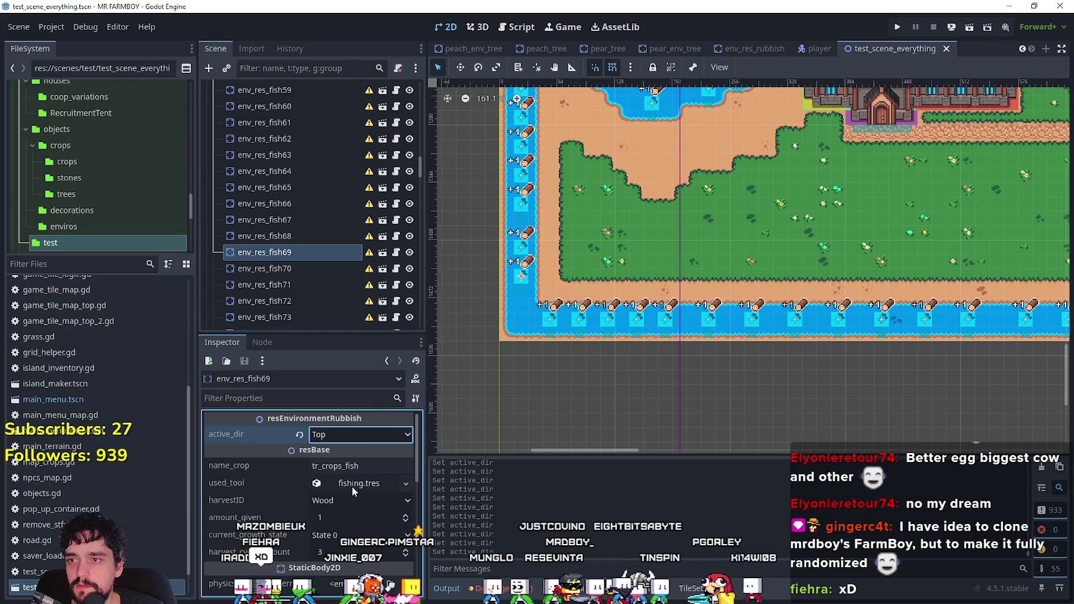
key("ctrl+s")
left_click(315, 266)
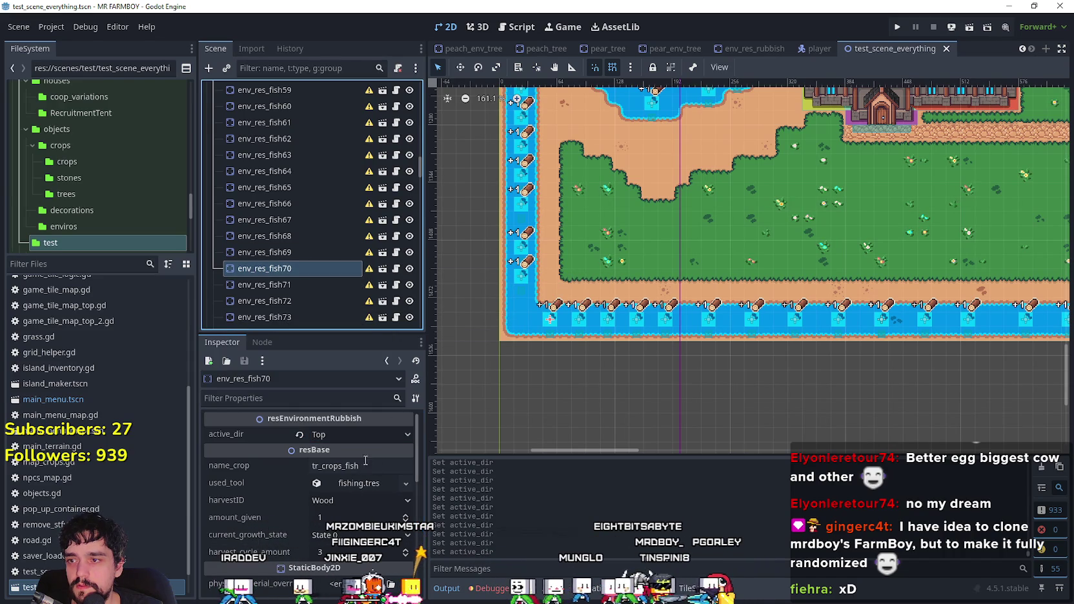
left_click(359, 435)
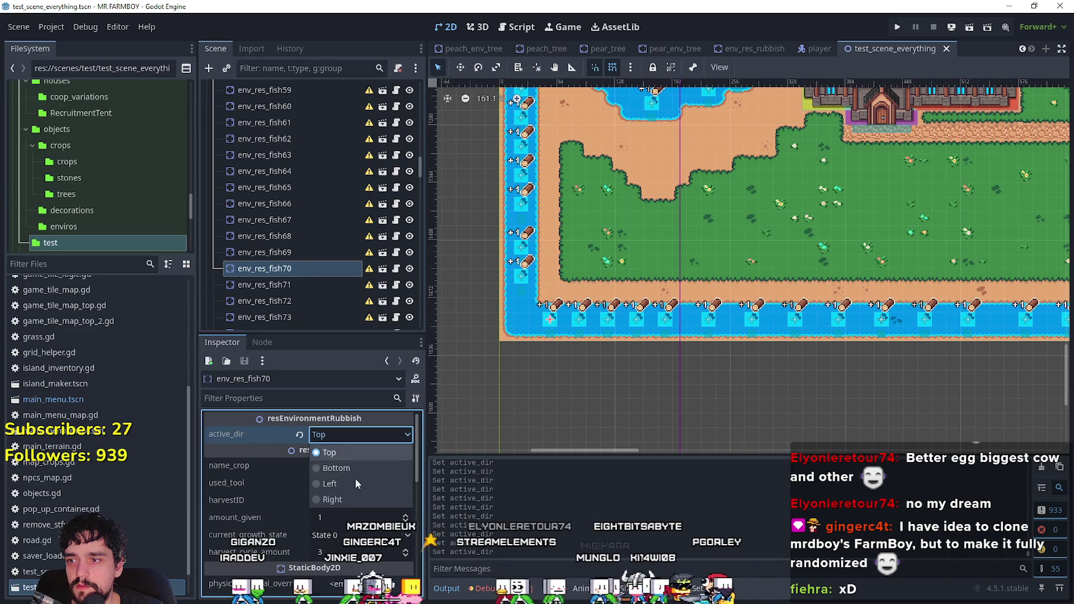
left_click(291, 284)
left_click(291, 284)
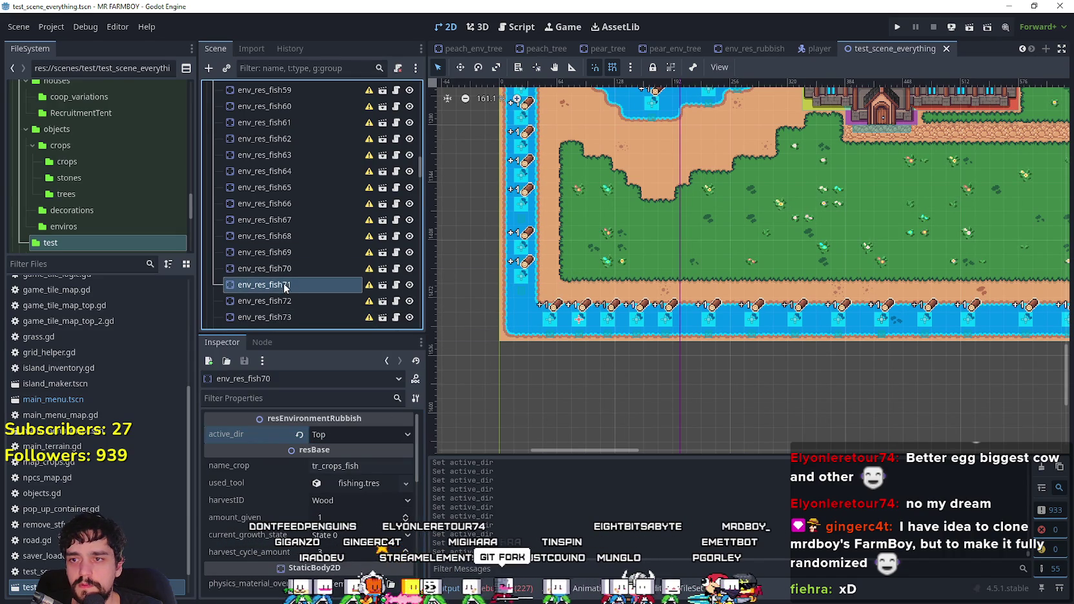
left_click(288, 316)
scroll(277, 279, "down", 3)
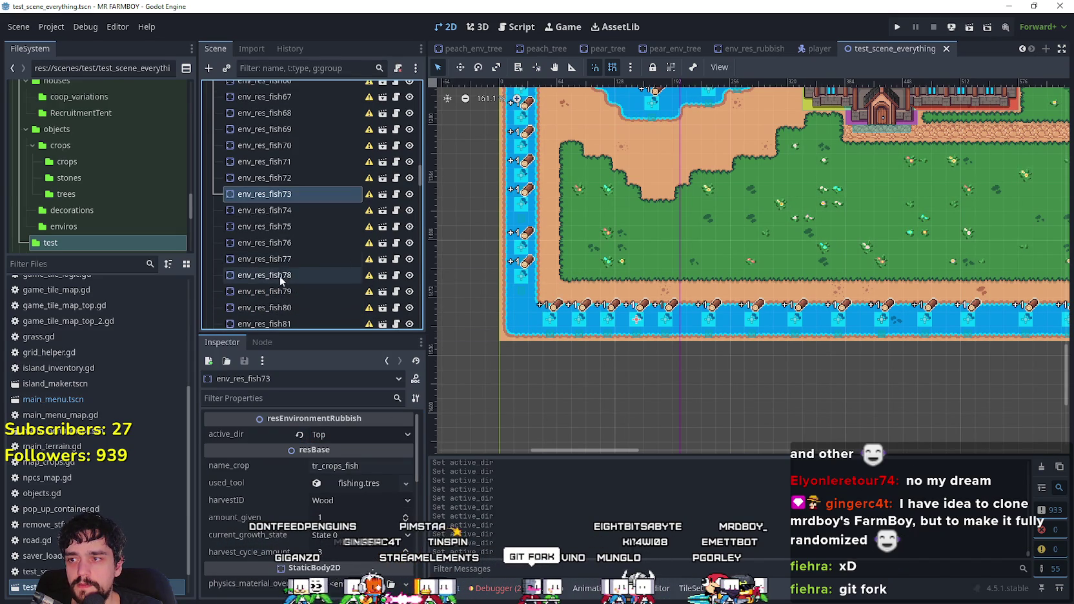
left_click(277, 210)
left_click(277, 226)
left_click(279, 243)
left_click(279, 266)
left_click(280, 277)
scroll(830, 292, "down", 5)
left_click_drag(830, 293, 602, 286)
left_click(303, 306)
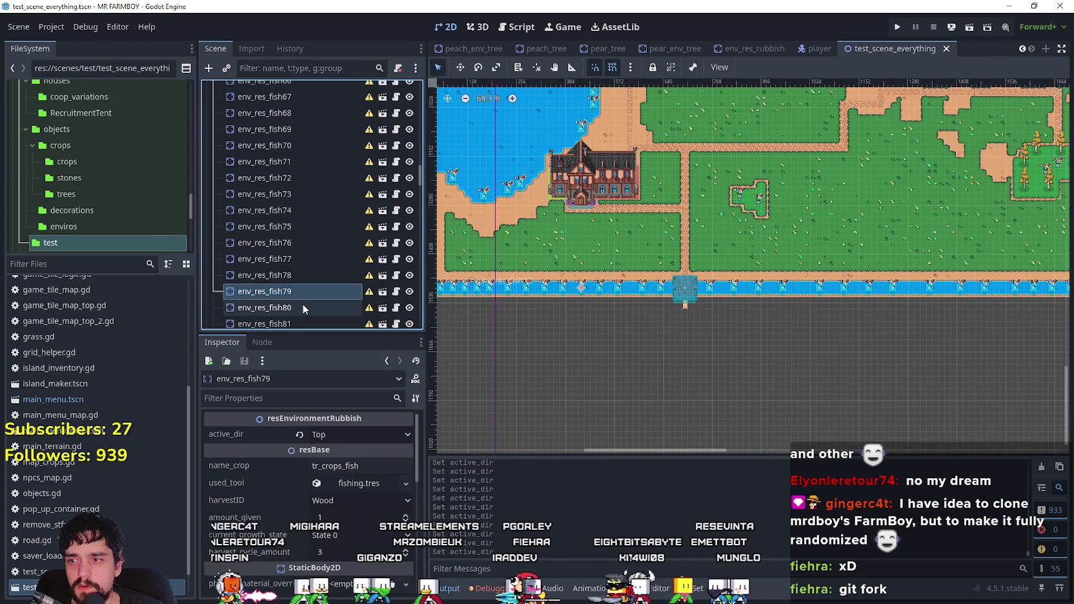
left_click(295, 291)
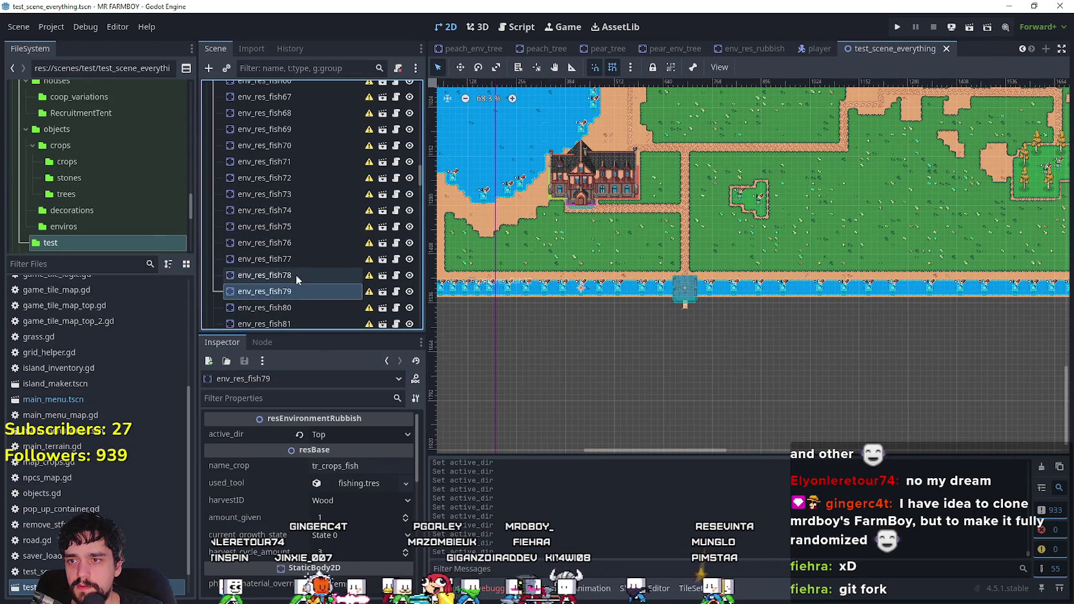
left_click(294, 308)
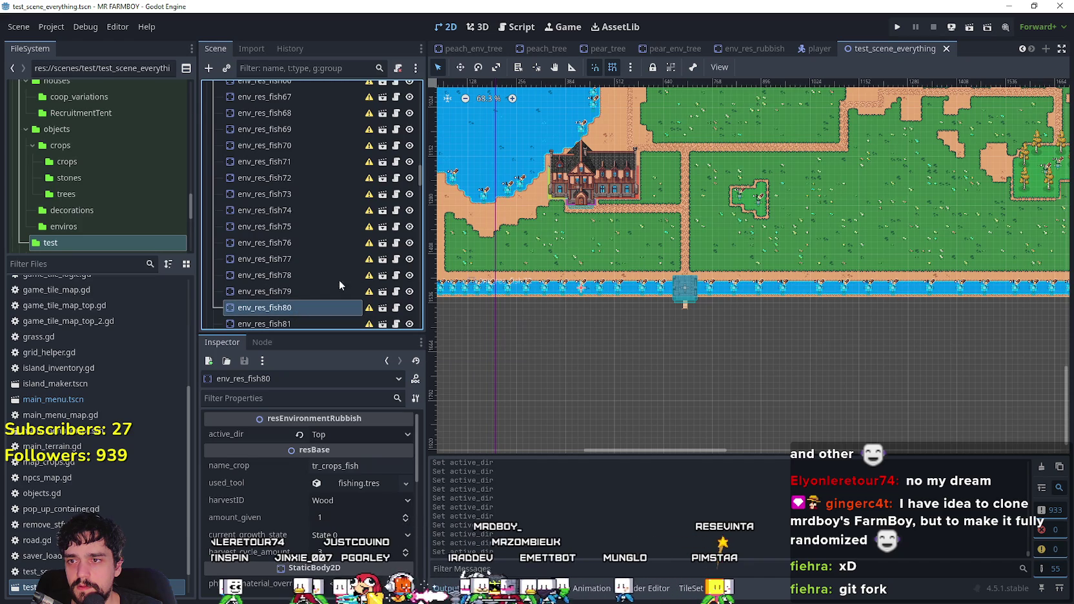
scroll(321, 267, "down", 2)
scroll(665, 273, "up", 3)
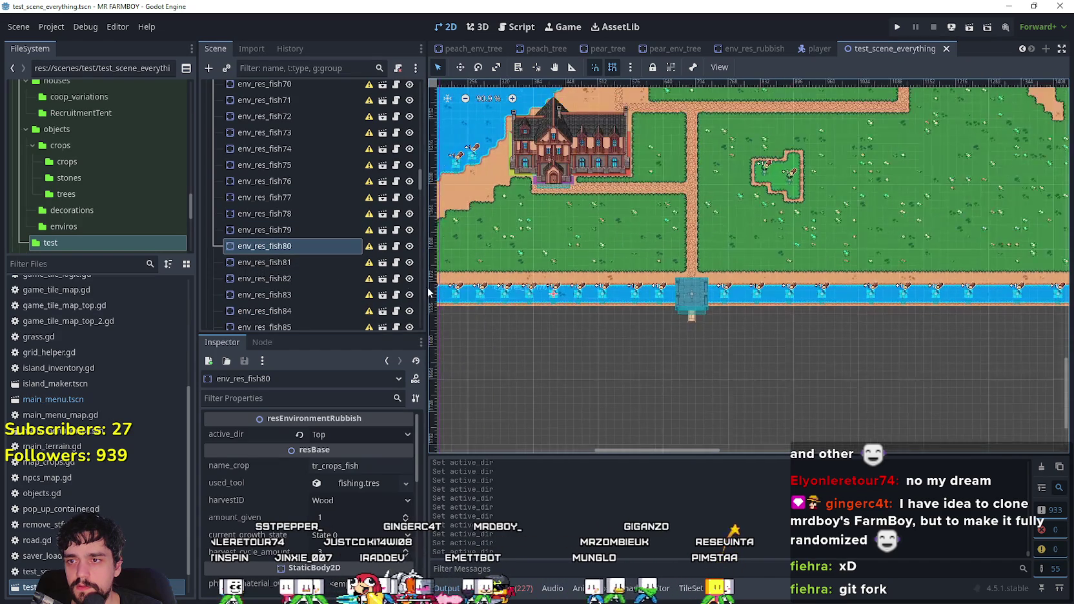
left_click(309, 265)
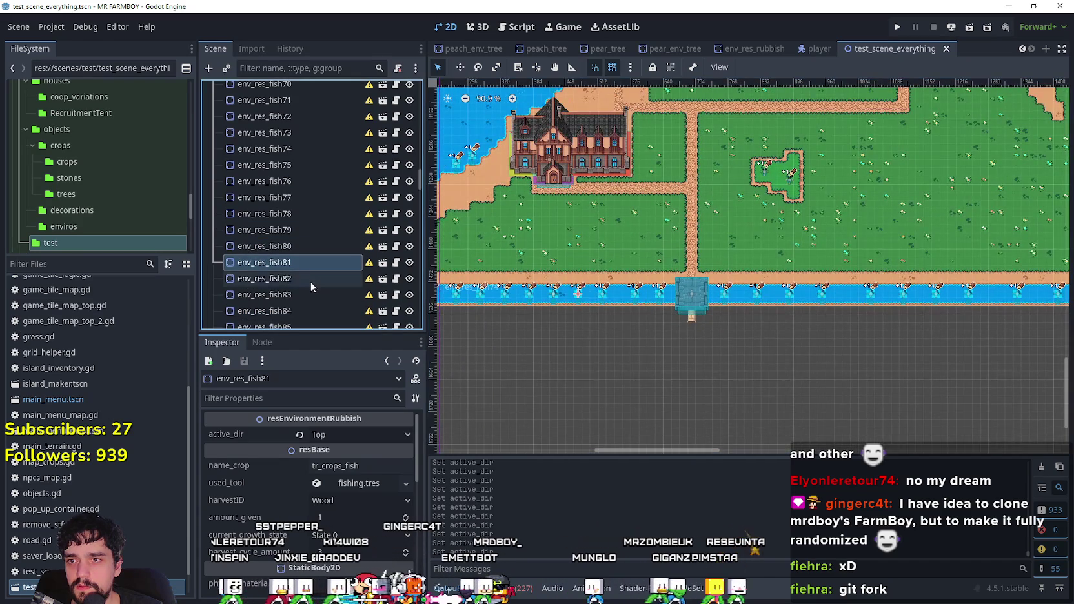
left_click(311, 243)
- Delete the env_res_fish80 node, then select env_res_fish81 and fish83 to check their directions
right_click(305, 246)
key("Delete")
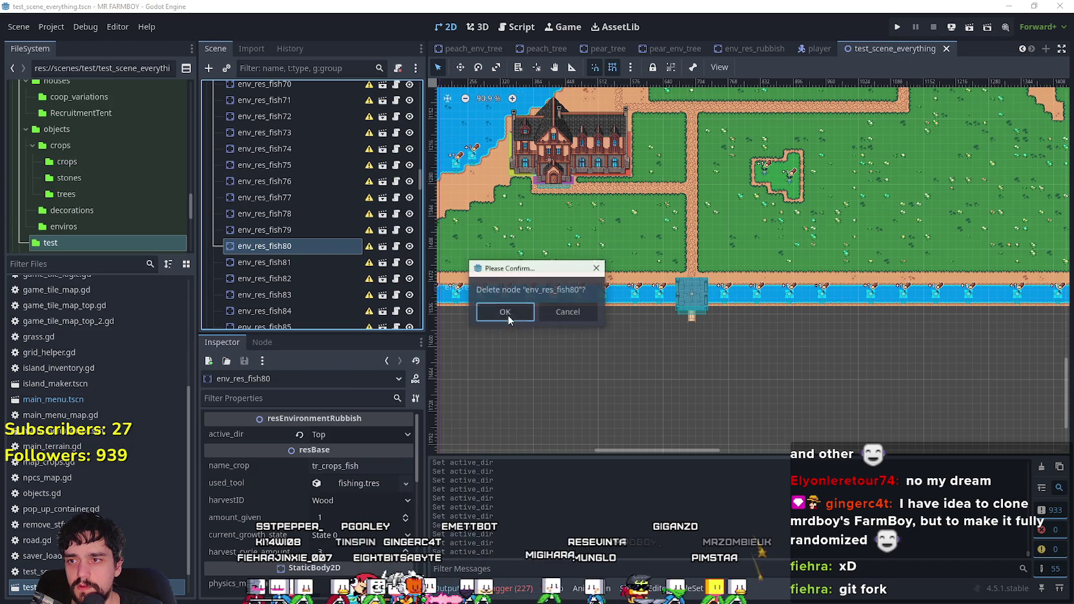
left_click(542, 311)
left_click(300, 246)
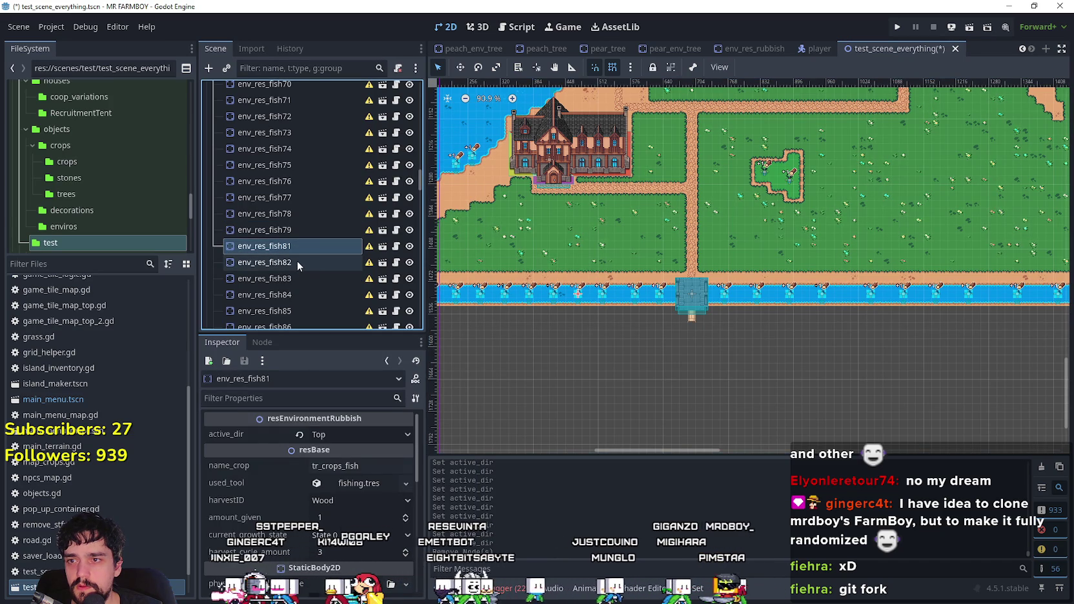
left_click(297, 276)
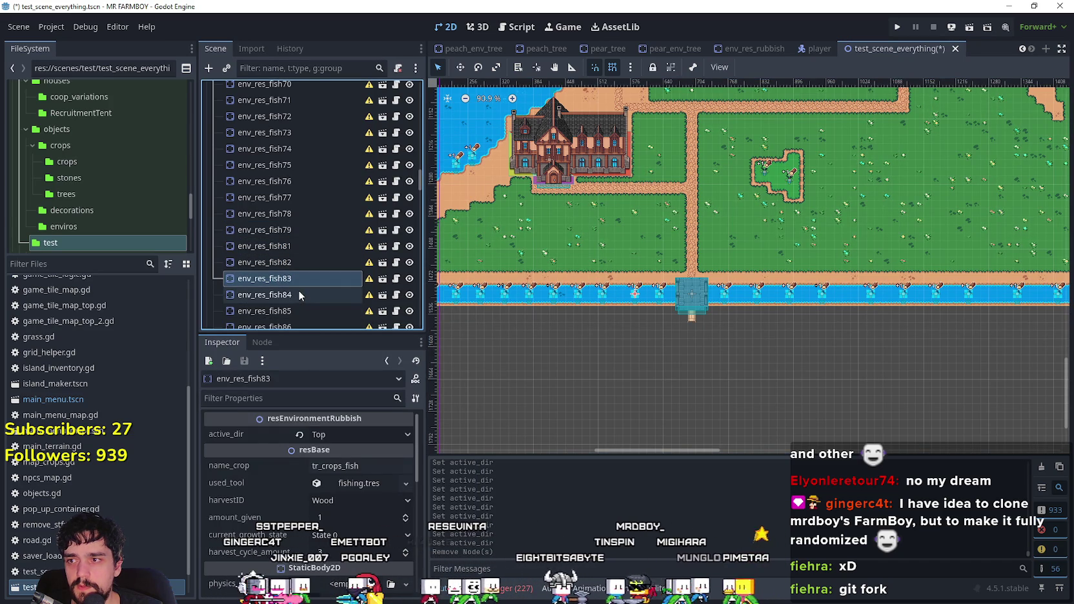
left_click(298, 290)
left_click(302, 312)
scroll(309, 290, "down", 3)
scroll(308, 296, "down", 1)
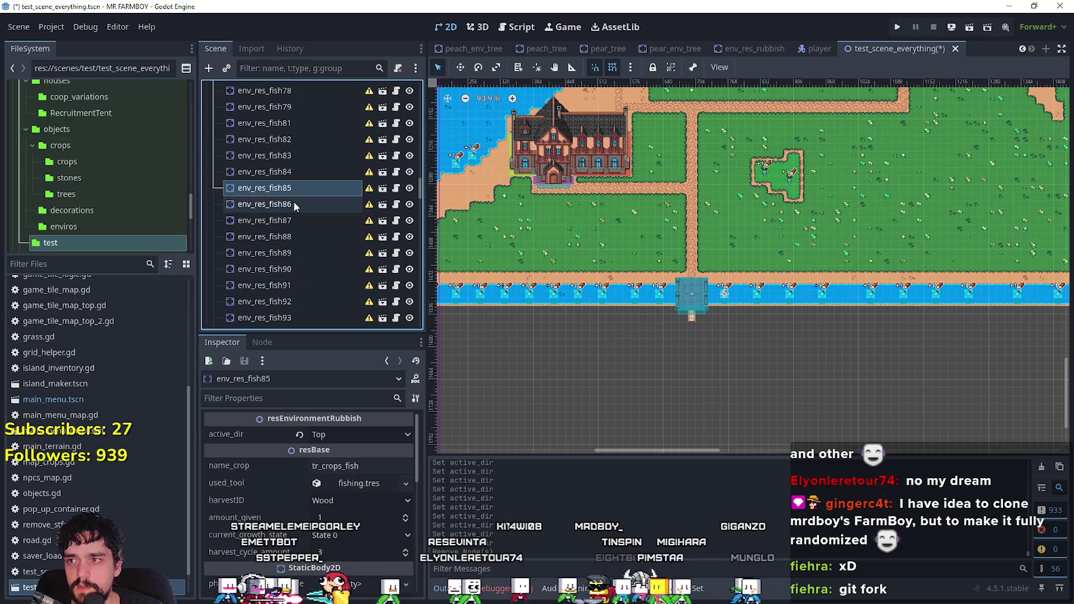
left_click(295, 204)
left_click(296, 221)
left_click(296, 236)
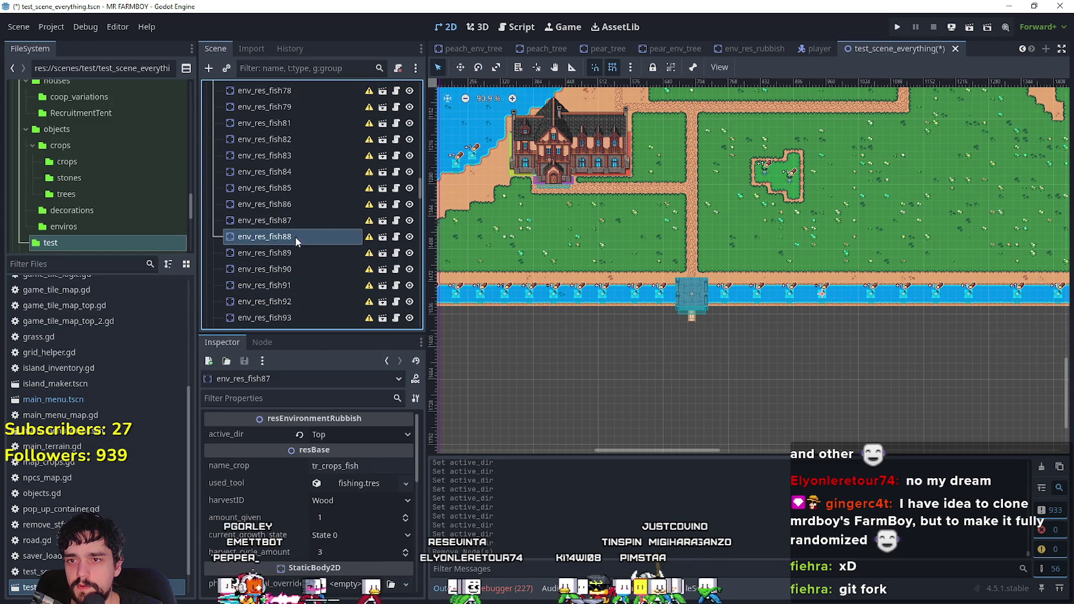
left_click(291, 253)
left_click(292, 270)
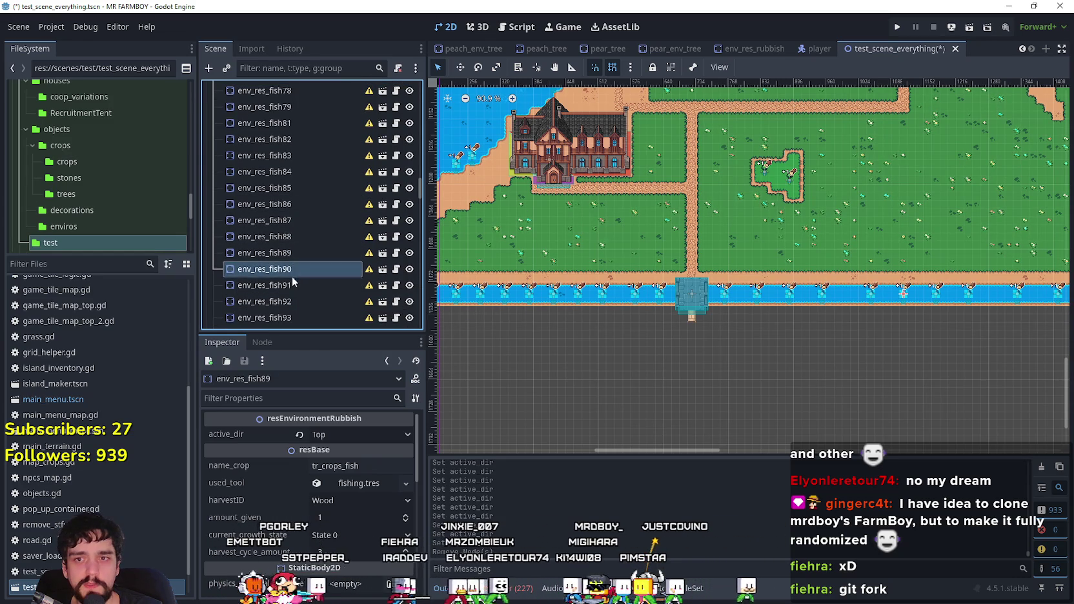
left_click(292, 280)
left_click_drag(971, 336, 554, 321)
scroll(284, 251, "down", 2)
left_click(289, 245)
left_click(291, 258)
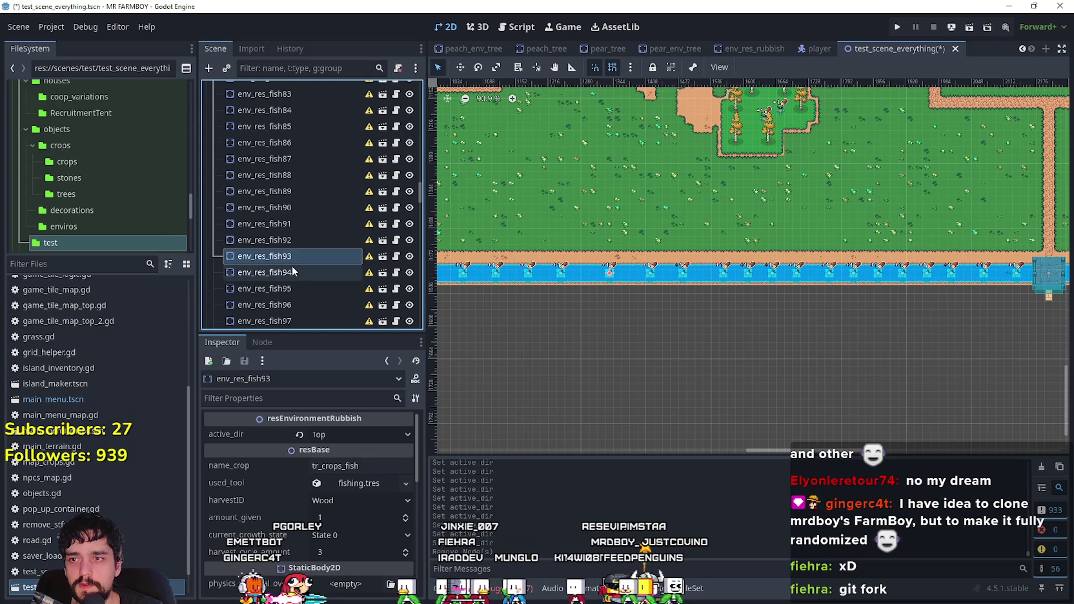
left_click(300, 288)
left_click(297, 302)
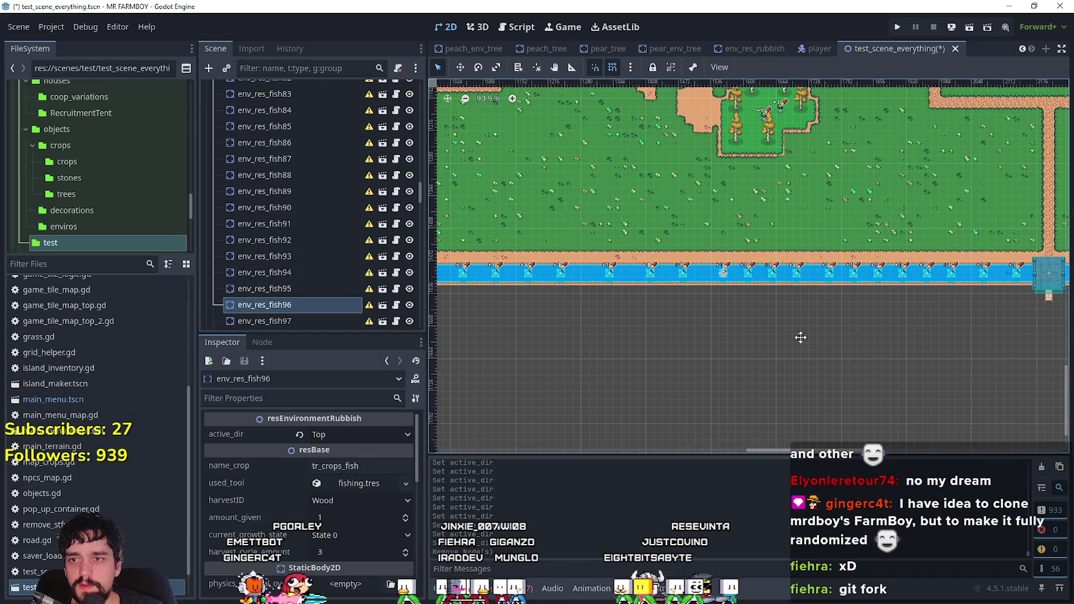
left_click_drag(821, 336, 659, 330)
scroll(304, 261, "down", 1)
left_click(305, 298)
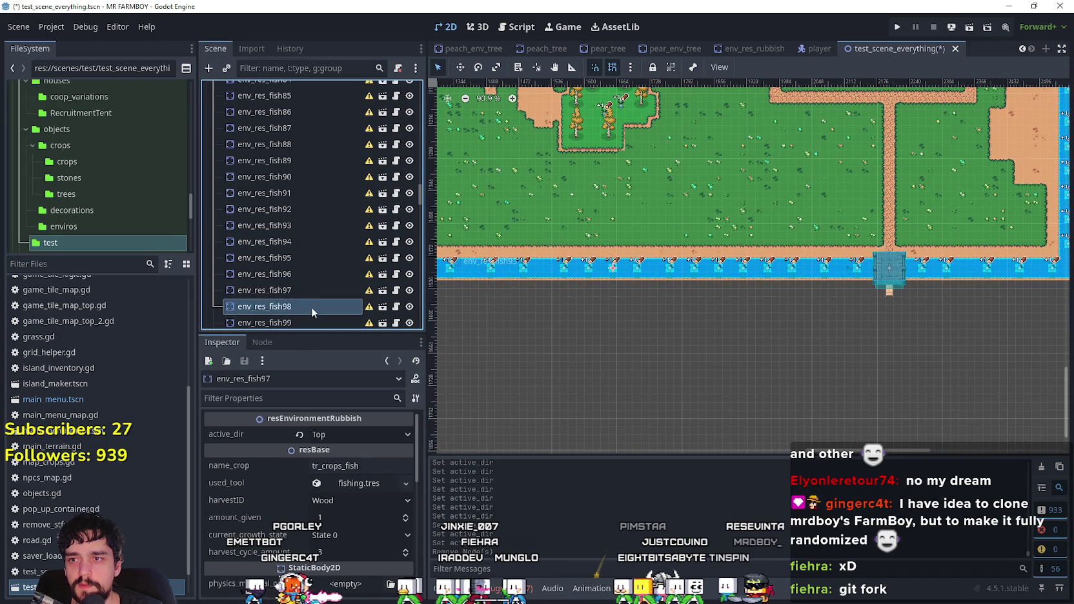
scroll(313, 302, "down", 4)
left_click(301, 198)
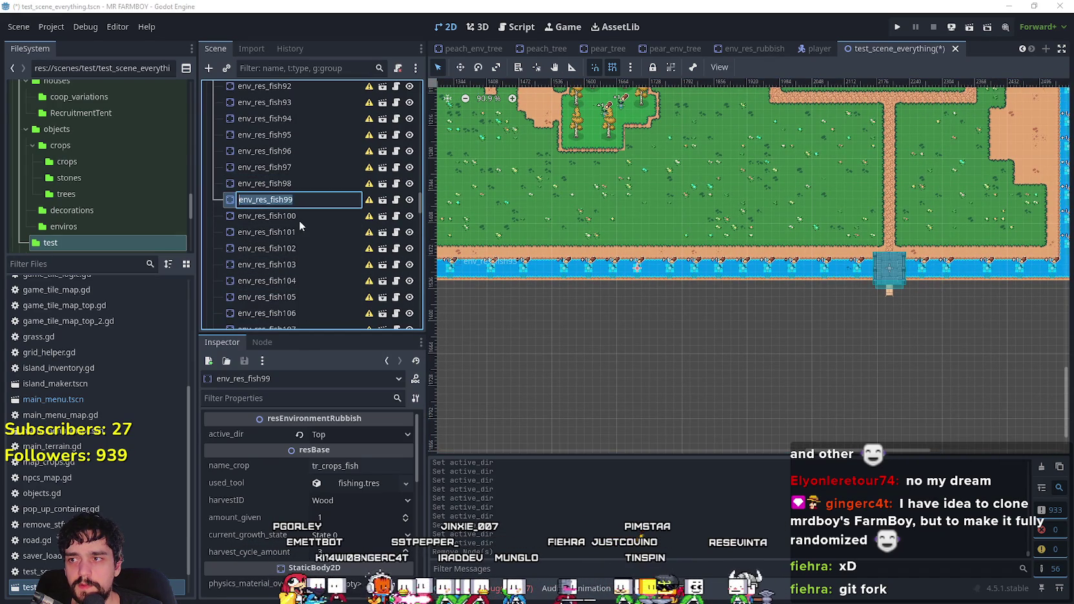
left_click(302, 216)
left_click(304, 232)
left_click(307, 249)
left_click(305, 264)
left_click(309, 282)
left_click(313, 298)
left_click(311, 314)
scroll(308, 270, "down", 3)
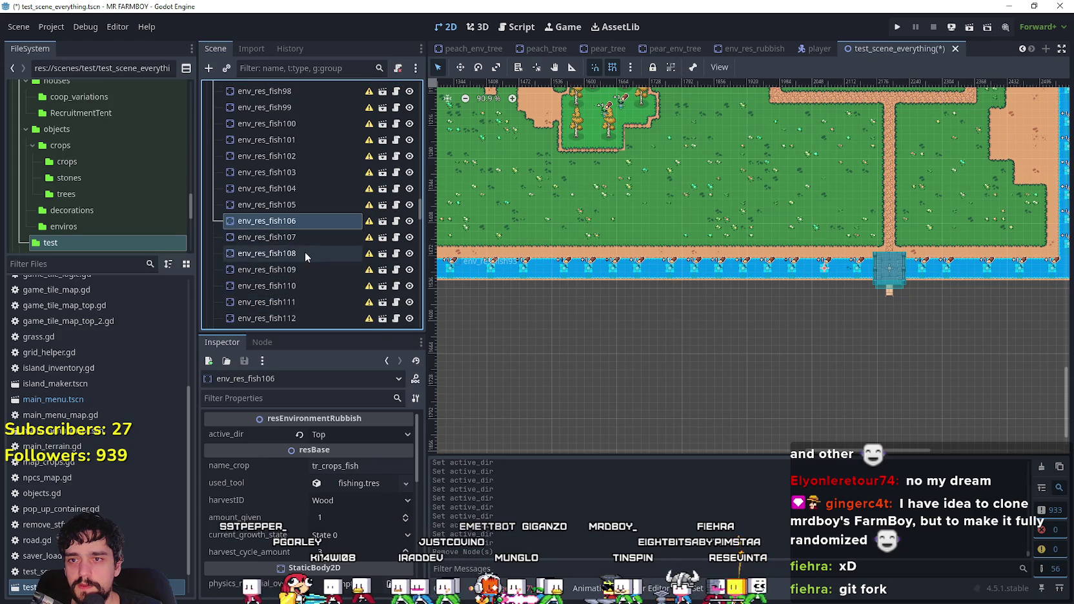
left_click(306, 236)
left_click(300, 253)
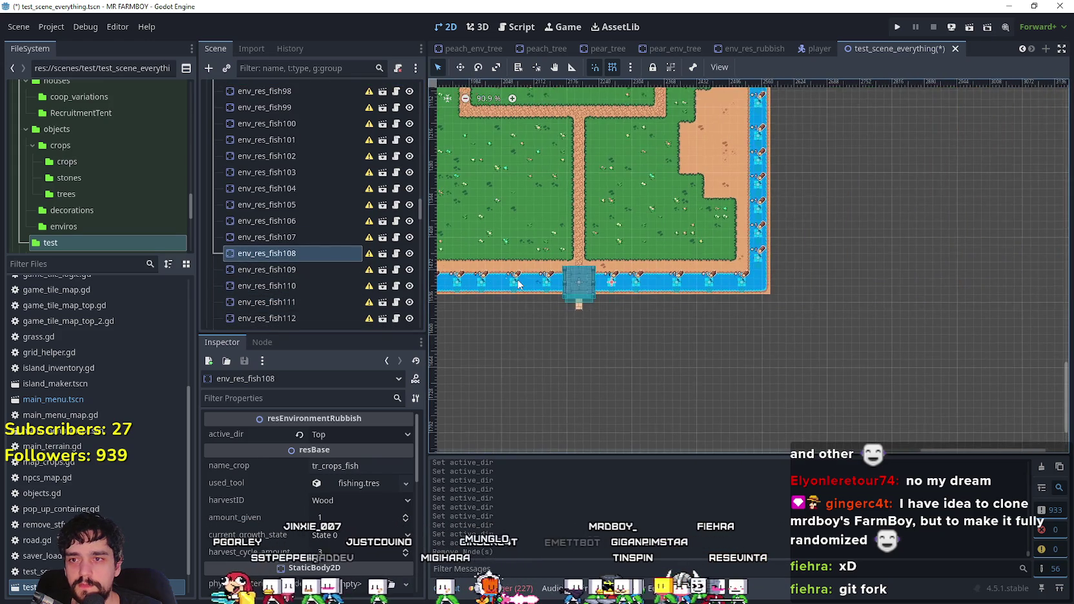
scroll(311, 222, "down", 1)
left_click(274, 238)
left_click(272, 256)
left_click(272, 272)
left_click(274, 288)
left_click(283, 304)
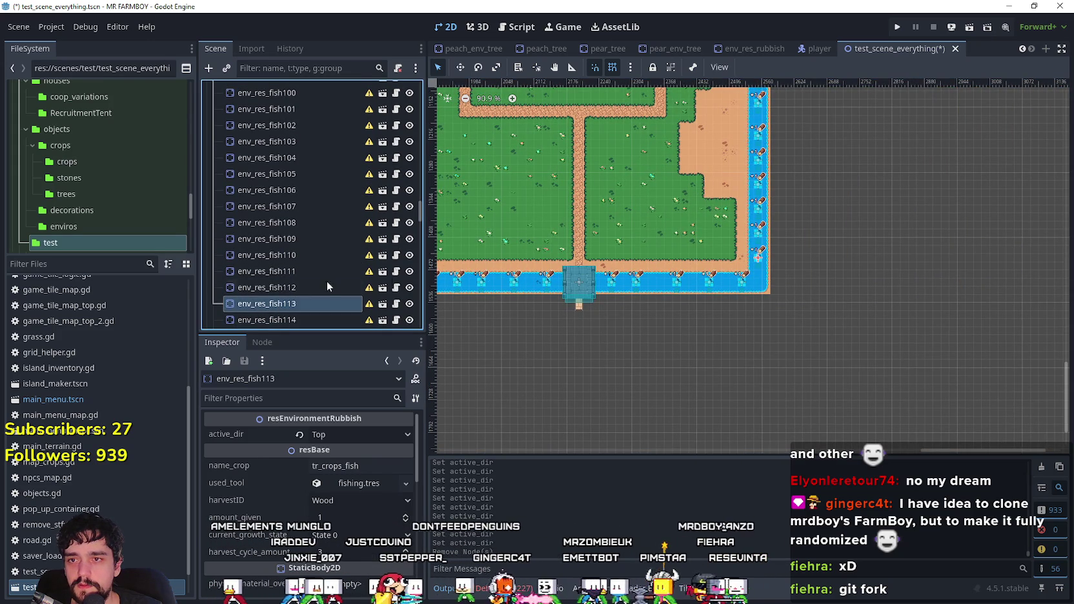
left_click(324, 437)
- Set active_dir to Left on env_res_fish113 and env_res_fish114
left_click(330, 483)
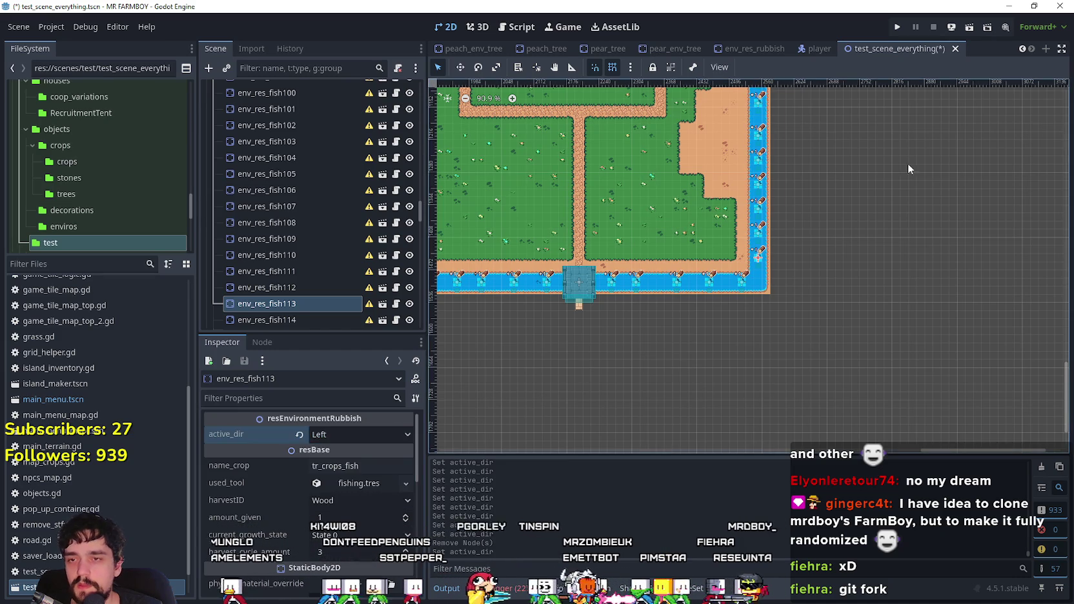
scroll(802, 252, "up", 4)
scroll(290, 199, "down", 2)
scroll(290, 198, "down", 2)
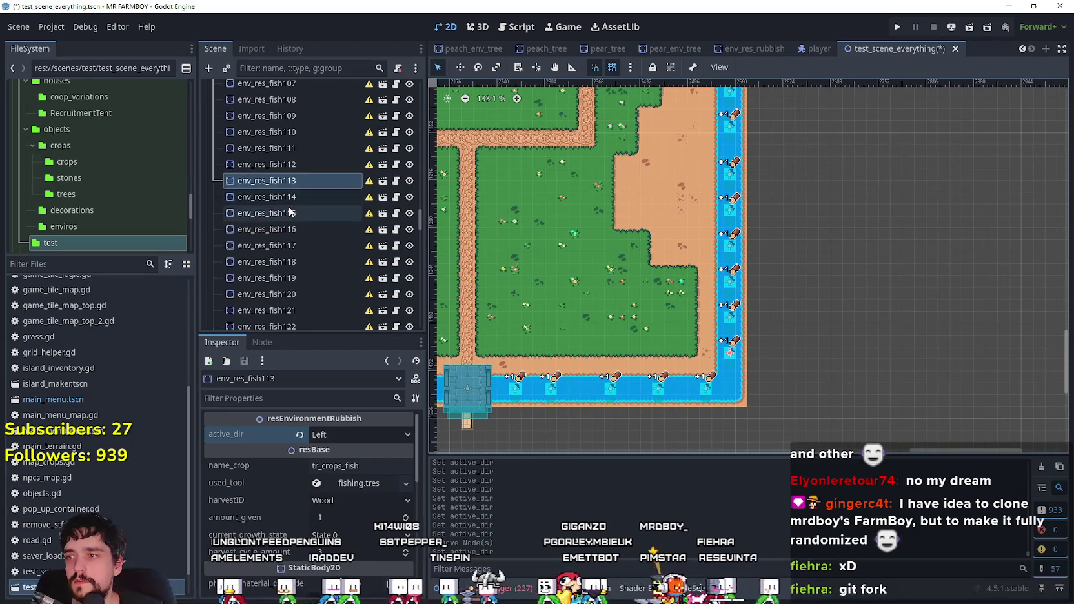
left_click(271, 196)
left_click(346, 436)
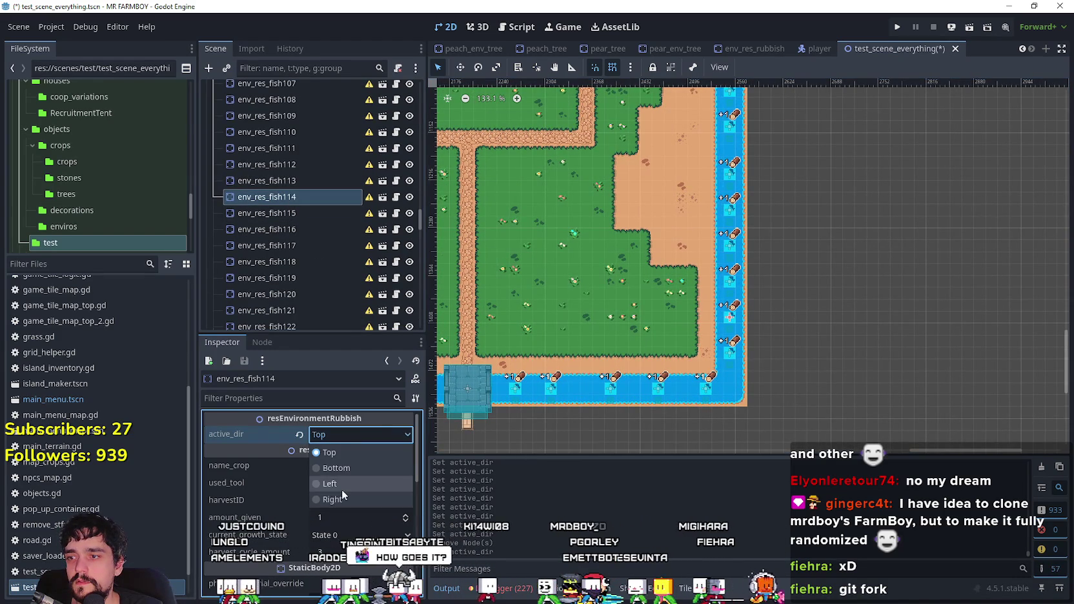
left_click(331, 483)
- Set active_dir to Left on env_res_fish115 and env_res_fish116, saving after each
left_click(299, 212)
left_click(341, 435)
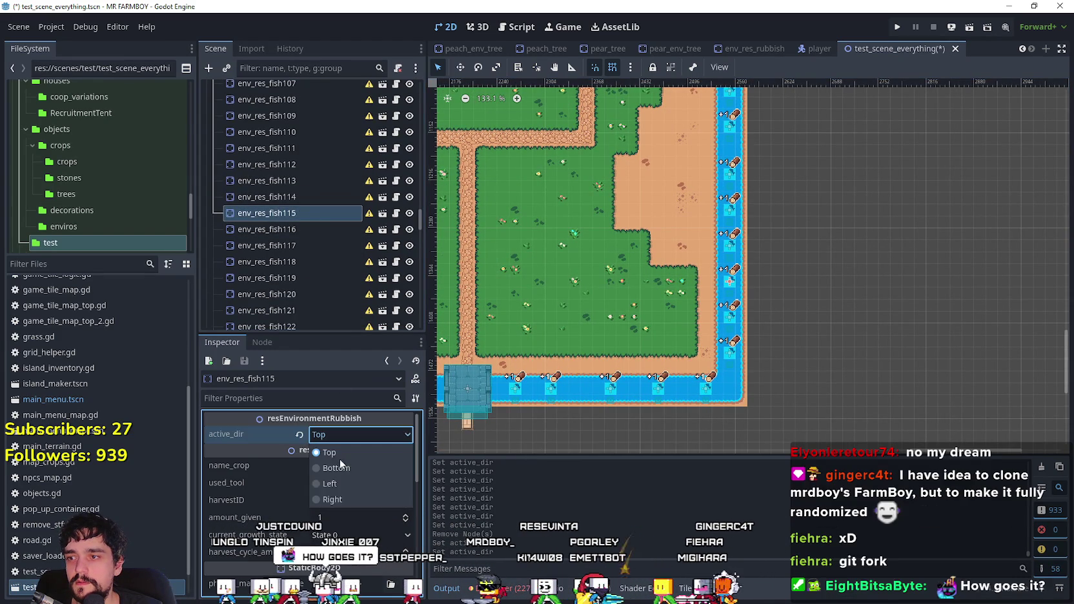
left_click(331, 484)
key("ctrl+s")
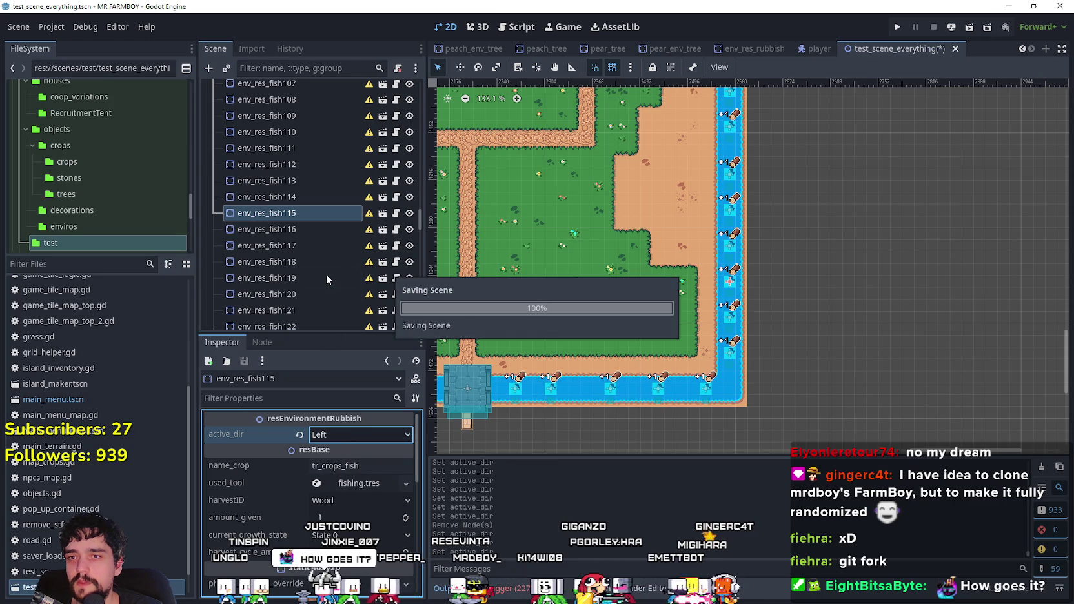
left_click(308, 231)
left_click(327, 435)
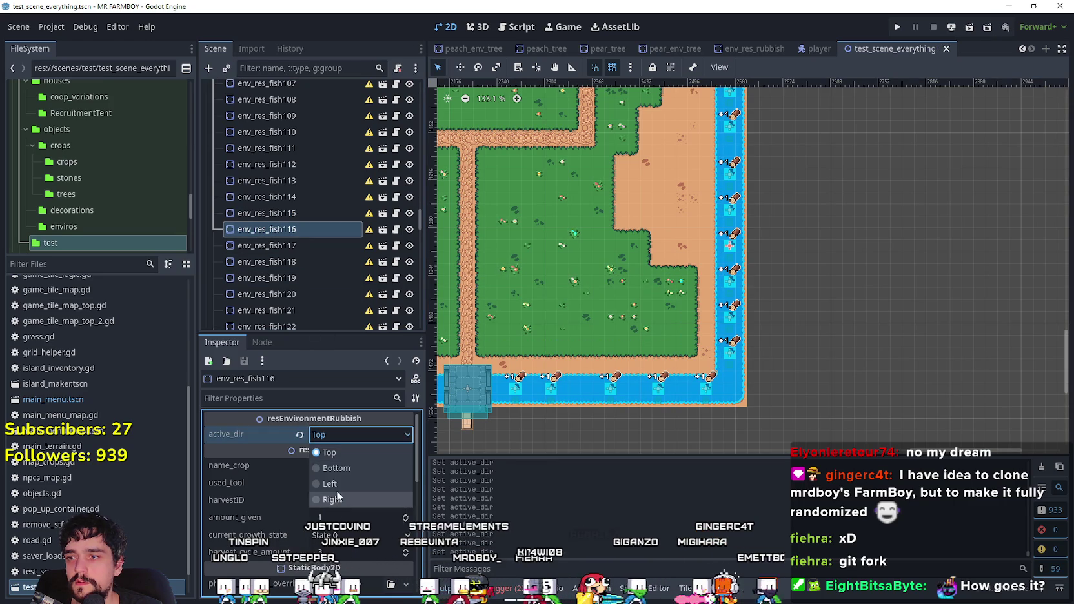
left_click(336, 485)
key("ctrl+s")
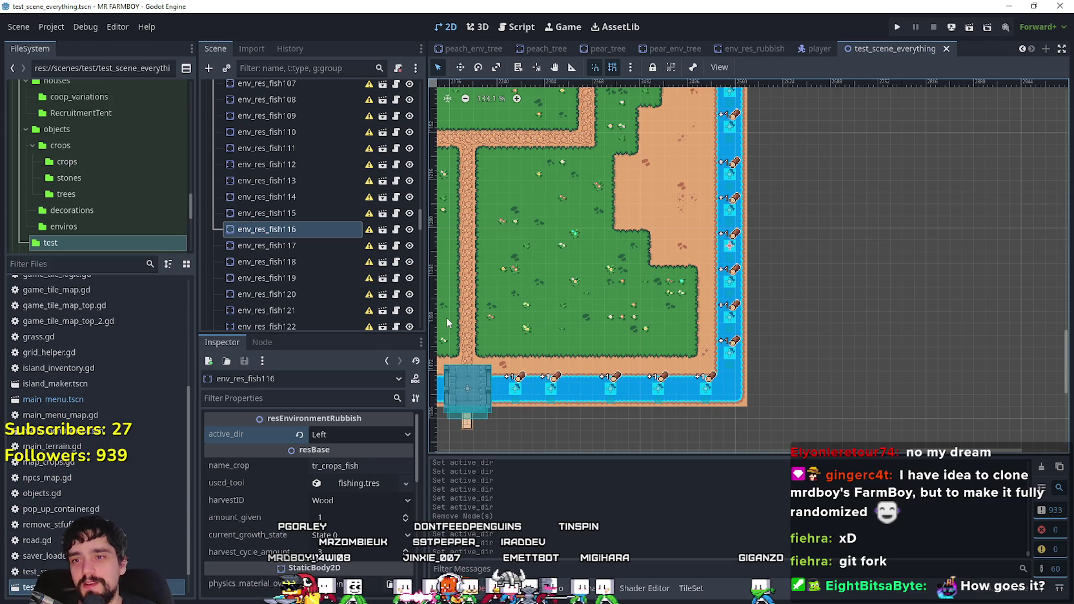
- Set active_dir to Left for env_res_fish117 and env_res_fish118
left_click(293, 245)
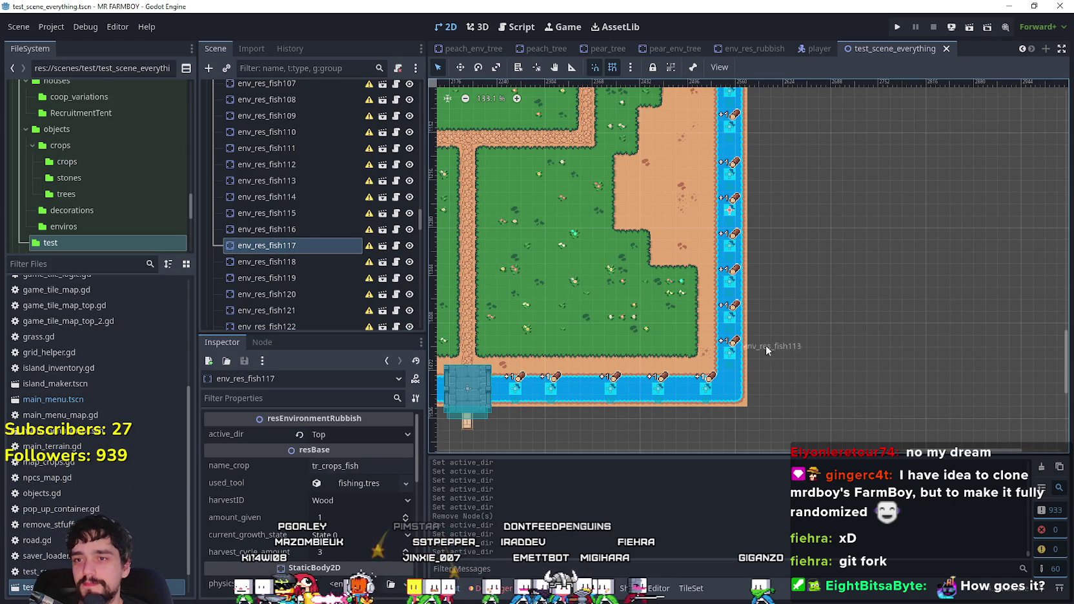
left_click(367, 433)
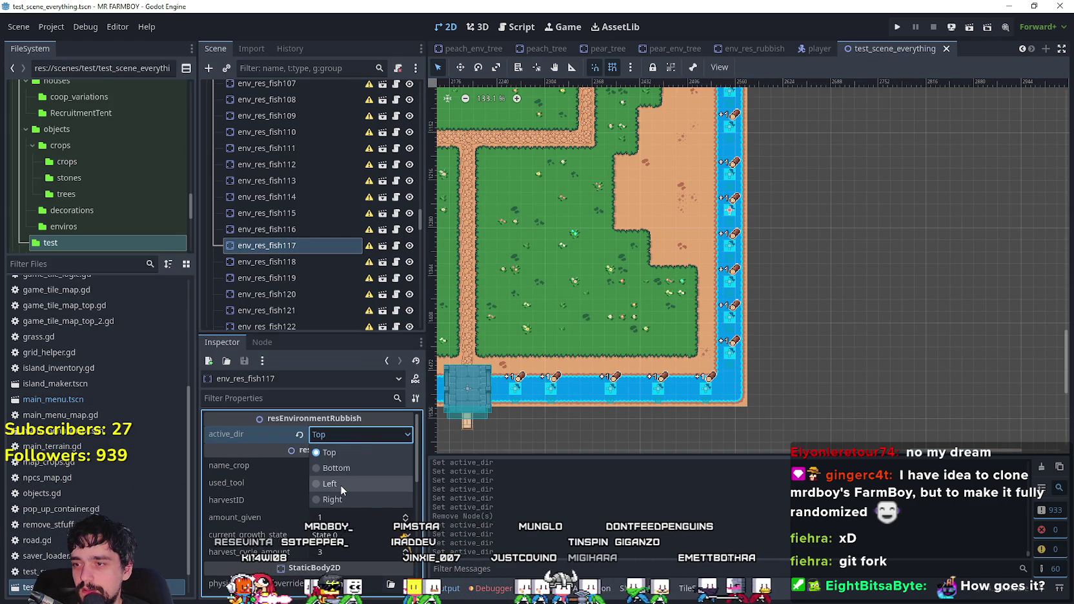
left_click(339, 485)
scroll(849, 246, "up", 3)
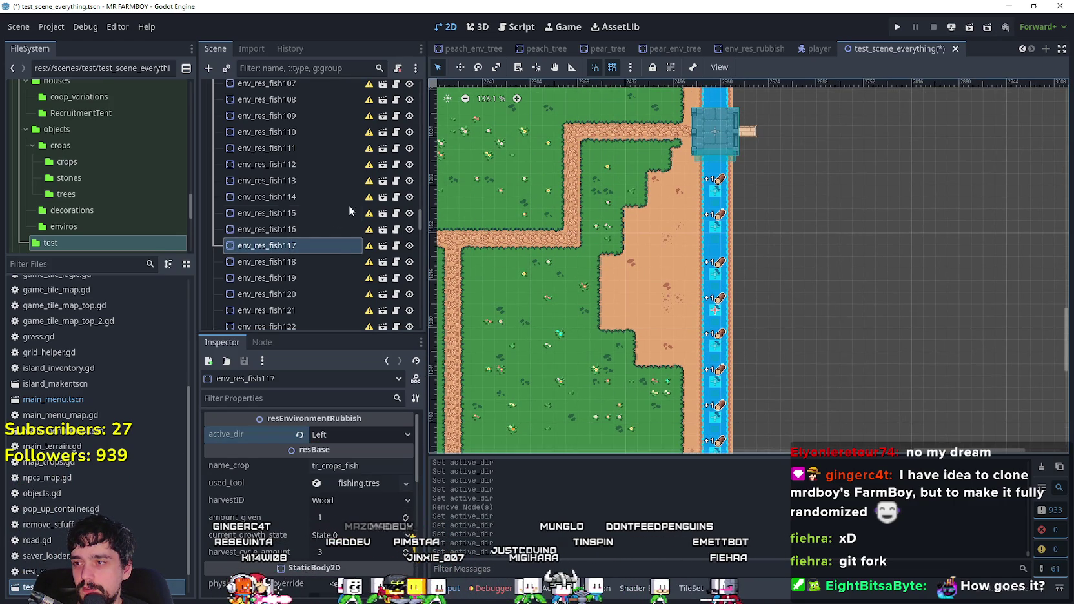
left_click(329, 262)
left_click(339, 435)
left_click(348, 490)
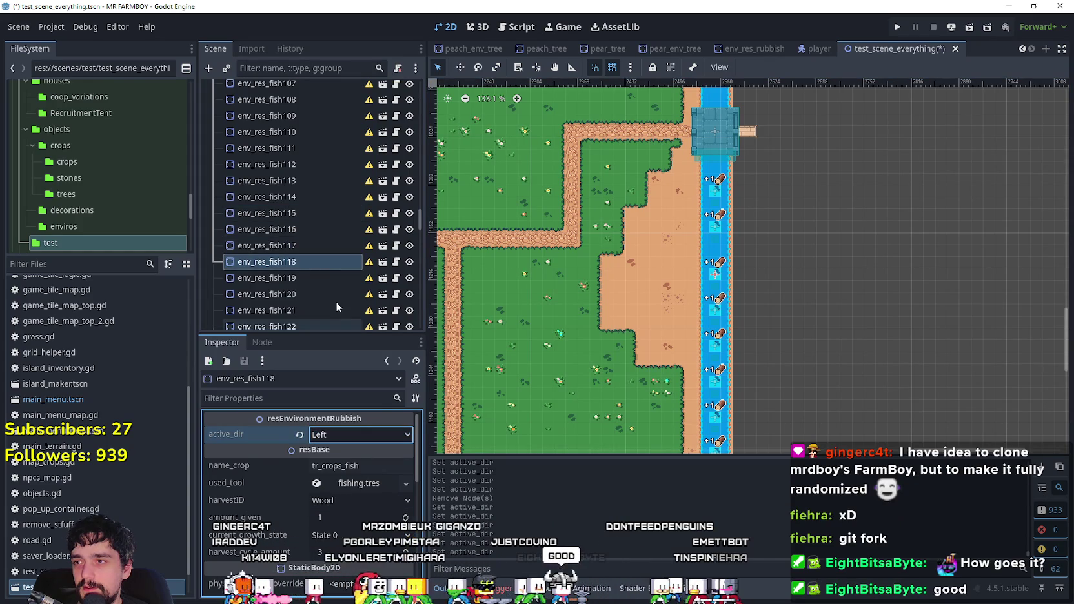
- Set active_dir to Left for env_res_fish119 and env_res_fish120
left_click(319, 276)
left_click(356, 434)
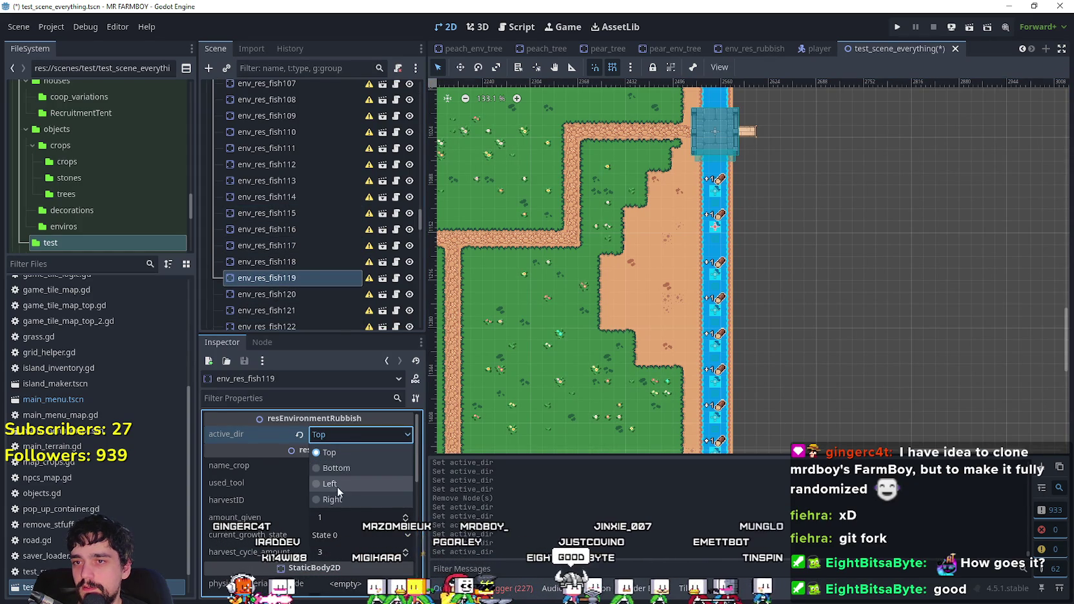
left_click(337, 485)
left_click(304, 294)
left_click(339, 435)
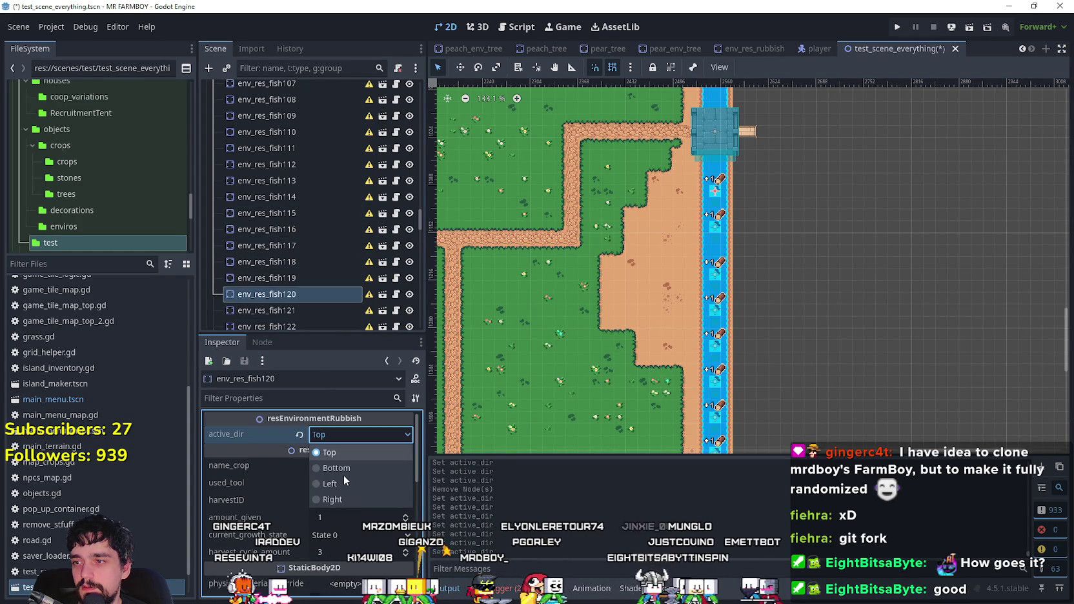
left_click(351, 489)
- Set active_dir to Left for env_res_fish121 and env_res_fish122
scroll(745, 207, "down", 3)
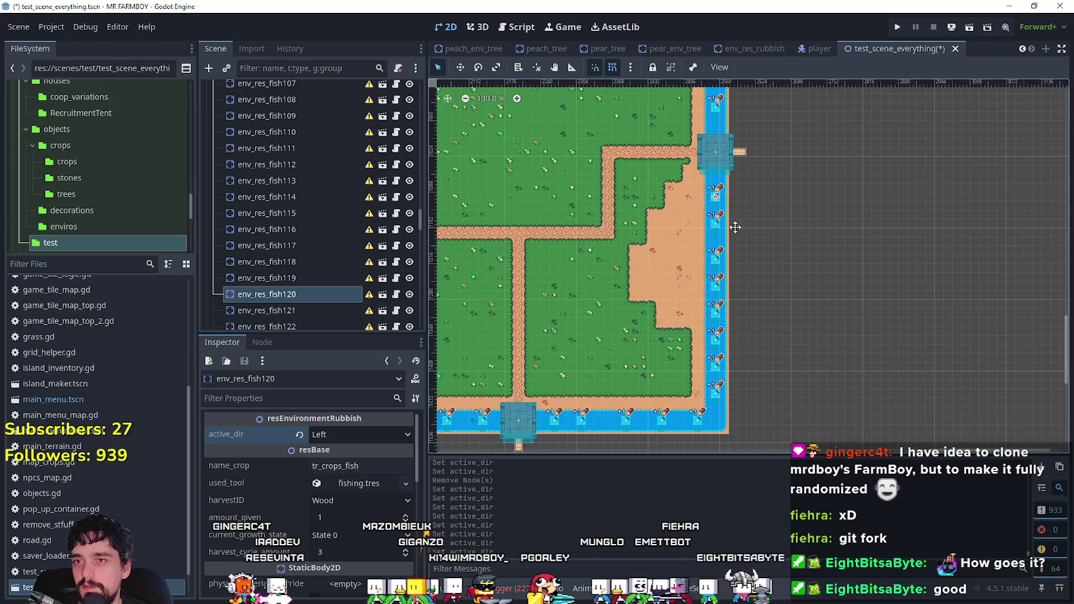
scroll(630, 297, "up", 3)
scroll(293, 176, "down", 3)
left_click(291, 187)
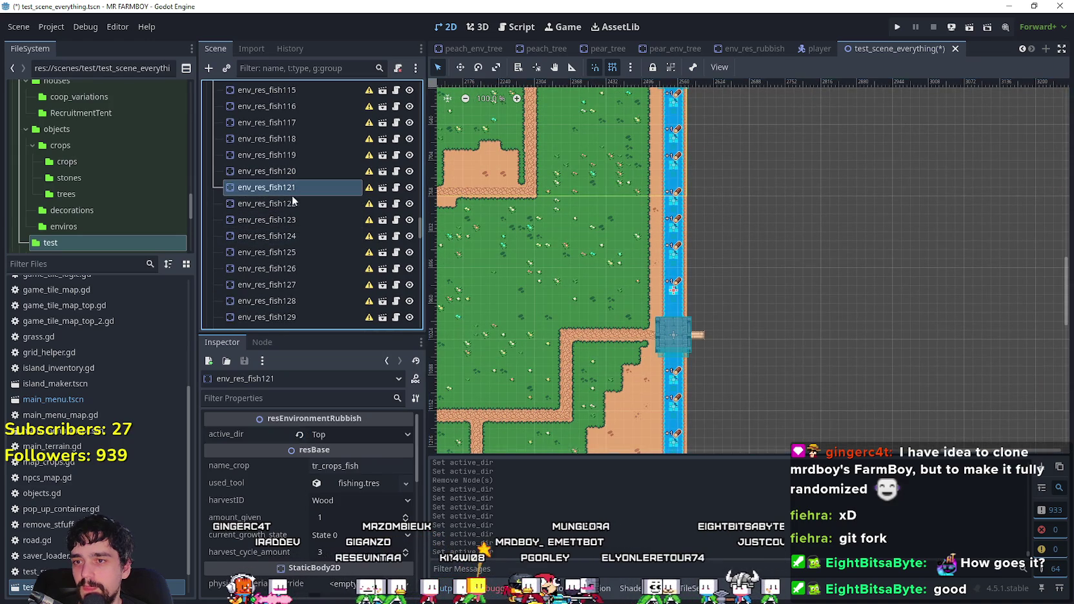
left_click(352, 434)
left_click(346, 485)
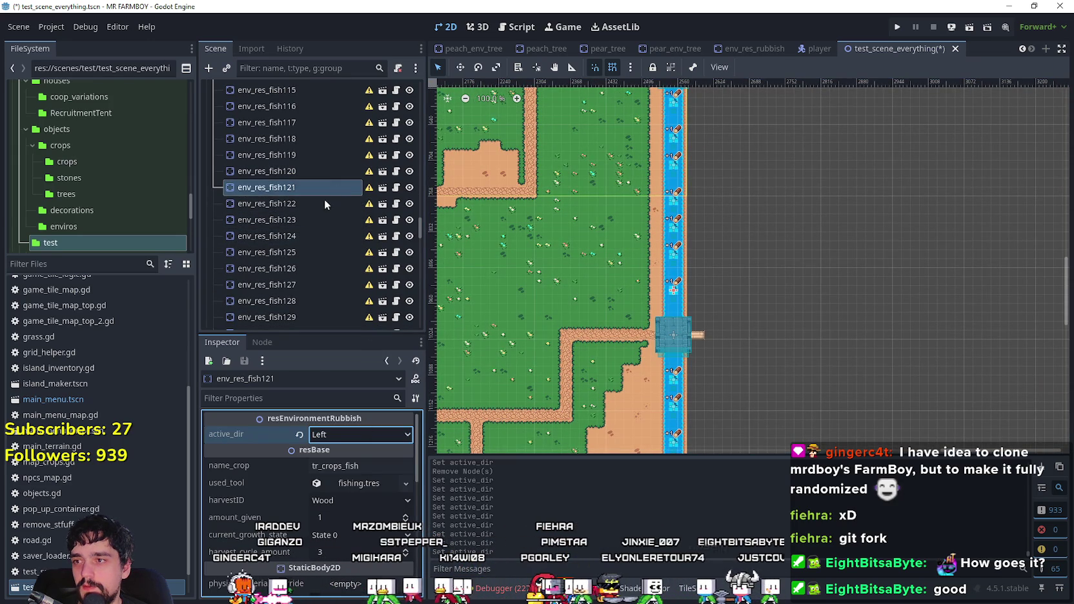
left_click(327, 203)
left_click(343, 441)
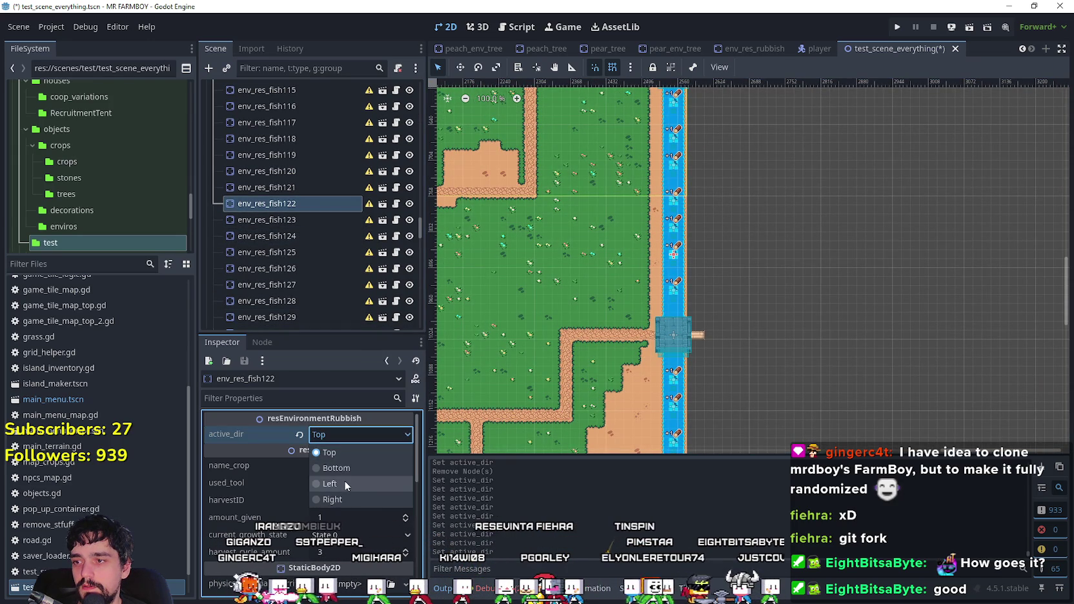
left_click(344, 481)
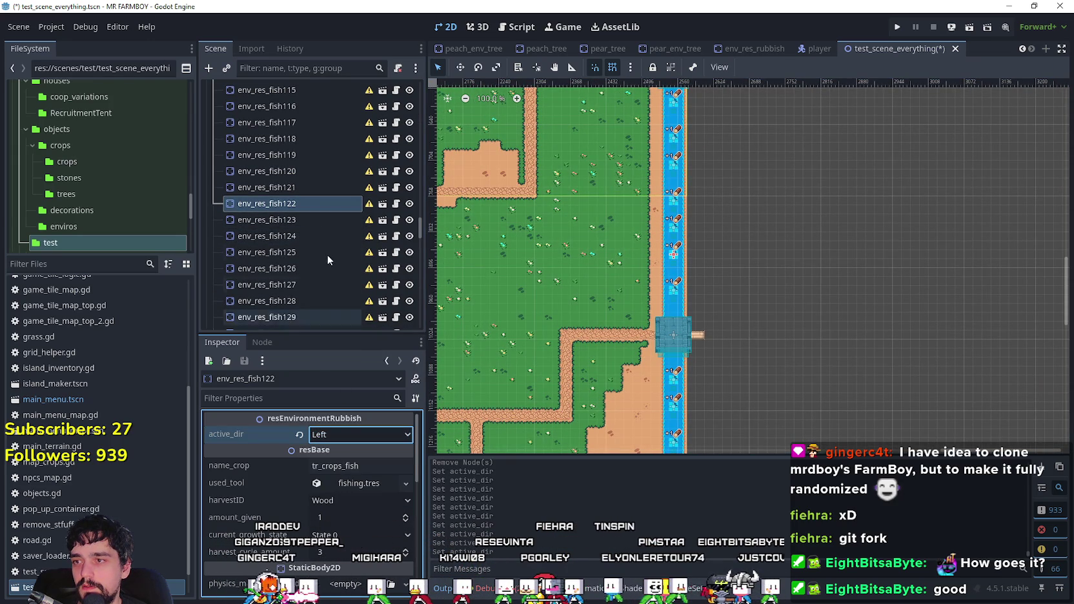
- Recheck the active_dir values of env_res_fish120 through env_res_fish122
left_click(328, 182)
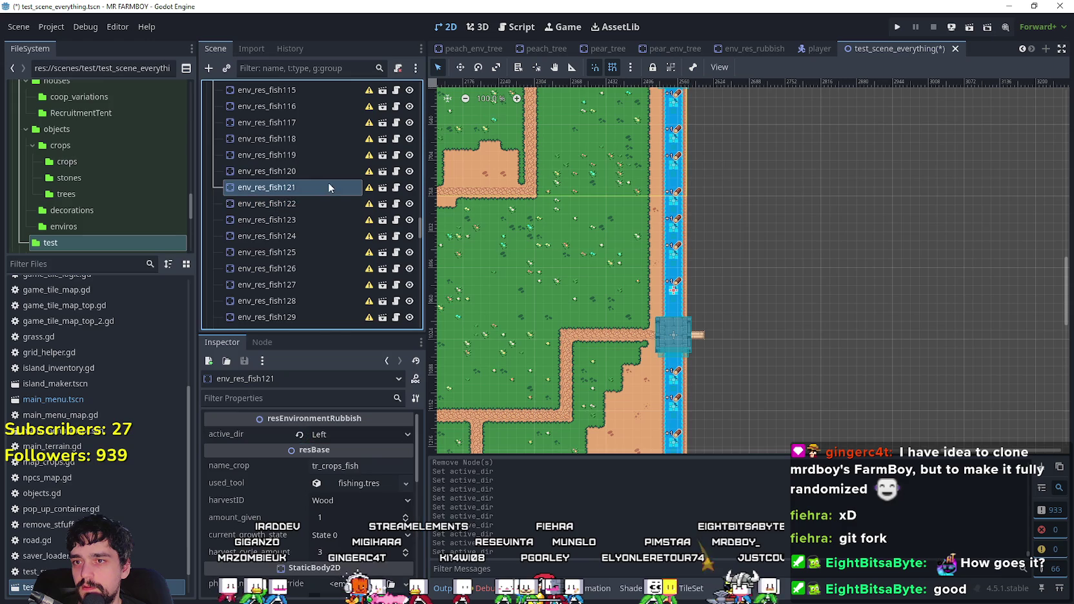
left_click(281, 204)
left_click(294, 221)
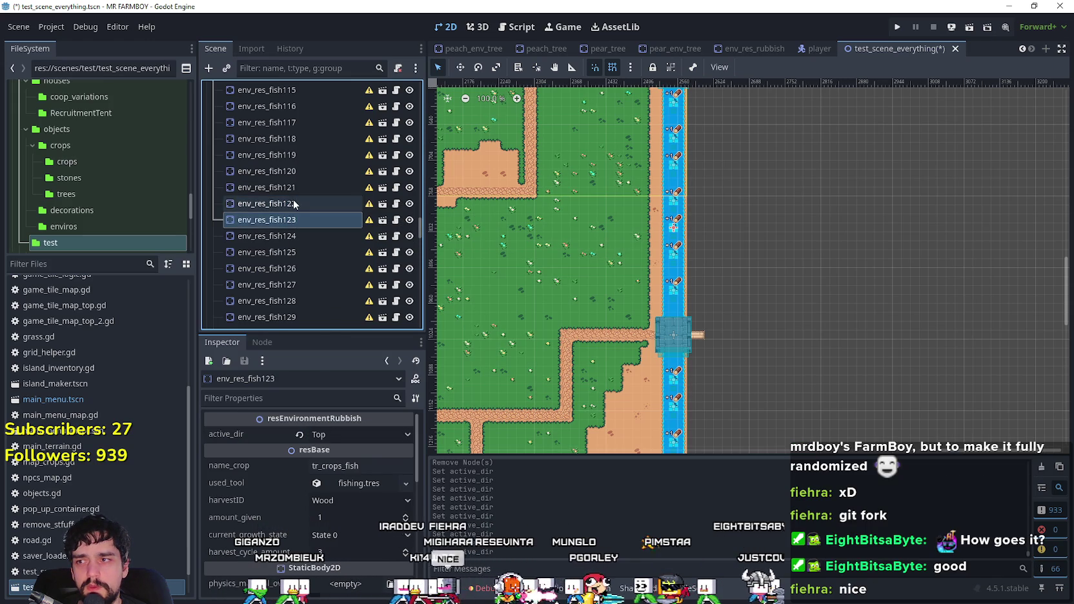
left_click(293, 204)
left_click(294, 187)
left_click(296, 171)
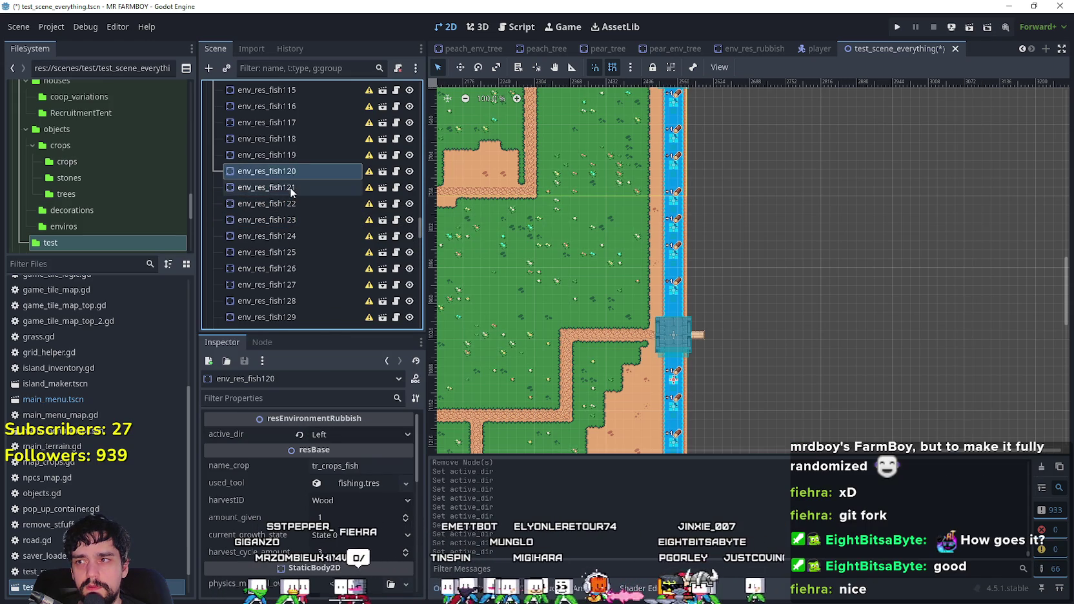
left_click(291, 188)
left_click(289, 205)
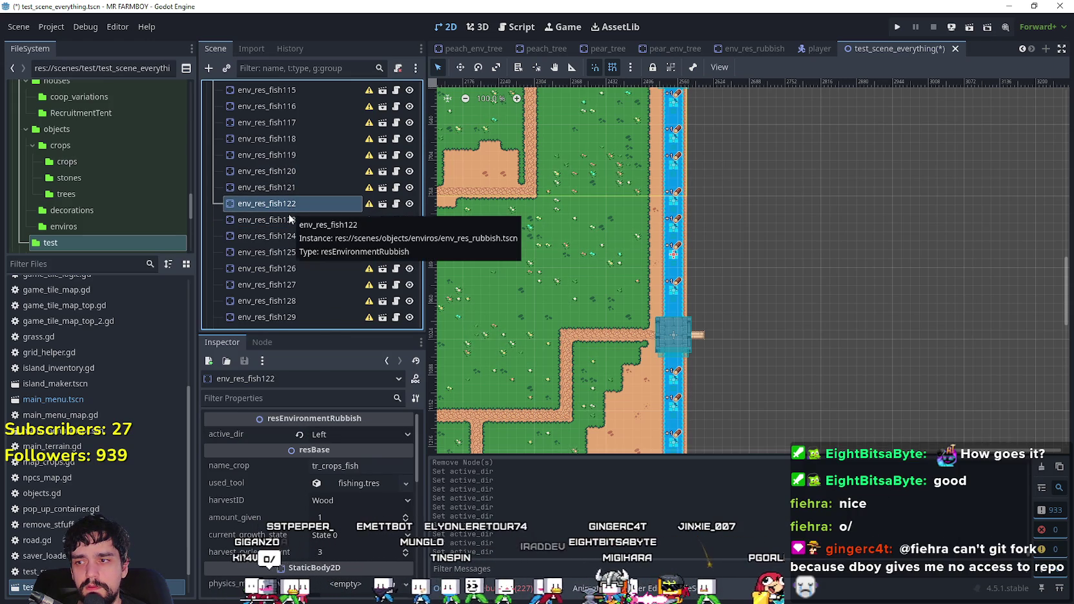
- Change env_res_fish123's active_dir from Top to Left, confirming fish122 still faces Left
left_click(290, 219)
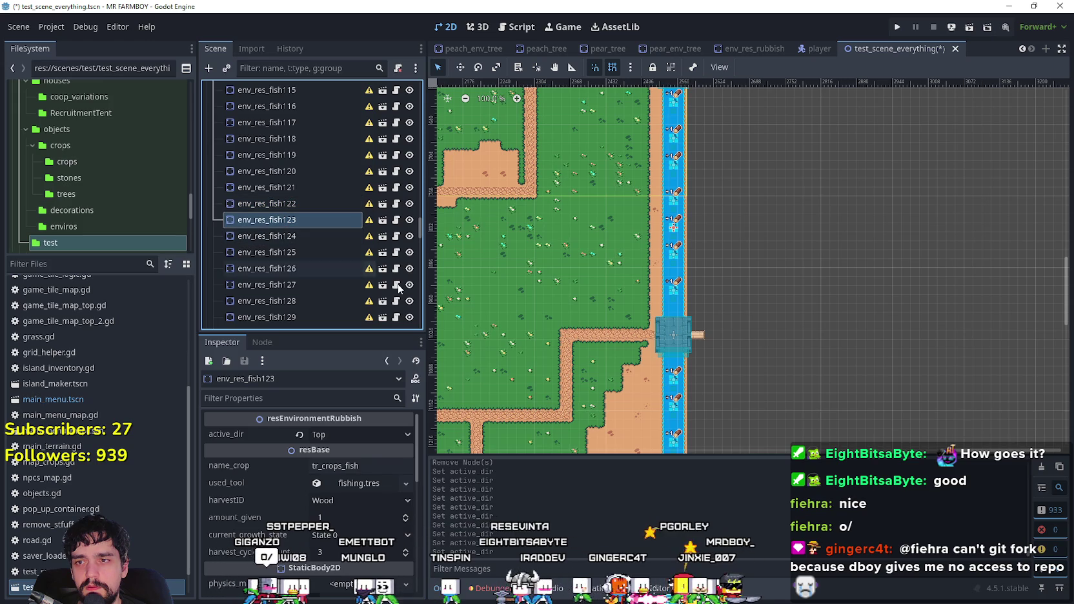
left_click(363, 433)
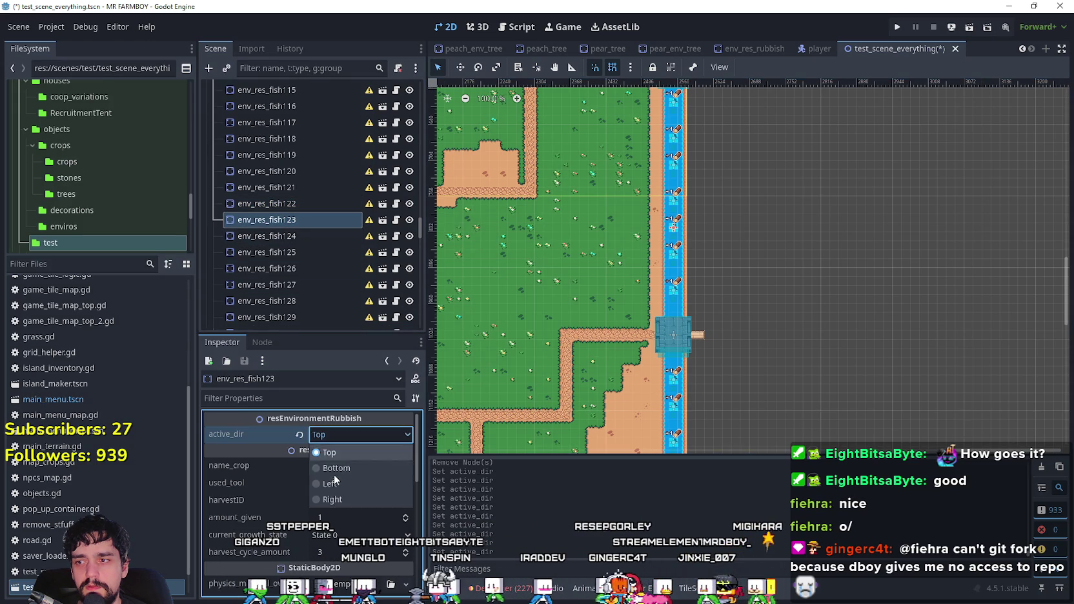
left_click(336, 481)
left_click(299, 203)
left_click(300, 173)
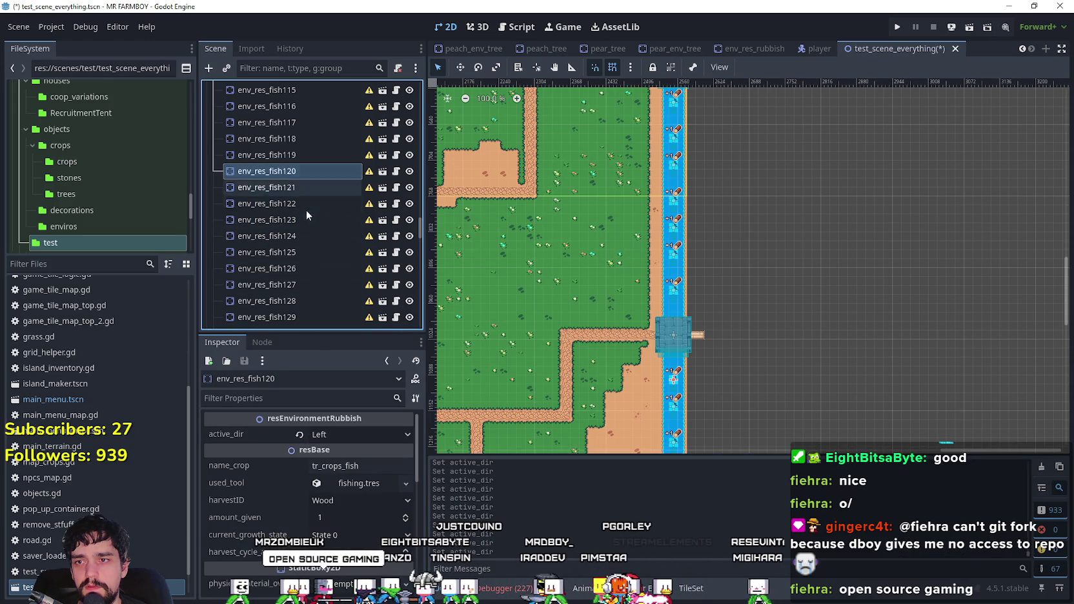
left_click(305, 217)
- Set active_dir to Left for env_res_fish124 and env_res_fish125
left_click(304, 238)
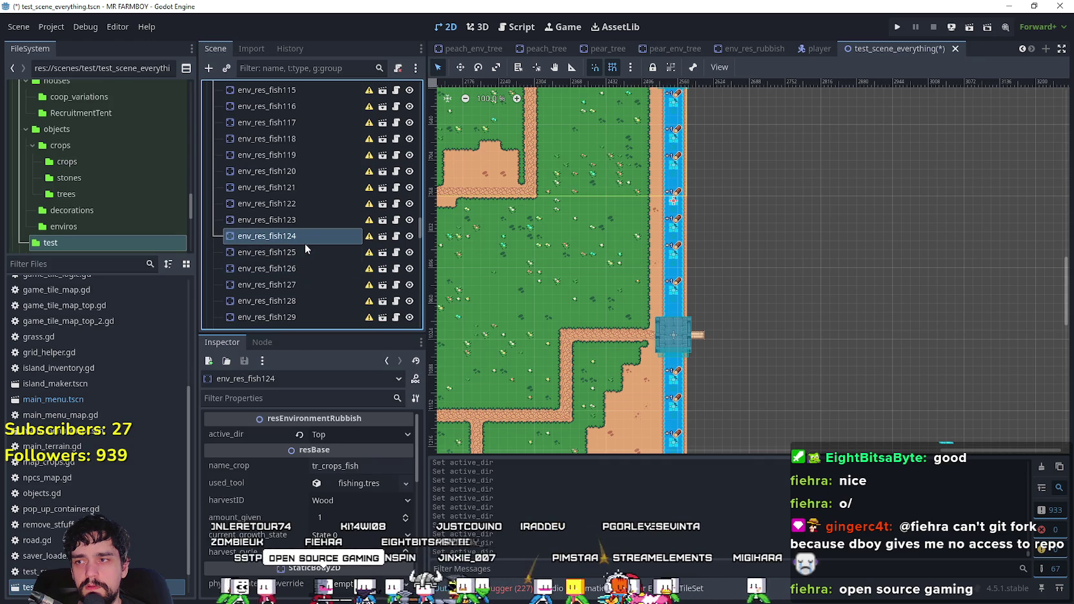
left_click(326, 435)
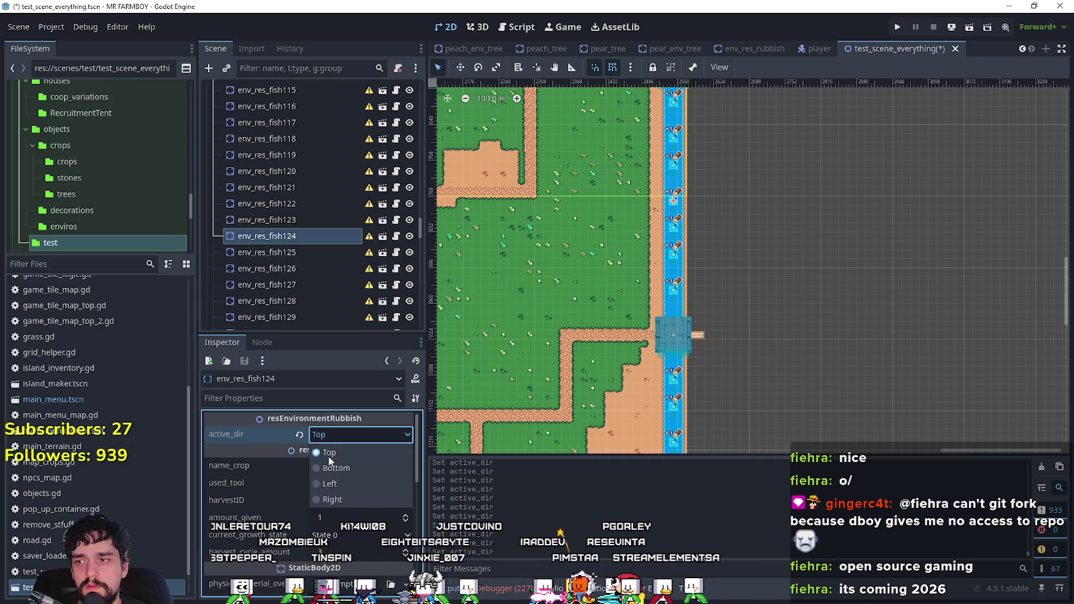
left_click(346, 486)
left_click(294, 220)
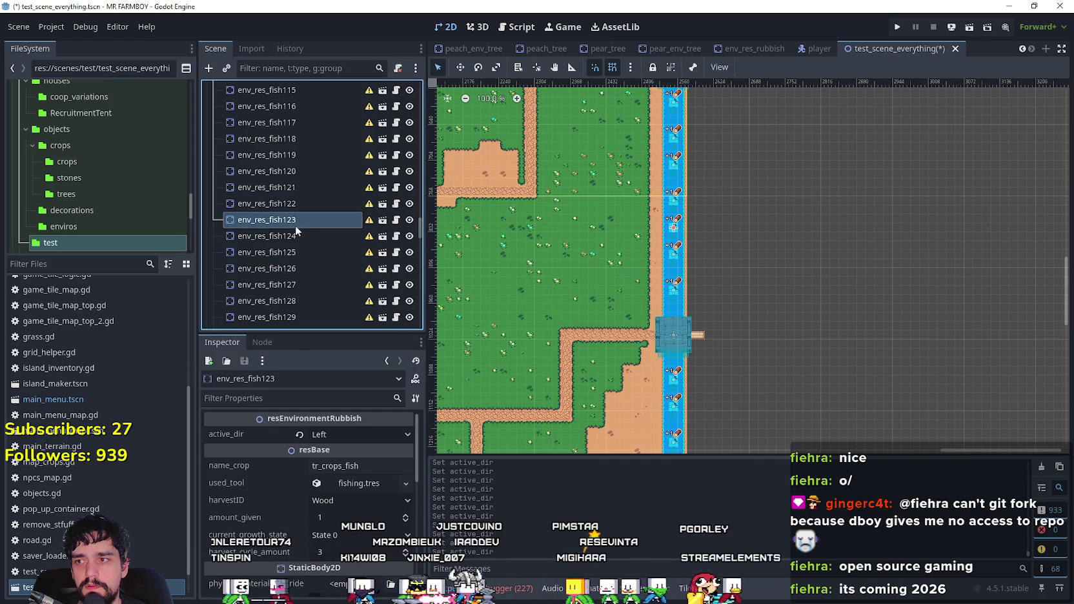
left_click(296, 234)
left_click(297, 254)
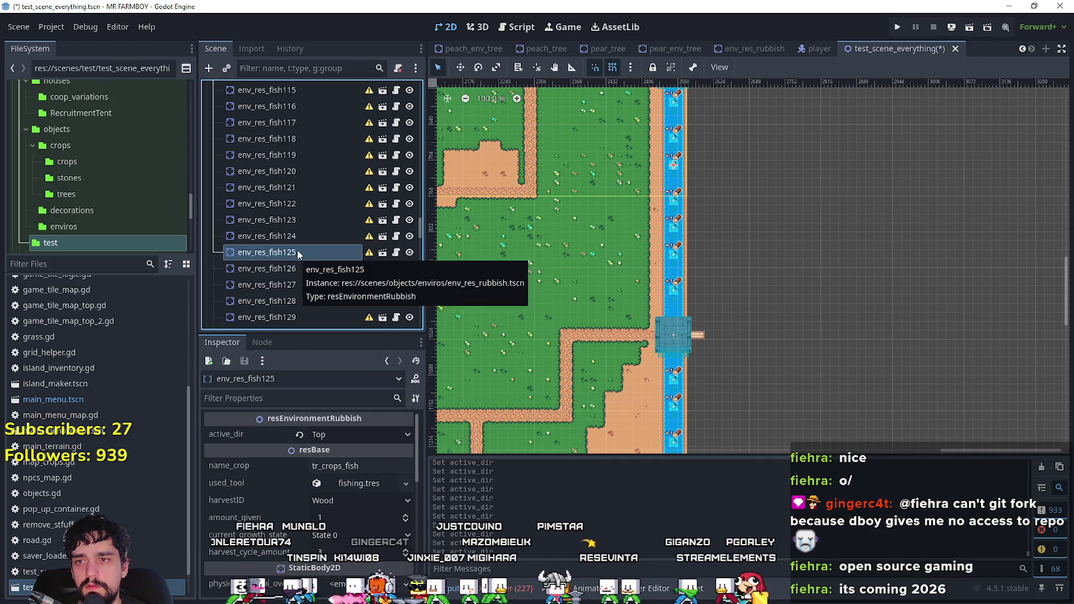
left_click(299, 237)
left_click(300, 254)
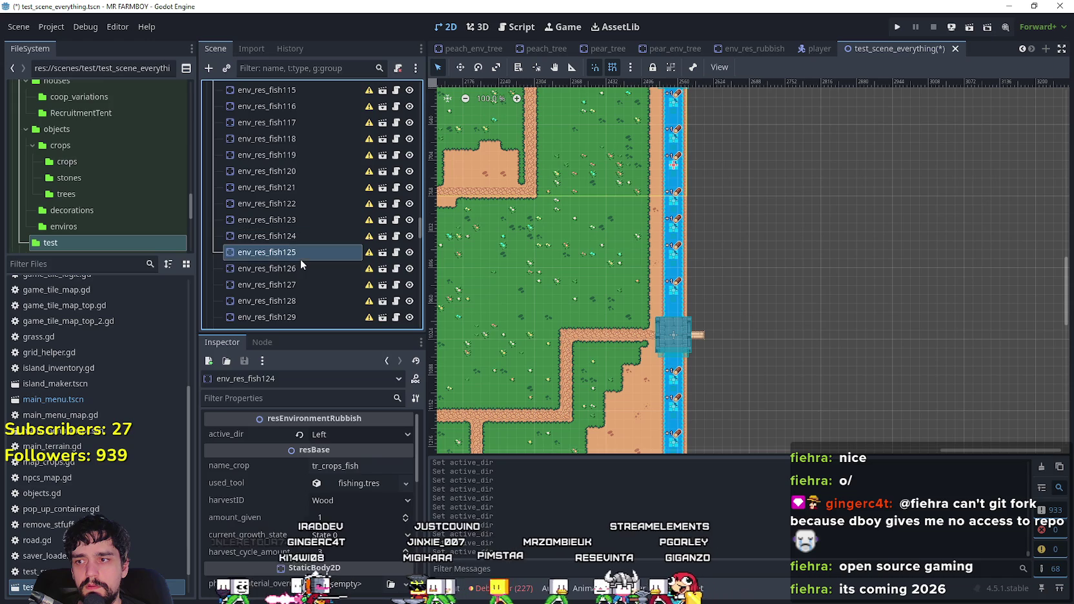
left_click(352, 435)
left_click(343, 466)
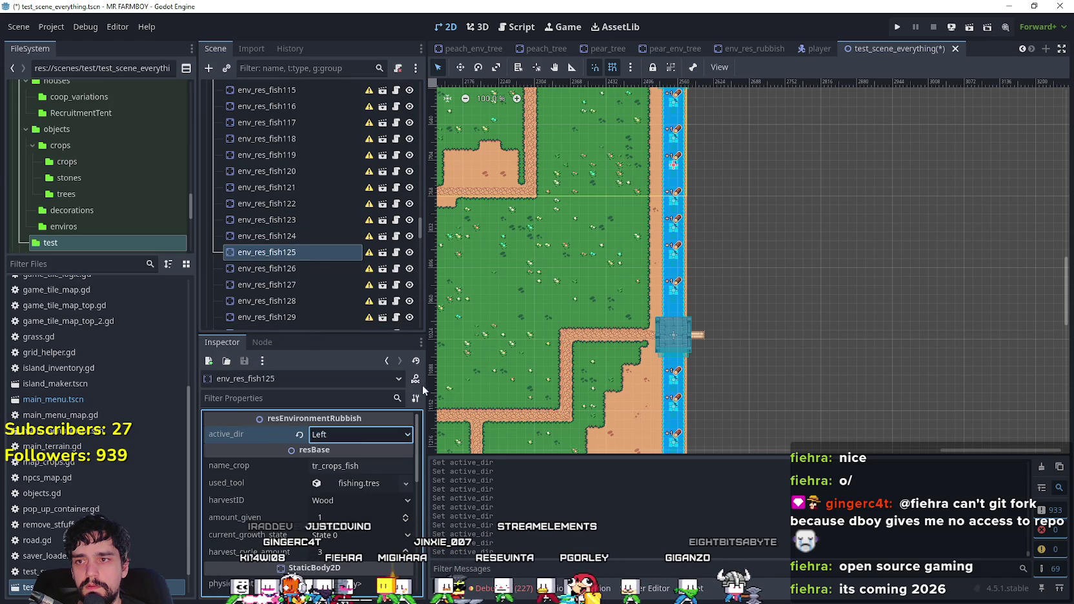
- Set active_dir to Left for env_res_fish126 and env_res_fish127
scroll(750, 193, "down", 3)
scroll(287, 193, "down", 3)
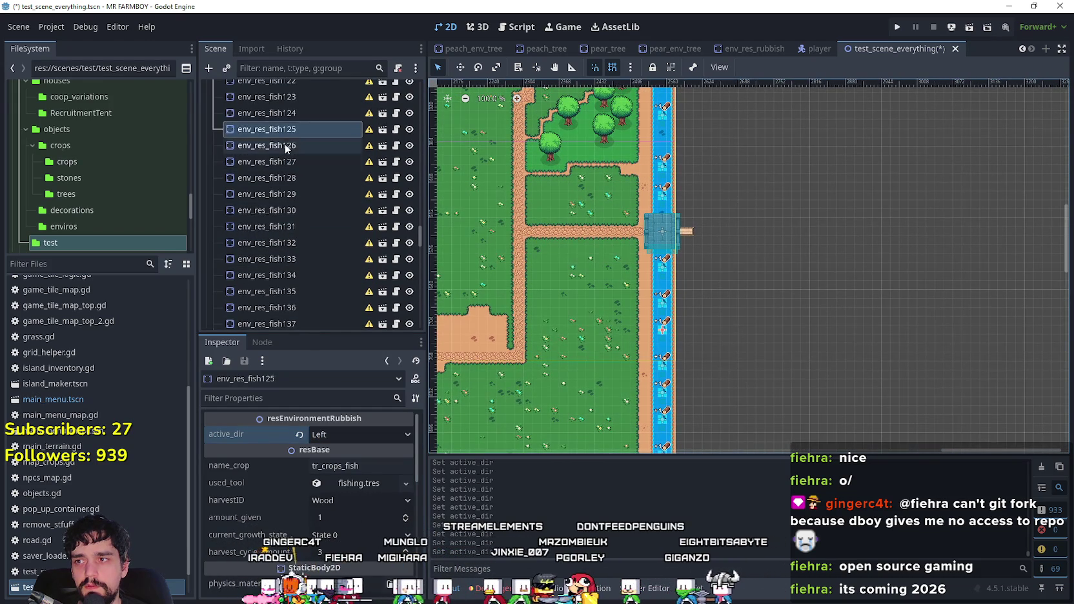
left_click(287, 147)
left_click(314, 435)
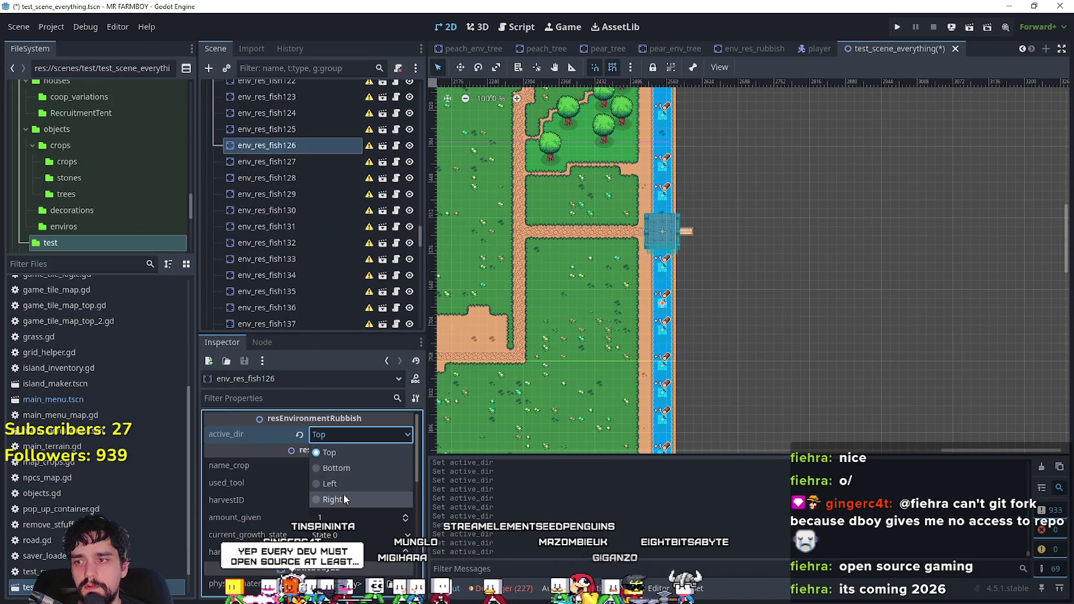
left_click(346, 466)
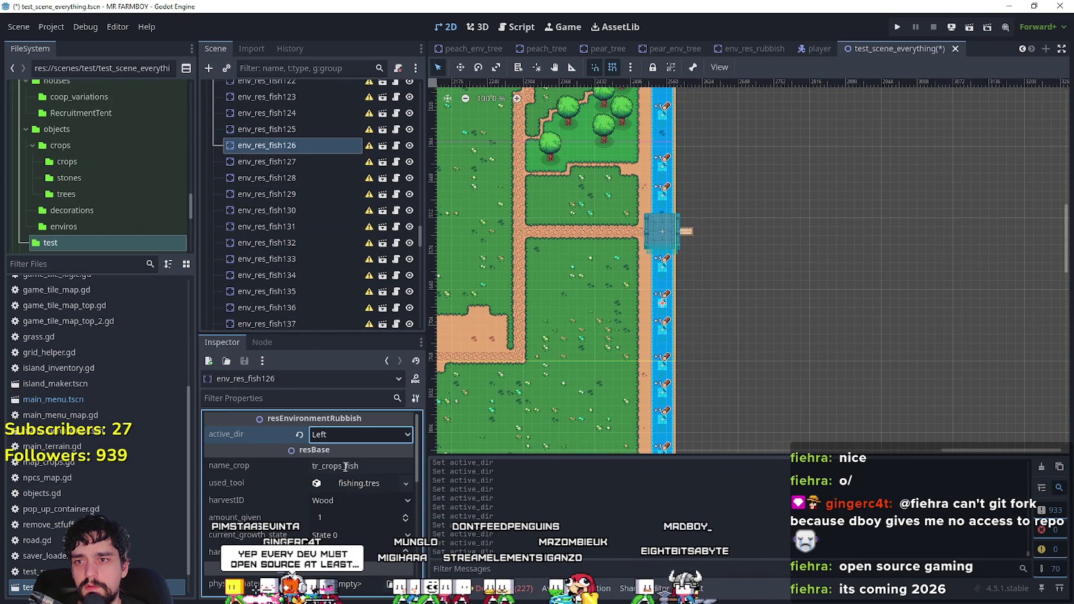
left_click(290, 161)
left_click(339, 435)
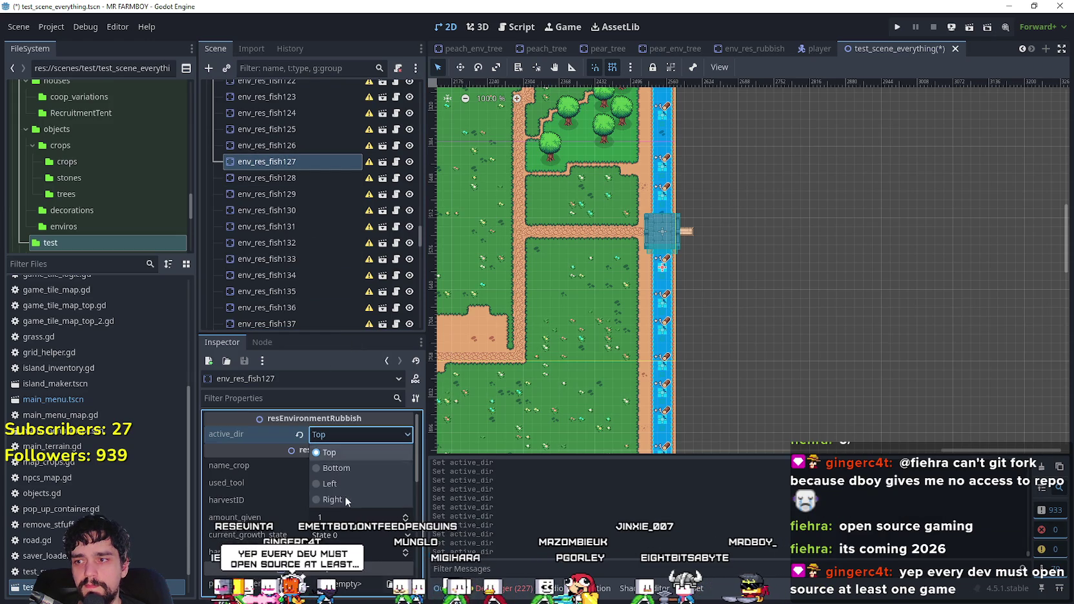
left_click(347, 483)
- Set active_dir to Left for env_res_fish128, env_res_fish129 and env_res_fish130
scroll(753, 307, "up", 4)
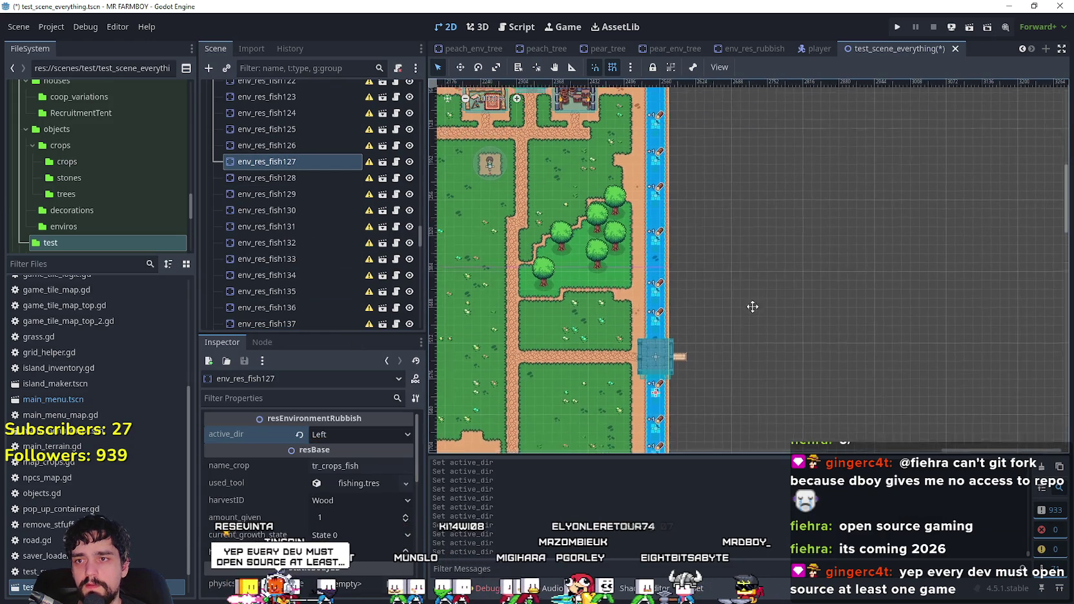
left_click(301, 177)
left_click(330, 436)
left_click(347, 483)
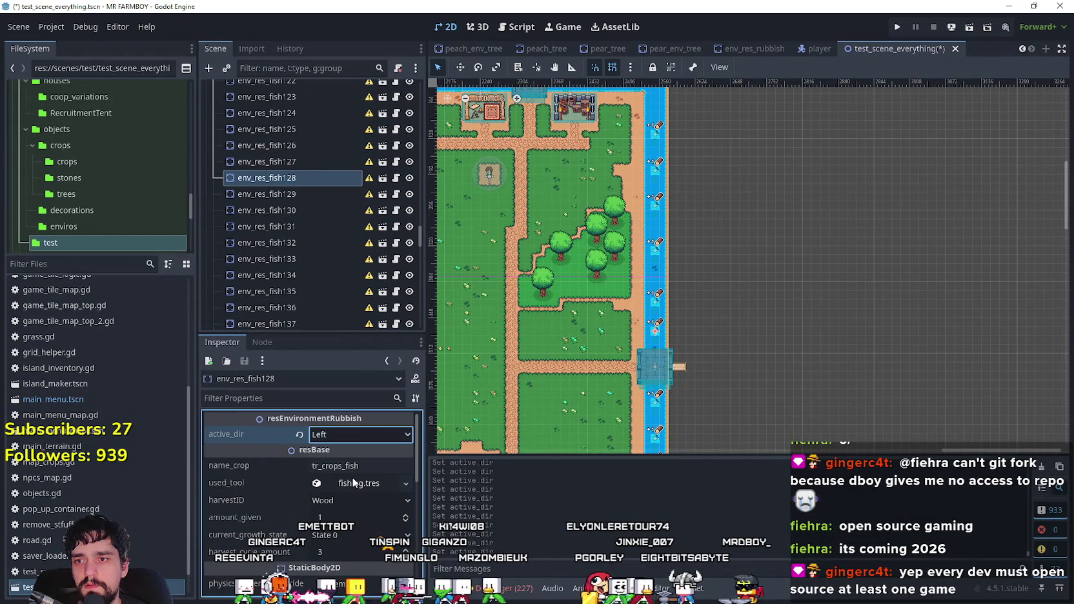
left_click(309, 194)
left_click(337, 435)
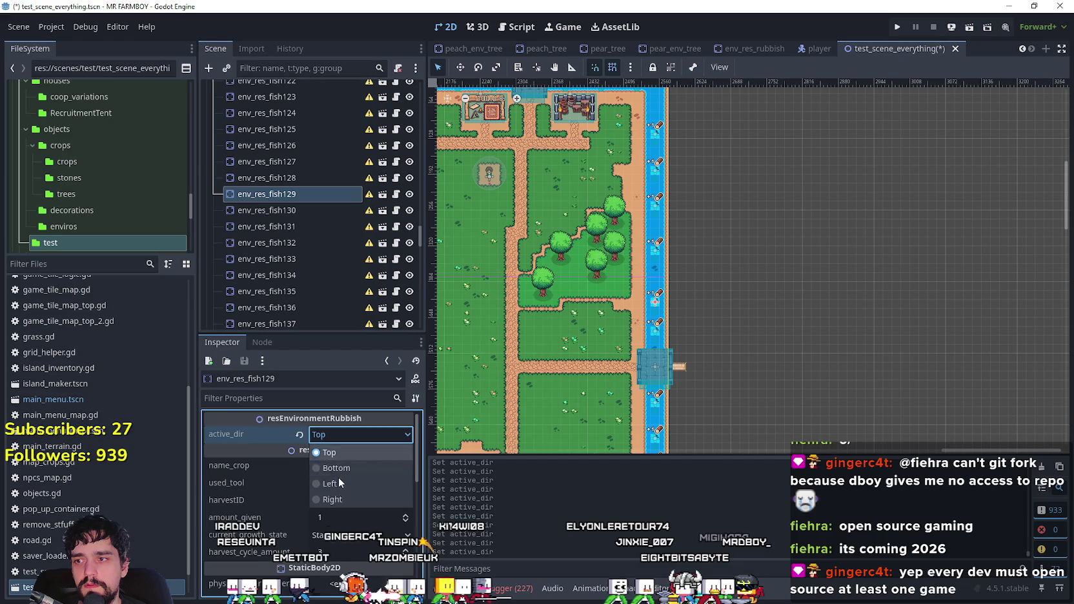
left_click(342, 485)
left_click(311, 209)
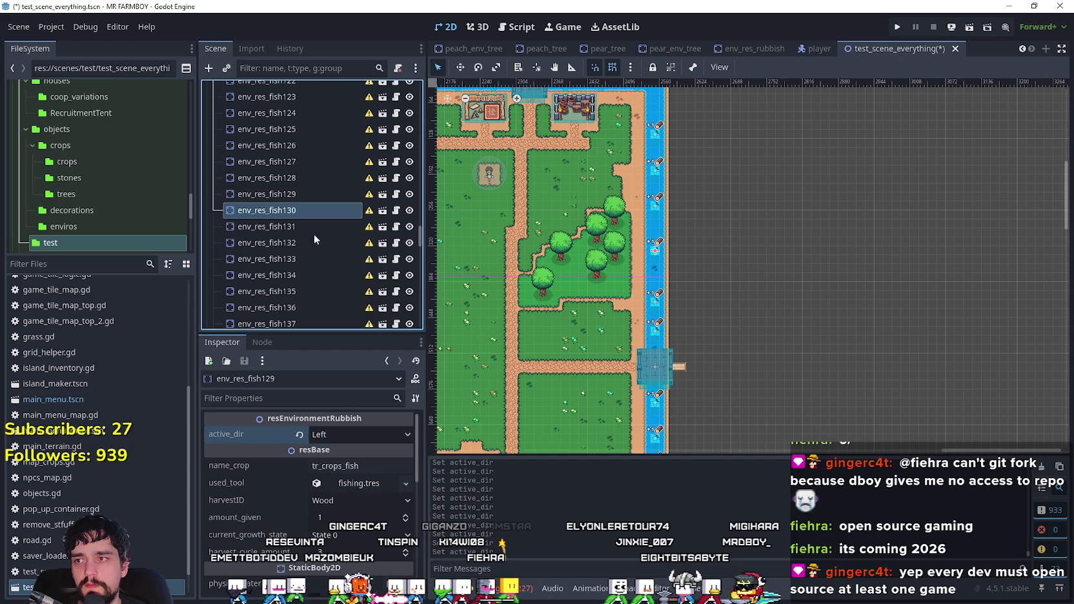
left_click(344, 434)
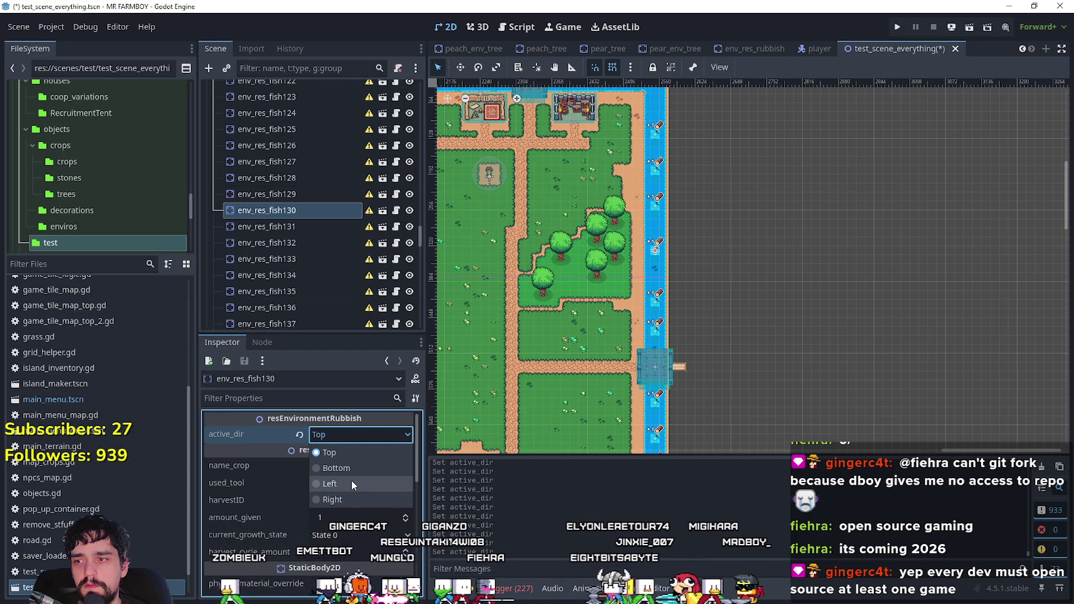
left_click(352, 482)
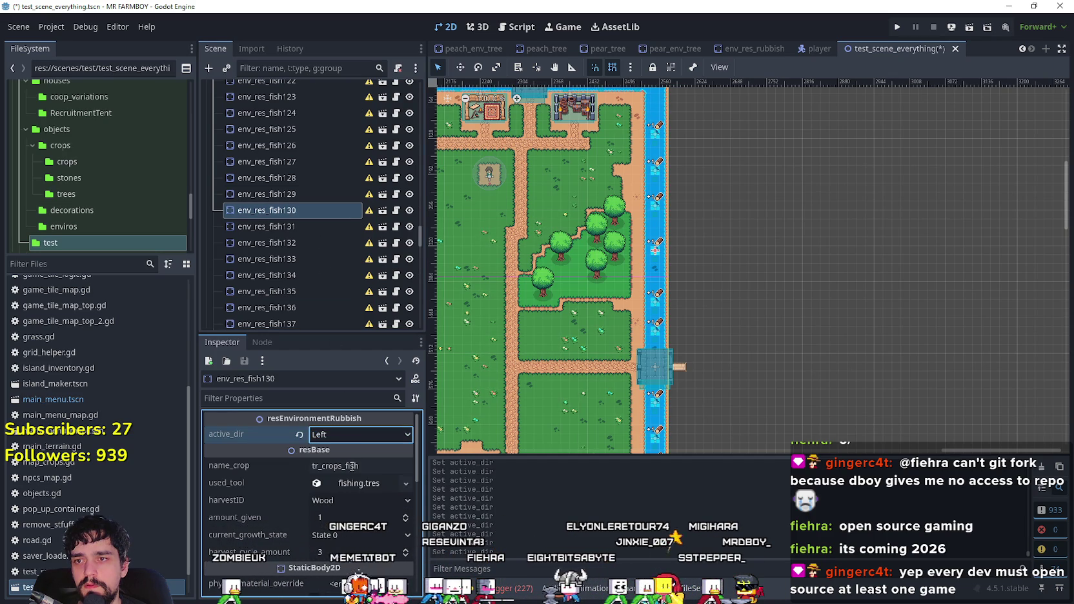
left_click(298, 229)
scroll(475, 207, "down", 3)
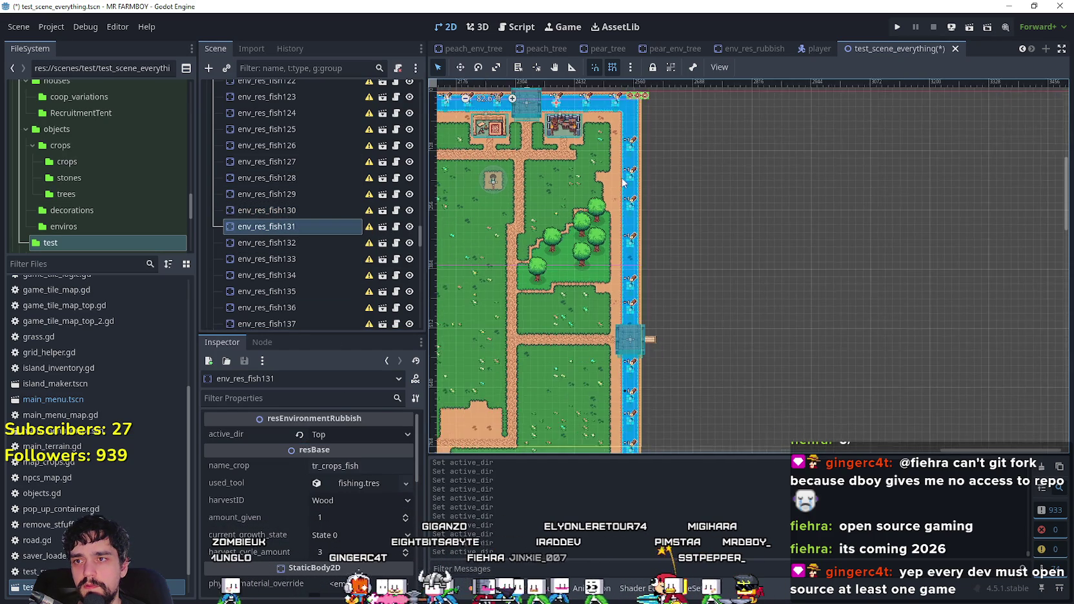
- Set env_res_fish131's active_dir to Bottom and save the scene
left_click_drag(663, 153, 886, 250)
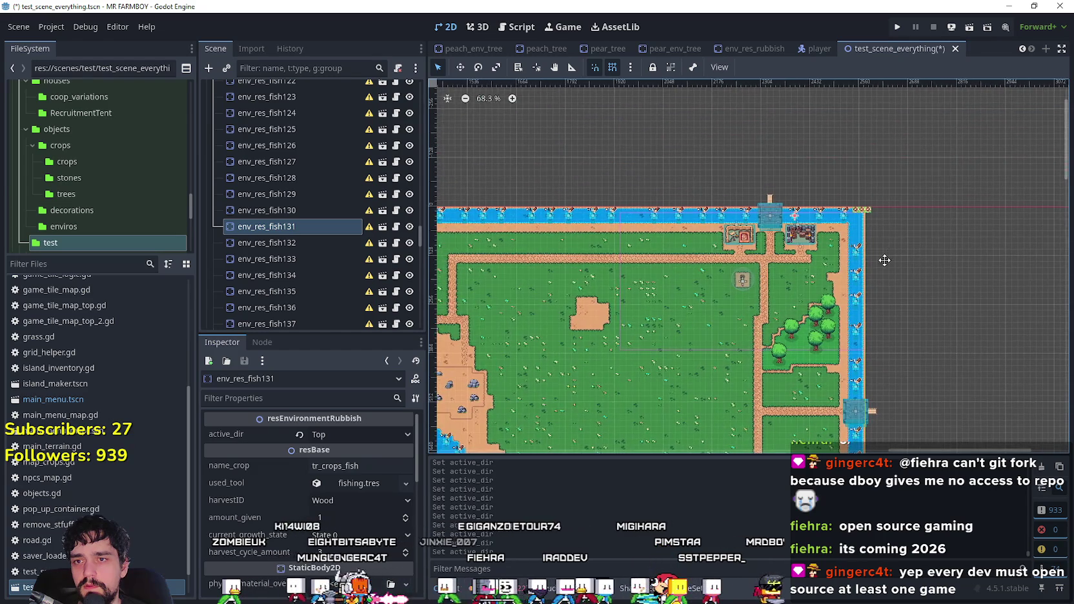
scroll(671, 271, "up", 3)
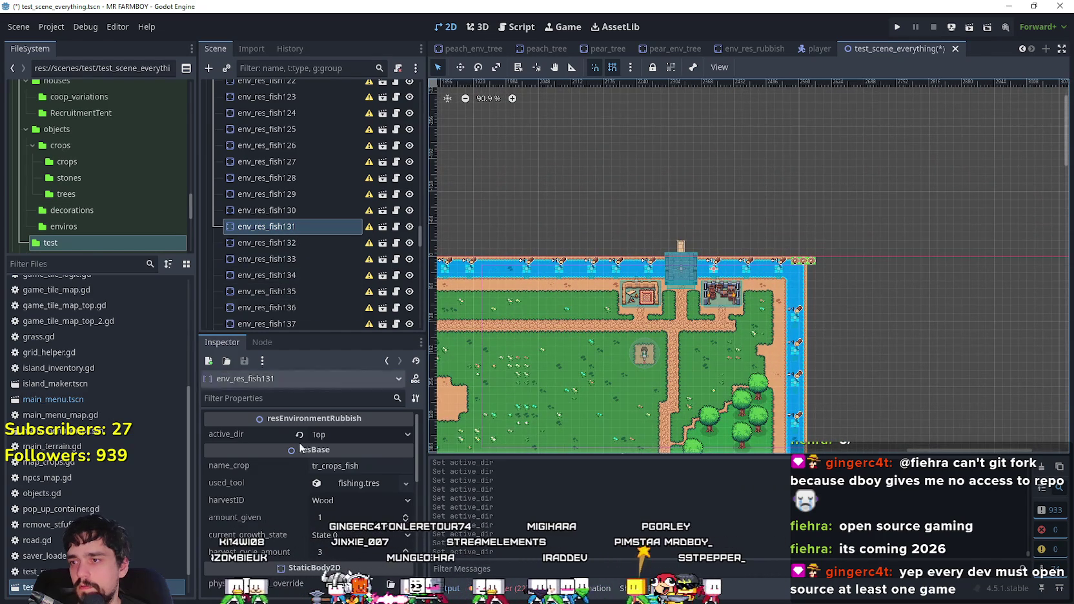
left_click(336, 435)
left_click(346, 468)
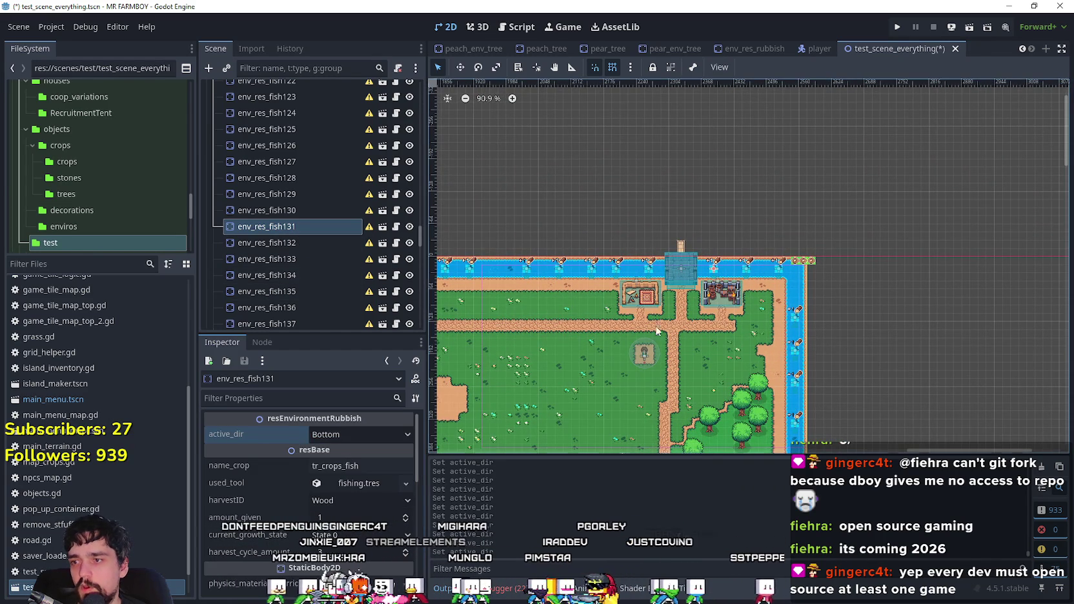
key("ctrl+s")
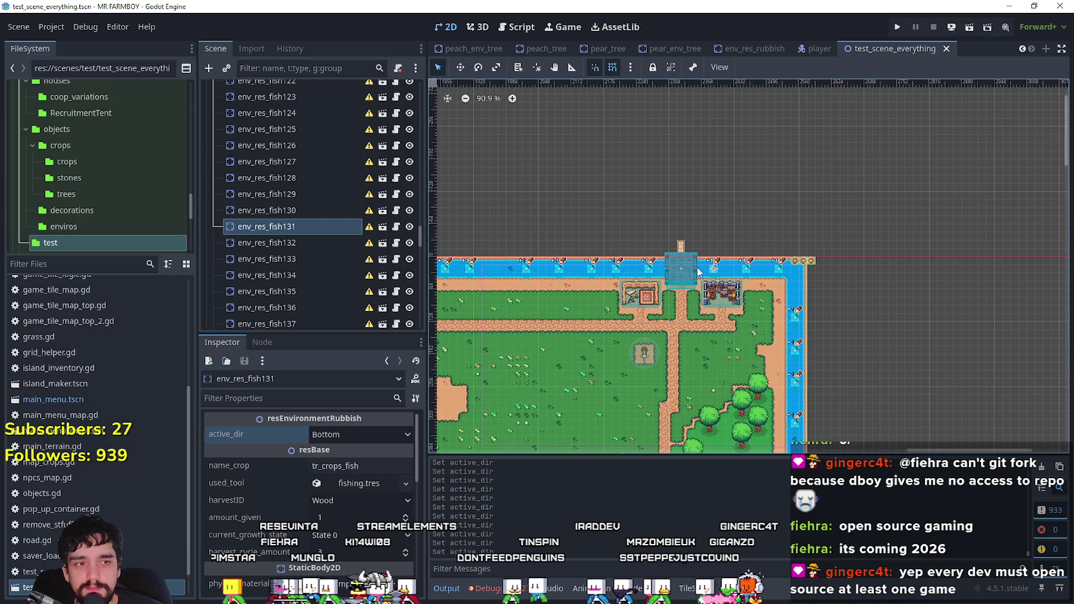
- Set active_dir to Bottom for env_res_fish132, env_res_fish133 and env_res_fish134
scroll(744, 255, "up", 2)
left_click(264, 242)
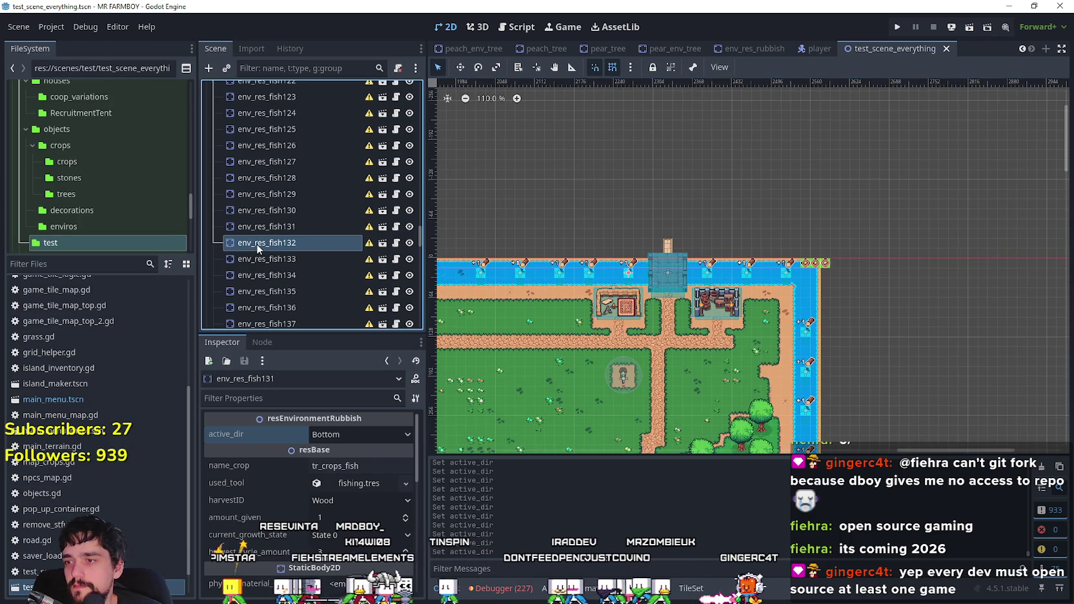
left_click(360, 434)
left_click(341, 467)
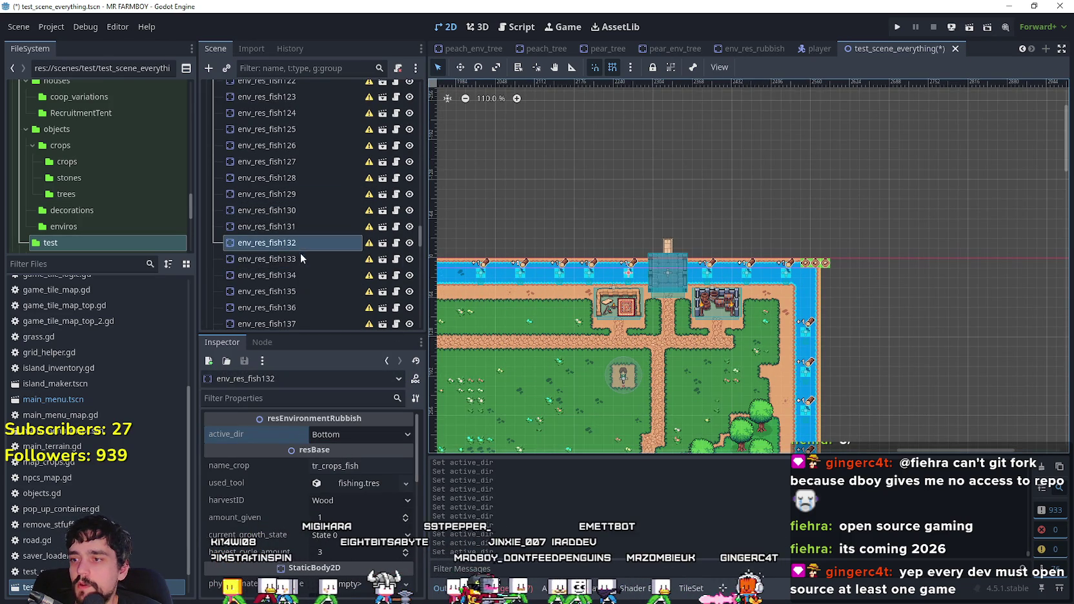
left_click(296, 259)
left_click(355, 435)
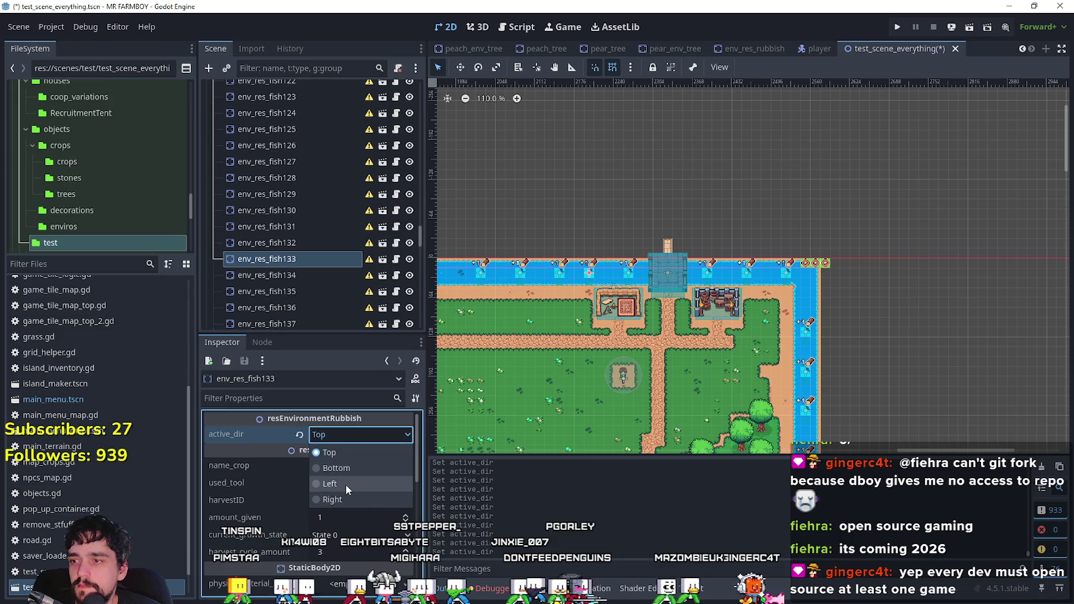
left_click(348, 468)
left_click(298, 276)
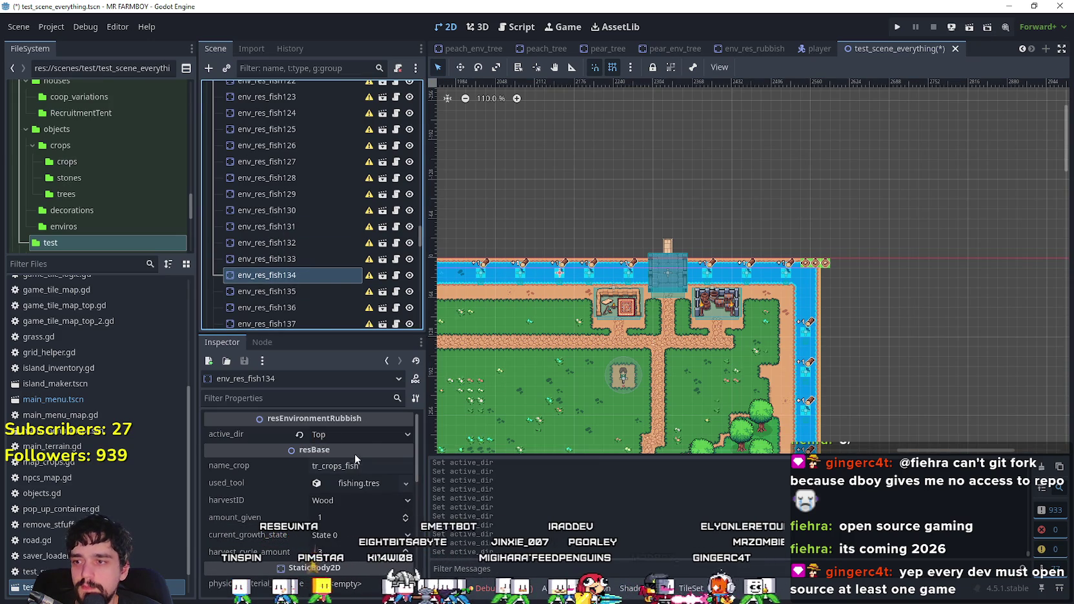
left_click(356, 435)
left_click(352, 470)
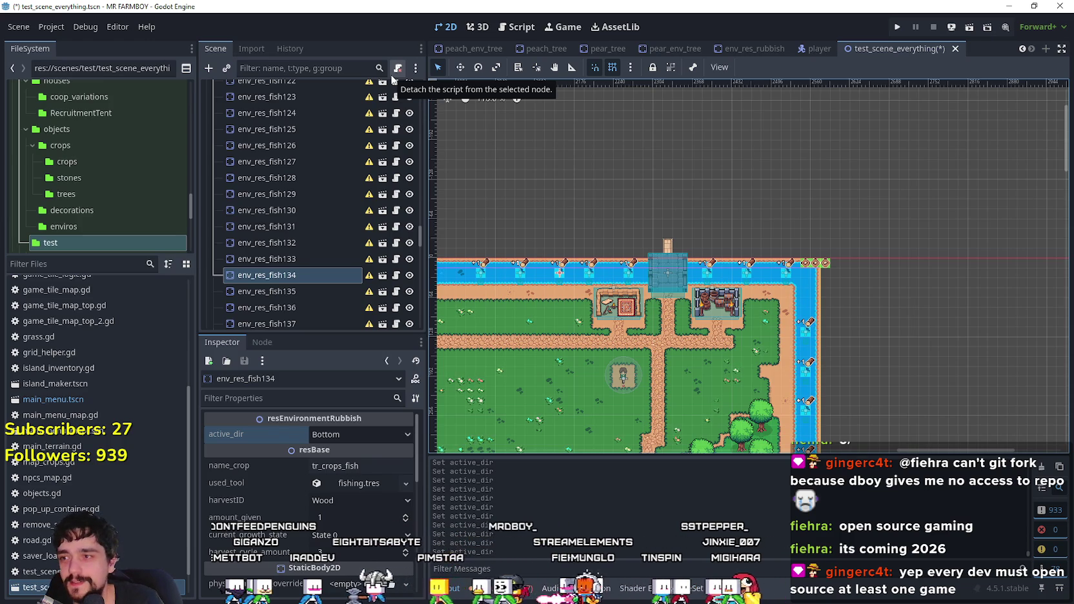
left_click(315, 291)
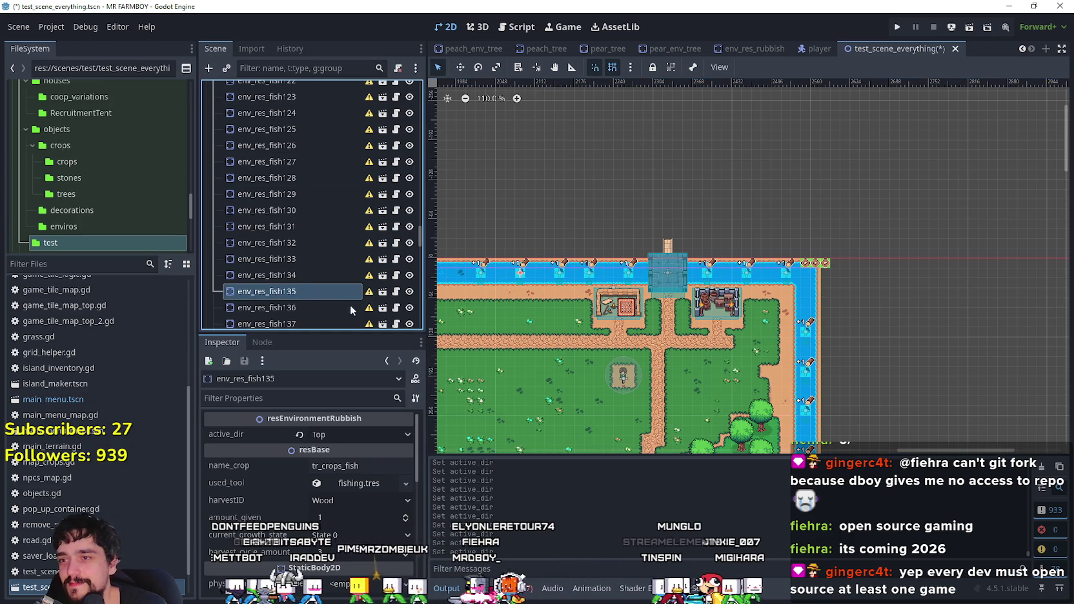
- Set active_dir to Bottom on env_res_fish135, fish136 and fish137
left_click(339, 435)
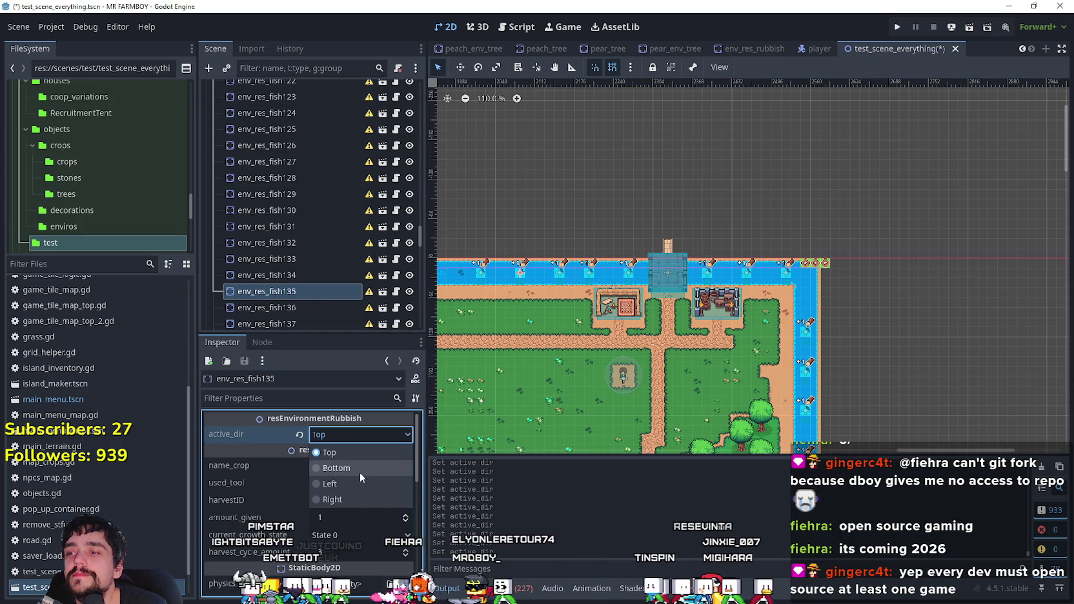
left_click(359, 472)
scroll(288, 252, "down", 3)
left_click(287, 215)
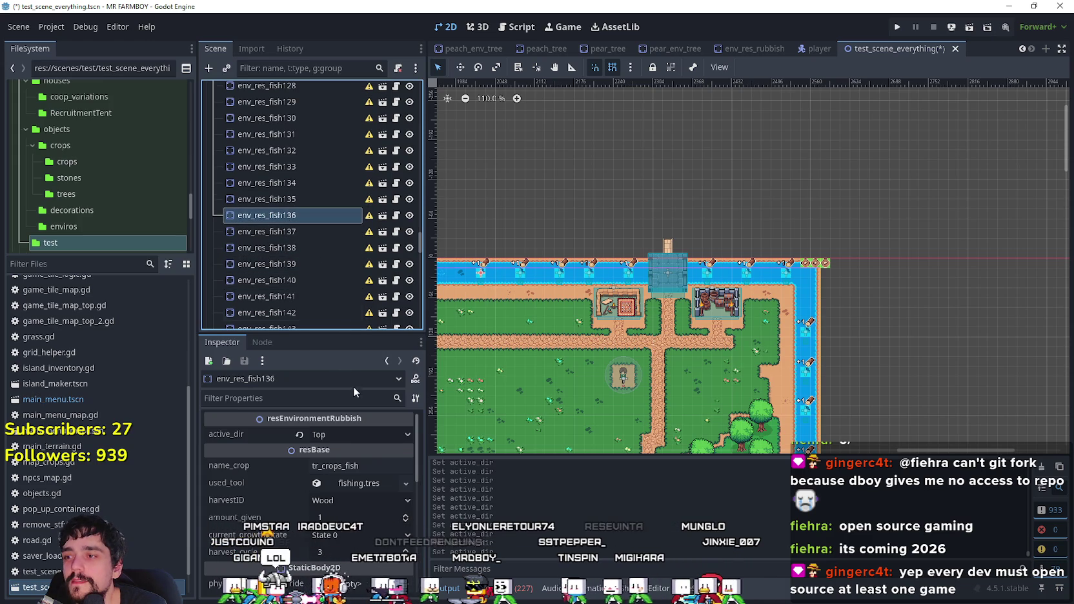
left_click(344, 434)
left_click(336, 468)
scroll(560, 315, "down", 1)
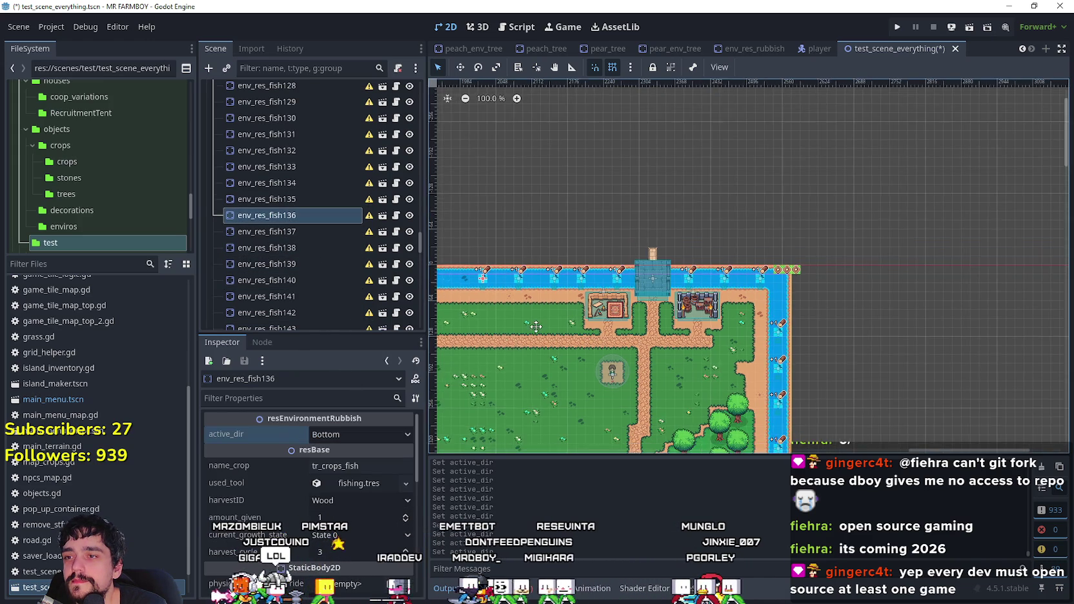
scroll(560, 315, "left", 3)
scroll(256, 195, "down", 1)
left_click(264, 198)
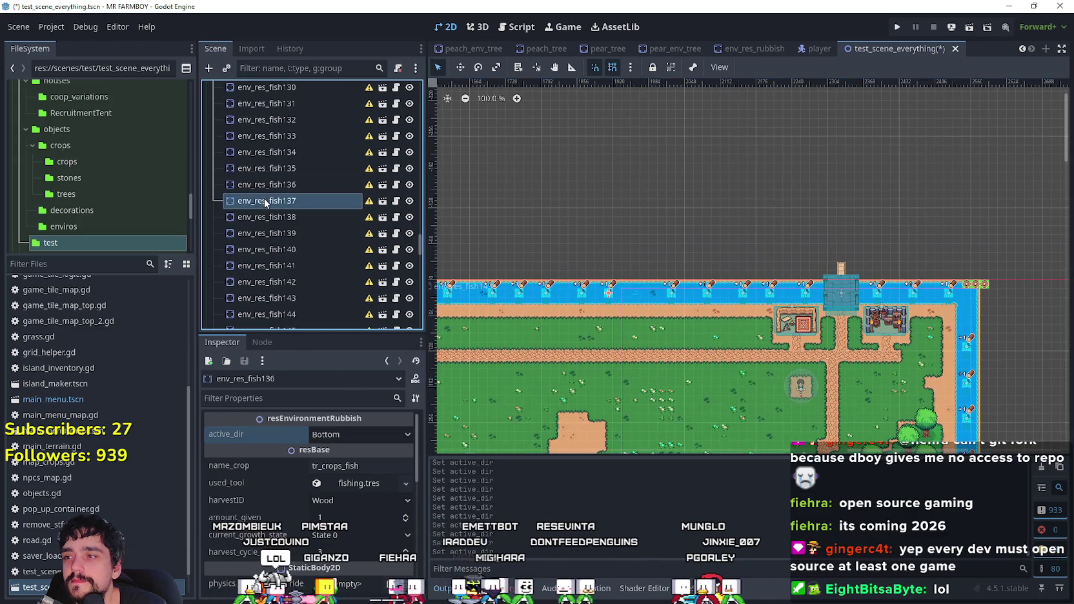
left_click(346, 432)
left_click(349, 467)
- Set active_dir to Bottom on env_res_fish138, fish139 and fish140
left_click(334, 215)
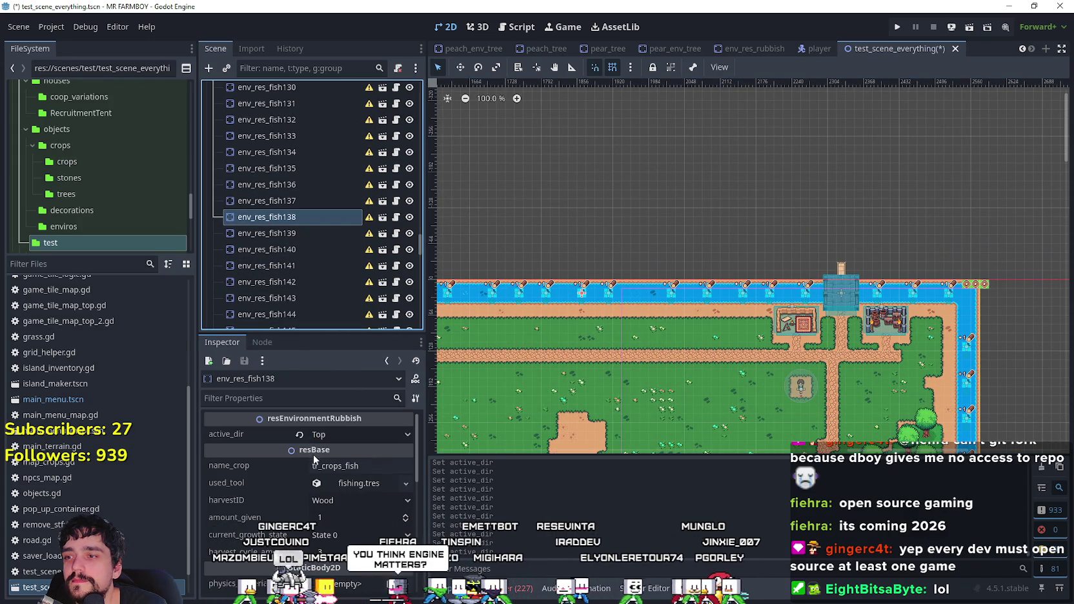
left_click(346, 434)
left_click(348, 472)
left_click(294, 235)
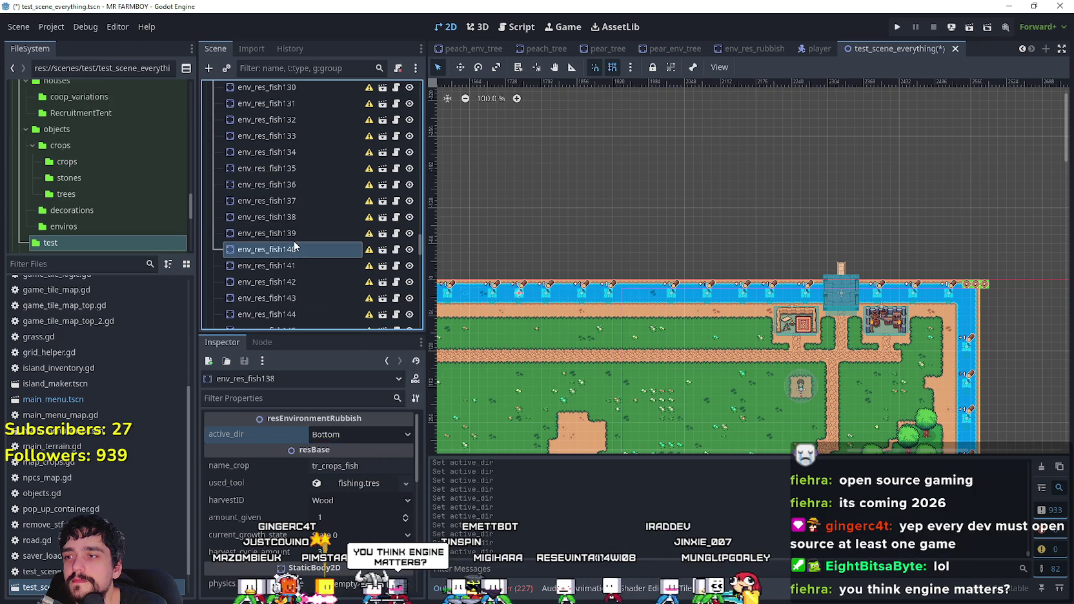
left_click(347, 433)
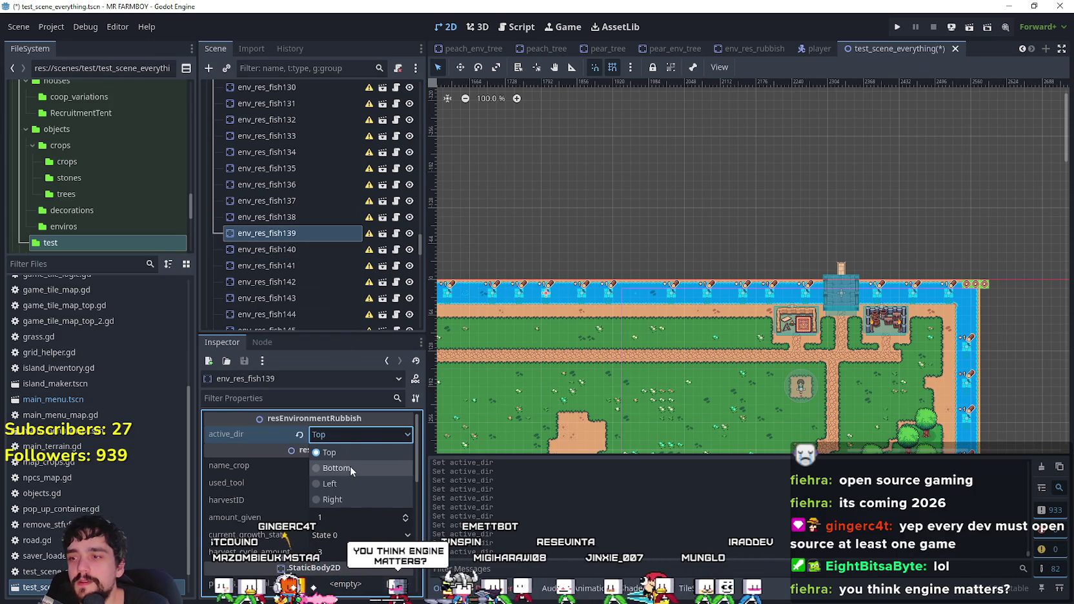
left_click(350, 466)
left_click(315, 252)
left_click(339, 434)
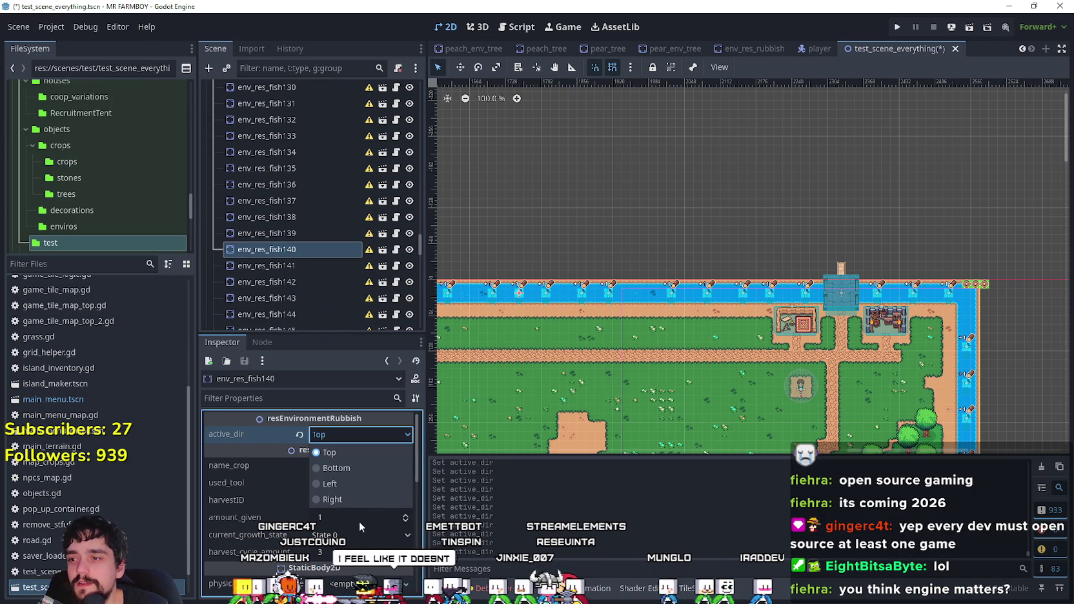
left_click(358, 470)
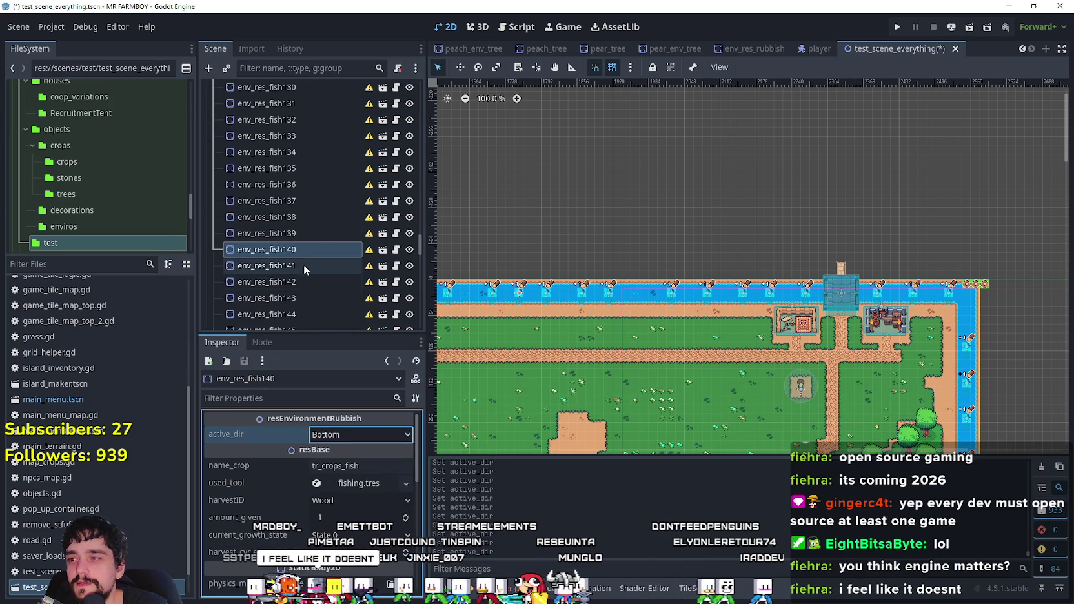
- Make env_res_fish141 and fish142 face Bottom, then save the scene
left_click(304, 265)
left_click(350, 436)
left_click(352, 464)
scroll(322, 242, "down", 2)
left_click(312, 220)
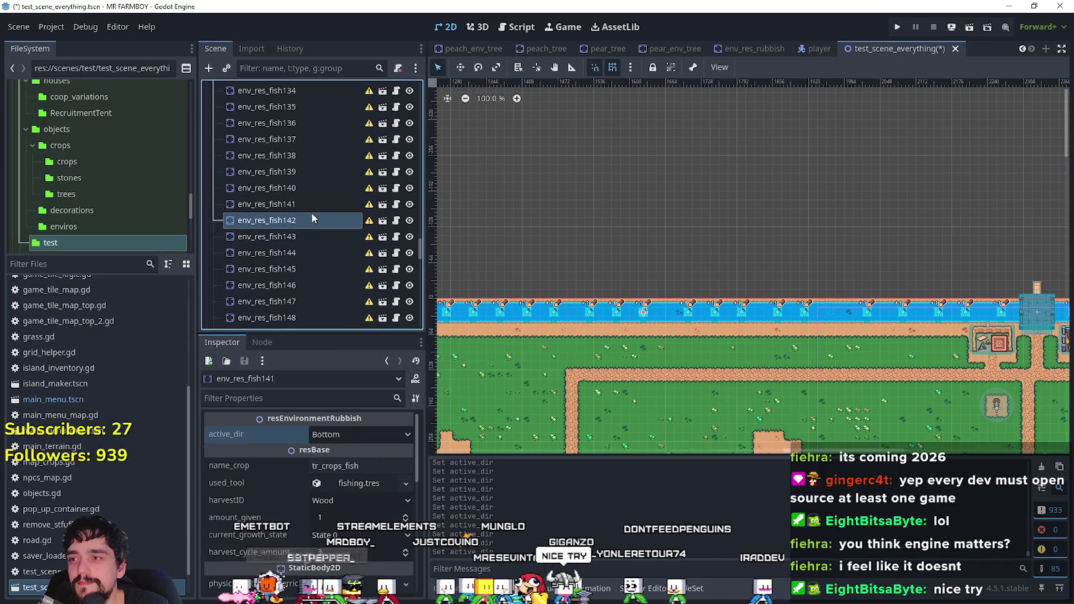
left_click(341, 432)
left_click(361, 469)
key("ctrl+s")
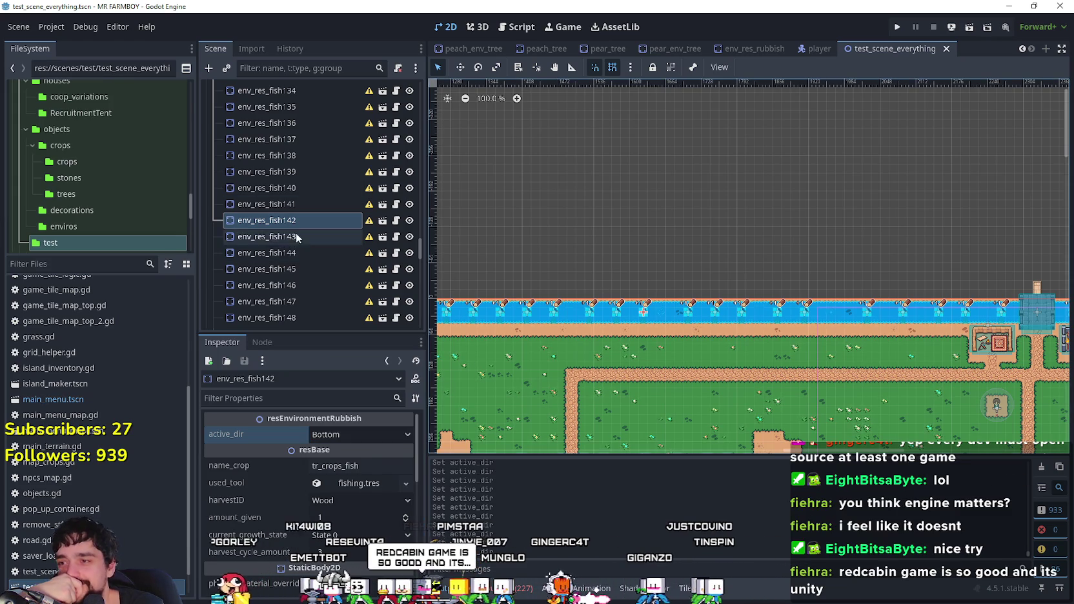
- Set active_dir to Bottom on env_res_fish143 through fish146
left_click(284, 236)
left_click(340, 437)
left_click(354, 468)
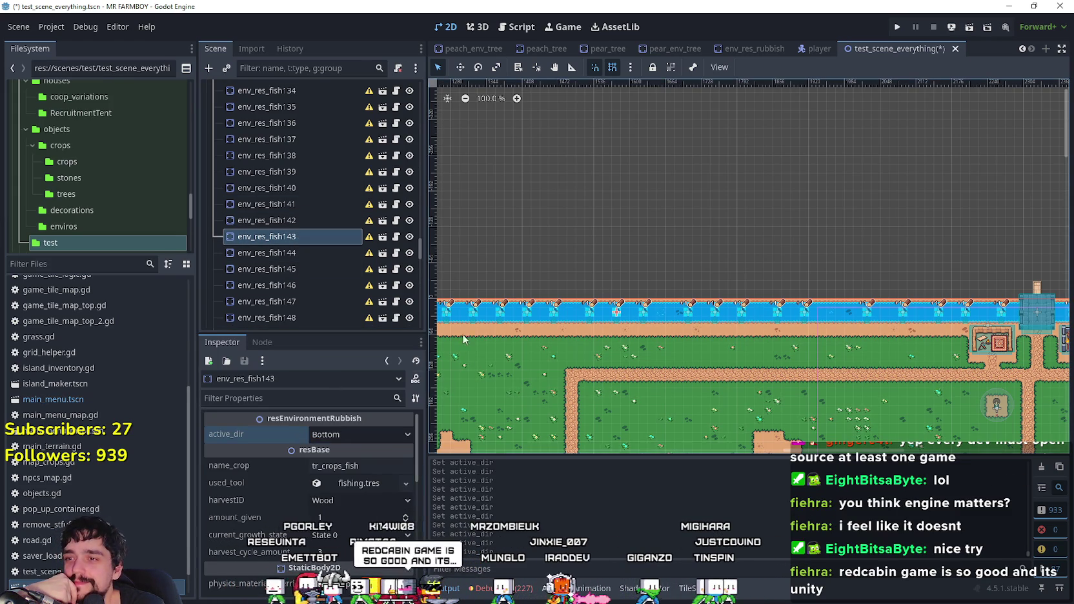
left_click(291, 256)
left_click(339, 436)
left_click(349, 472)
left_click(295, 272)
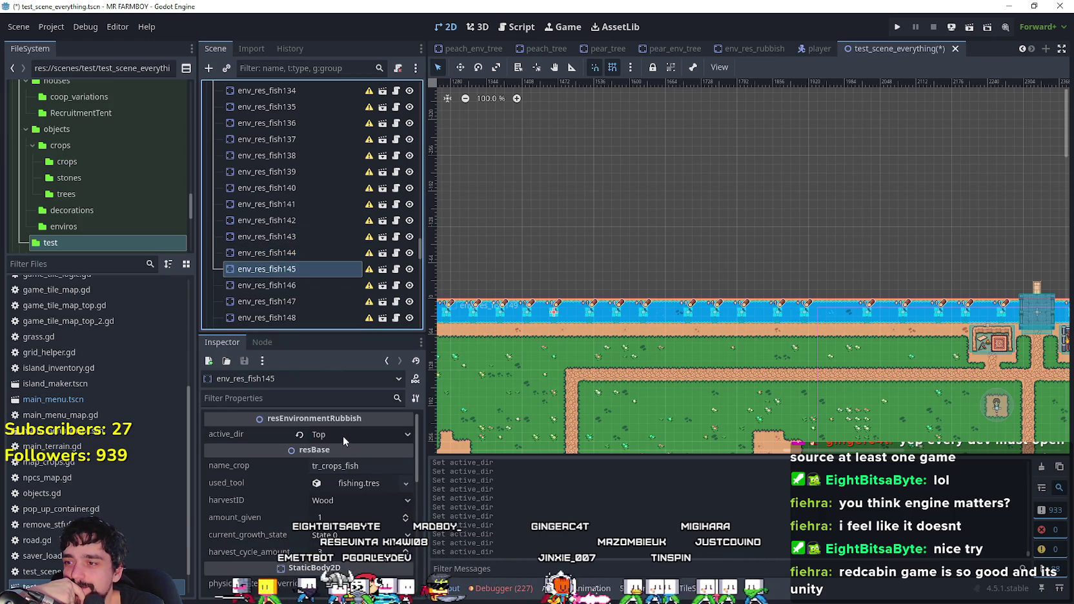
left_click(346, 433)
left_click(346, 474)
left_click(297, 285)
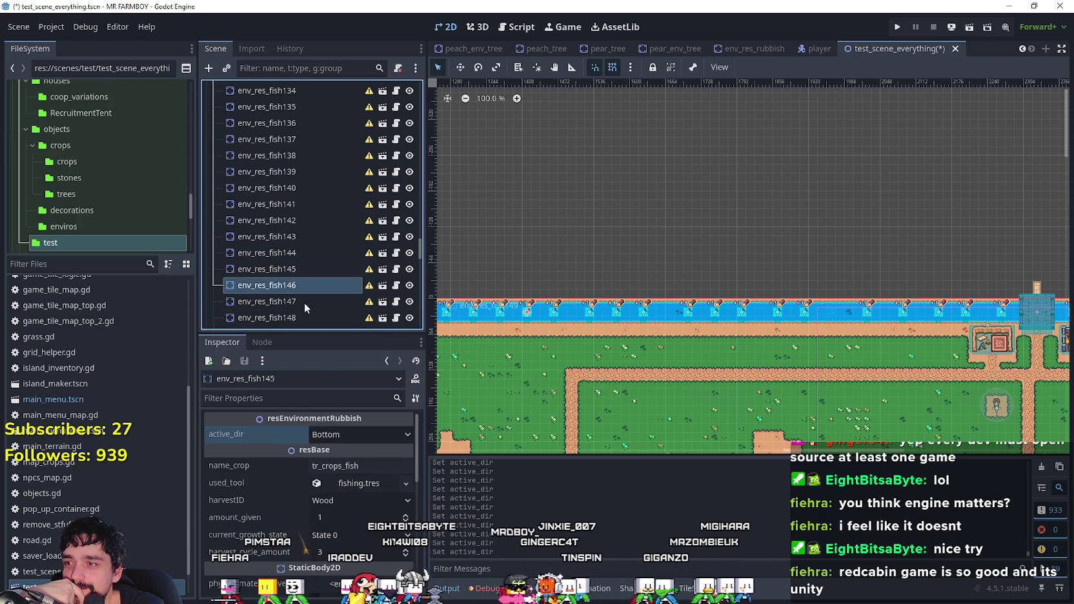
left_click(338, 436)
left_click(345, 471)
- Make env_res_fish147 and fish148 face Bottom and save the scene
scroll(531, 372, "left", 3)
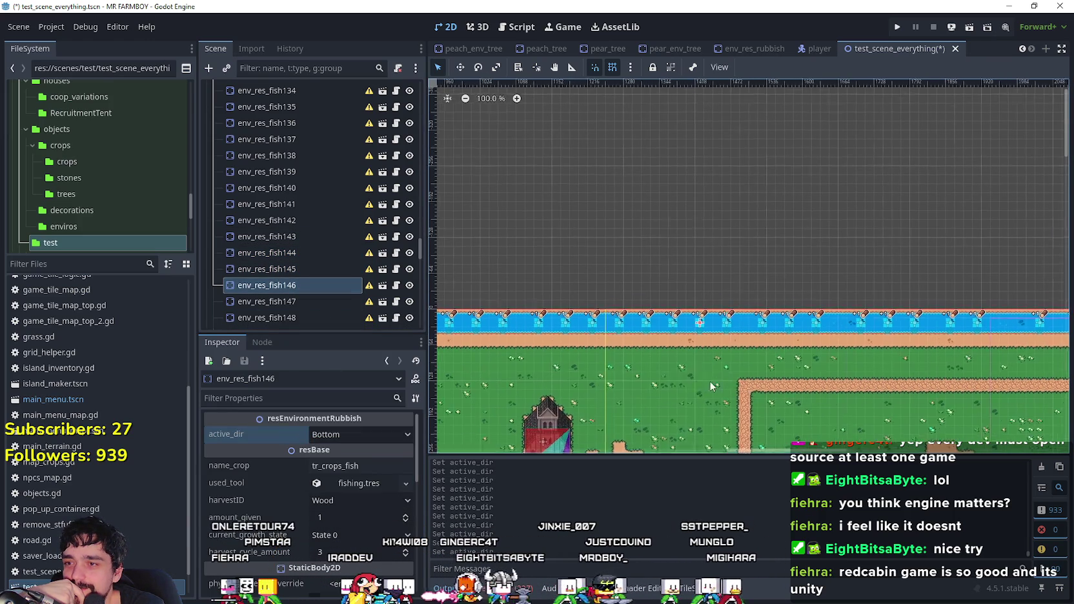
scroll(291, 275, "down", 2)
left_click(293, 241)
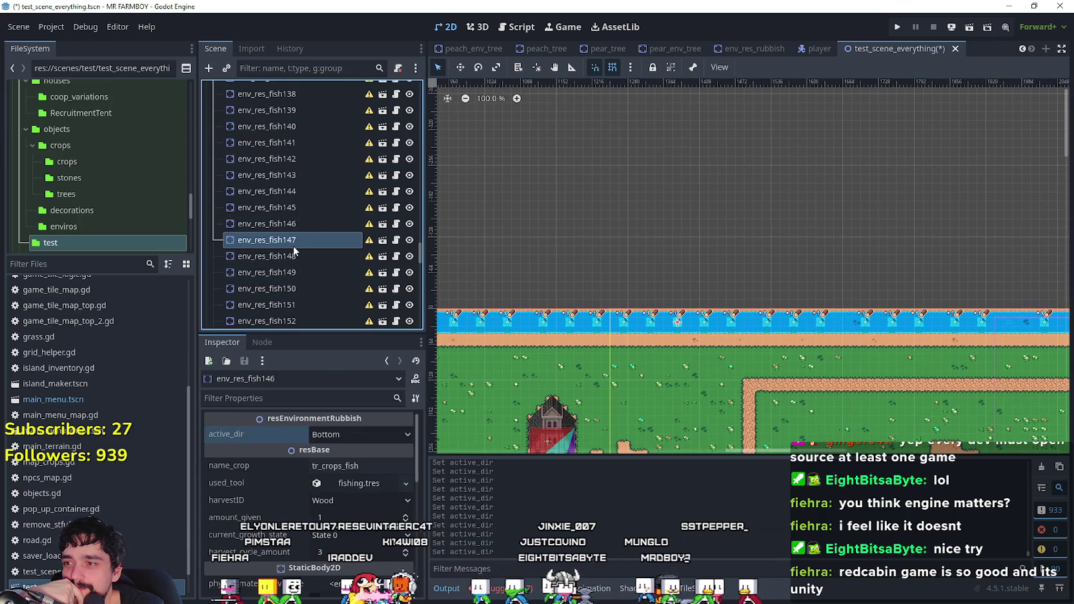
left_click(326, 435)
left_click(352, 470)
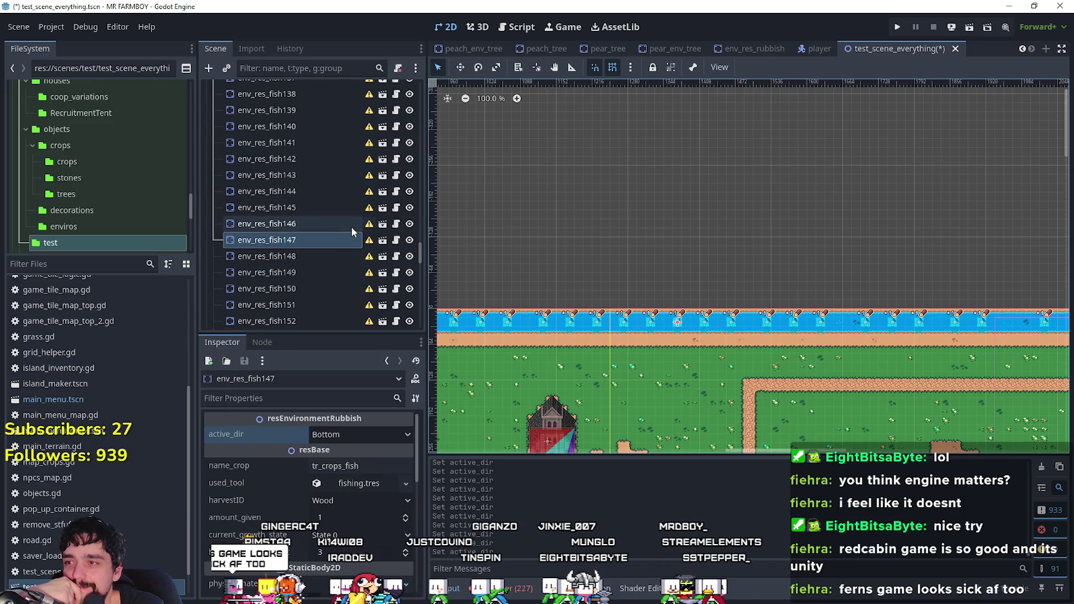
left_click(329, 258)
left_click(336, 436)
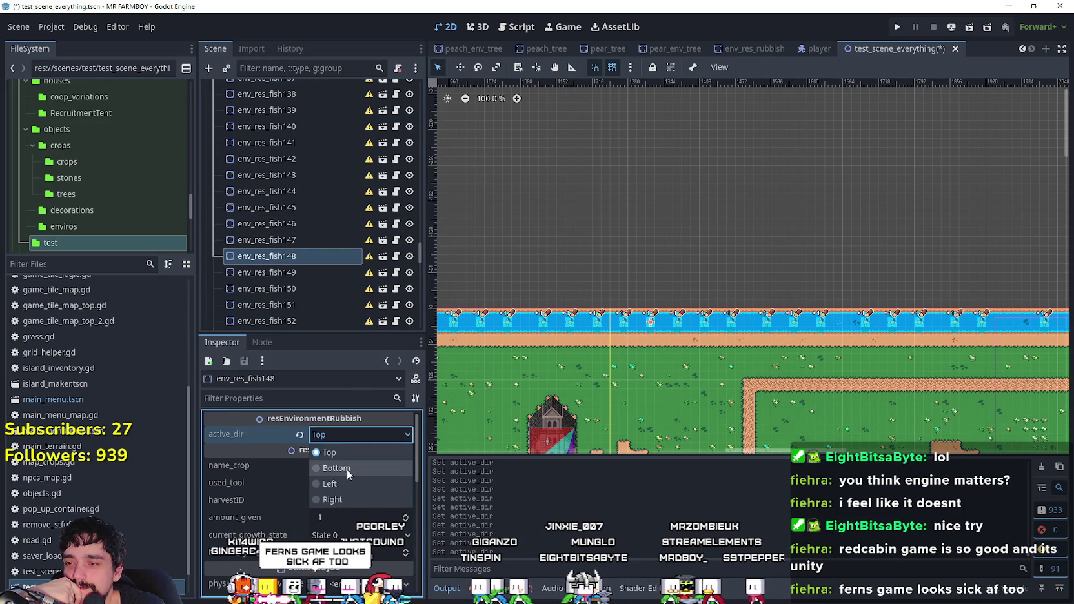
left_click(347, 468)
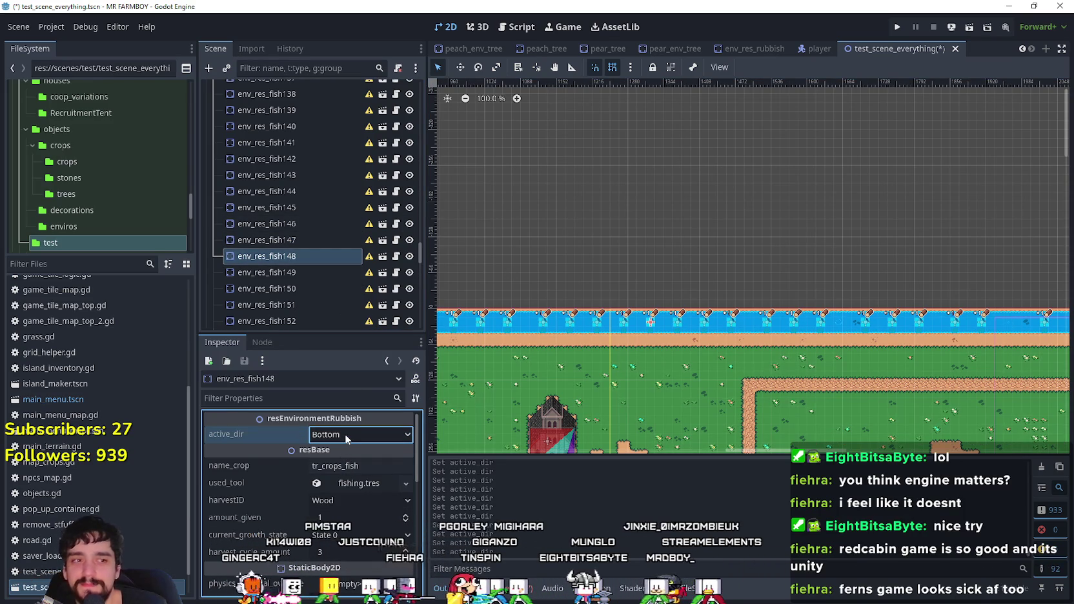
key("ctrl+s")
- Set active_dir to Bottom on env_res_fish149, fish150 and fish151
scroll(684, 336, "up", 4)
scroll(319, 205, "down", 3)
left_click(302, 182)
left_click(352, 434)
left_click(354, 474)
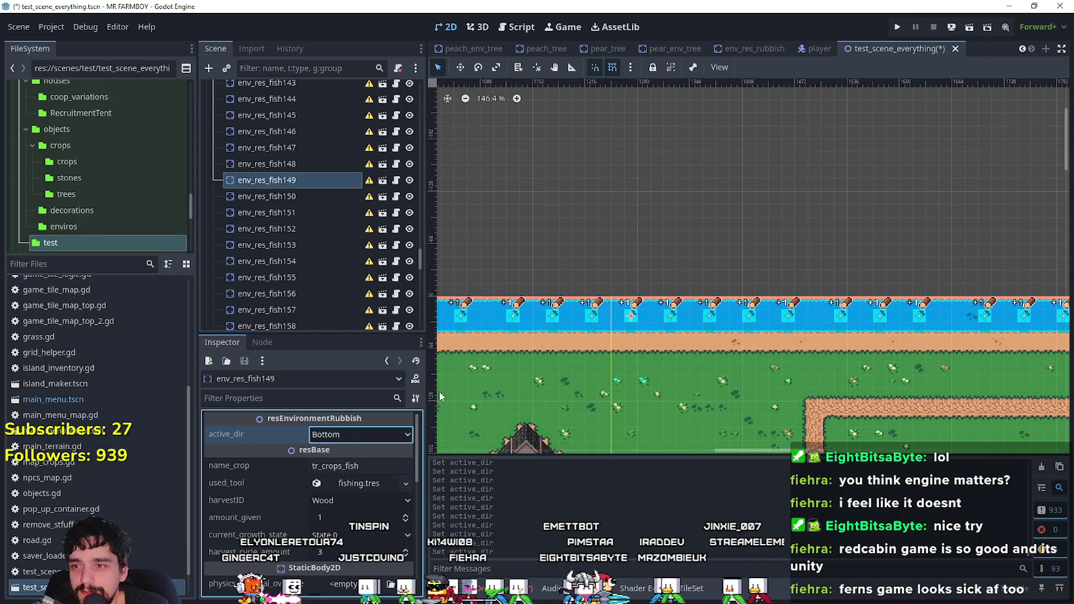
left_click(290, 197)
left_click(344, 438)
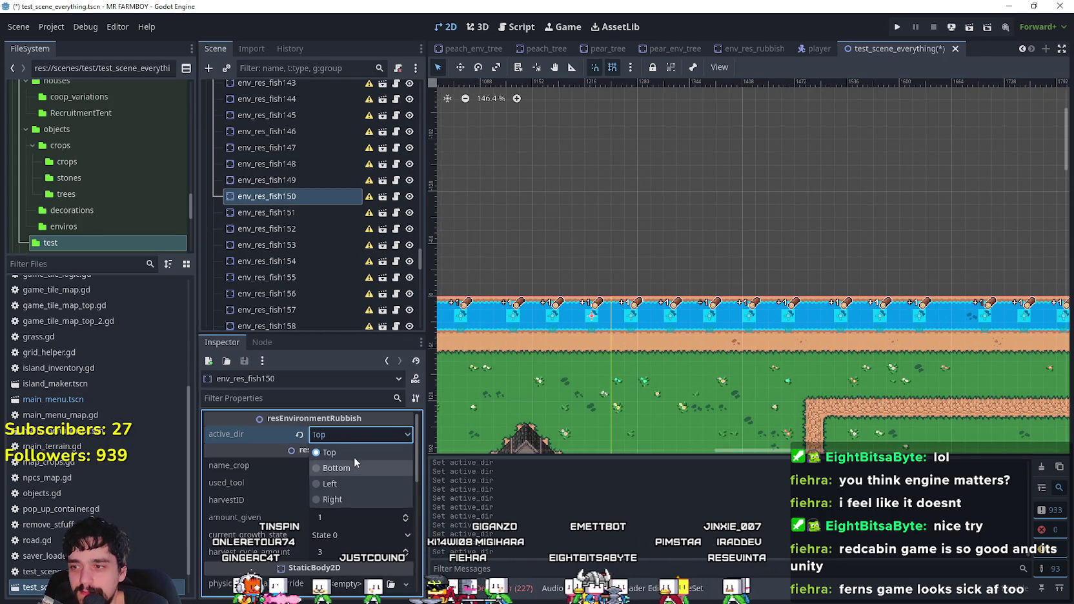
left_click(354, 461)
scroll(451, 330, "down", 1)
left_click(298, 213)
scroll(310, 213, "down", 1)
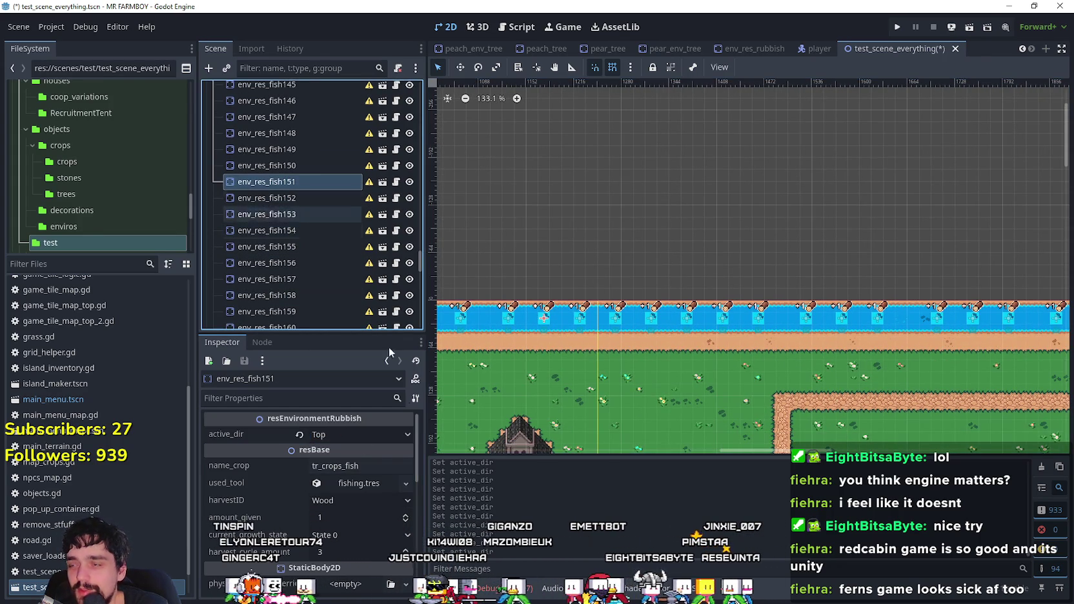
left_click(370, 439)
left_click(364, 461)
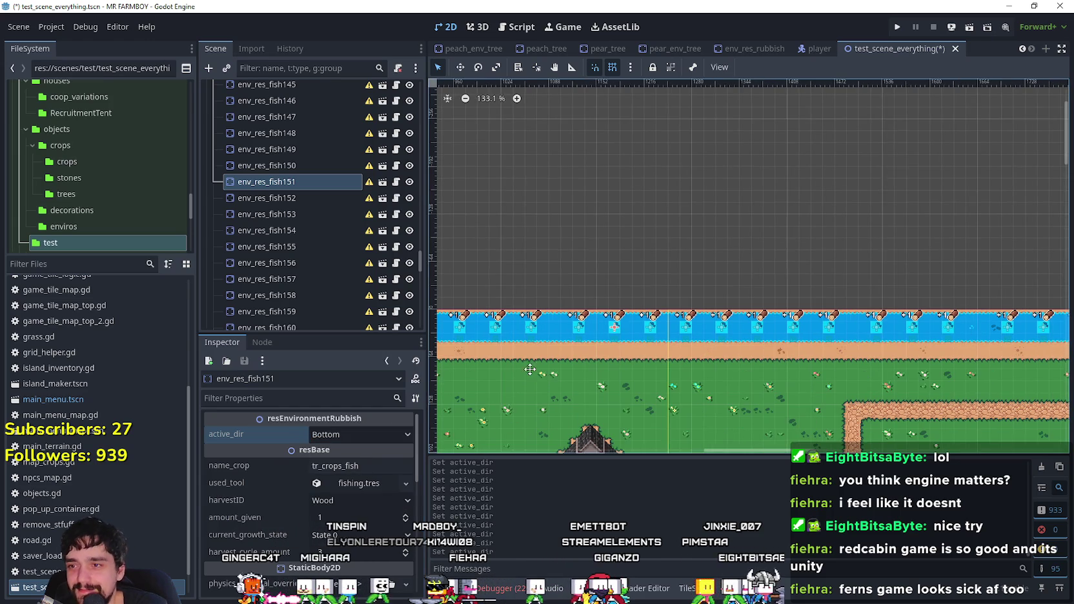
- Set active_dir to Bottom on env_res_fish152 through fish155
left_click(290, 197)
left_click(333, 437)
left_click(342, 462)
left_click(271, 213)
left_click(355, 434)
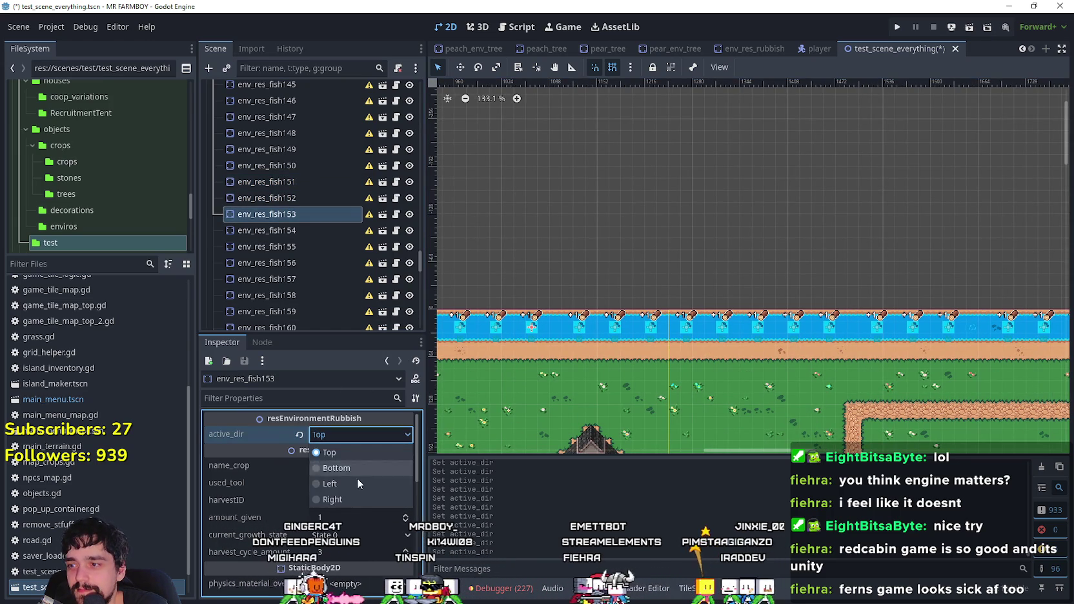
left_click(355, 472)
left_click(299, 230)
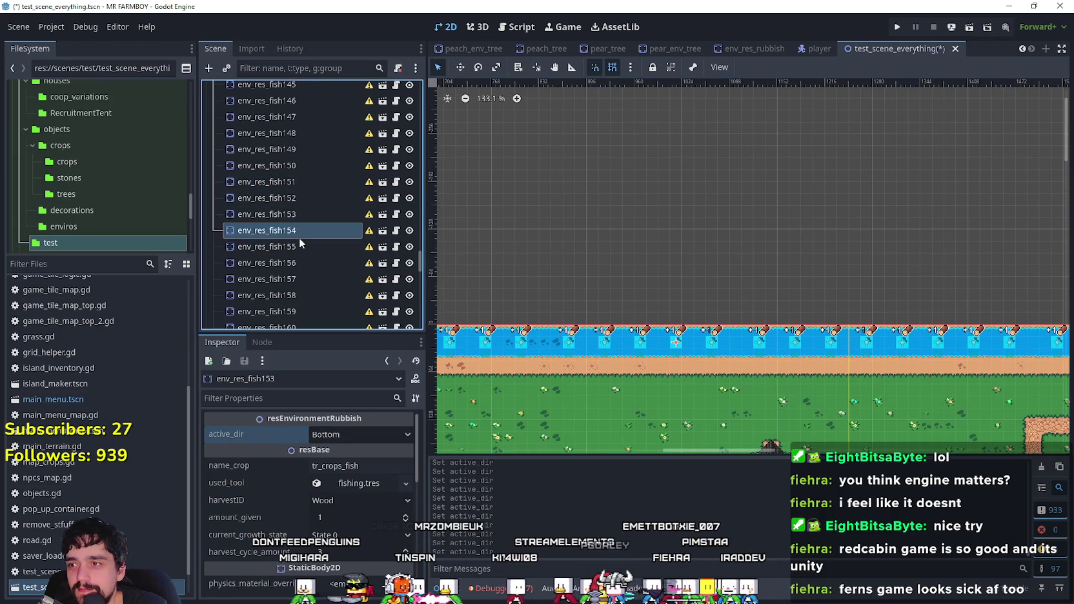
left_click(355, 435)
left_click(354, 478)
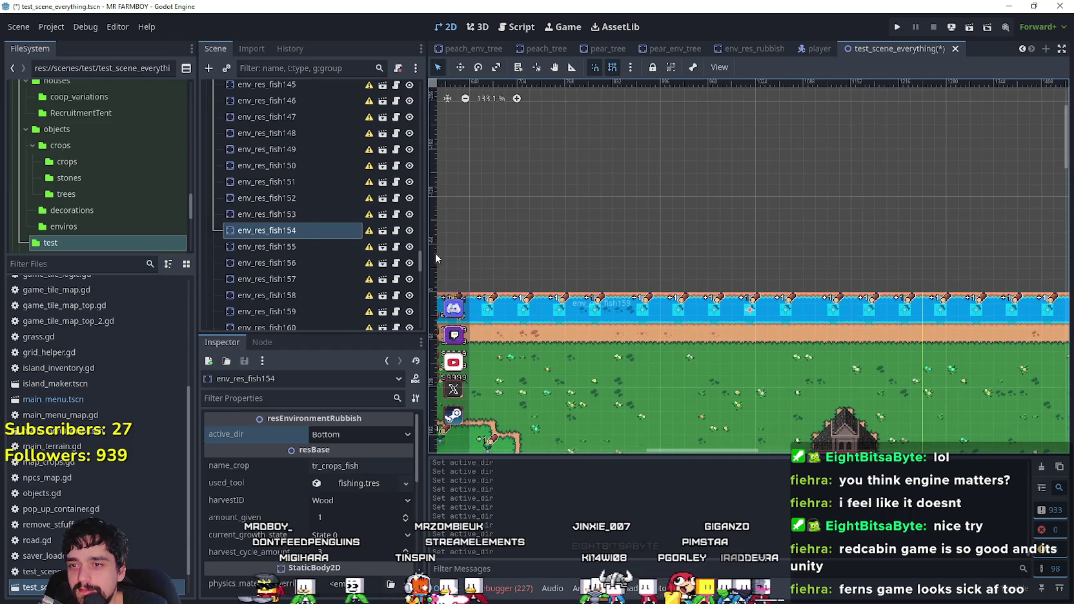
left_click(299, 244)
left_click(349, 434)
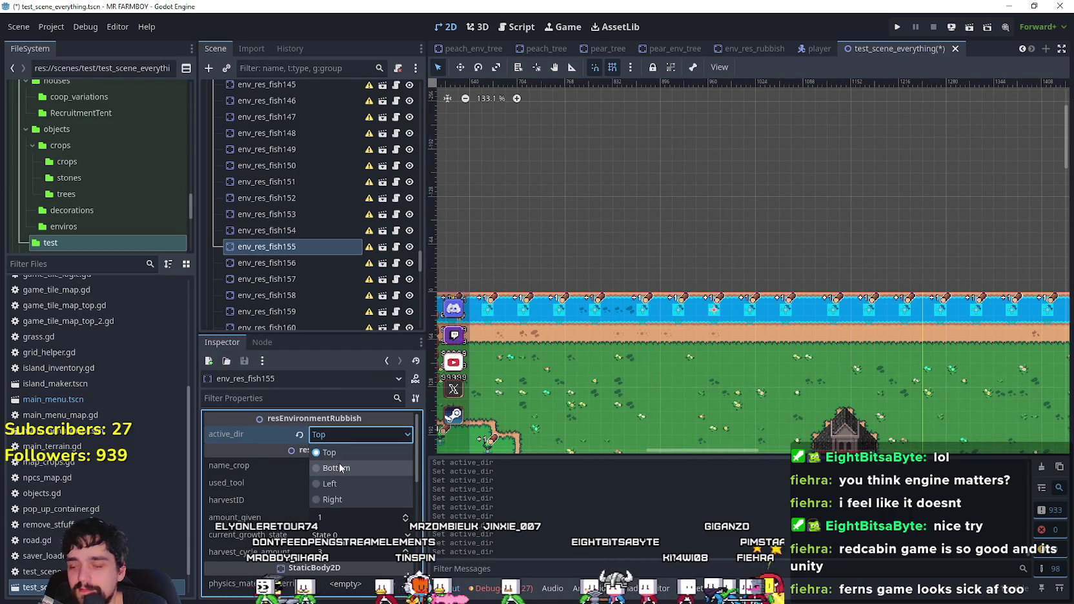
left_click(340, 468)
- Set active_dir to Bottom on env_res_fish156, fish157 and fish158
scroll(310, 258, "down", 2)
left_click(255, 201)
left_click(349, 435)
left_click(348, 466)
scroll(279, 169, "down", 2)
left_click(275, 156)
left_click(349, 435)
left_click(353, 466)
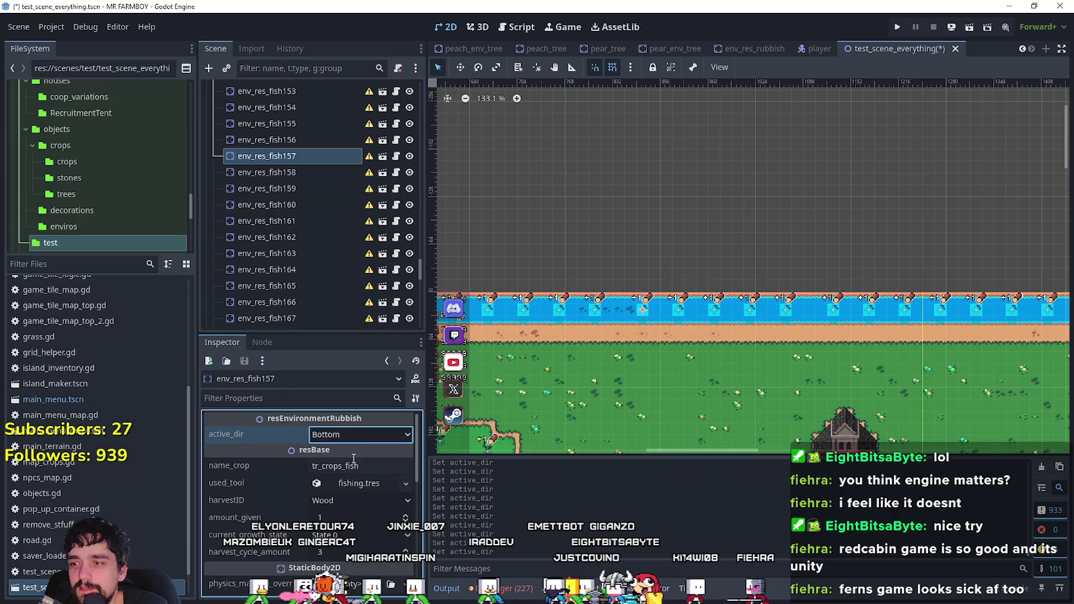
left_click(303, 172)
left_click(348, 435)
left_click(354, 474)
- Make env_res_fish159, fish160 and fish161 face Bottom, then select env_res_fish162
left_click(293, 190)
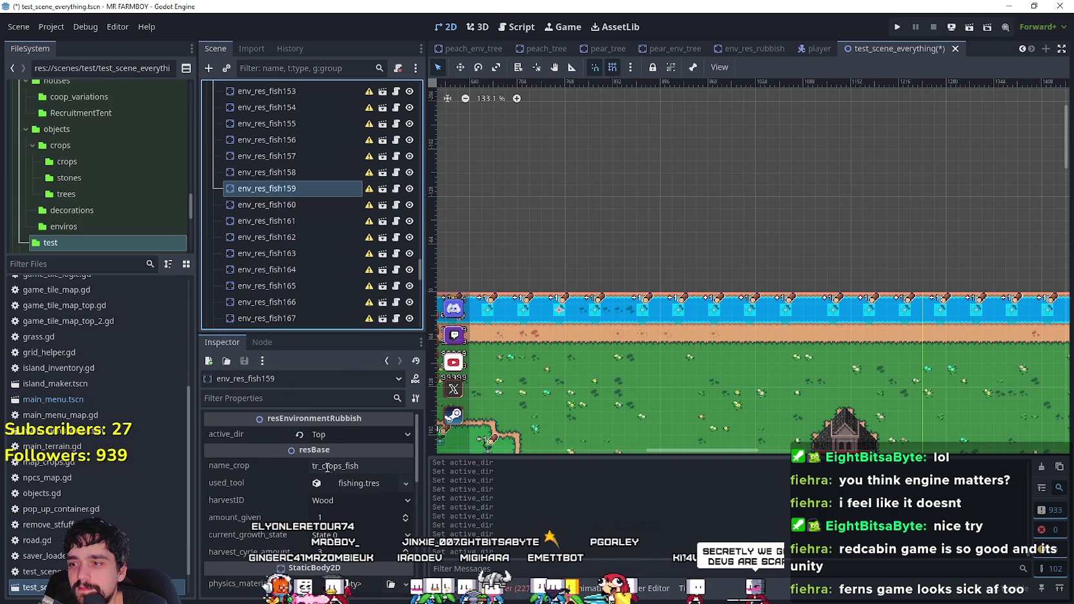
left_click(348, 434)
left_click(352, 466)
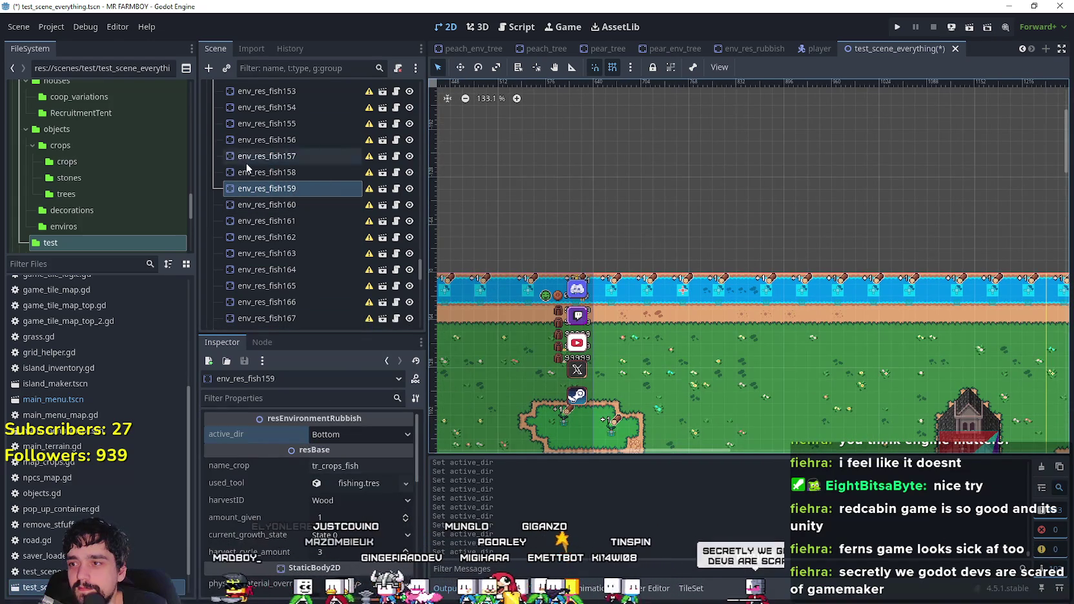
scroll(258, 193, "down", 2)
left_click(271, 143)
left_click(323, 434)
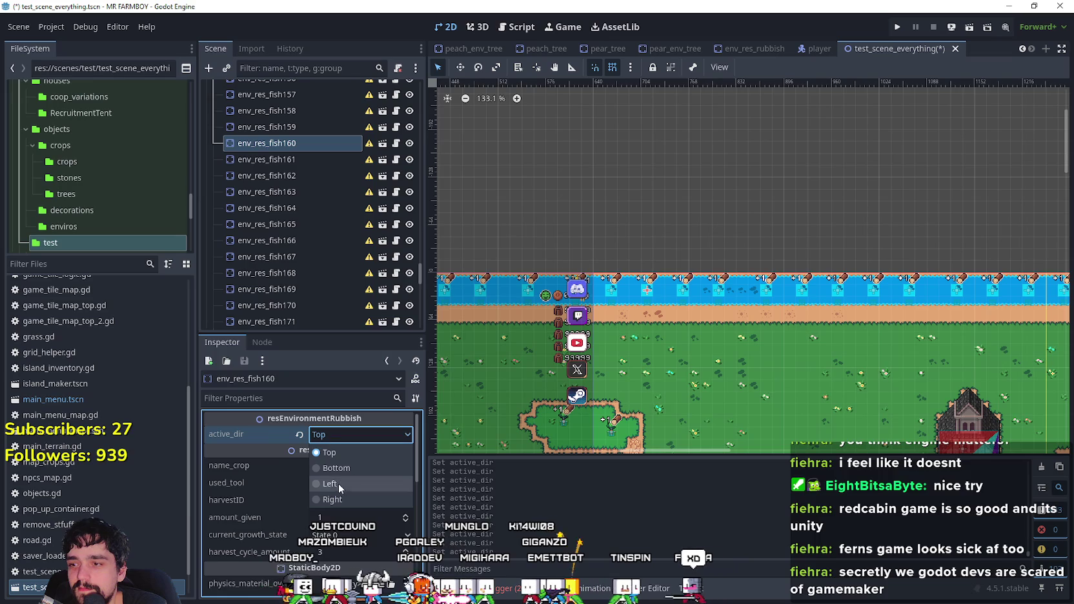
left_click(342, 466)
left_click(299, 160)
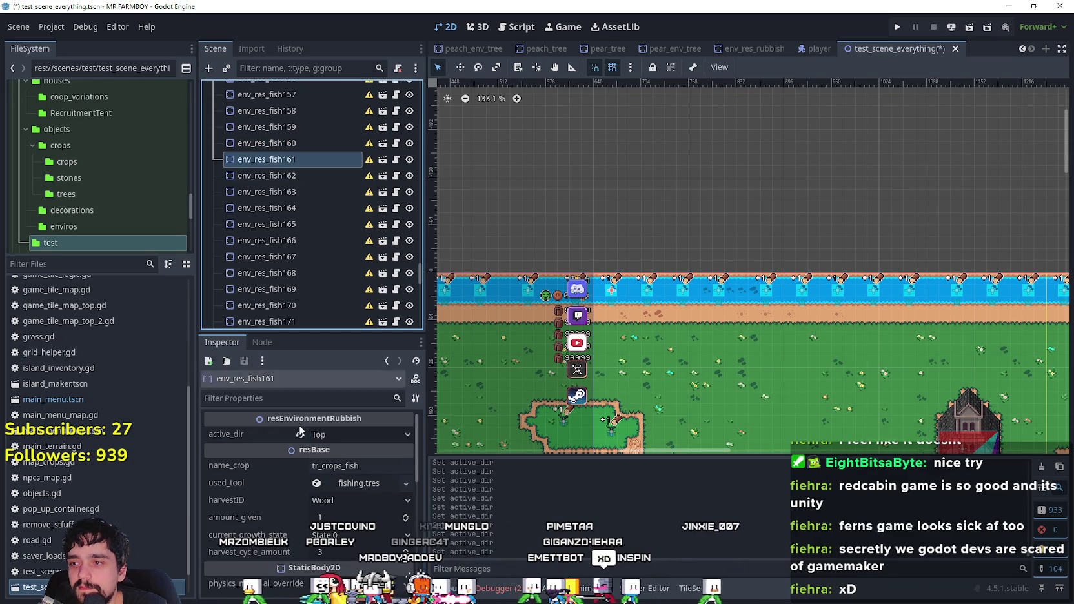
left_click(326, 434)
left_click(342, 466)
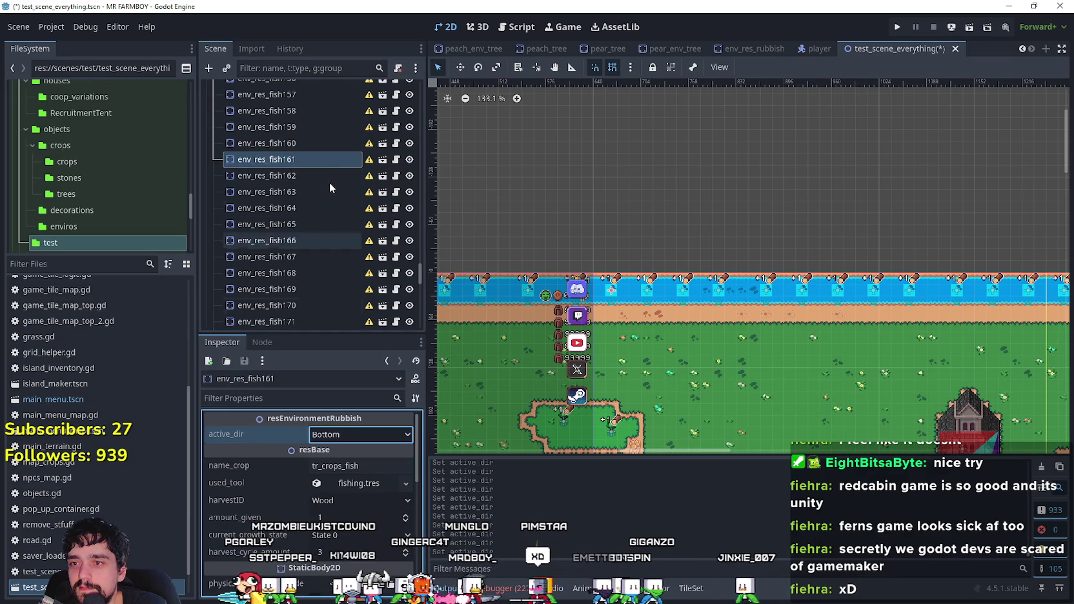
left_click(325, 171)
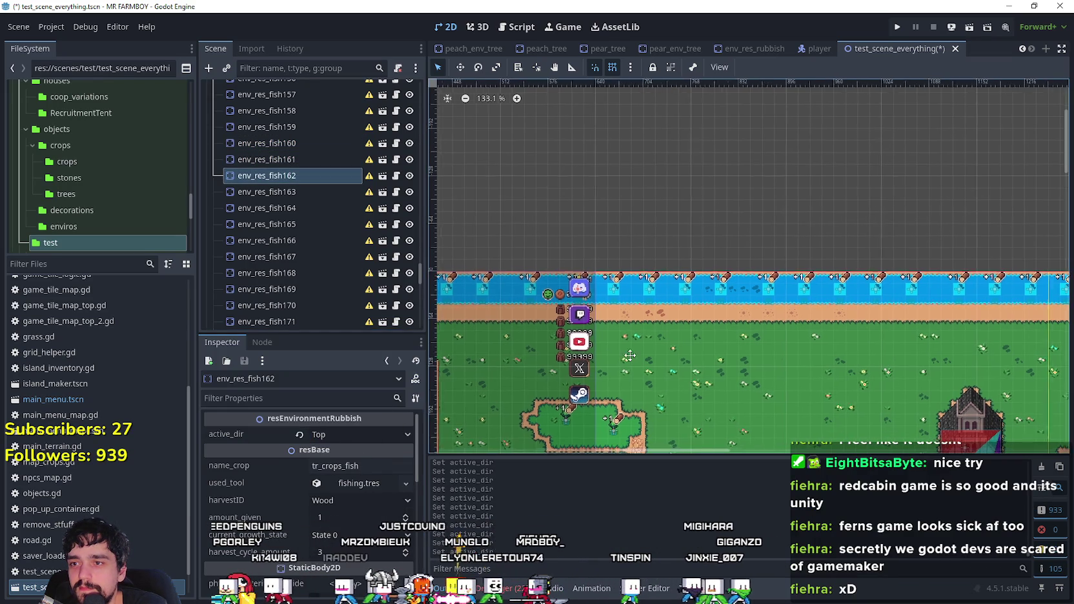
scroll(692, 309, "down", 1)
scroll(692, 308, "up", 2)
- Hide the GameScreen overlay, set env_res_fish162's active_dir to Bottom, and save
left_click_drag(423, 276, 418, 316)
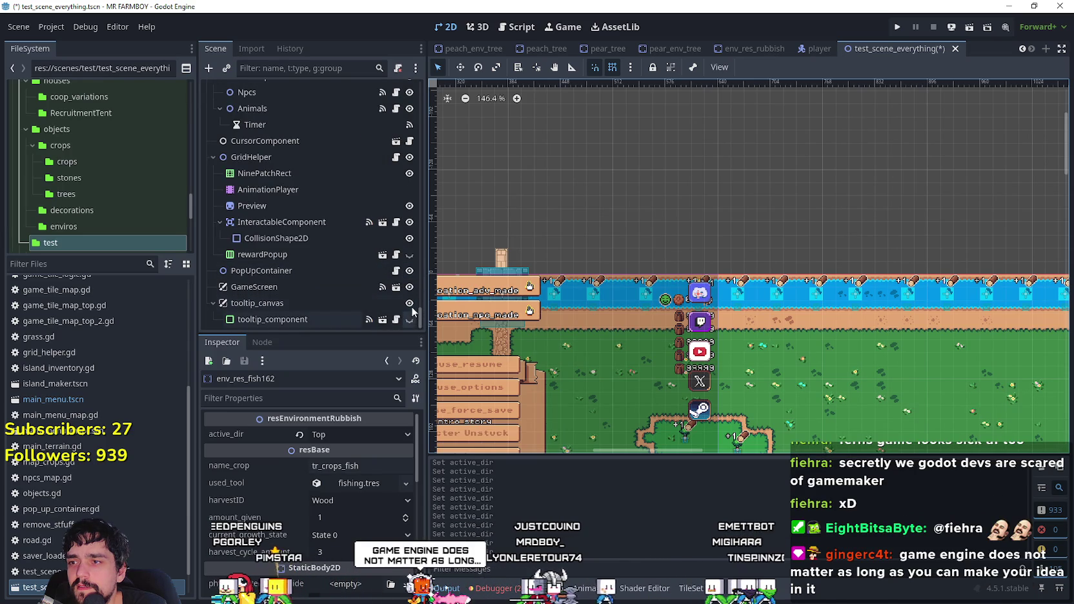
left_click(410, 288)
scroll(346, 222, "up", 15)
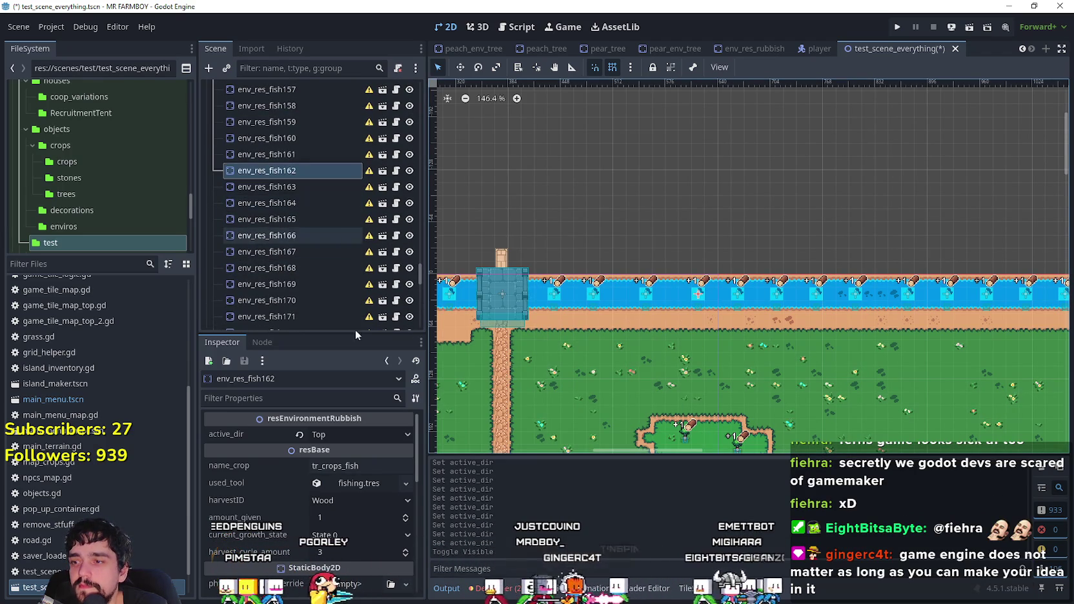
left_click(330, 434)
left_click(346, 471)
key("ctrl+s")
- Set active_dir to Bottom on env_res_fish163, fish164 and fish165, then save
left_click(273, 191)
left_click(355, 434)
left_click(351, 469)
left_click(300, 203)
left_click(340, 433)
left_click(348, 471)
left_click(294, 219)
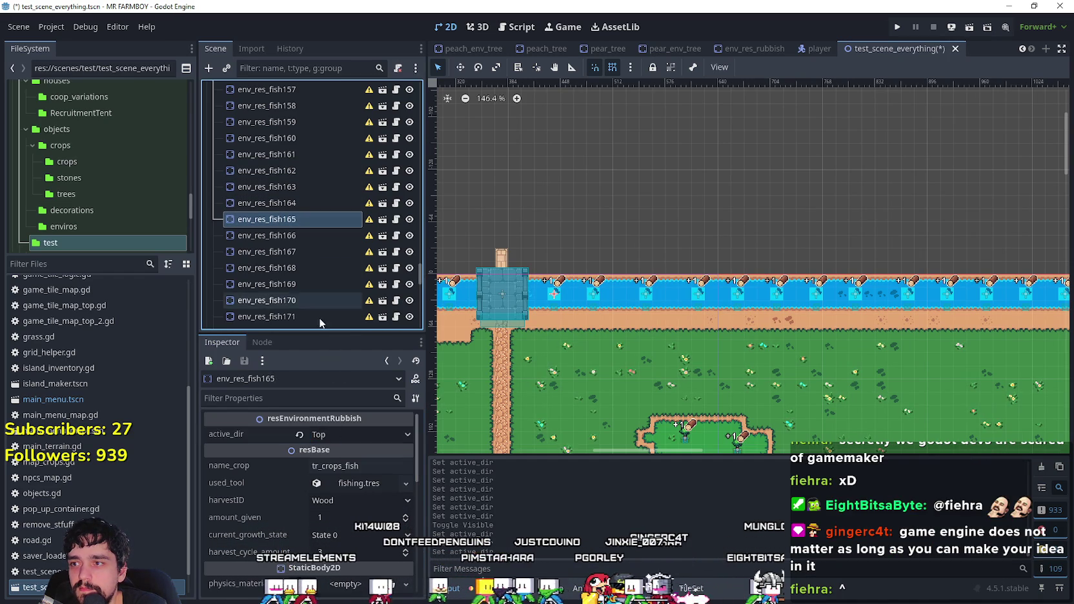
left_click(337, 435)
left_click(346, 470)
key("ctrl+s")
- Make env_res_fish166 and fish167 face Bottom, opening active_dir for fish168 and fish169
left_click(319, 236)
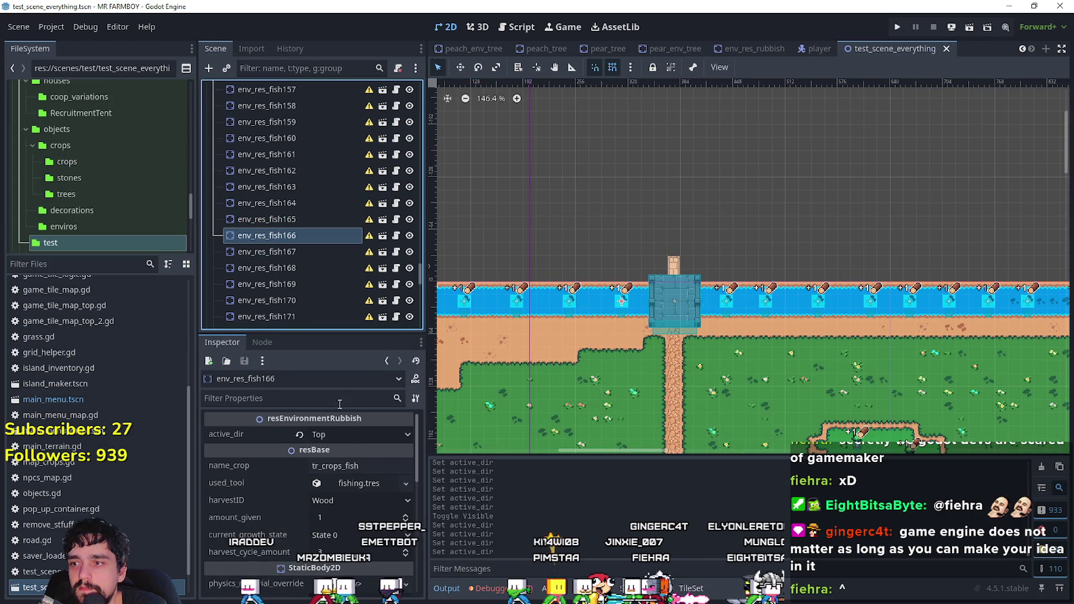
left_click(342, 435)
left_click(342, 469)
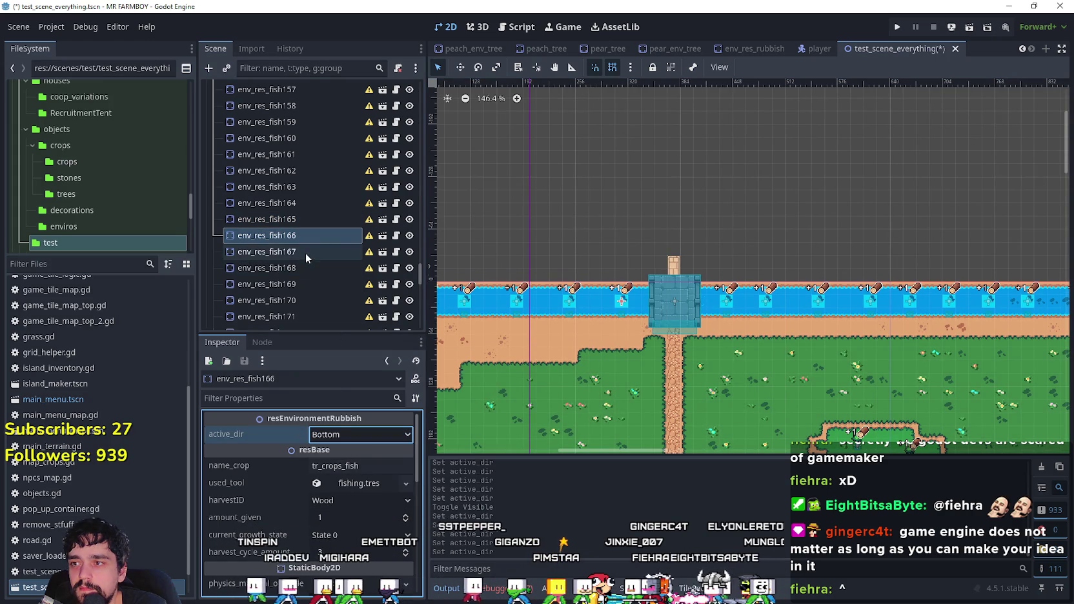
left_click(306, 251)
left_click(342, 434)
left_click(342, 467)
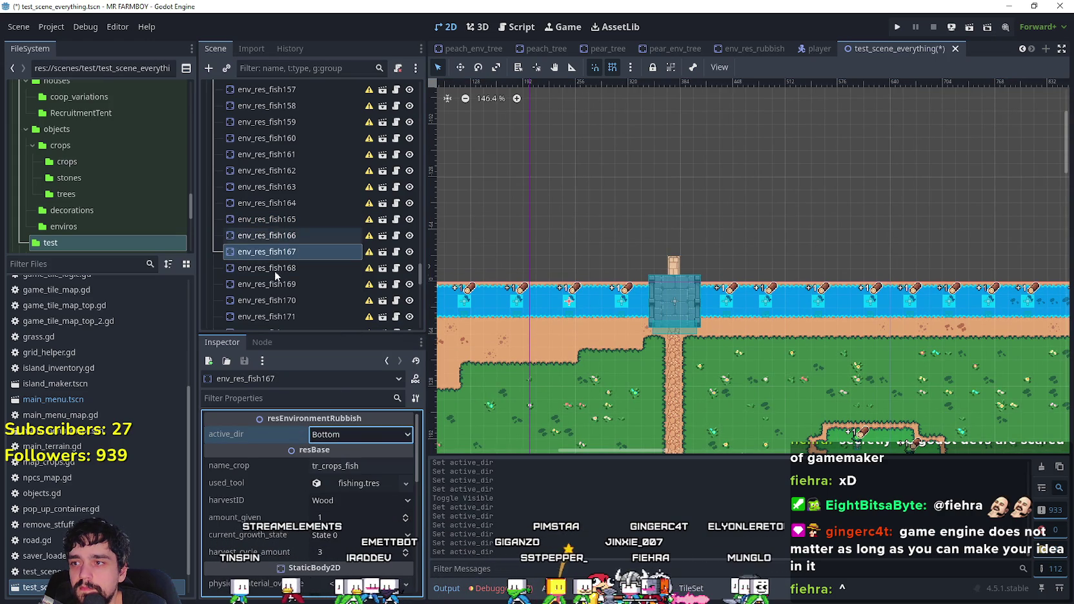
left_click(283, 269)
left_click(336, 434)
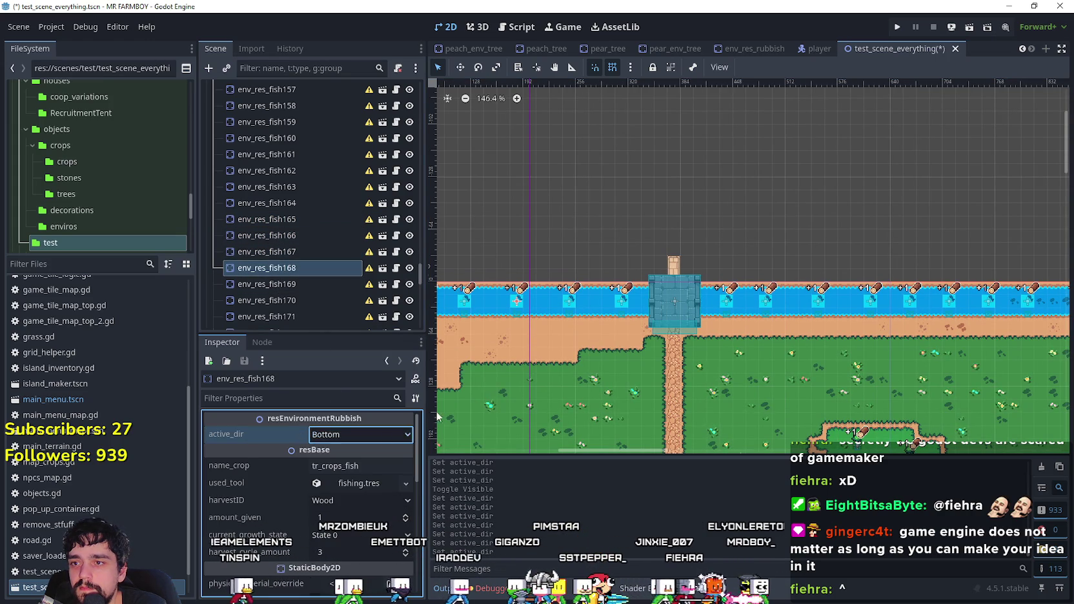
scroll(316, 204, "down", 3)
left_click(318, 191)
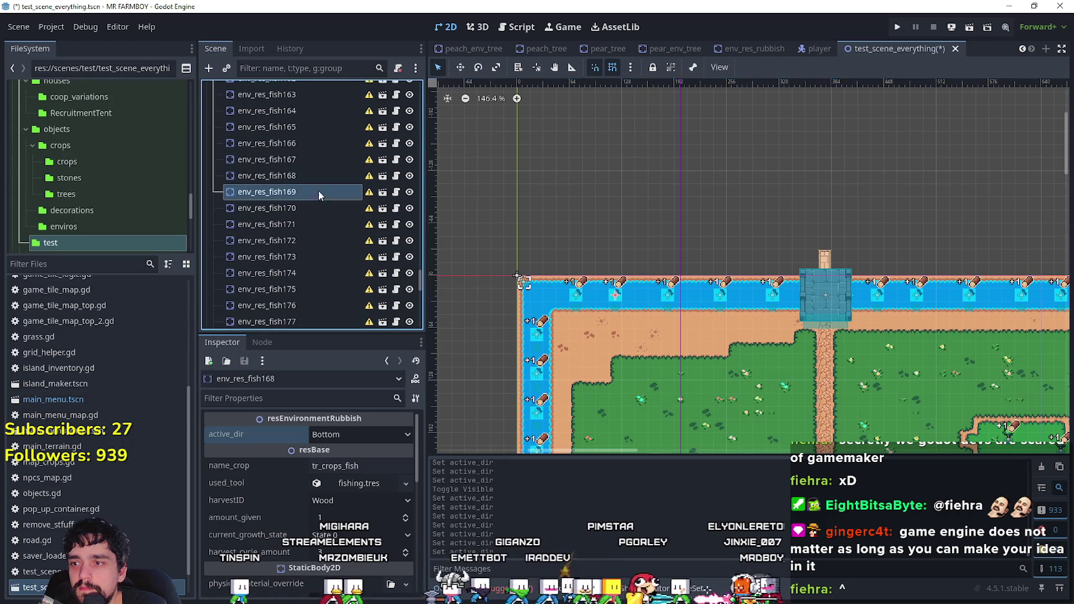
left_click(340, 435)
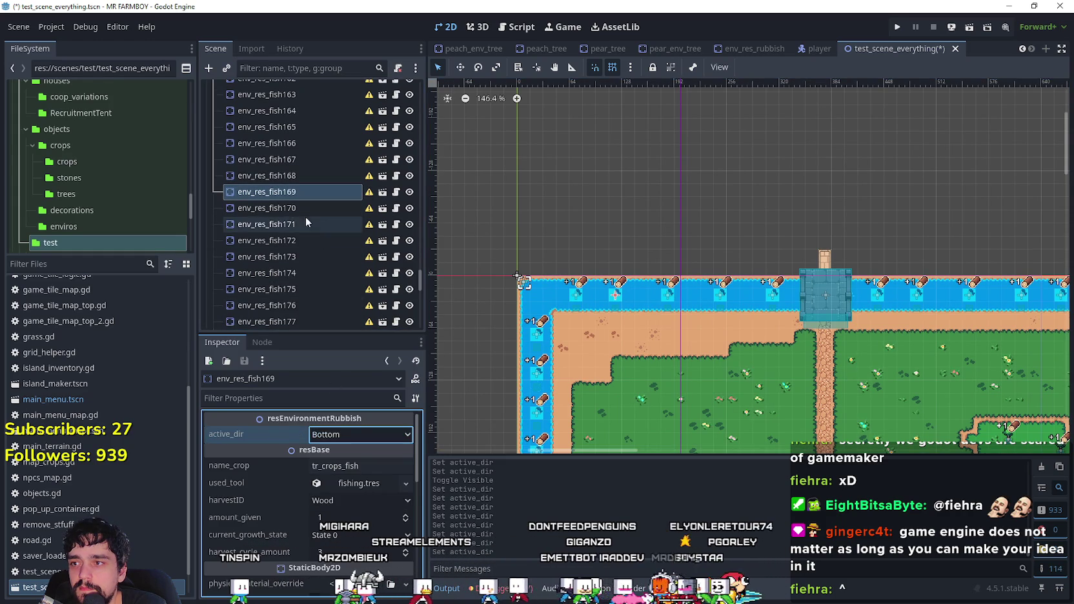
- Set env_res_fish170's active_dir to Bottom, save, and open env_res_fish171's active_dir options
left_click(300, 210)
left_click(325, 436)
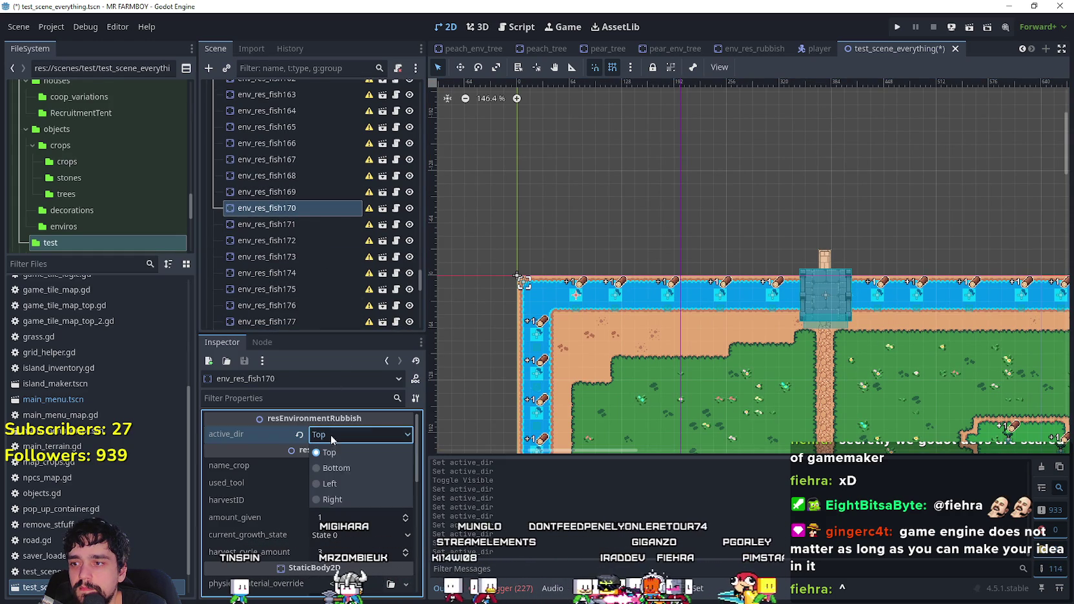
left_click(337, 468)
key("ctrl+s")
left_click(298, 222)
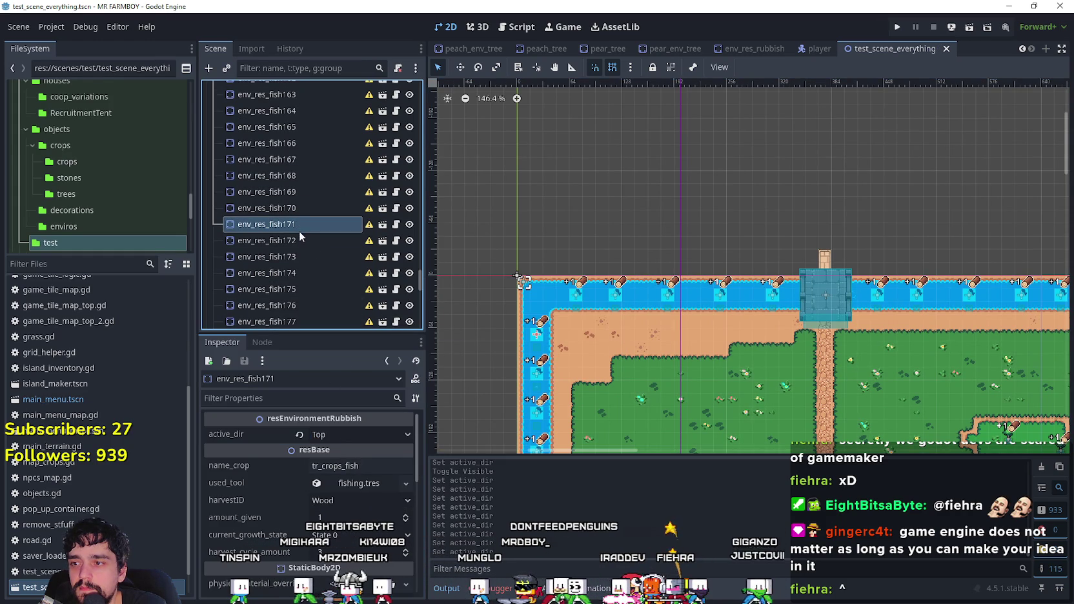
left_click(344, 435)
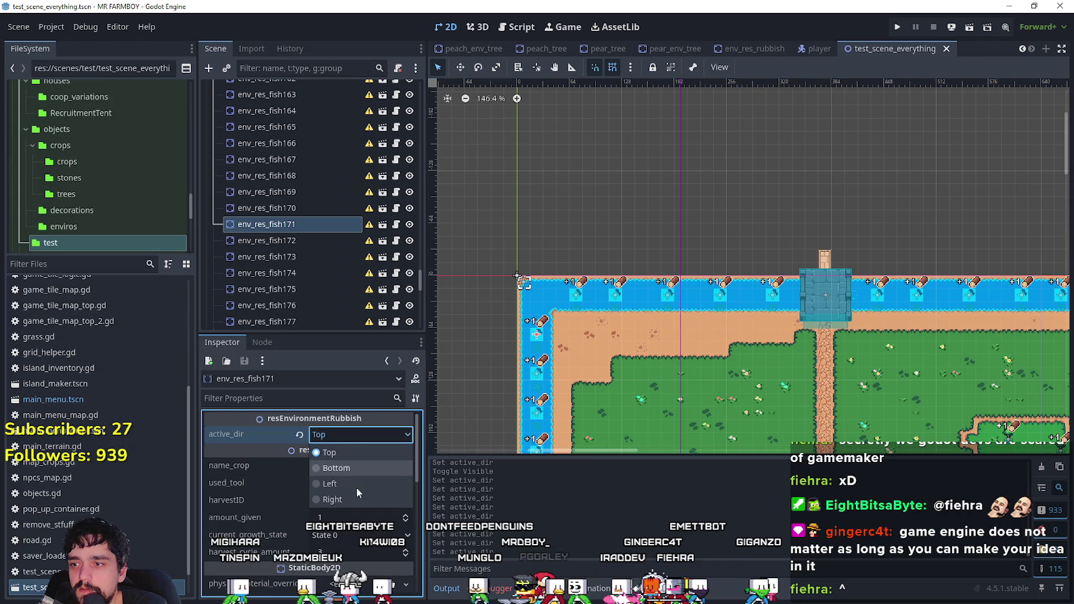
- Set active_dir to Right for env_res_fish171–174 and Left for env_res_fish175
left_click(333, 500)
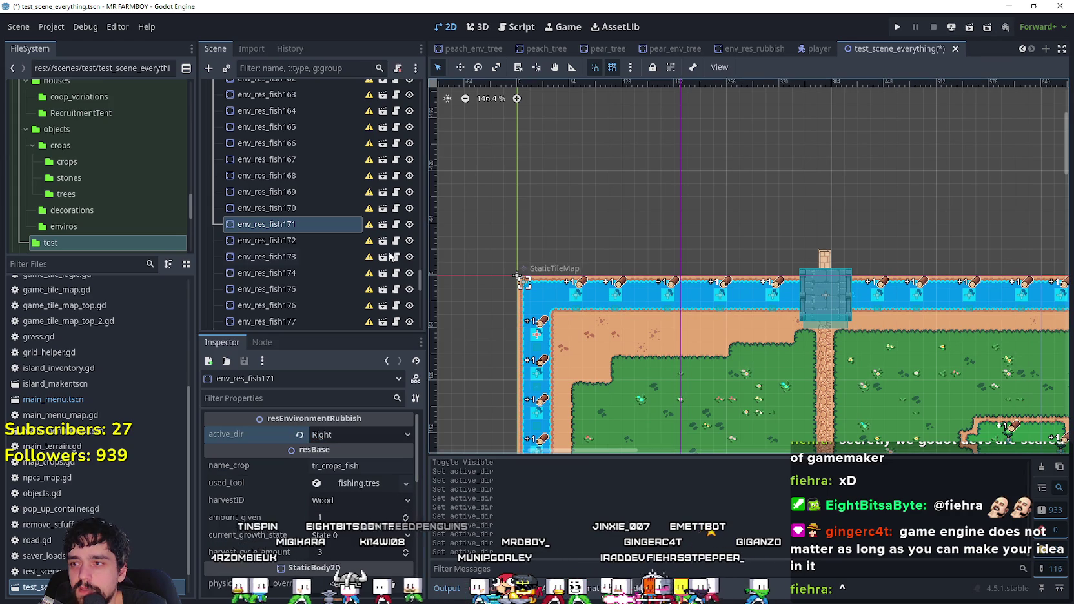
left_click(330, 241)
left_click(336, 435)
left_click(347, 498)
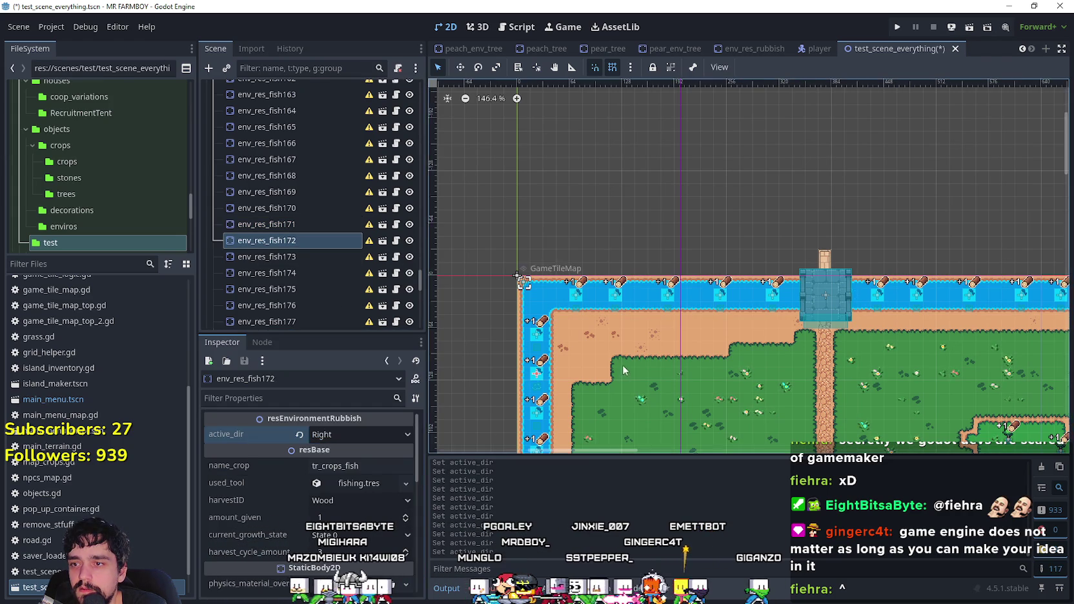
scroll(623, 367, "down", 2)
left_click(323, 252)
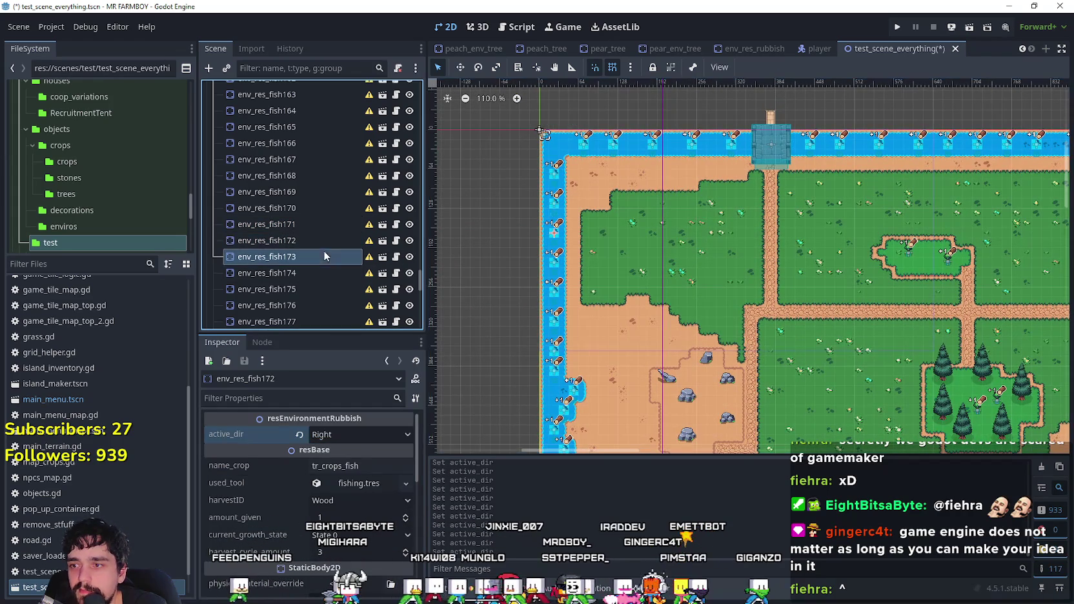
left_click(350, 436)
left_click(357, 499)
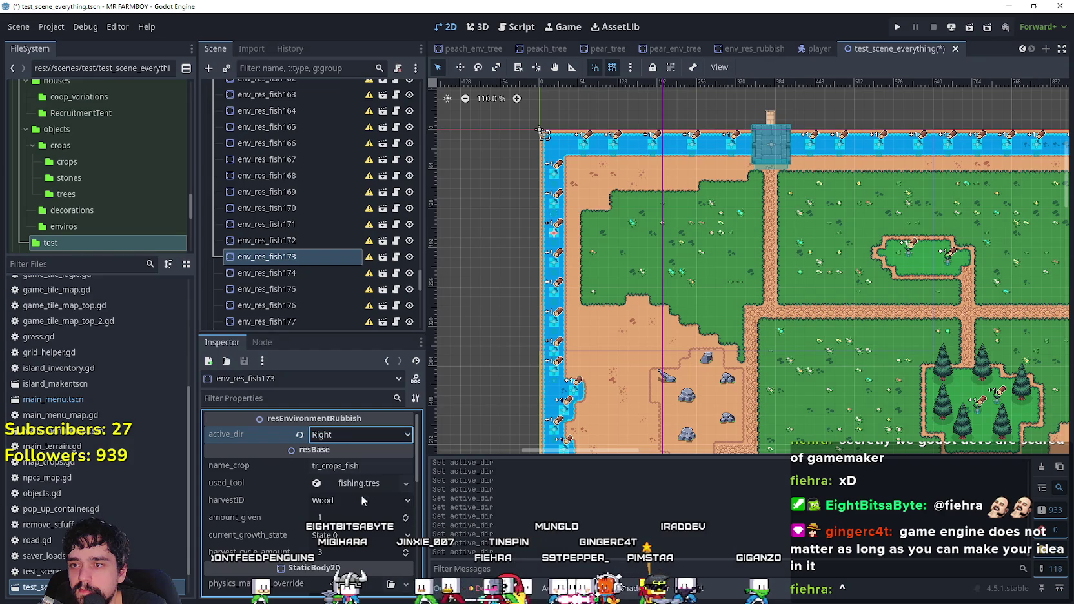
left_click(271, 273)
left_click(332, 435)
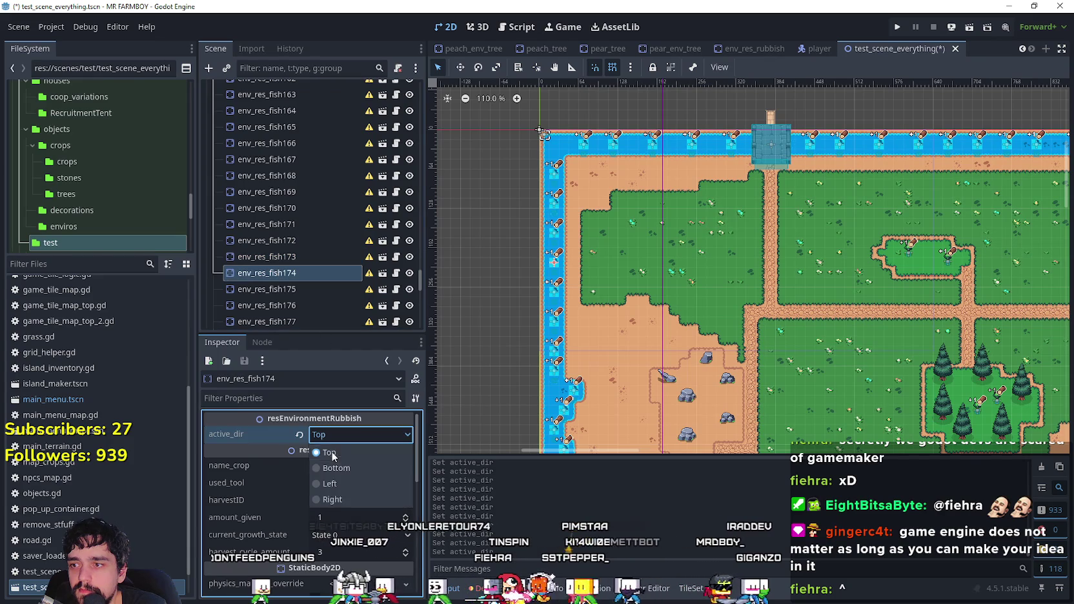
left_click(340, 500)
left_click(308, 289)
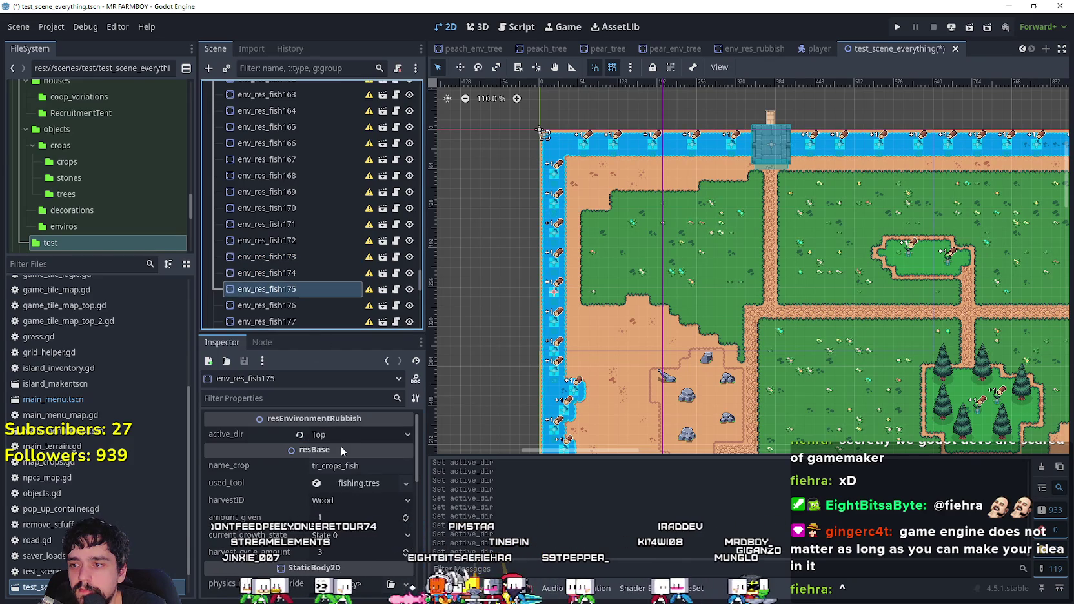
left_click(341, 435)
left_click(347, 484)
left_click(347, 435)
- Set active_dir to Right for env_res_fish176 through env_res_fish180
left_click(280, 306)
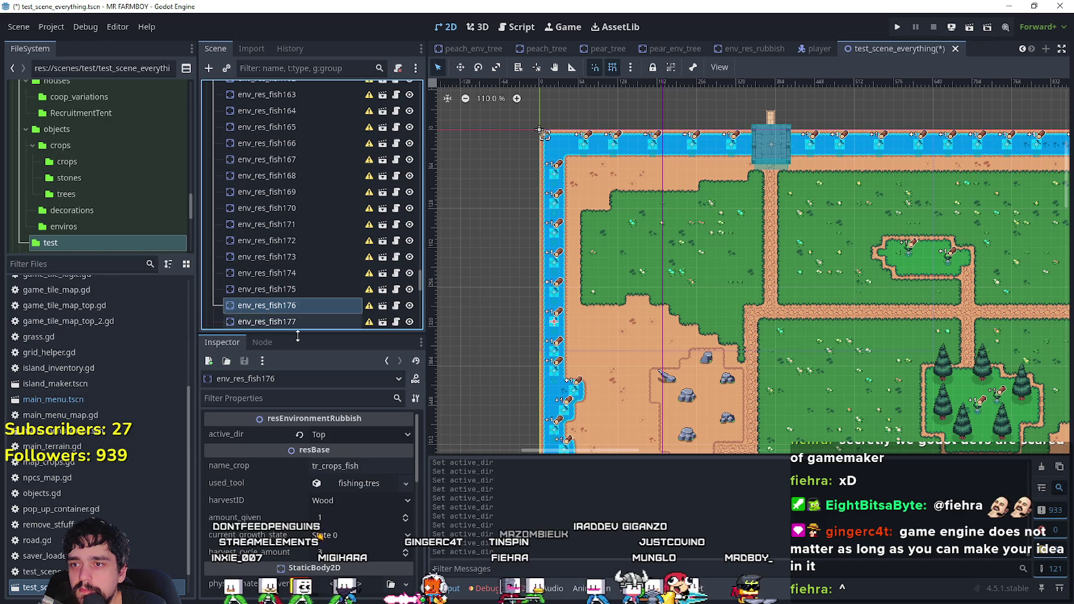
left_click(345, 433)
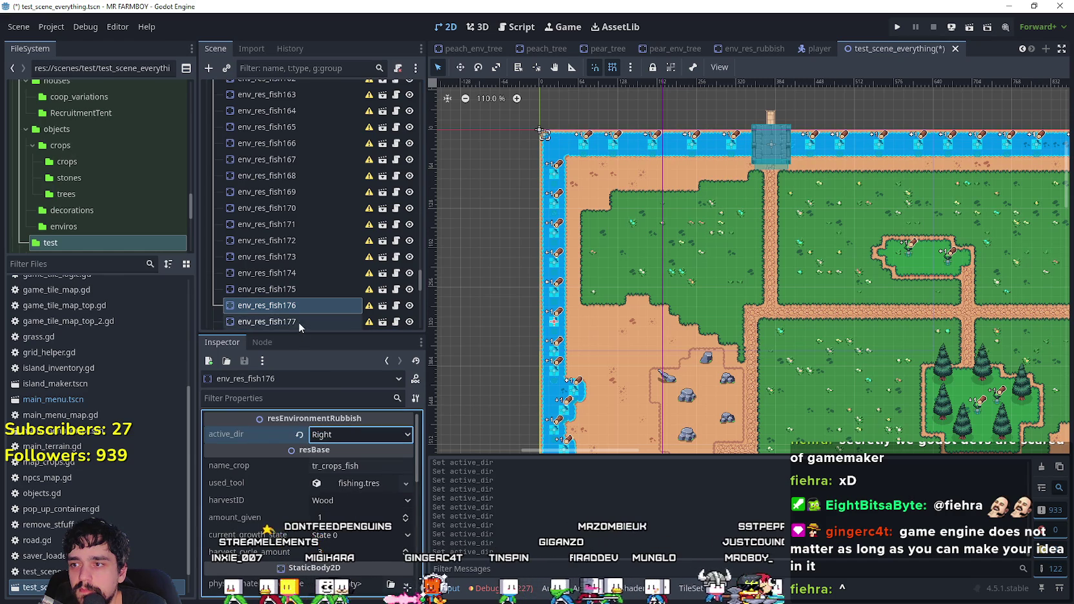
left_click(298, 322)
scroll(298, 312, "down", 3)
left_click(341, 435)
left_click(345, 501)
left_click(295, 216)
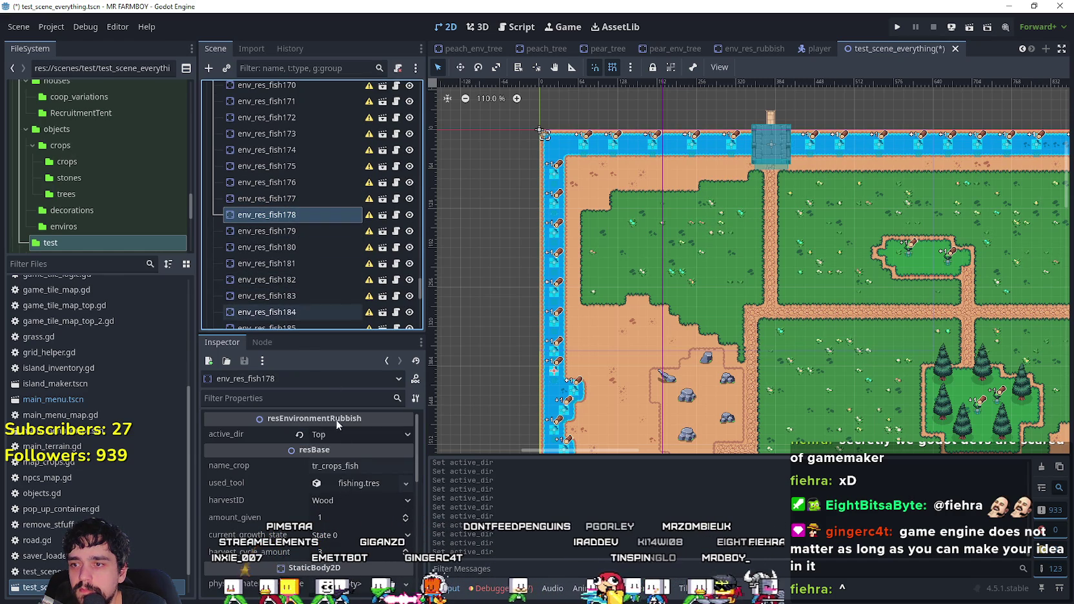
left_click(348, 436)
left_click(354, 495)
scroll(319, 209, "down", 2)
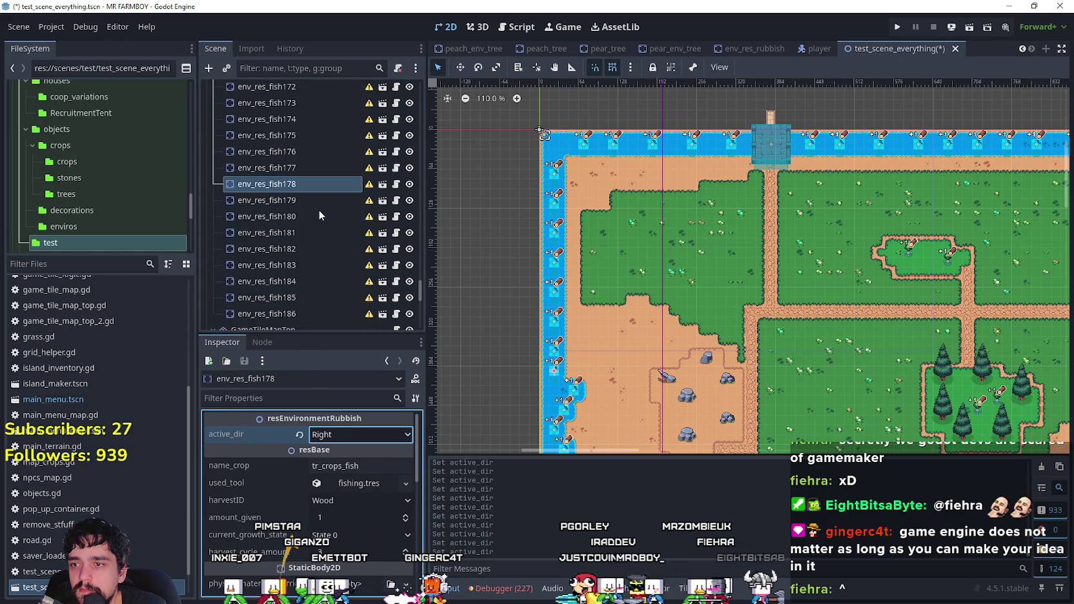
left_click(318, 170)
left_click(349, 438)
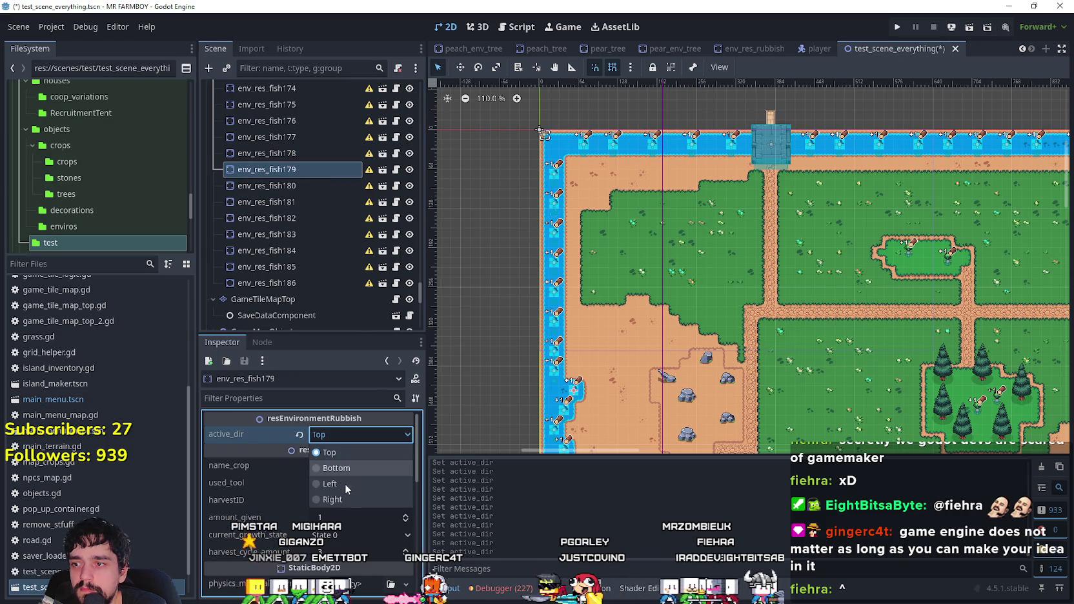
left_click(349, 506)
left_click(294, 185)
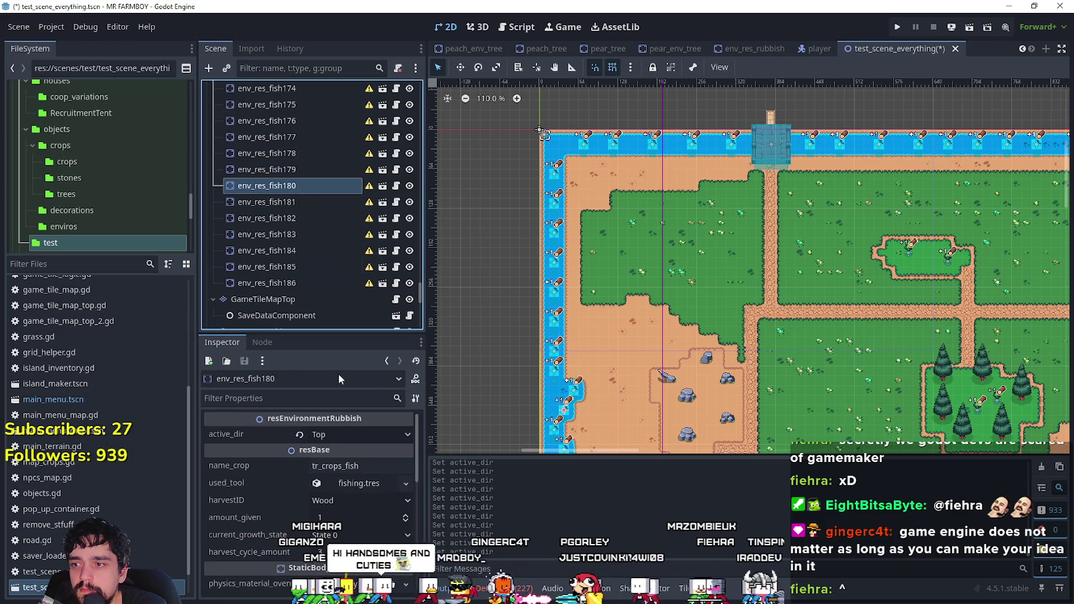
left_click(342, 436)
left_click(348, 506)
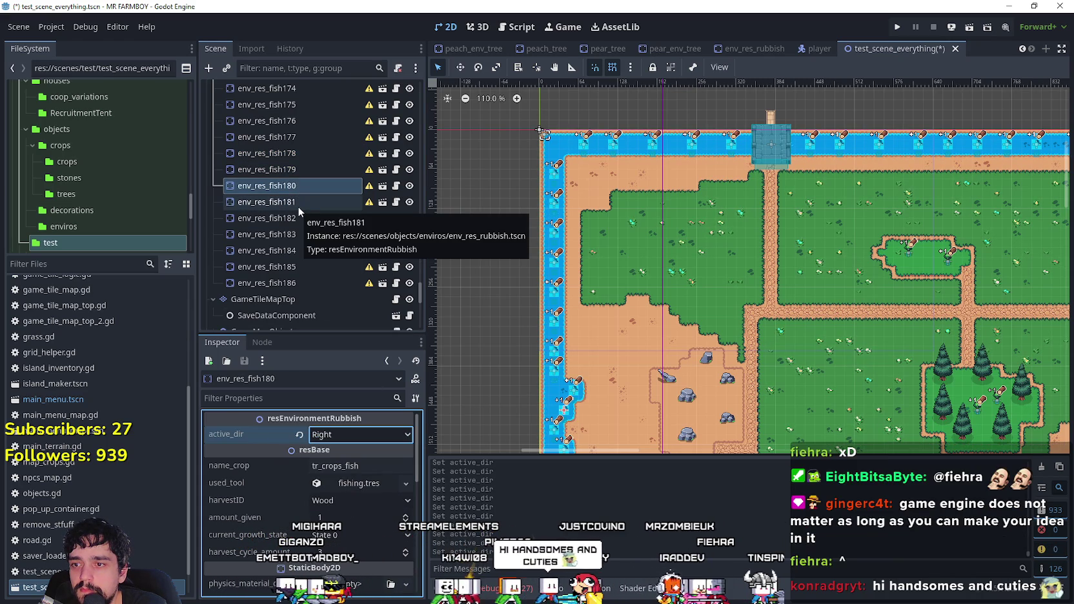
- Center the map on env_res_fish181 and recheck the directions of fish179 and fish180
left_click(295, 204)
double_click(293, 202)
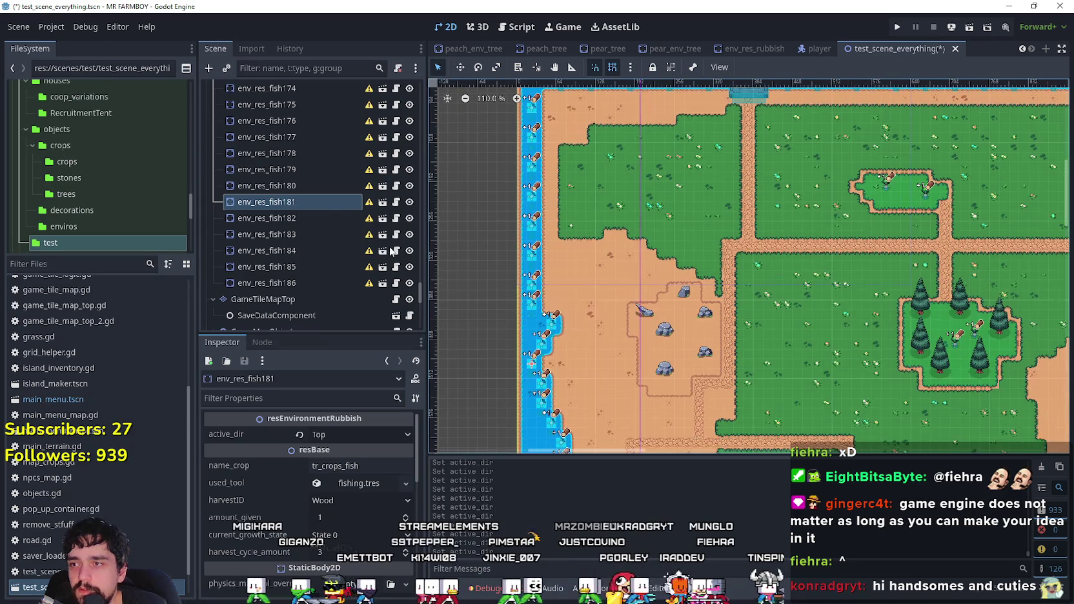
left_click(306, 171)
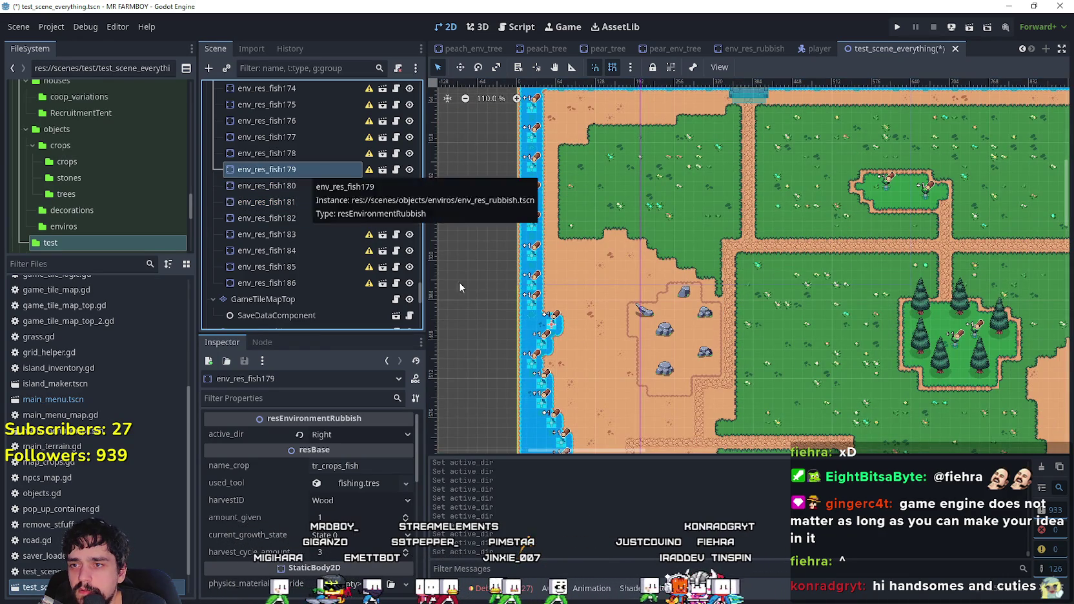
scroll(552, 329, "up", 2)
scroll(552, 329, "up", 5)
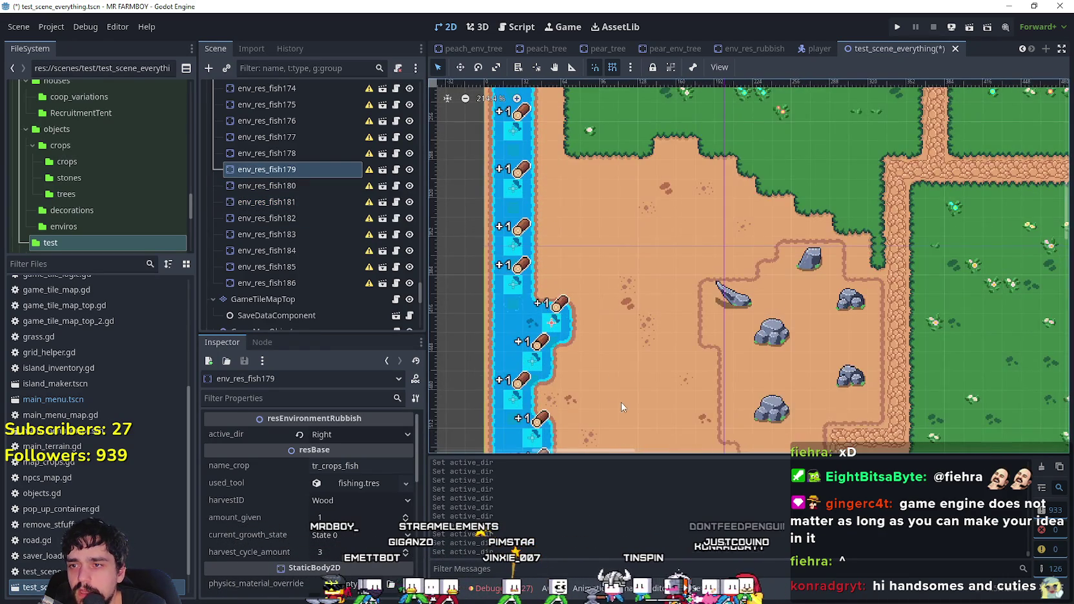
scroll(621, 405, "down", 3)
left_click(314, 183)
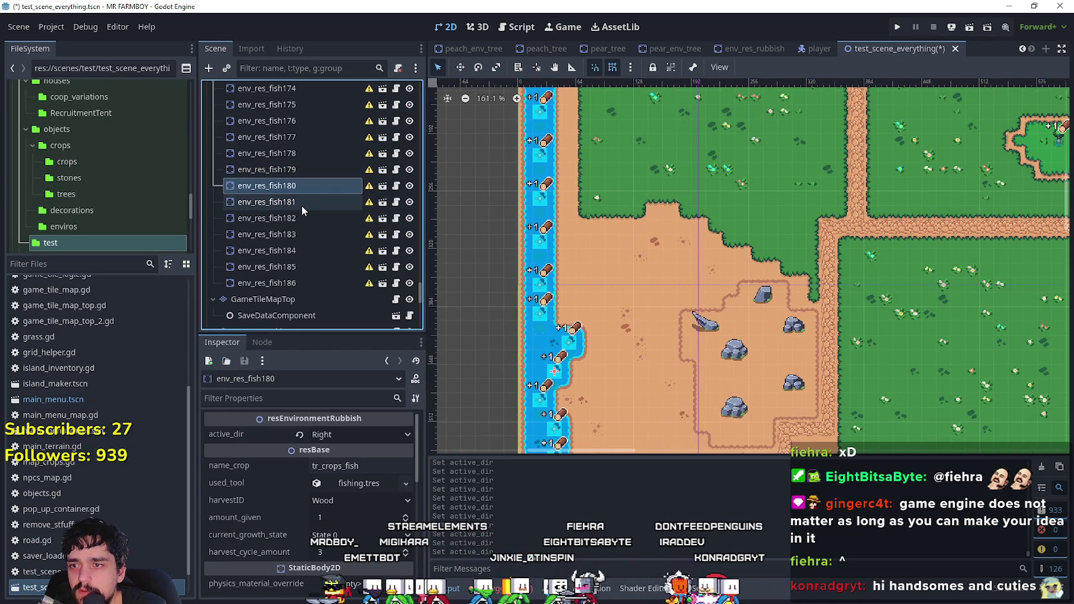
left_click(302, 204)
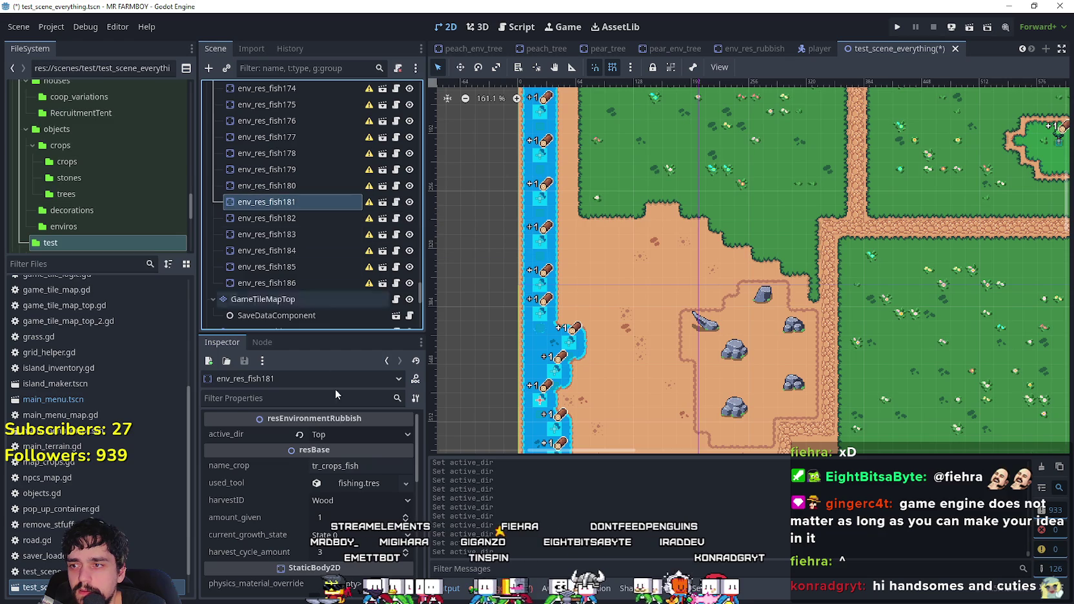
left_click(346, 434)
- Set env_res_fish182–186 to face Right and save the scene
scroll(749, 264, "down", 3)
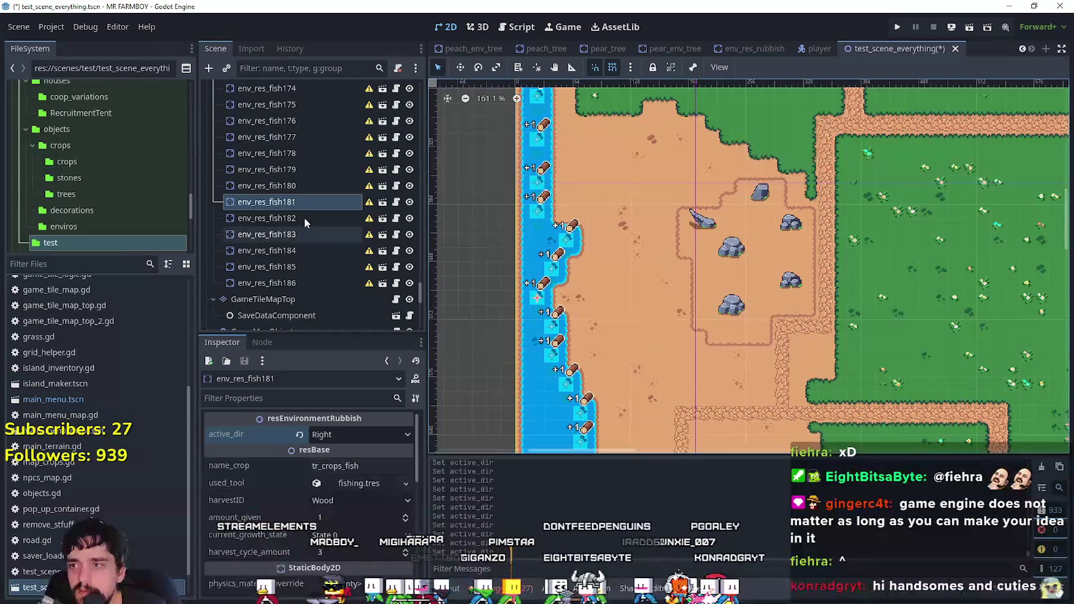
left_click(311, 219)
left_click(338, 436)
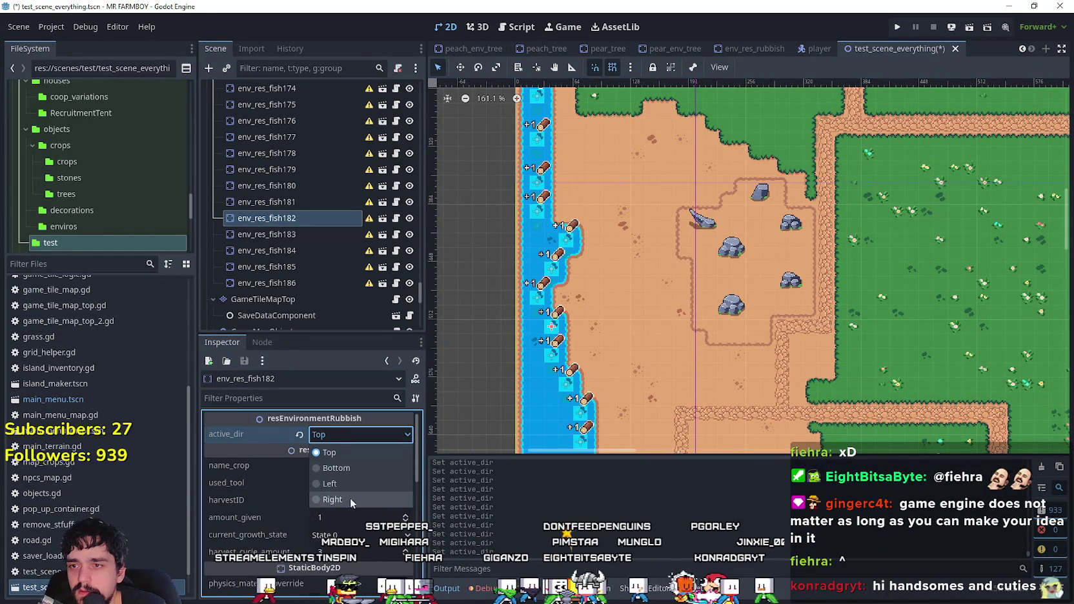
left_click(345, 504)
scroll(497, 239, "down", 3)
left_click(319, 234)
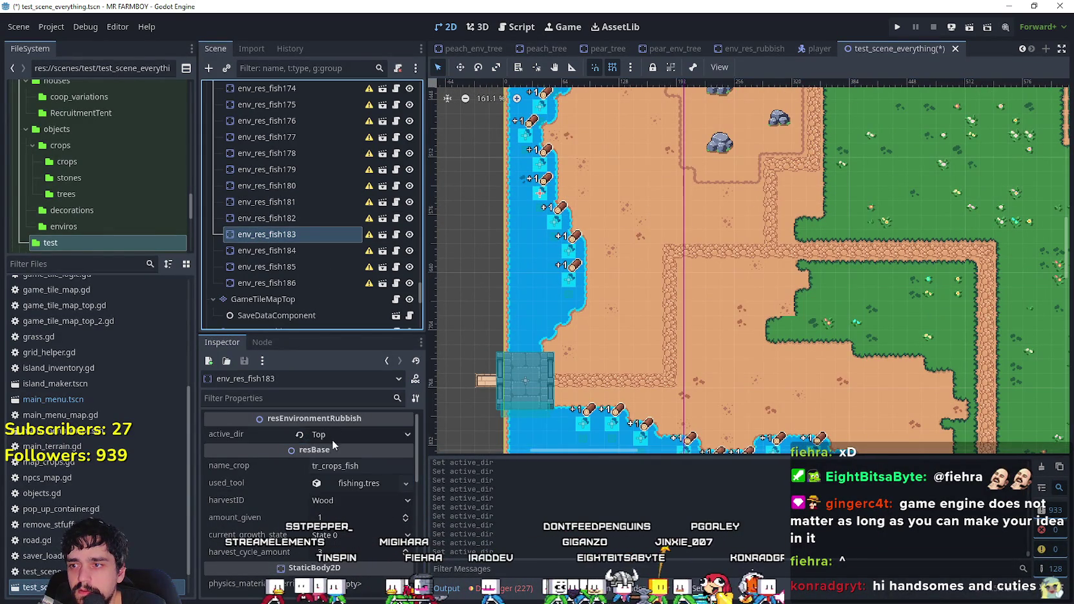
left_click(332, 436)
left_click(301, 252)
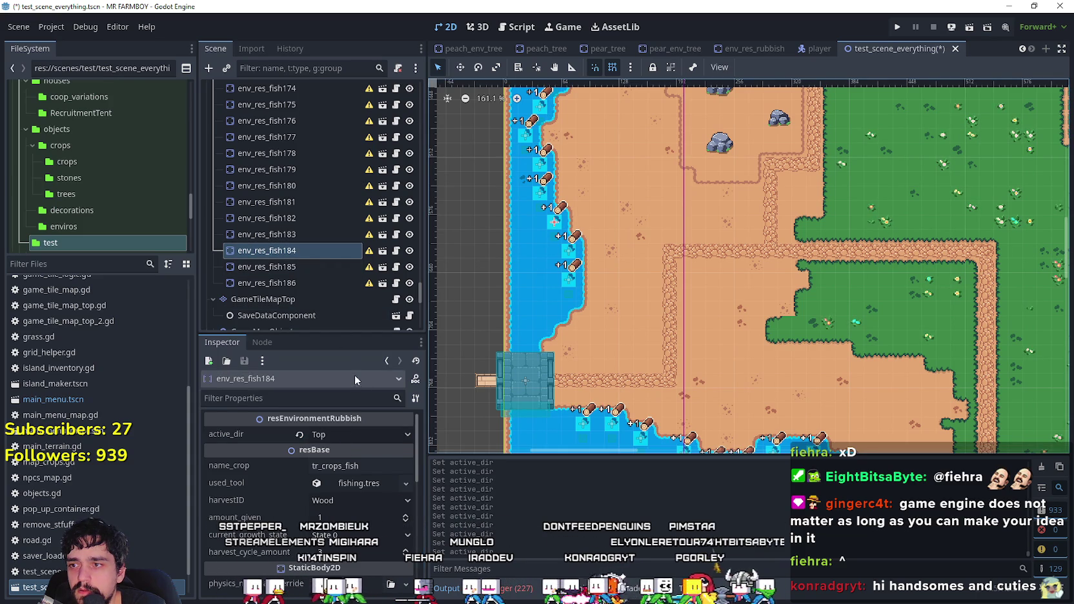
left_click(362, 436)
left_click(350, 499)
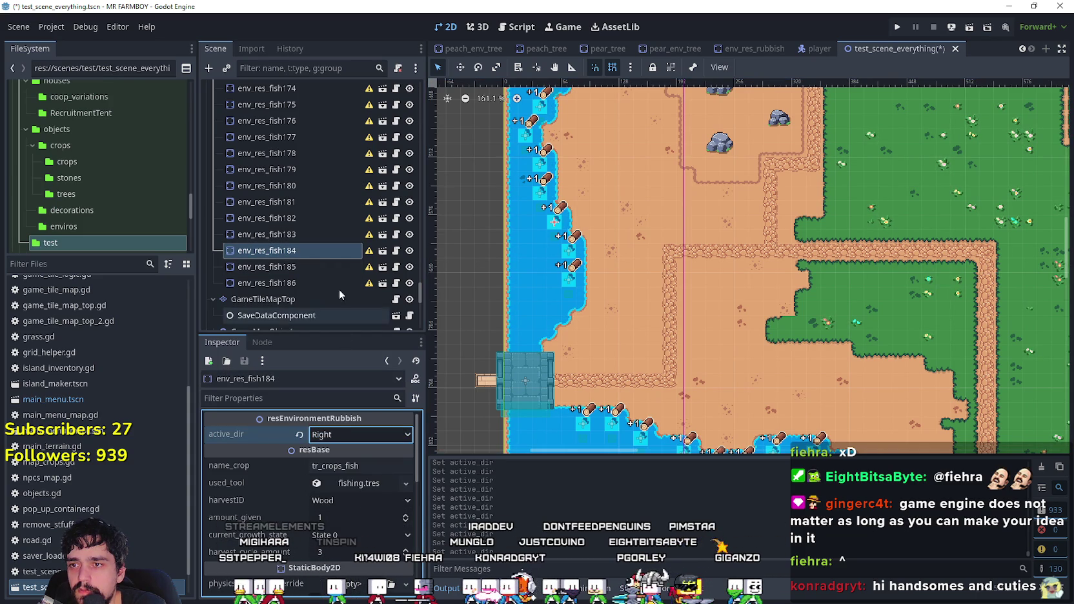
left_click(320, 264)
left_click(352, 435)
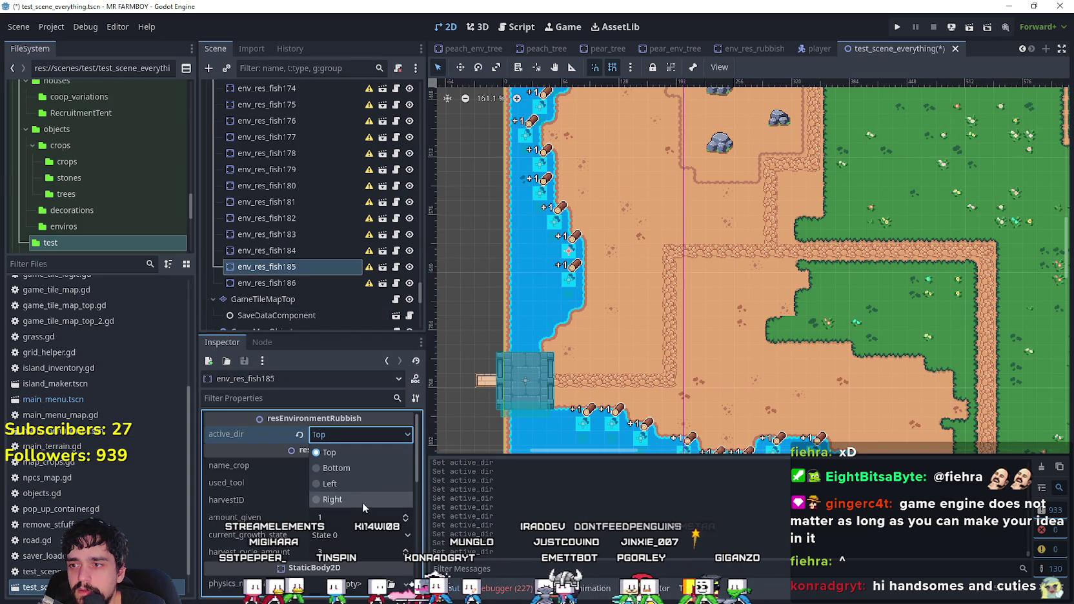
left_click(363, 502)
left_click(315, 284)
left_click(349, 435)
left_click(352, 490)
key("ctrl+s")
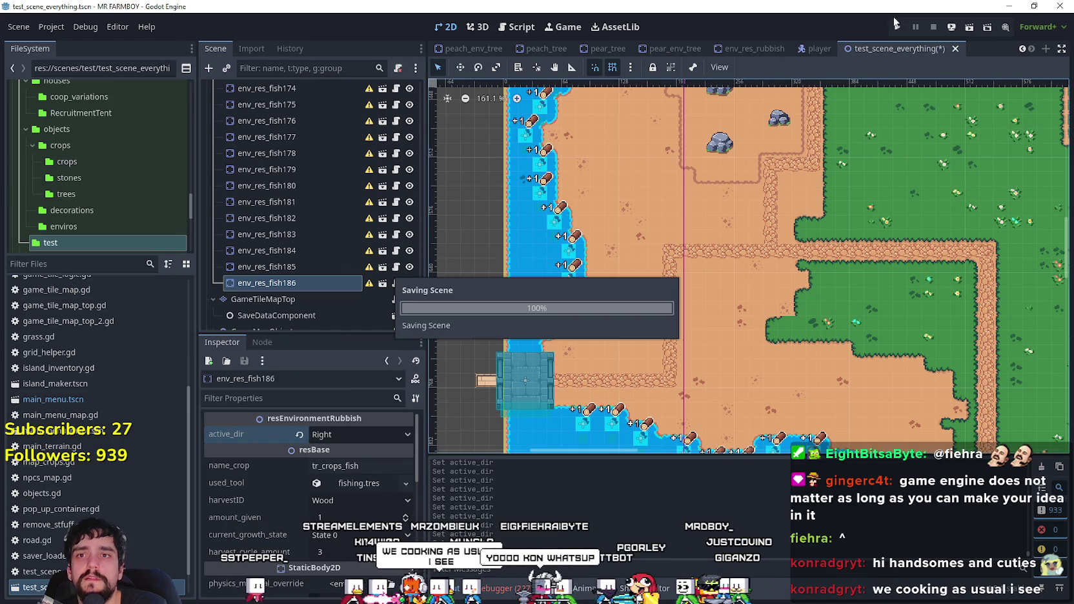
- Unhide the Clouds node in the Scene dock, save with Ctrl+S, and run the project
left_click_drag(417, 289, 418, 330)
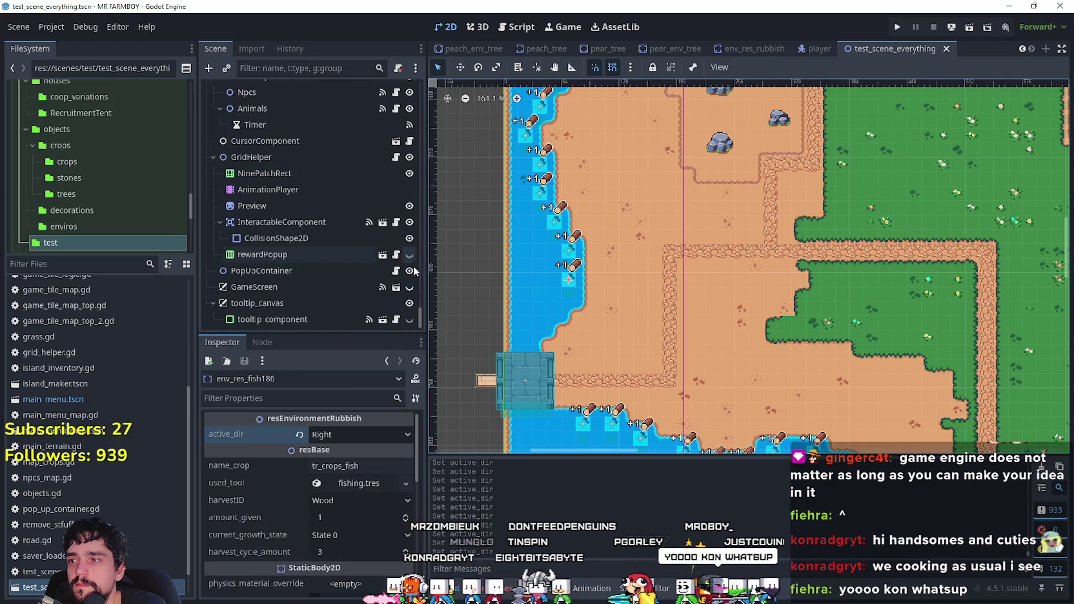
left_click(409, 287)
scroll(372, 320, "up", 3)
scroll(372, 319, "up", 2)
left_click_drag(418, 307, 424, 98)
left_click(409, 242)
key("ctrl+s")
left_click(896, 26)
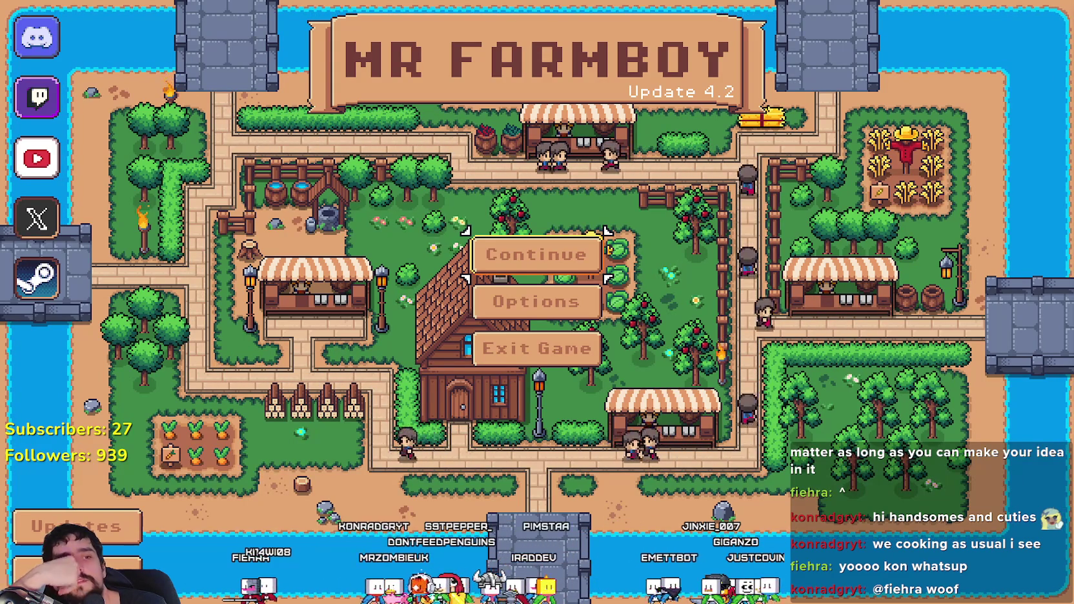
- Load Save 3 from the save list and walk the farmer toward the lake shore
key("Return")
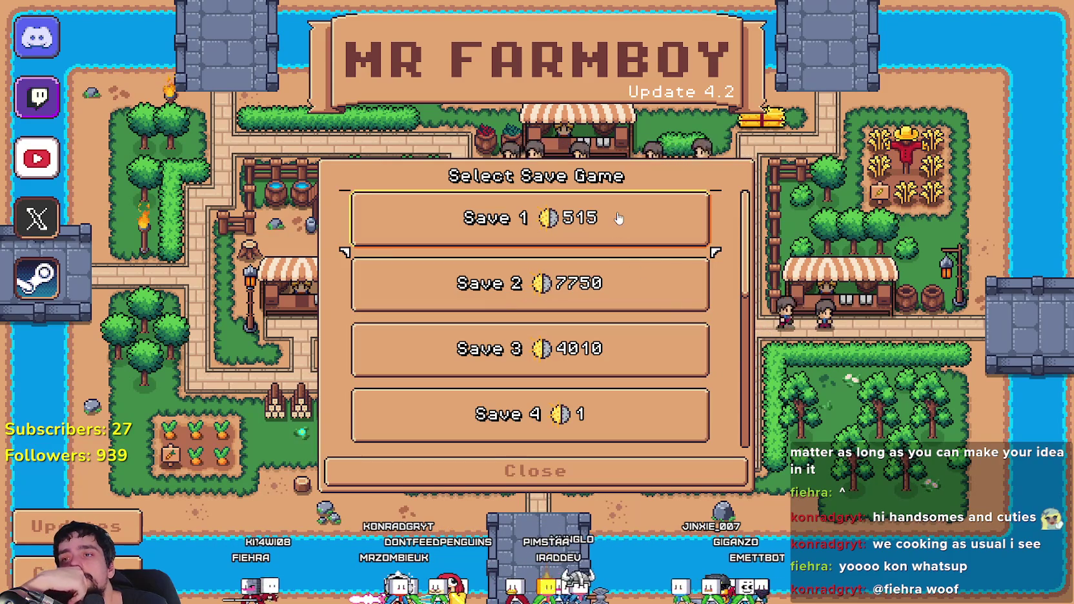
left_click(616, 220)
left_click(584, 284)
left_click(571, 333)
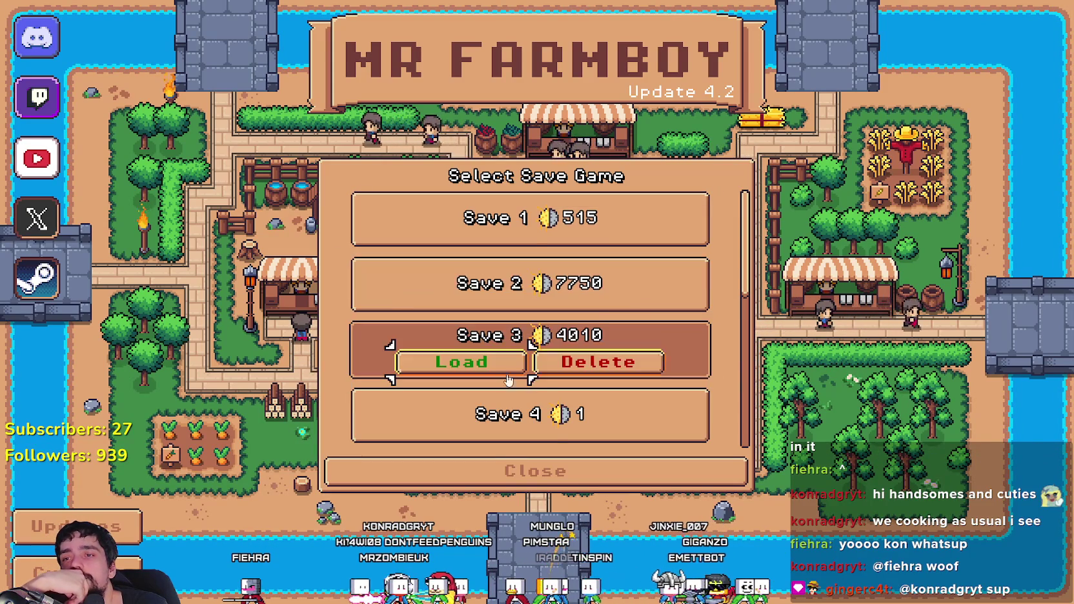
left_click(495, 362)
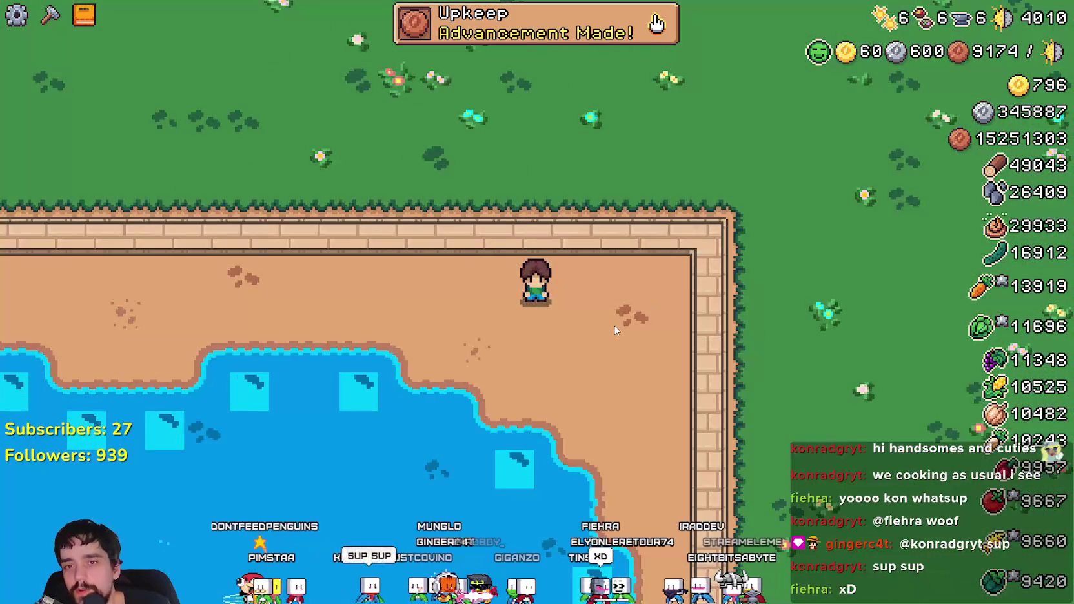
key("a")
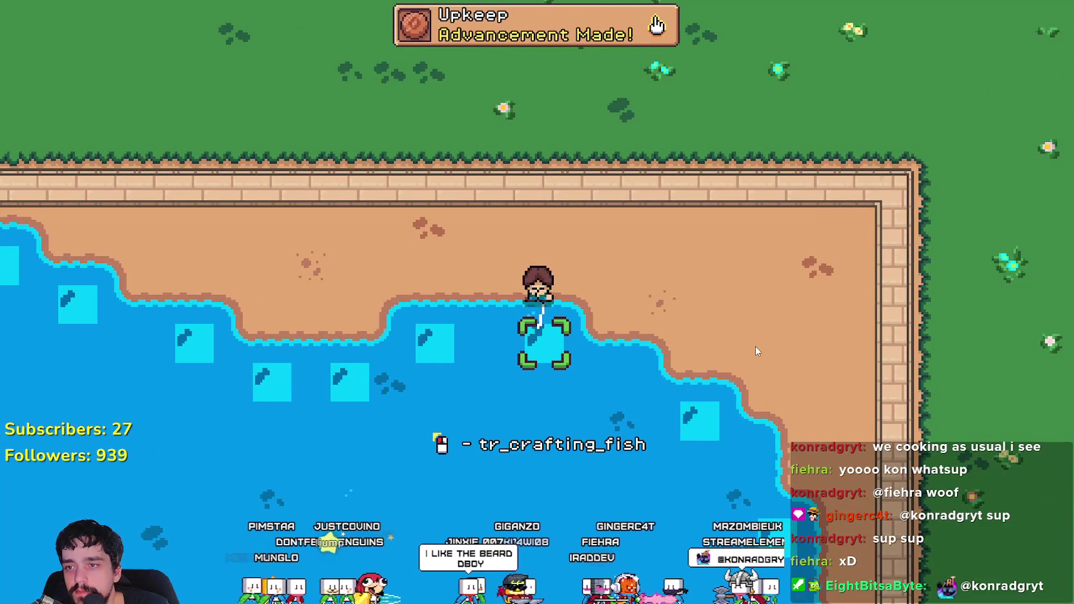
- Catch a fish at the shore, then walk to a market stall and open its trading panel
left_click(755, 346)
key("a")
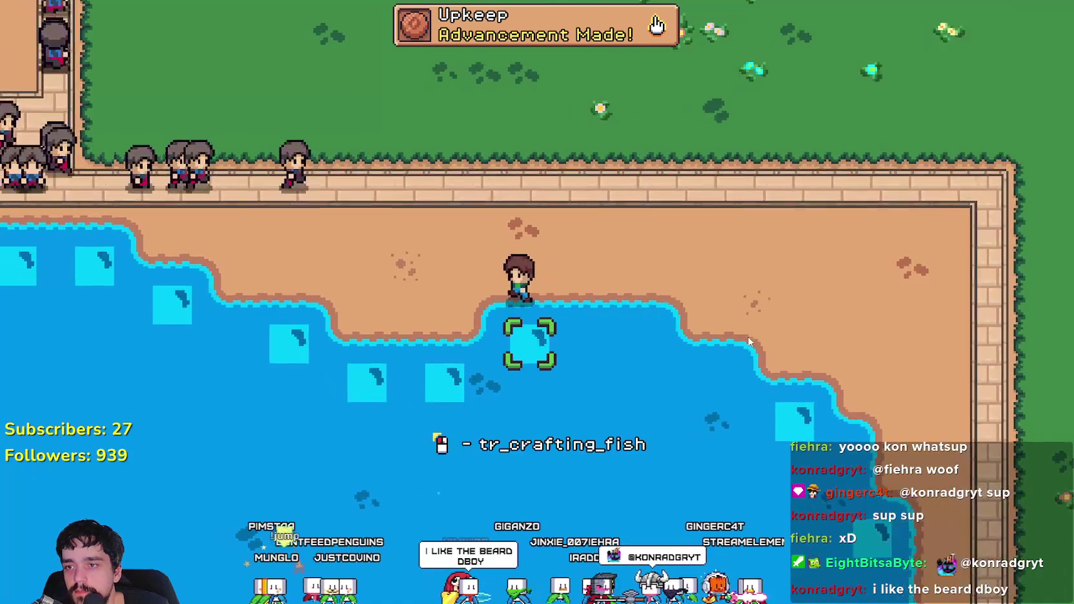
scroll(747, 336, "down", 5)
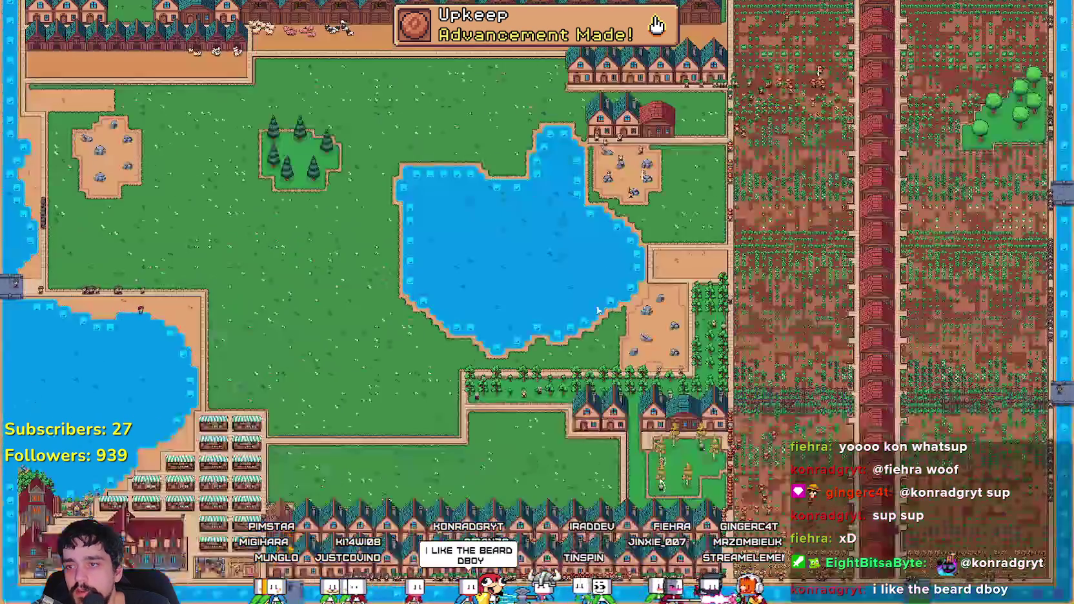
scroll(598, 310, "up", 5)
scroll(562, 295, "down", 5)
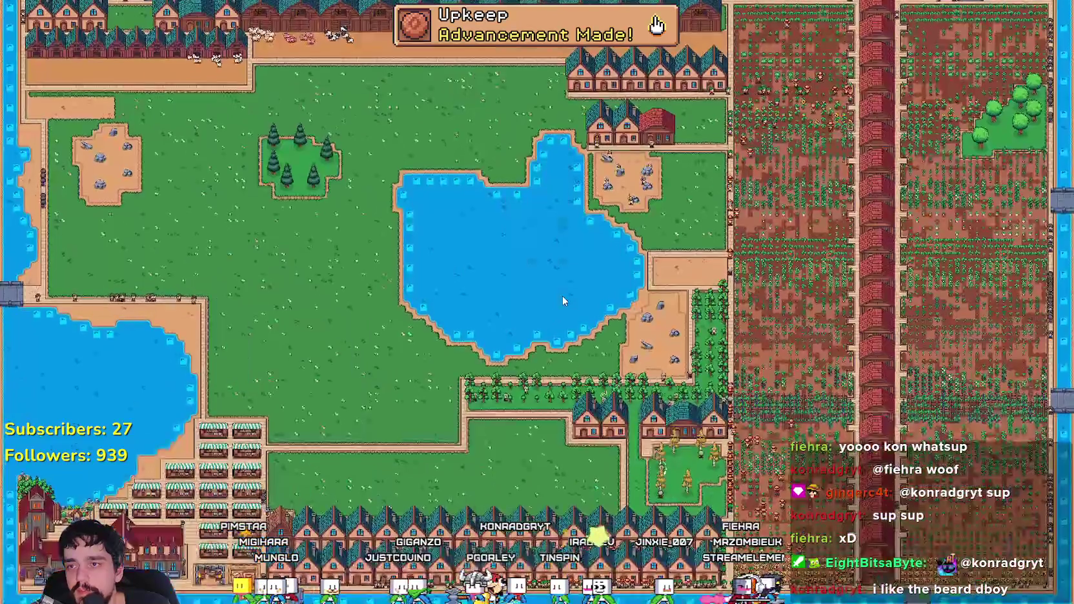
scroll(562, 295, "up", 5)
key("s")
key("d")
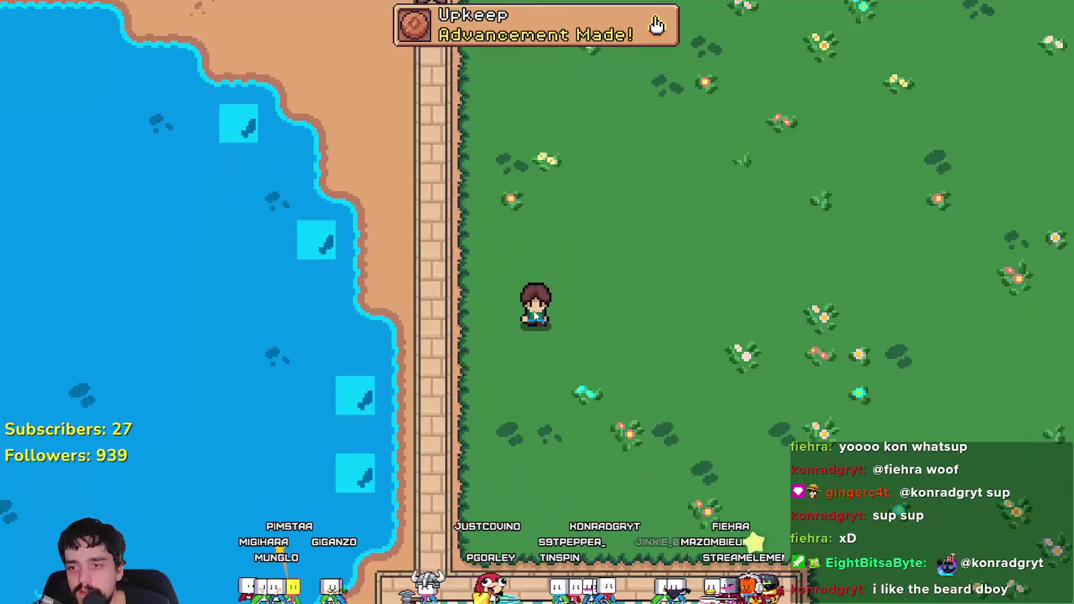
key("s")
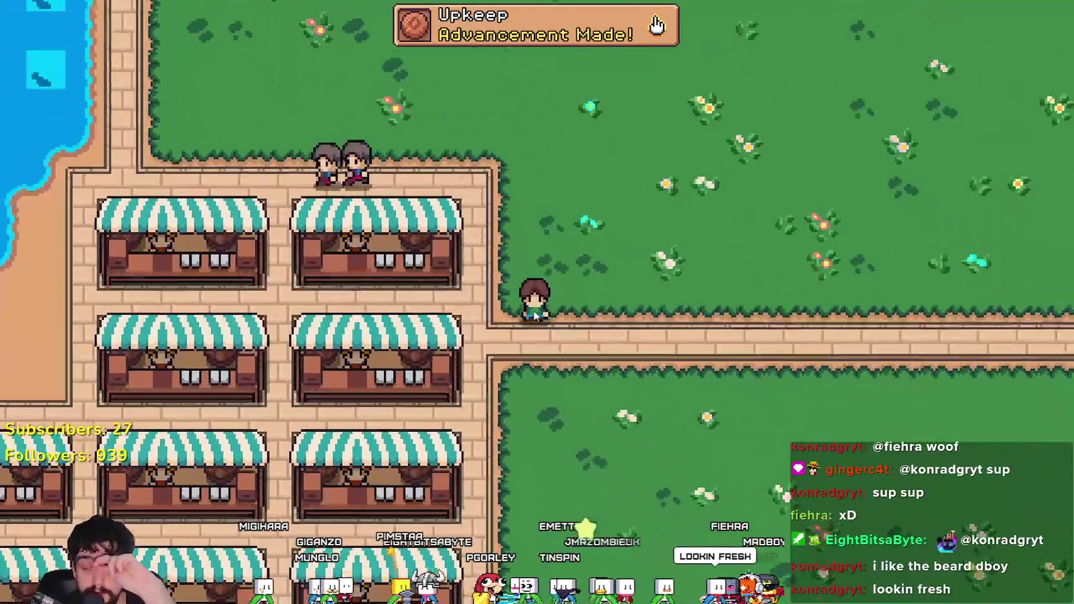
key("w")
key("e")
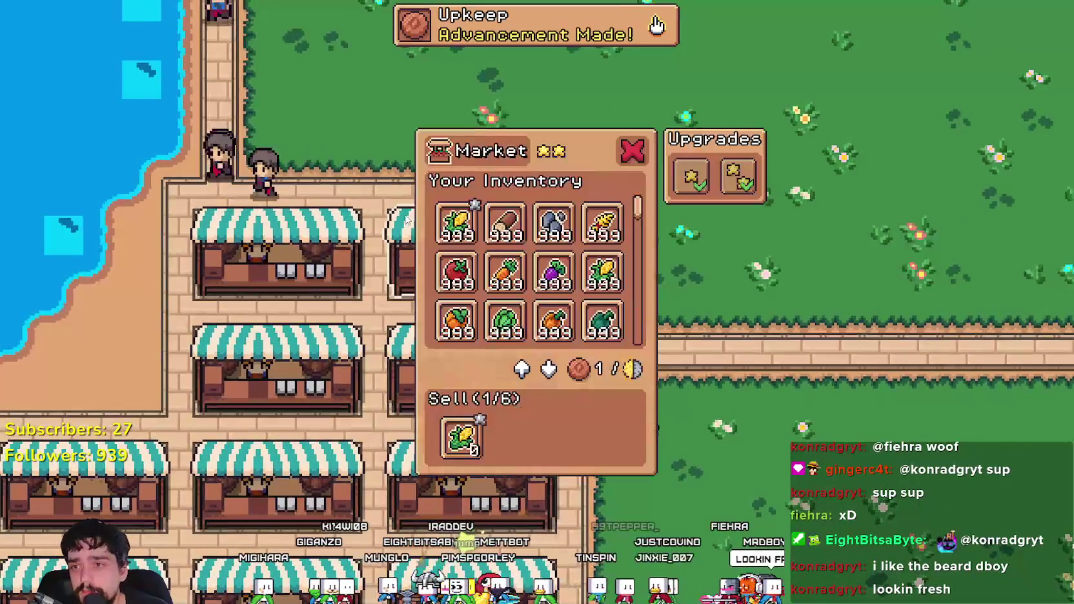
- Add the orange fish and both blue fish to the sale slots
left_click_drag(633, 208, 637, 348)
left_click(554, 317)
left_click(505, 316)
left_click(457, 316)
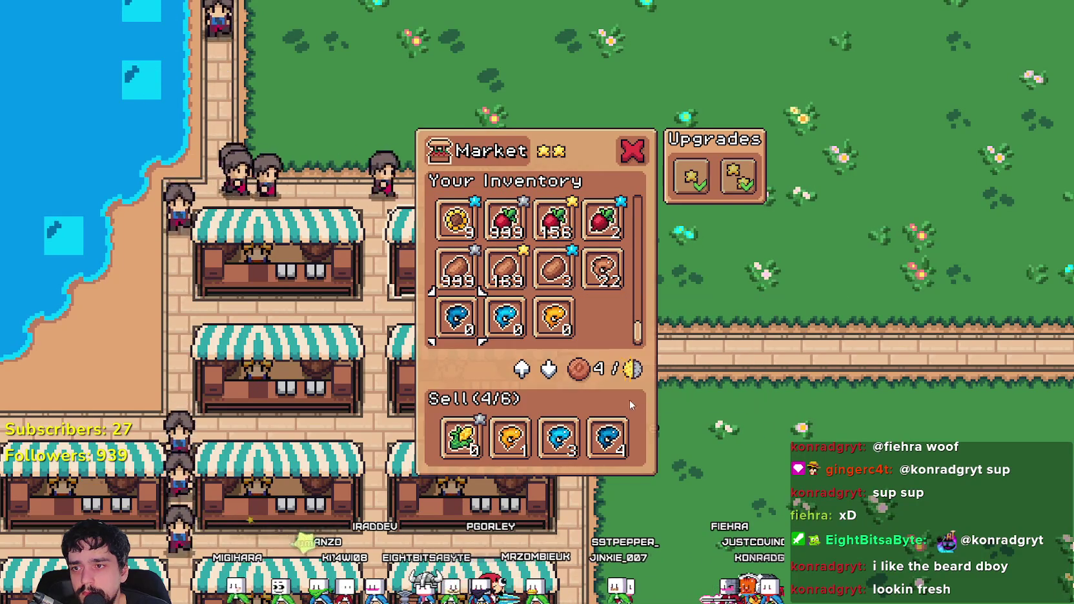
- Add the shrimp to the sale and leave the market
key("e")
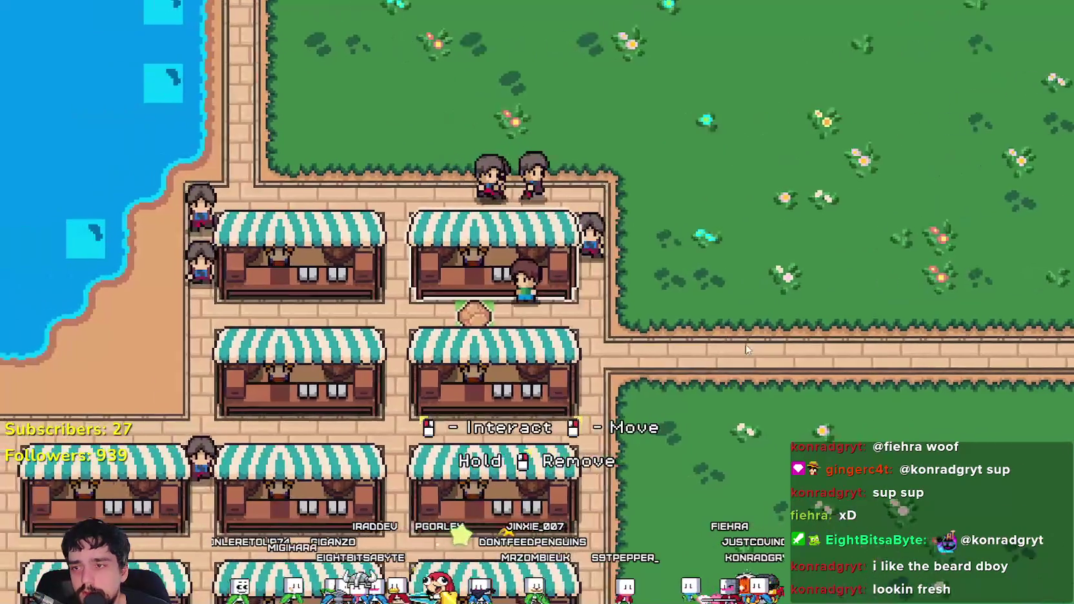
key("e")
left_click(553, 316)
key("e")
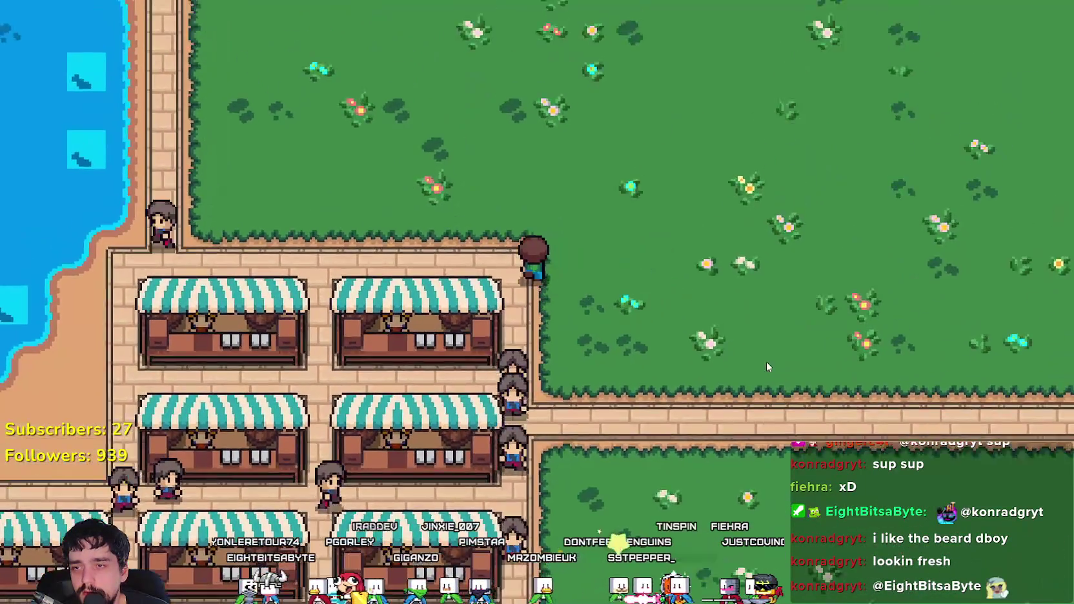
- Walk onto the beach and cast at several spots along the lakeshore
key("a")
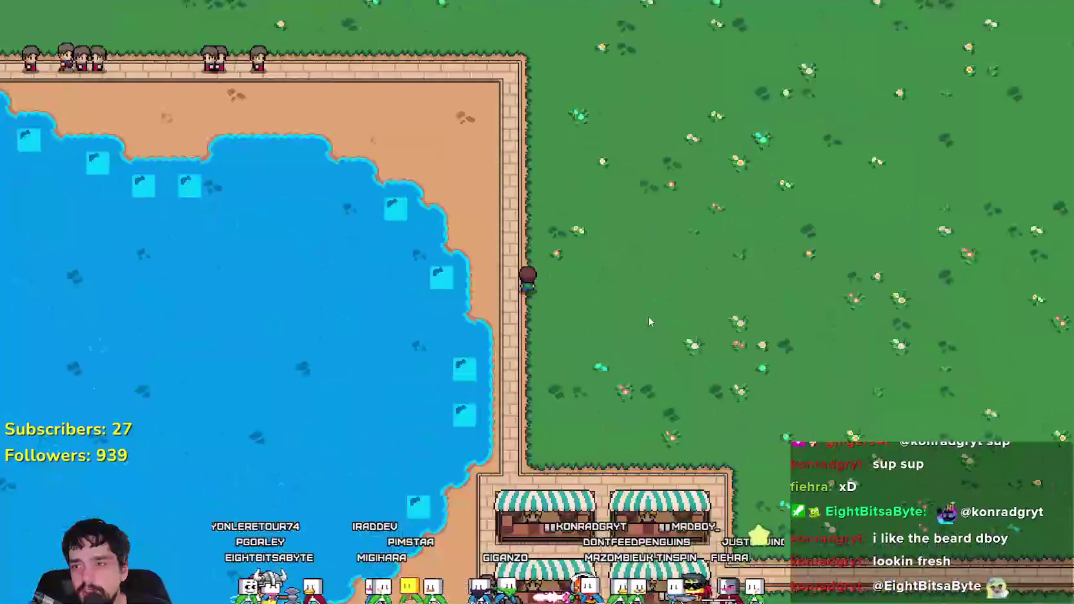
key("w")
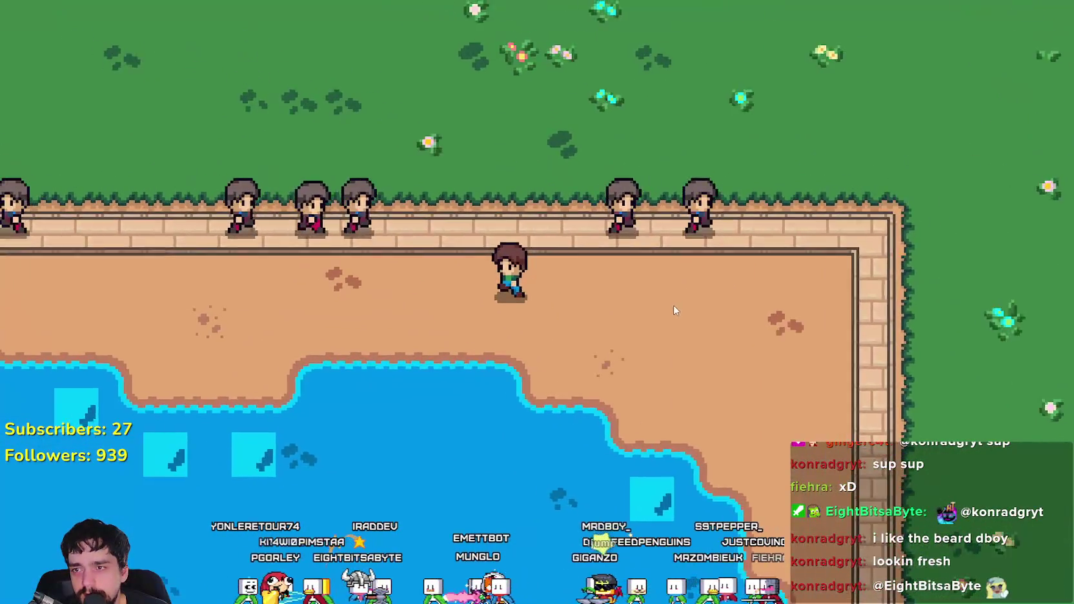
key("s")
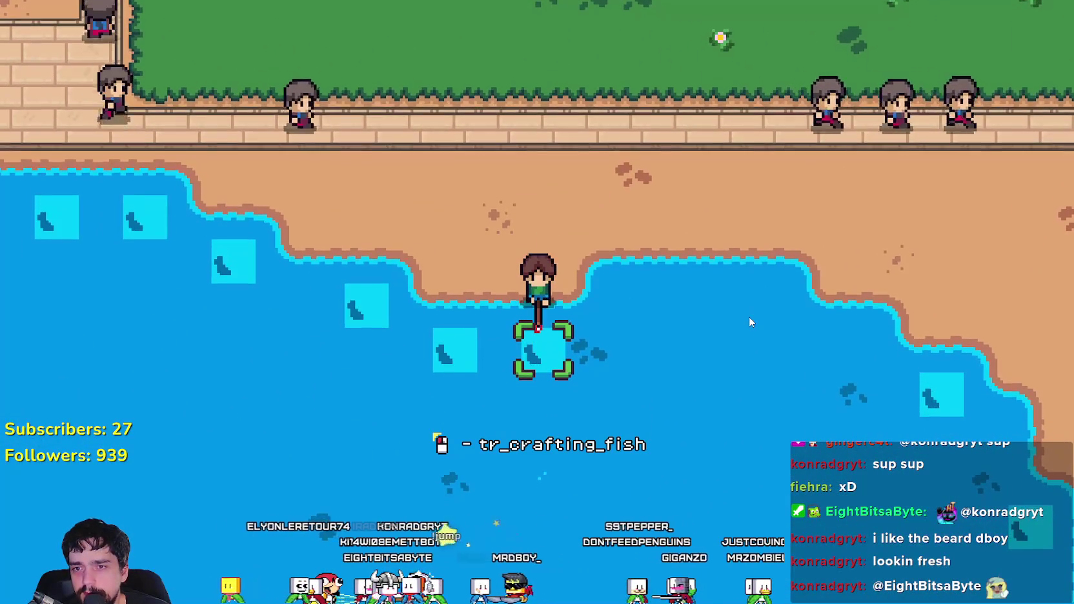
key("a")
left_click(749, 316)
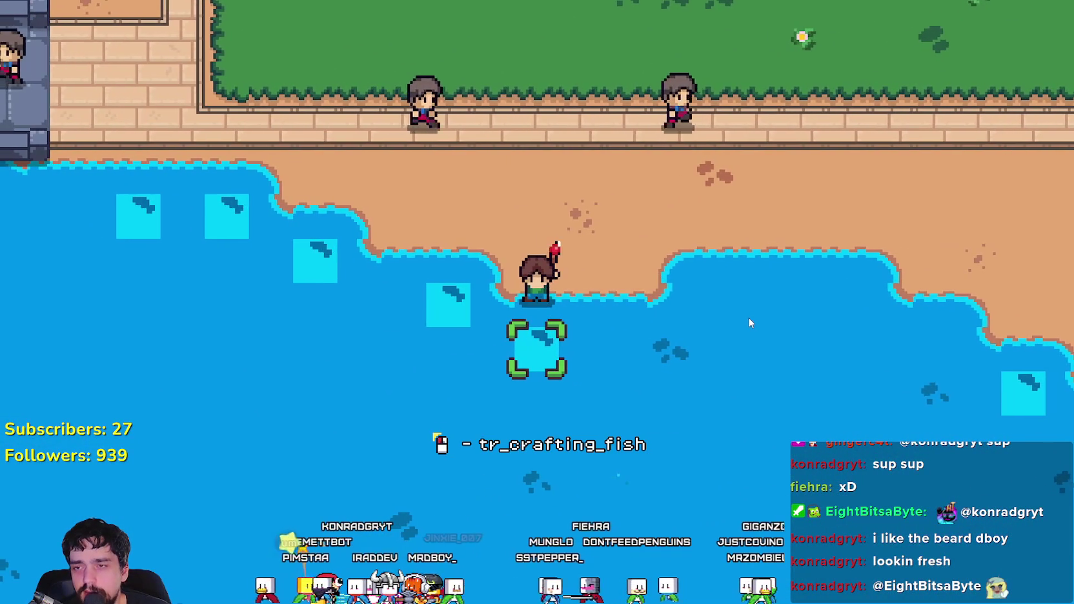
key("w")
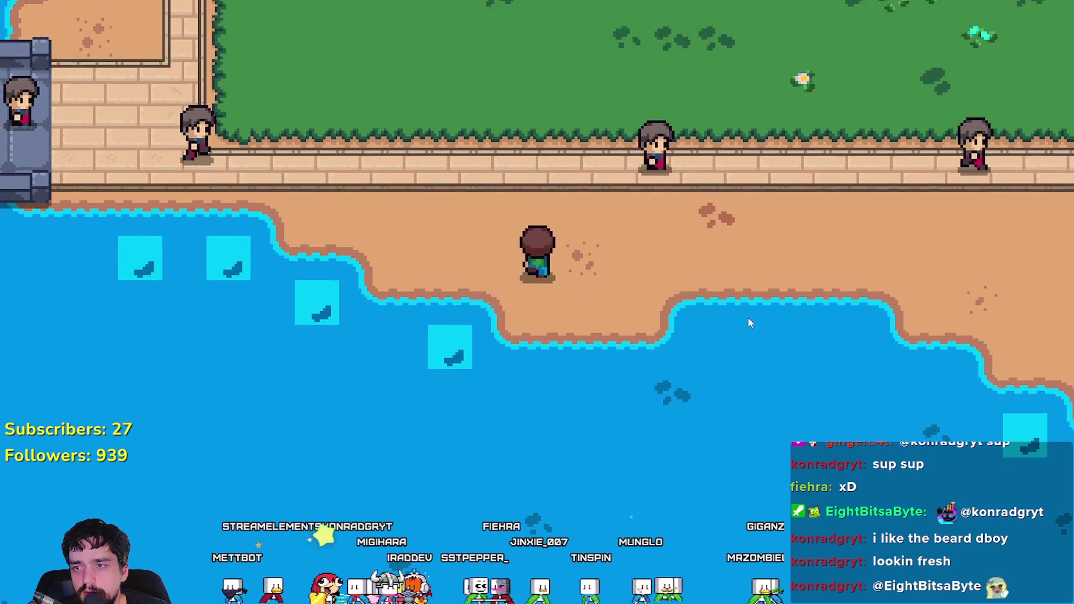
left_click(747, 319)
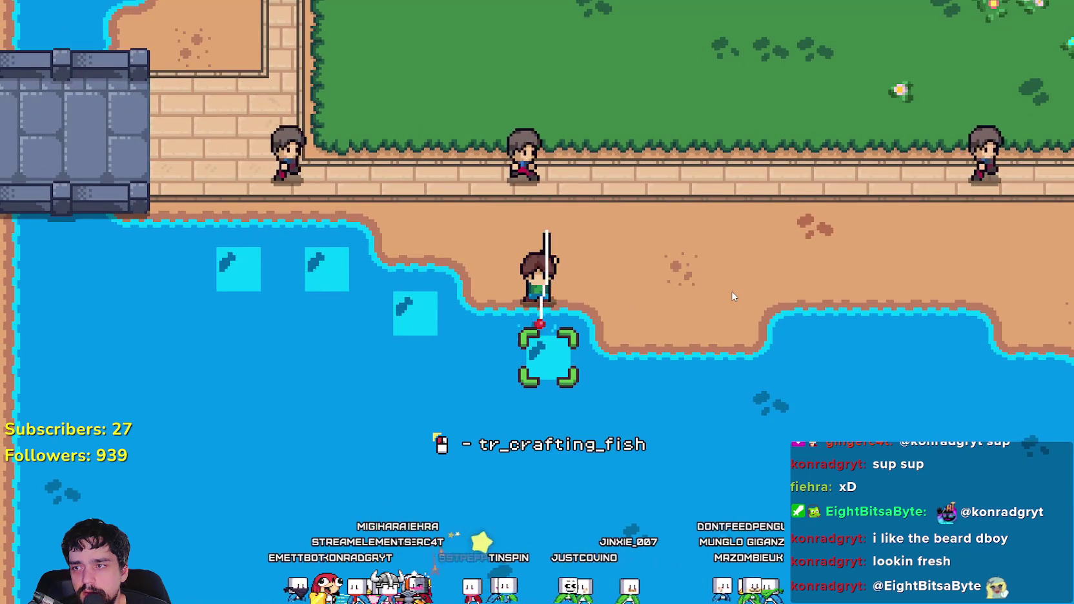
key("a")
left_click(732, 296)
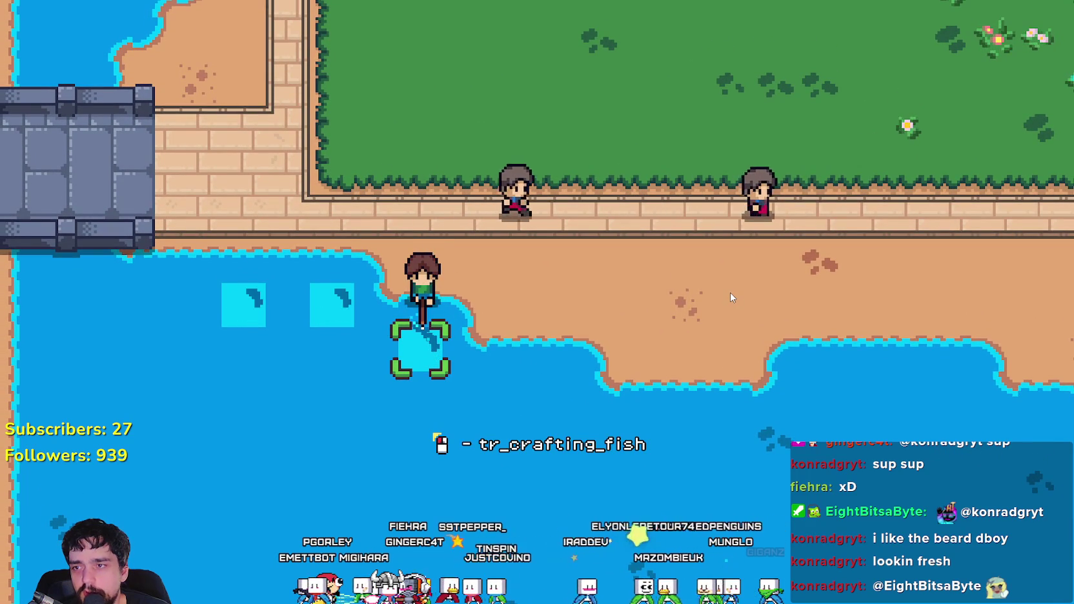
key("w")
key("a")
left_click(729, 299)
- Walk up the river bank and cast into the river at two spots
key("a")
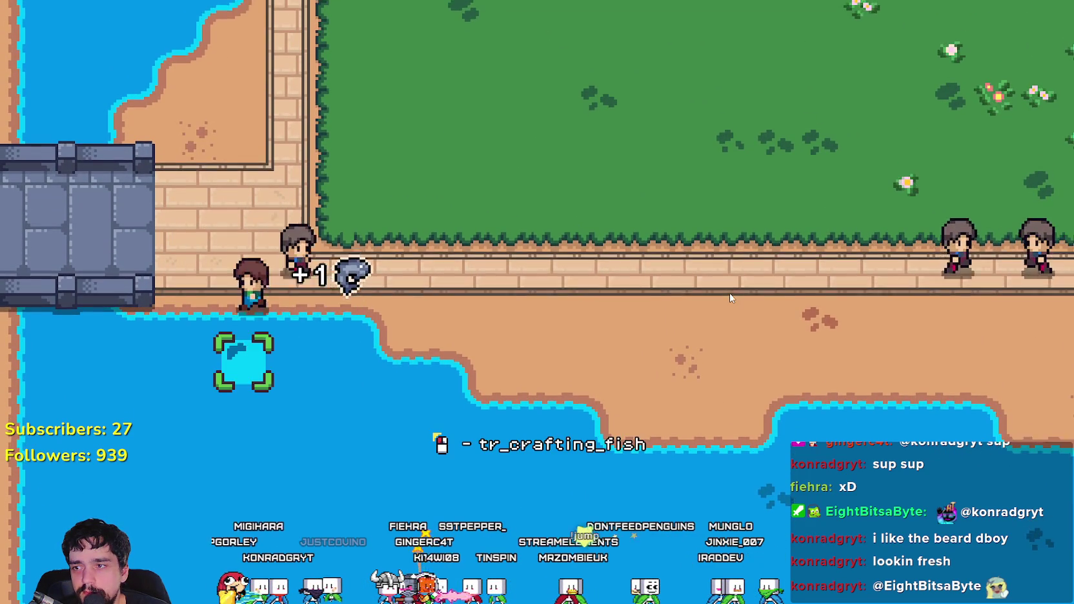
key("w")
key("a")
left_click(441, 233)
key("w")
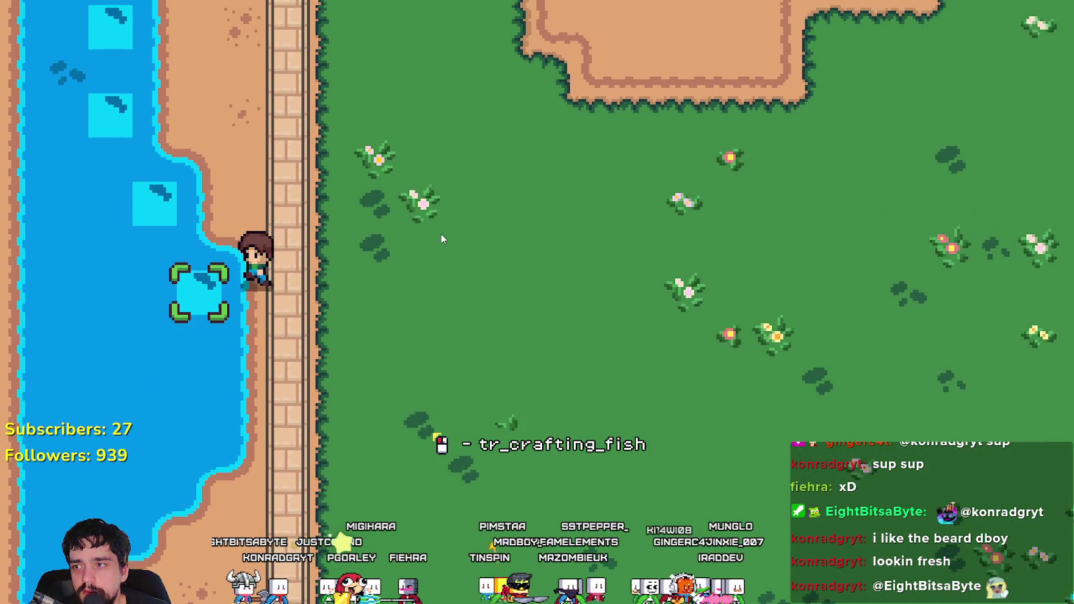
left_click(442, 237)
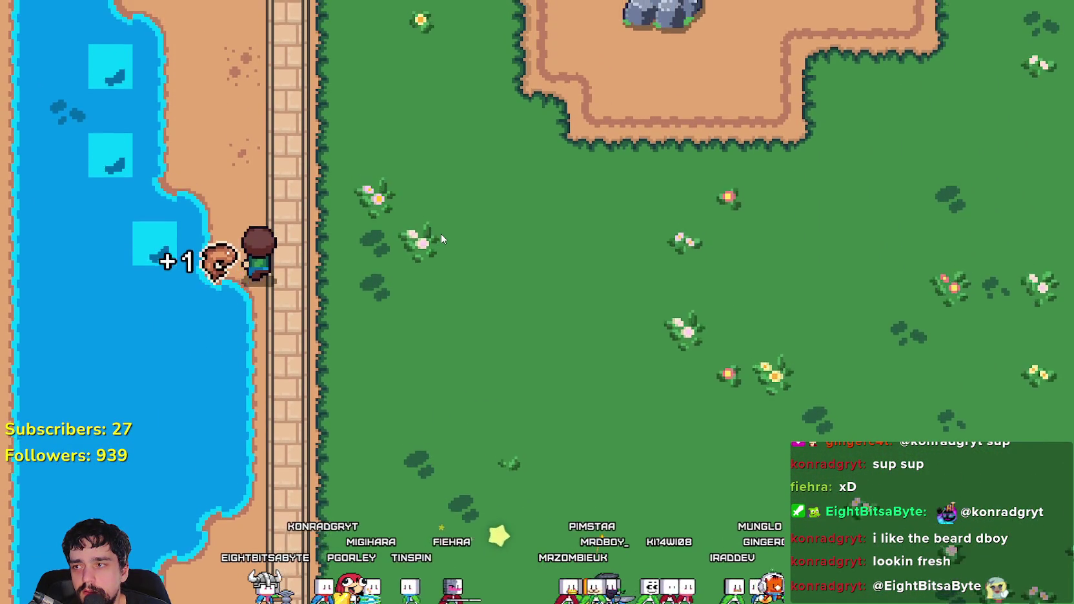